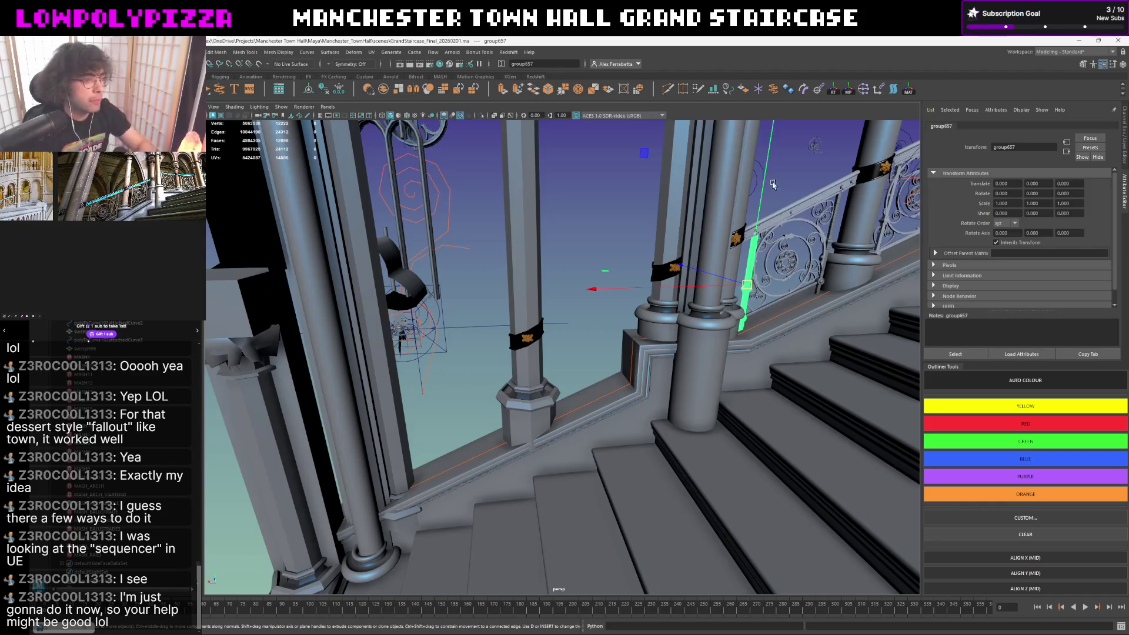
- Rename the two neighbouring balusters to railing_vertical_01 and railing_vertical_02
alt+drag(799, 166, 568, 269)
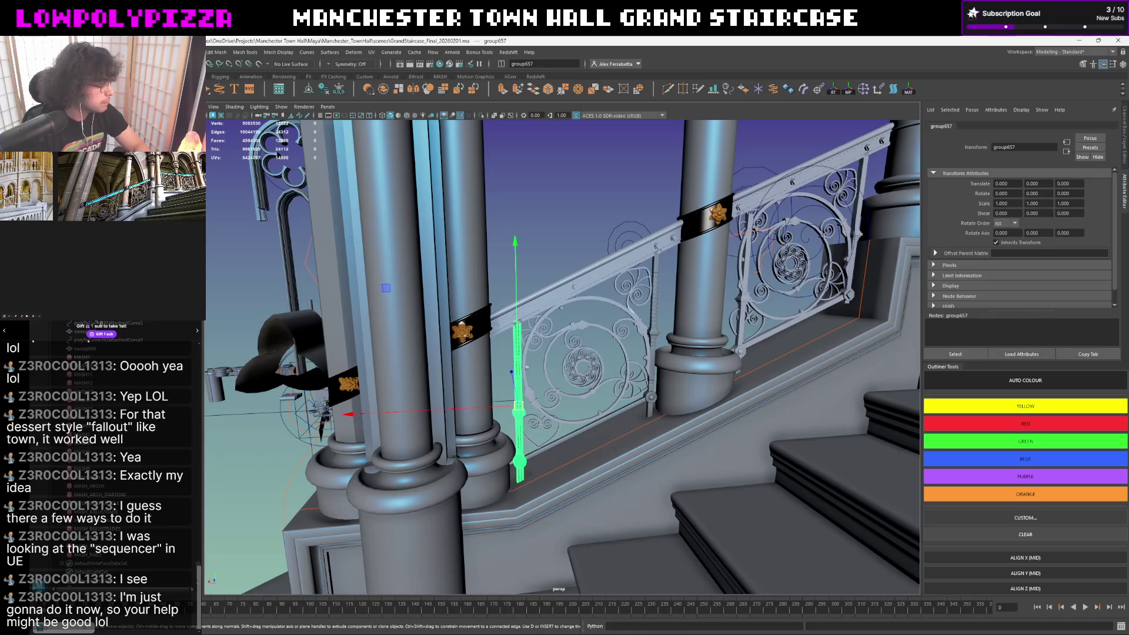
scroll(485, 389, up, 2)
alt+drag(485, 388, 496, 388)
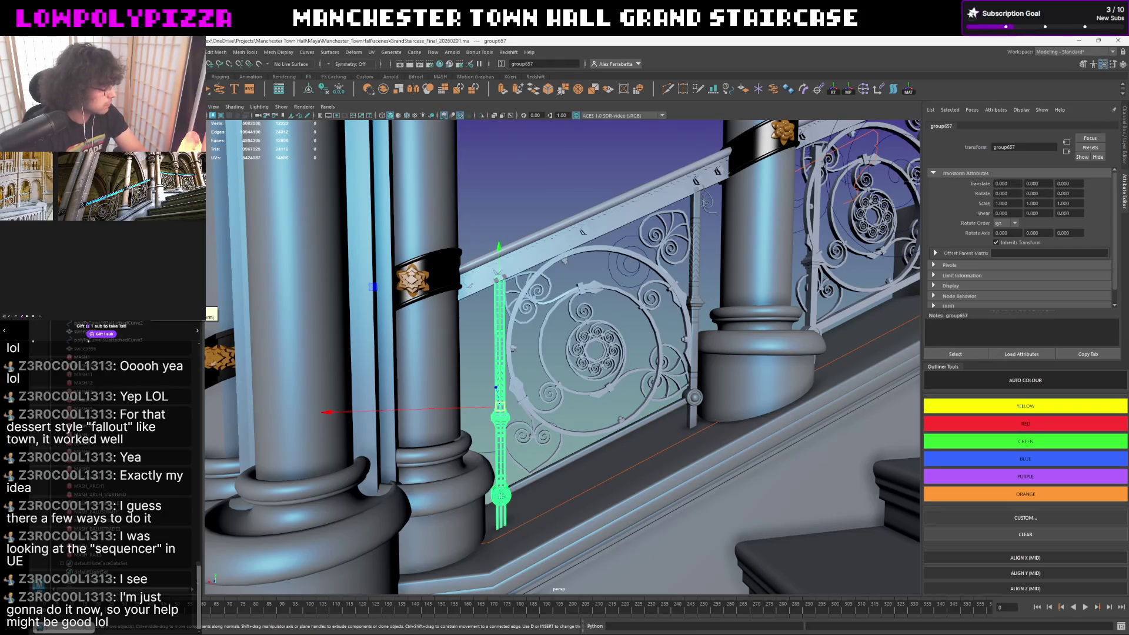
text(railing_vertical_01)
key(Return)
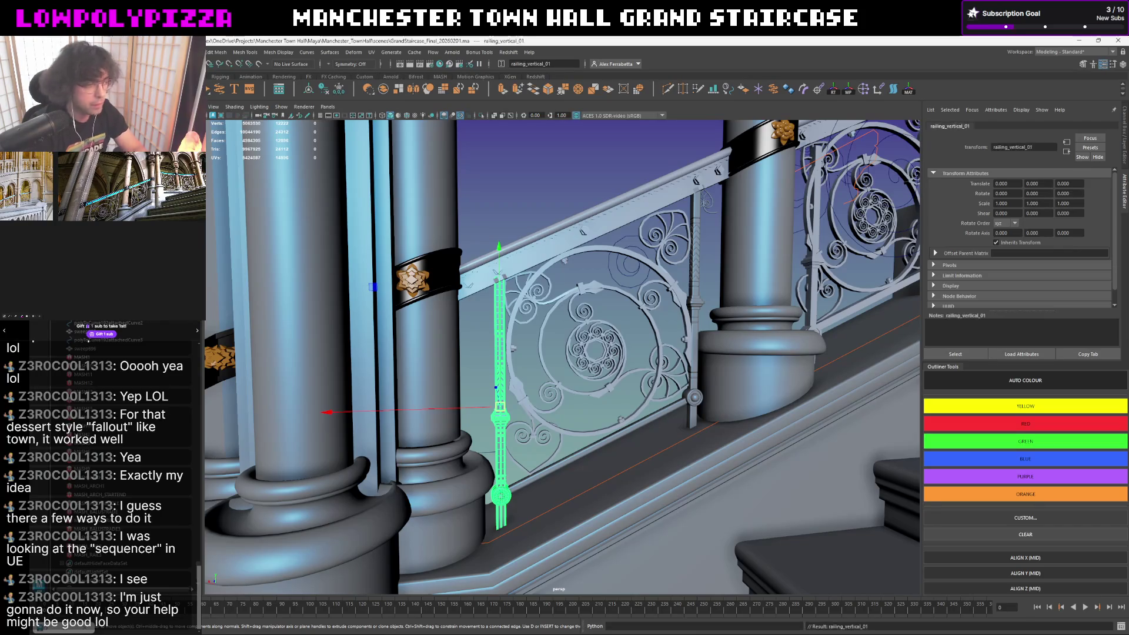
key(Left)
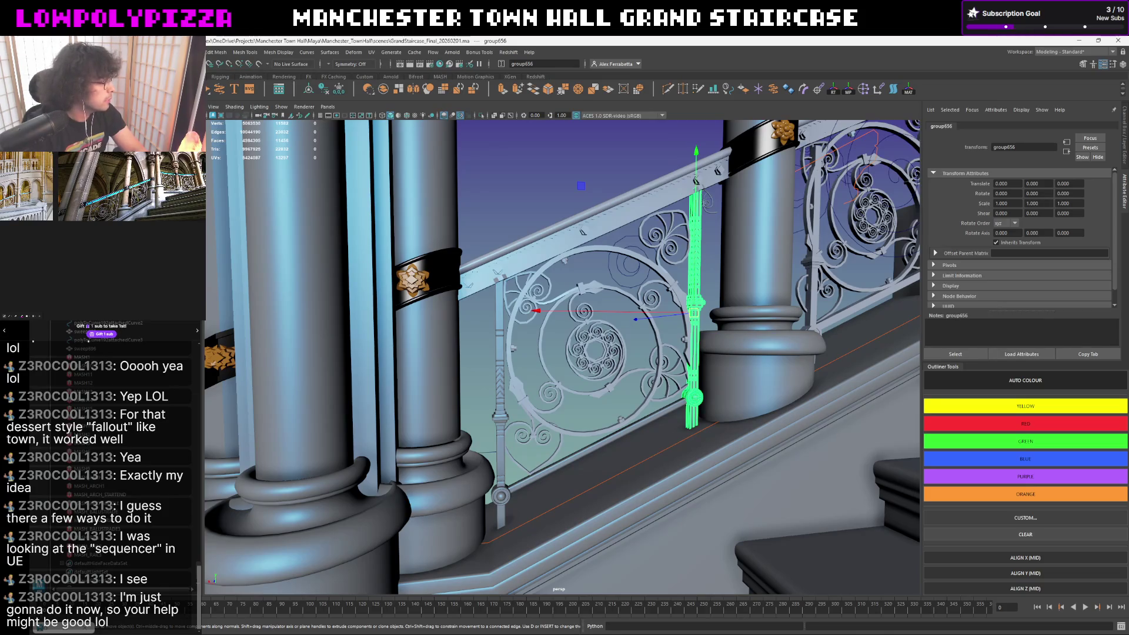
text(railing_vertical_02)
key(Return)
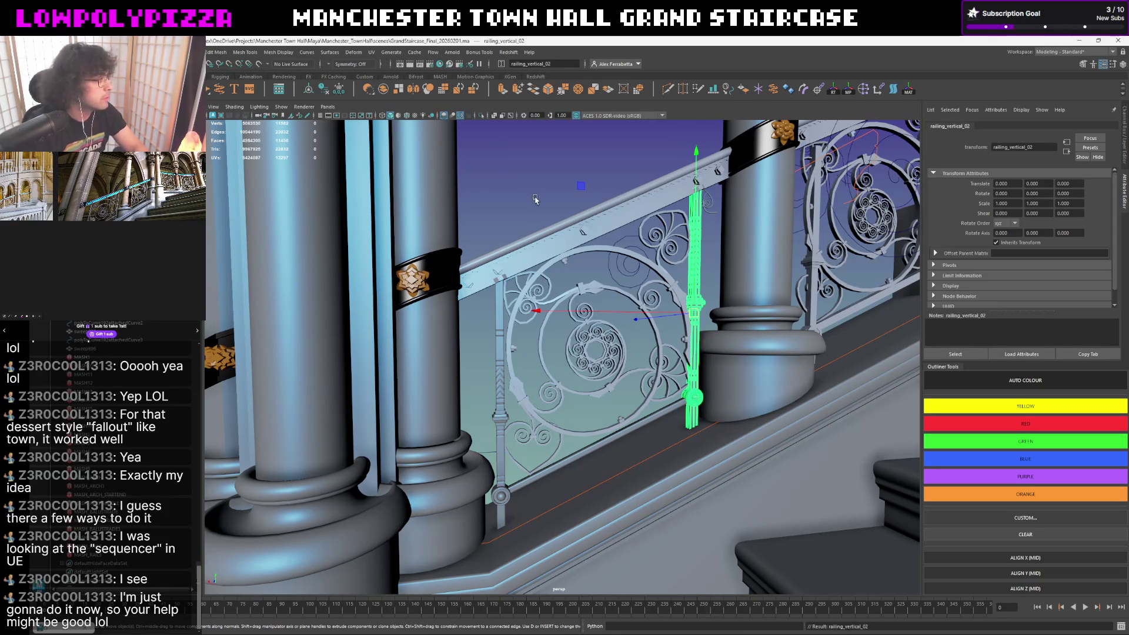
- Reselect the first baluster alone and rename it railing_vertical_01_GEO
click(497, 389)
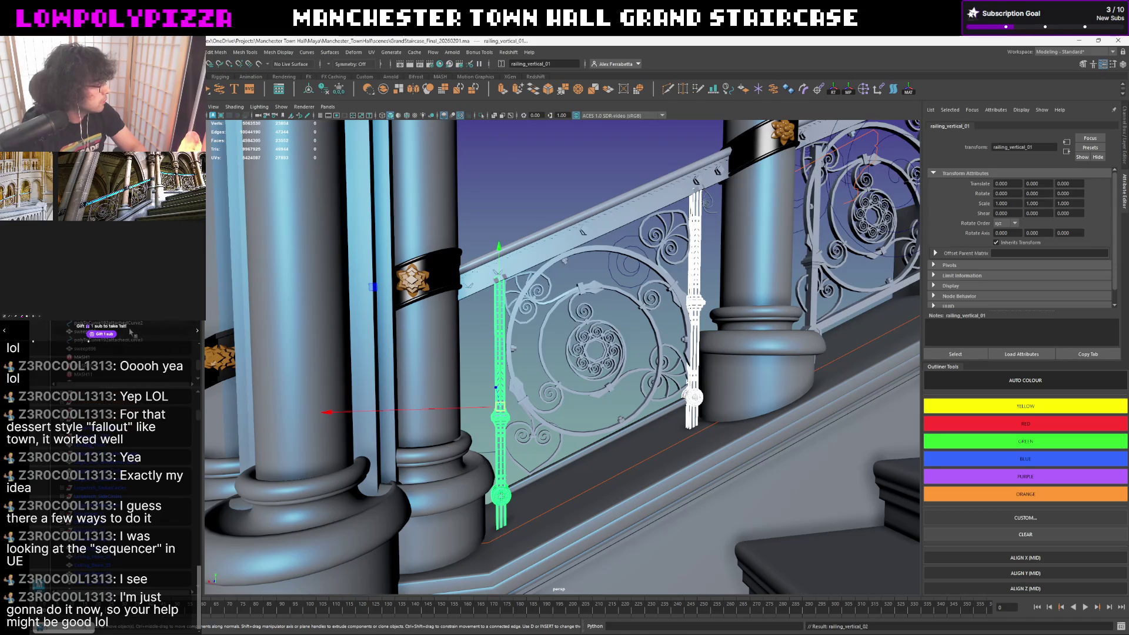
scroll(125, 388, down, 2)
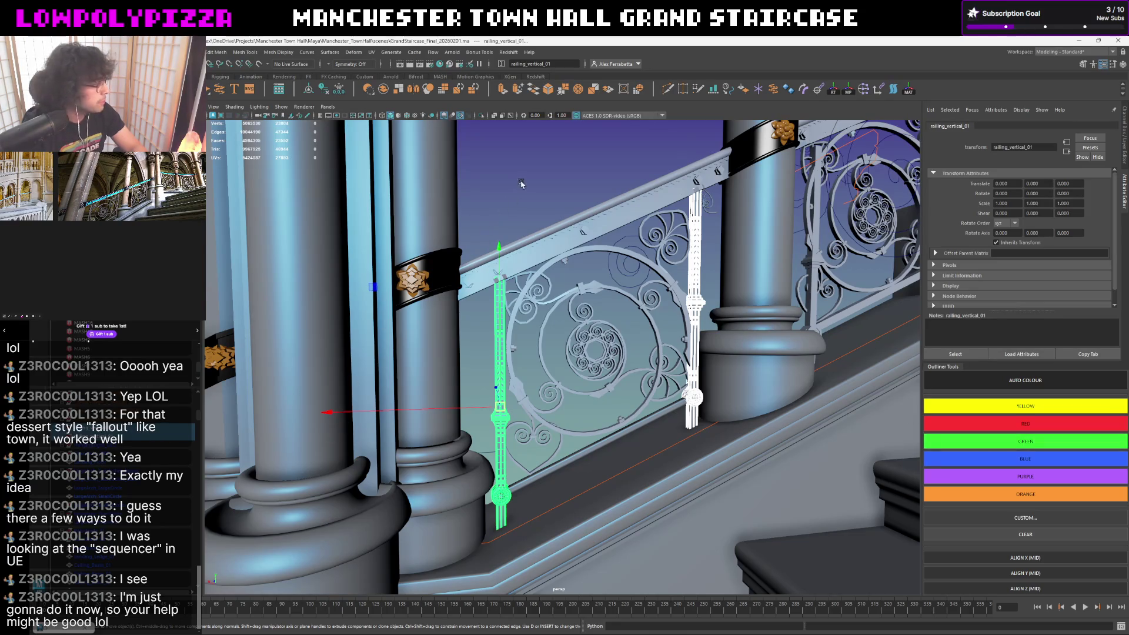
ctrl+click(128, 437)
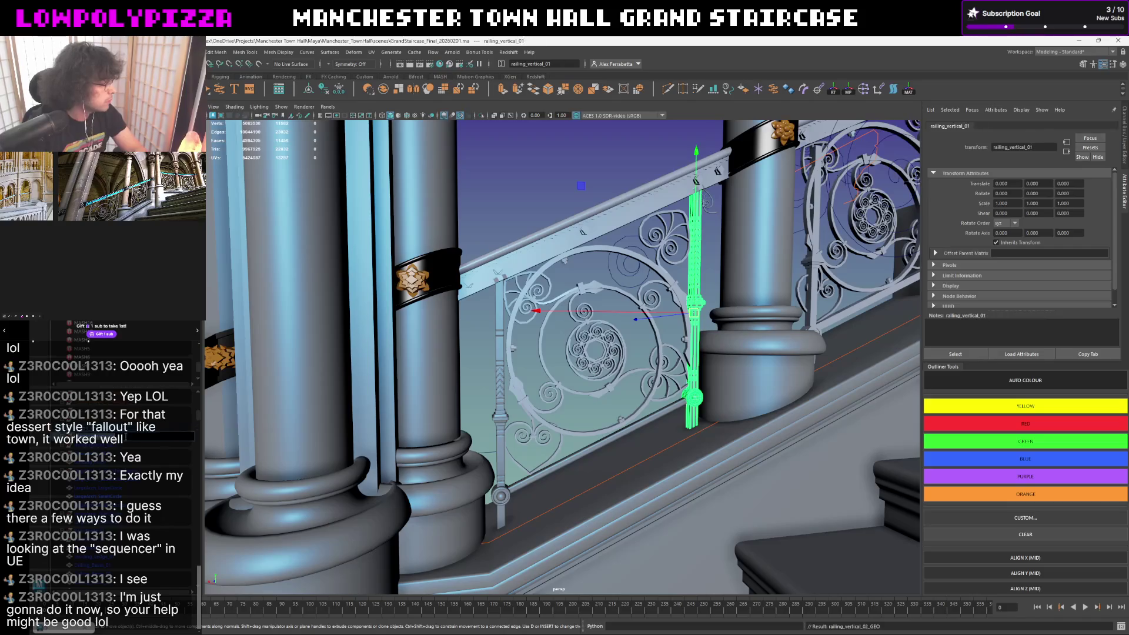
click(130, 432)
key(Return)
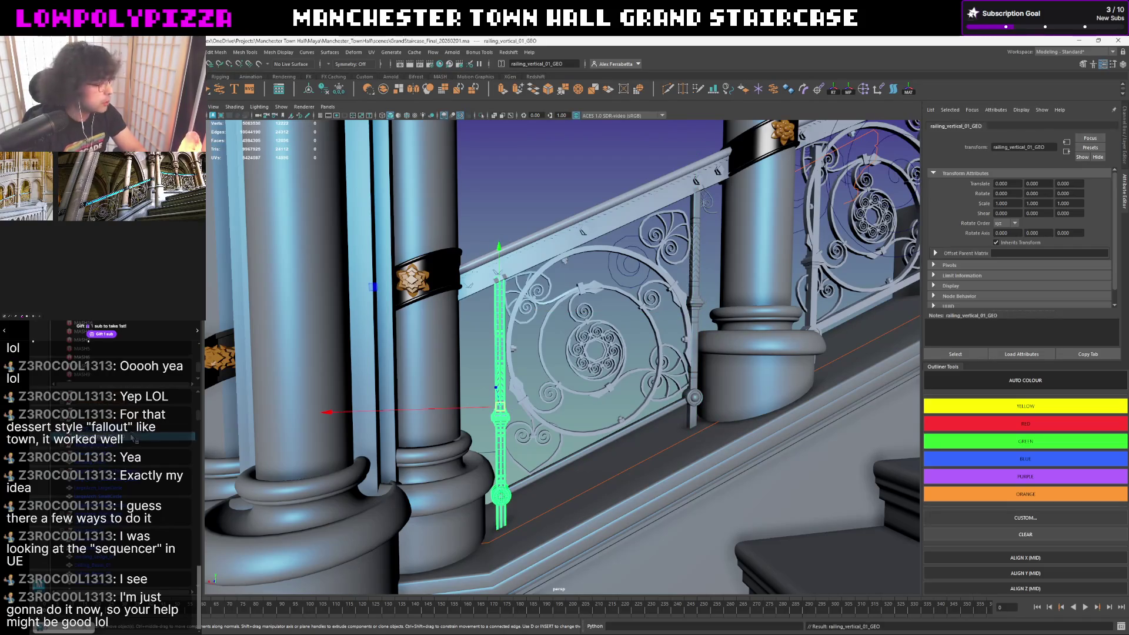
- Select the railing_vertical_01_GEO baluster with the view facing the railing panel
click(495, 213)
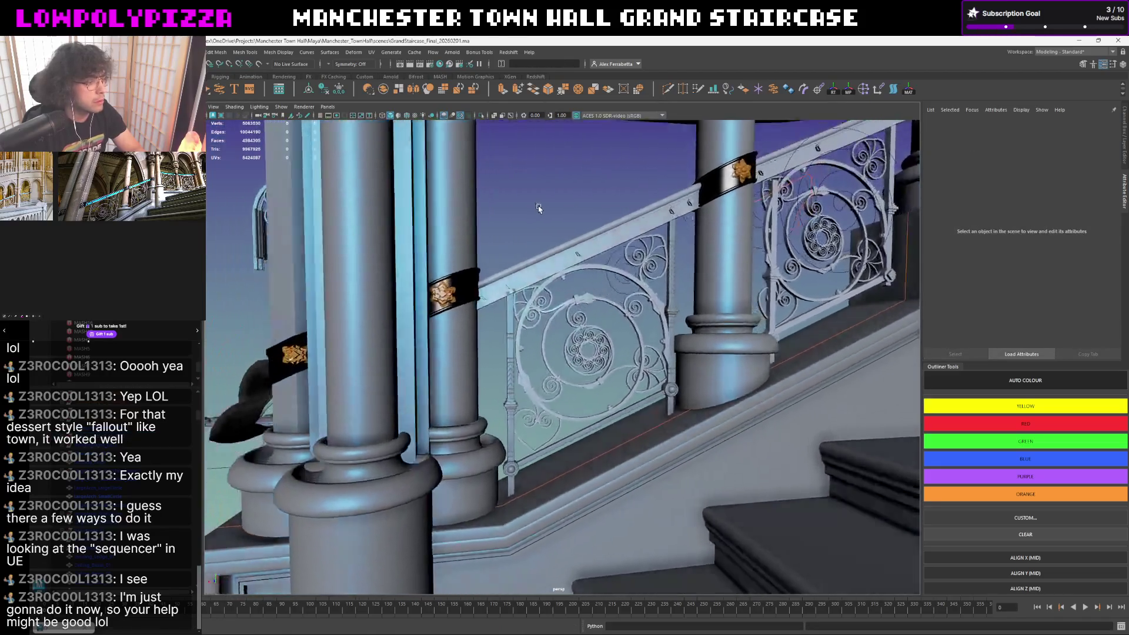
alt+drag(538, 208, 636, 257)
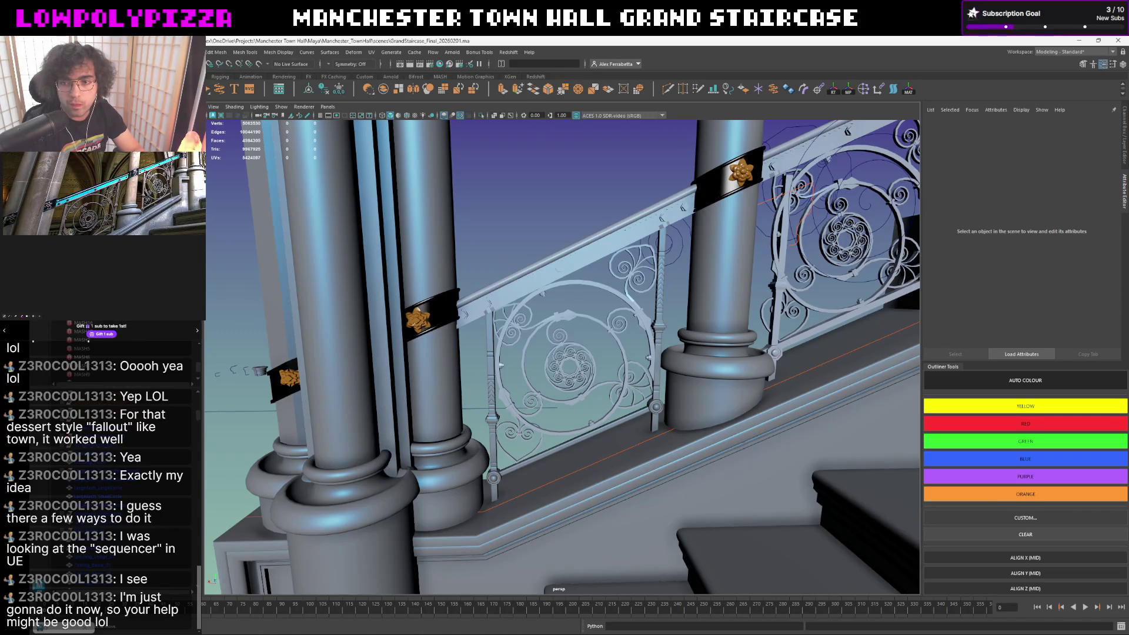
alt+drag(671, 329, 518, 374)
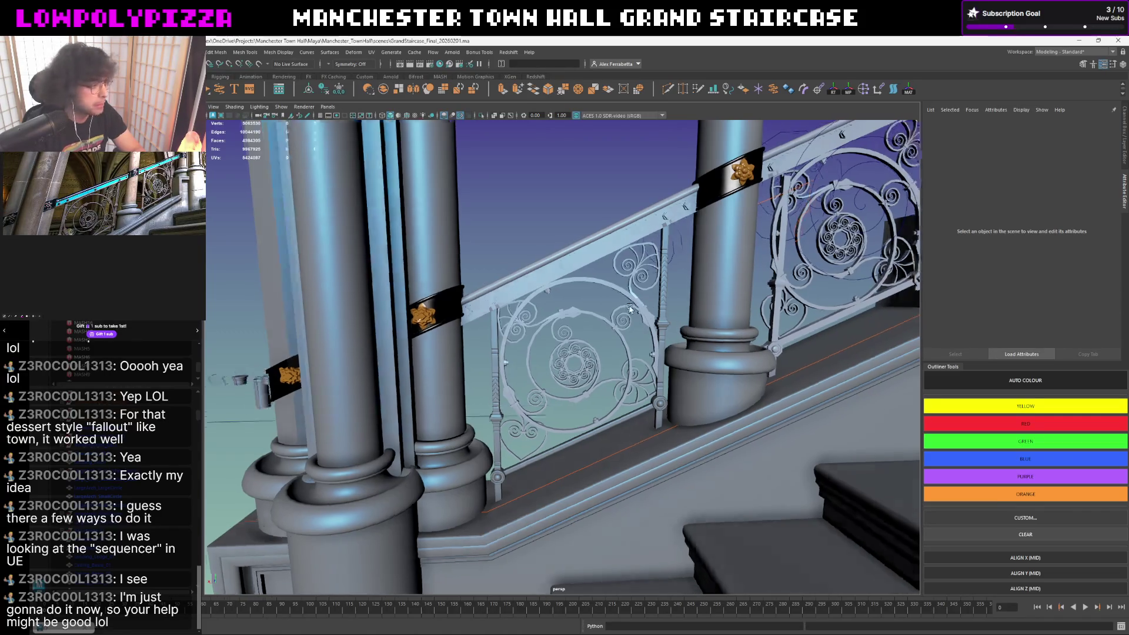
click(508, 381)
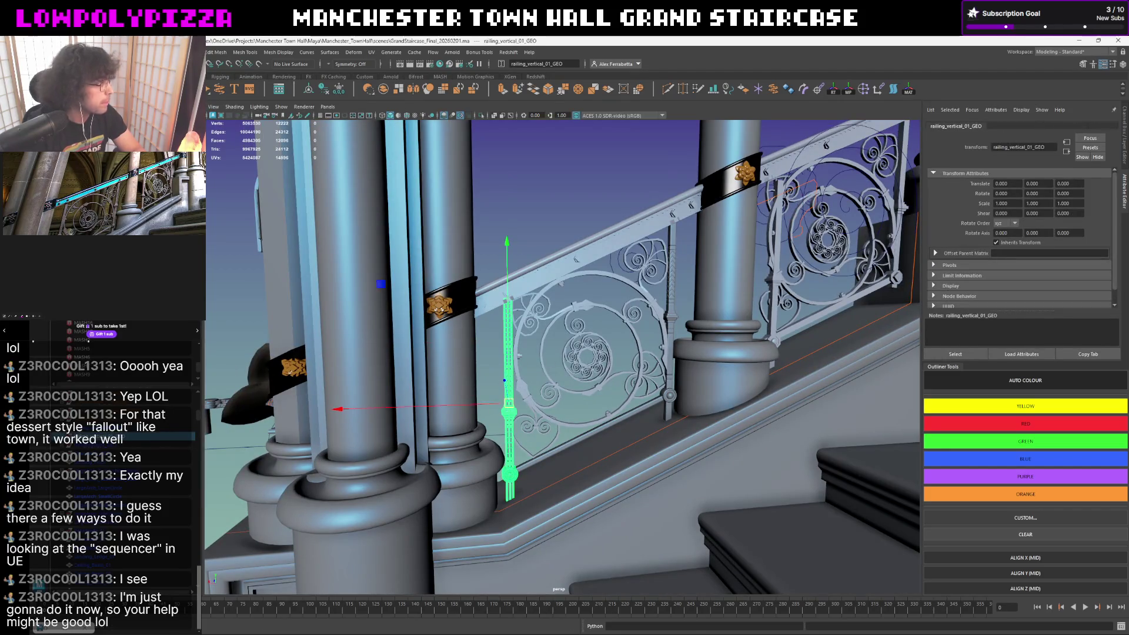
alt+drag(324, 327, 498, 406)
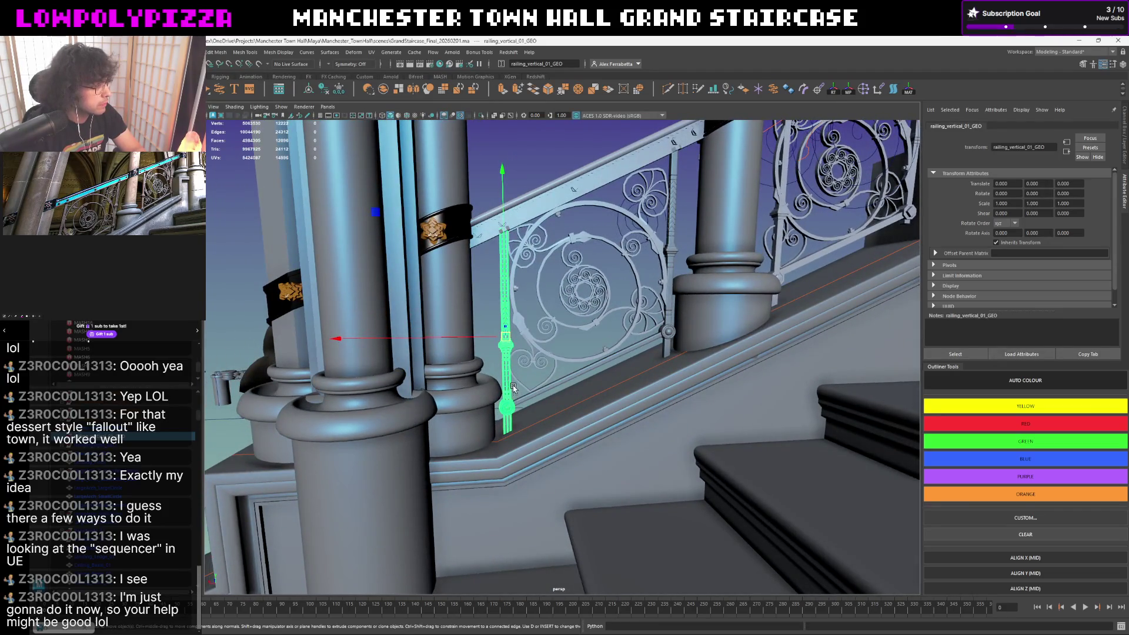
mouse_move(548, 421)
alt+mouse_down()
mouse_move(536, 402)
mouse_move(542, 415)
alt+mouse_up()
- Snap the baluster's pivot onto the stair-rail edge and bring up Duplicate Special with Y rotation editable
key(d)
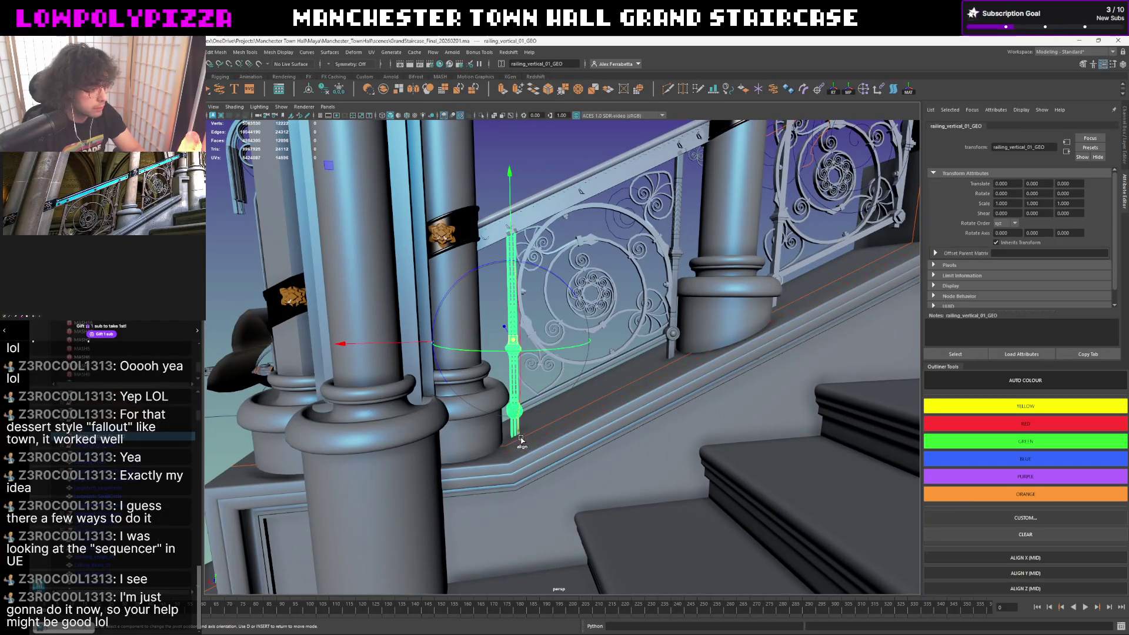
click(512, 451)
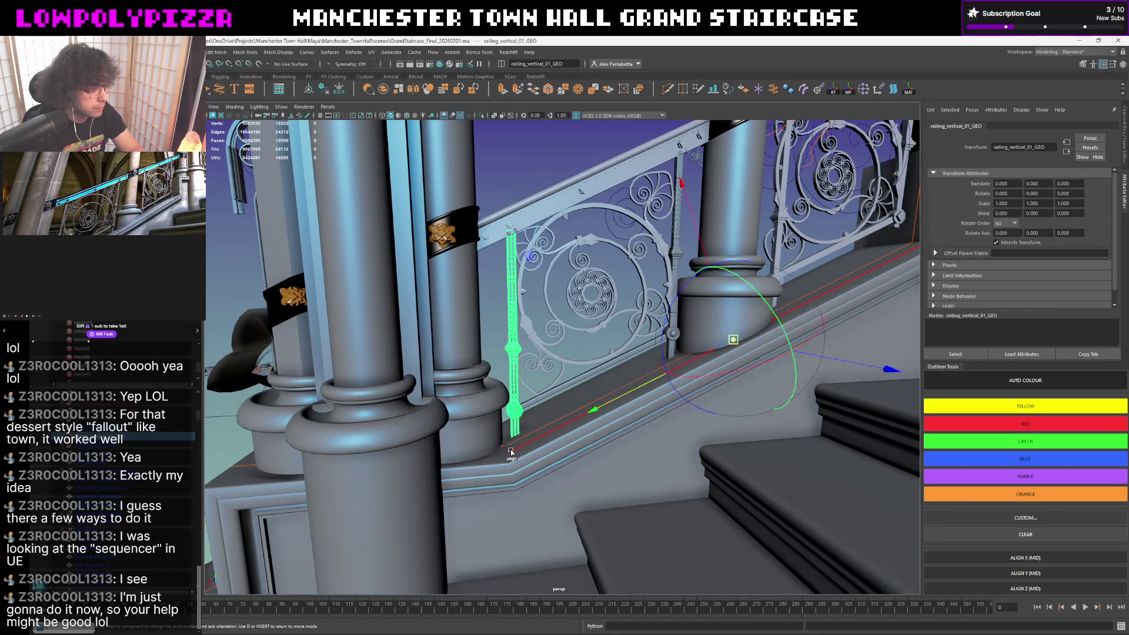
alt+drag(614, 380, 573, 389)
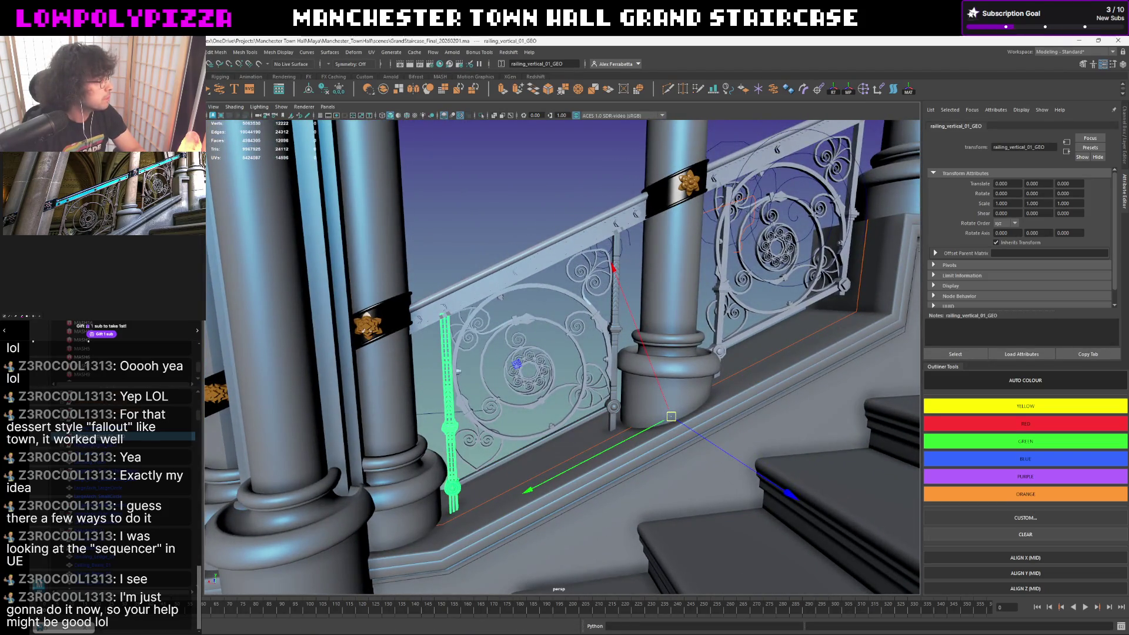
key(ctrl+shift+d)
double_click(839, 233)
text(0)
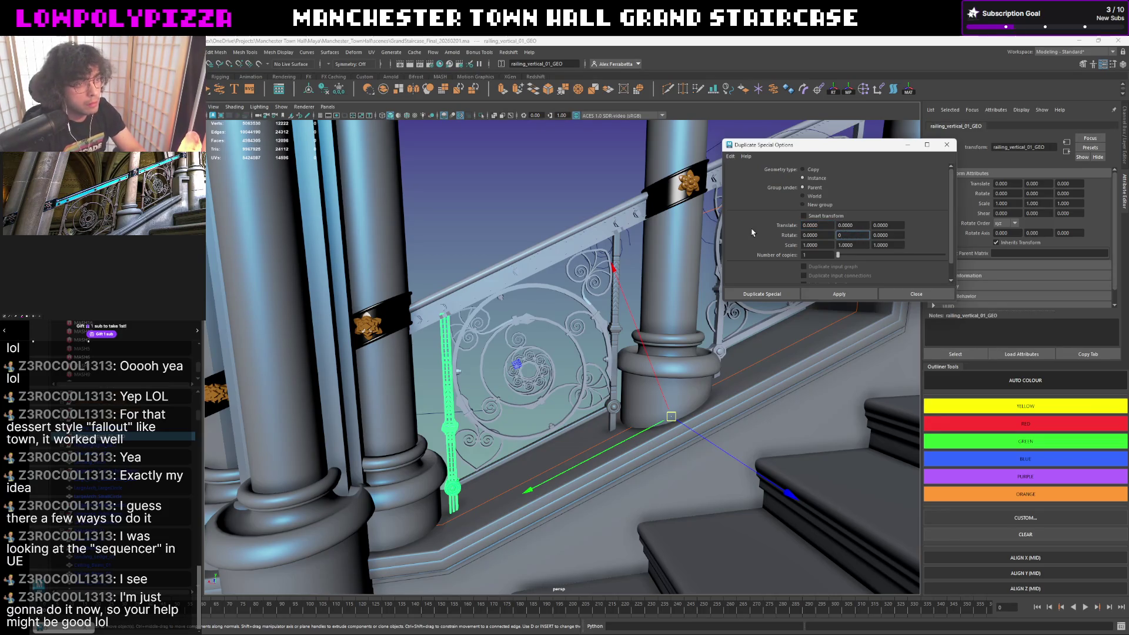
- Duplicate the baluster with Y rotation 0 and slide the copy right of the column along the rail
key(Tab)
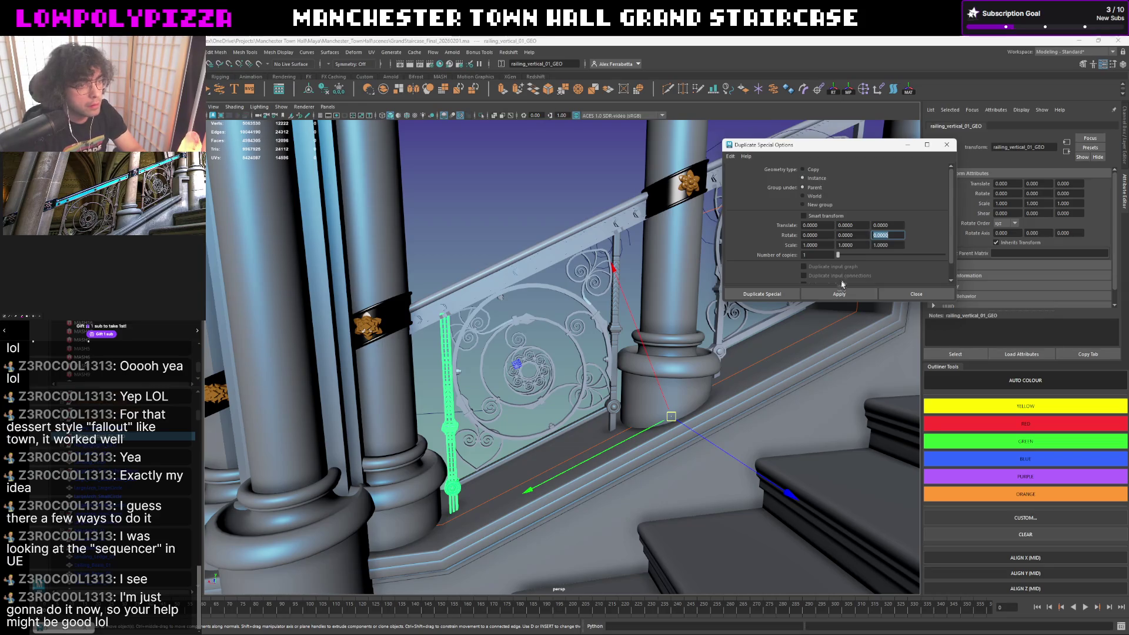
click(838, 294)
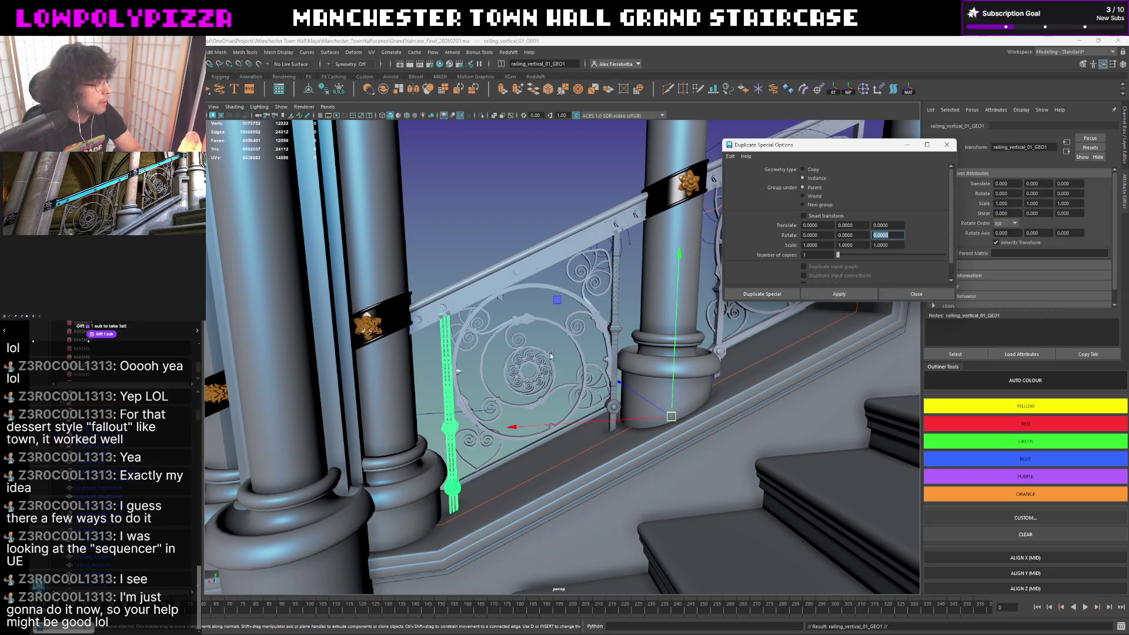
alt+middle_drag(550, 356, 517, 483)
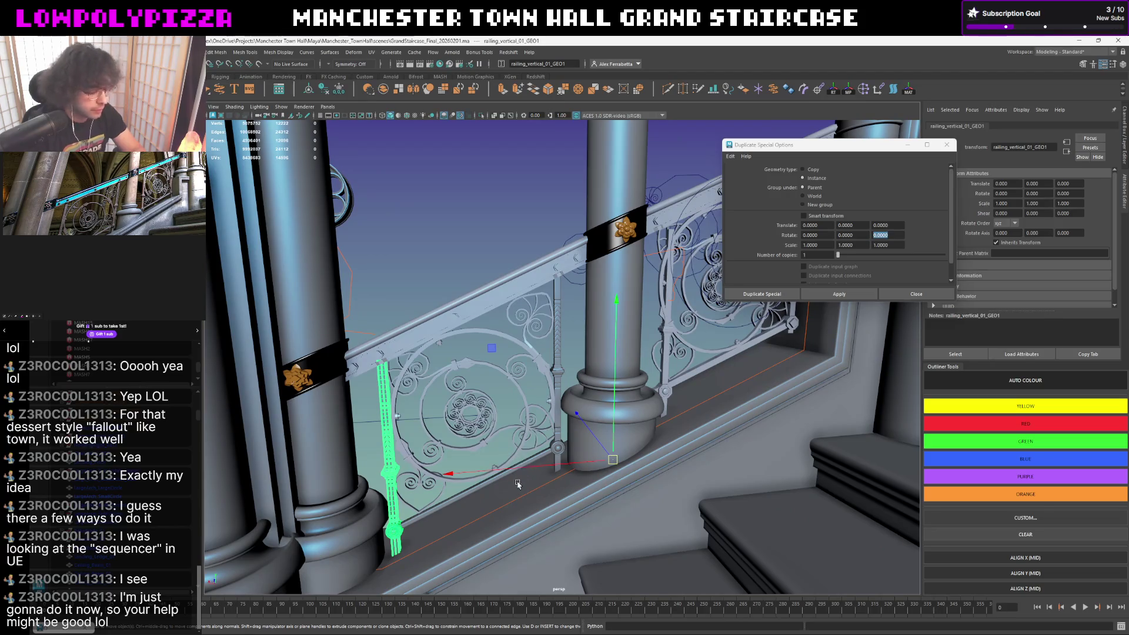
key(d)
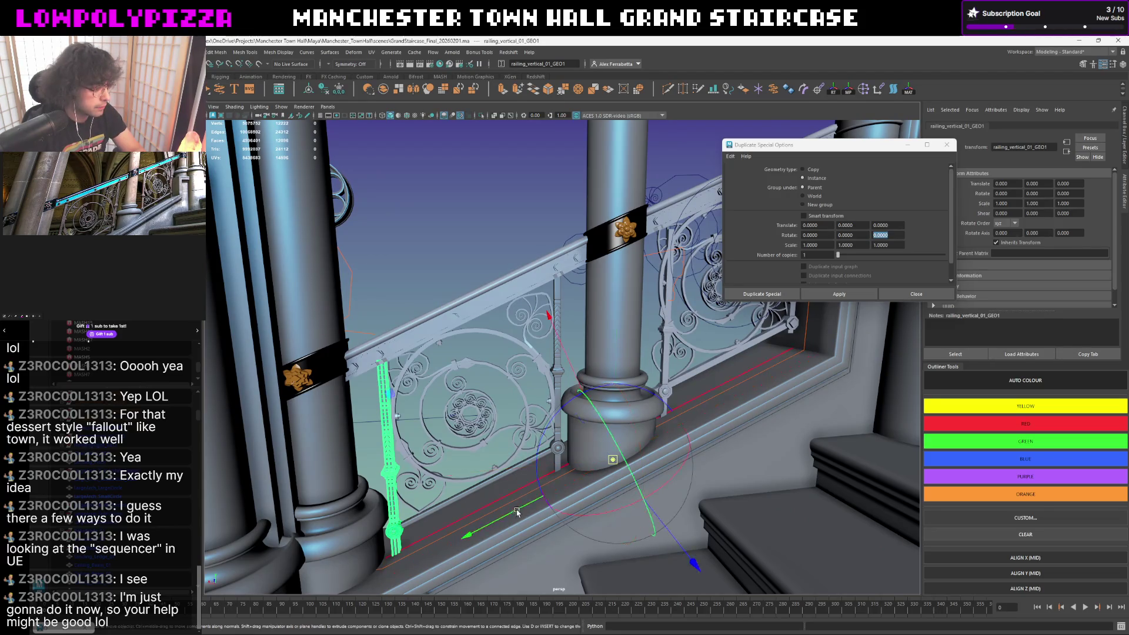
middle_drag(486, 522, 809, 402)
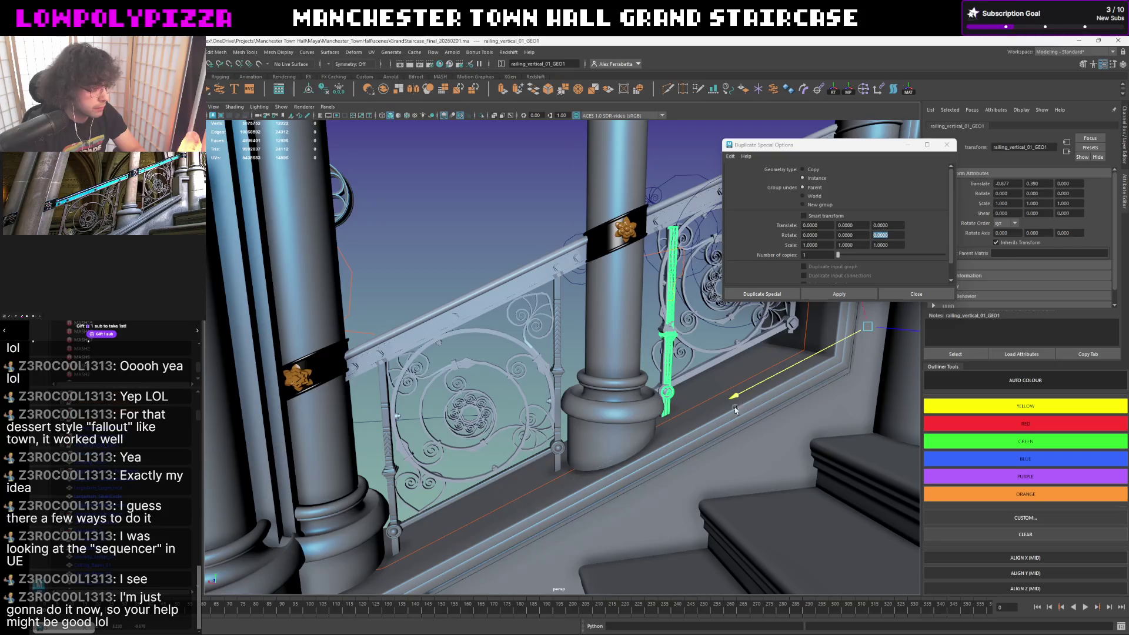
alt+drag(810, 402, 699, 398)
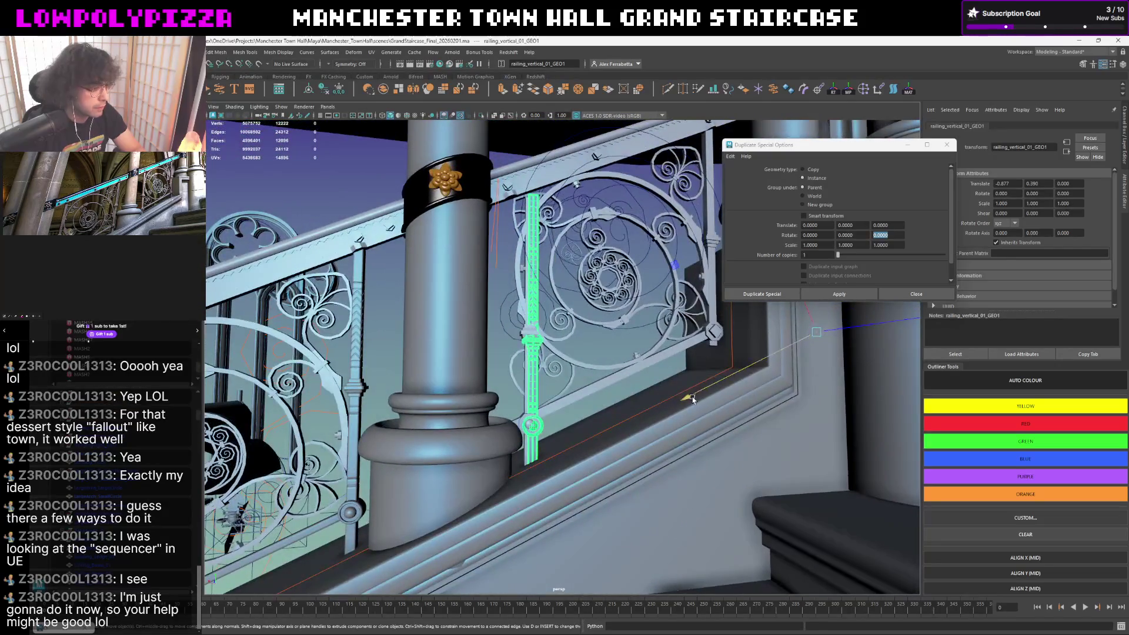
middle_drag(700, 397, 686, 400)
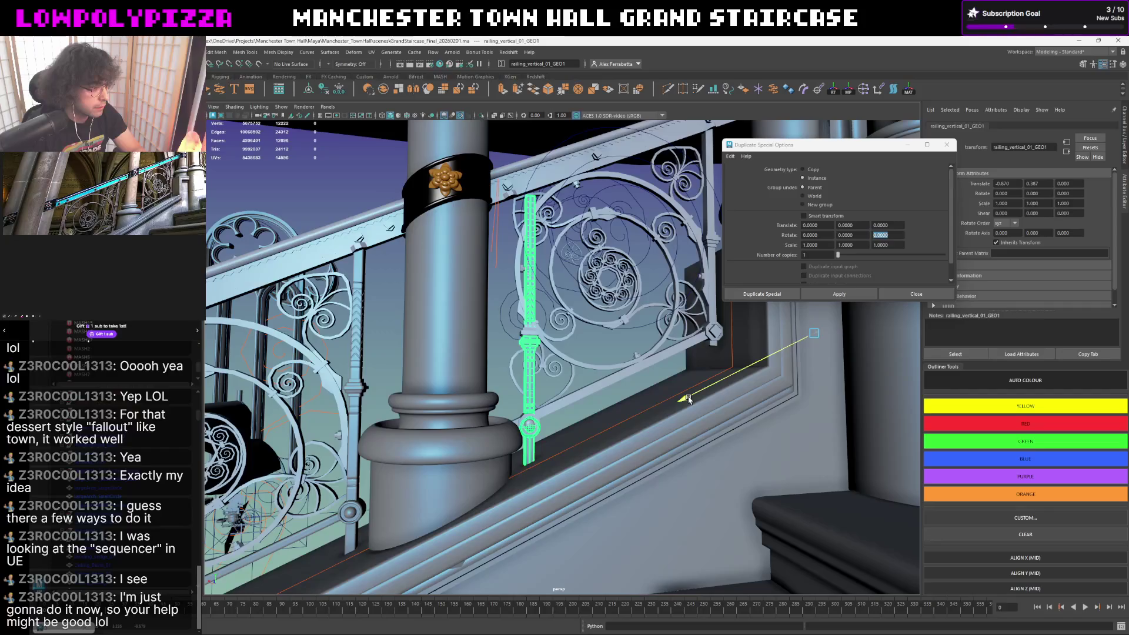
scroll(686, 400, up, 3)
scroll(696, 378, up, 3)
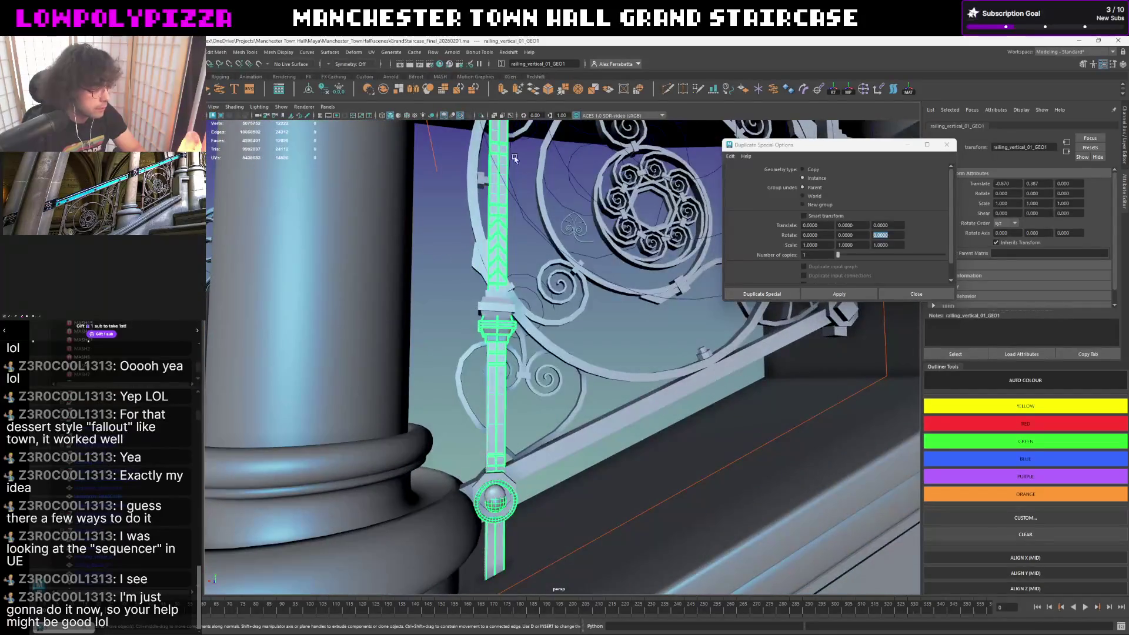
- Show wireframe on shaded and rename the copy railing_vertical_01_02_GEO in the scene list
click(406, 116)
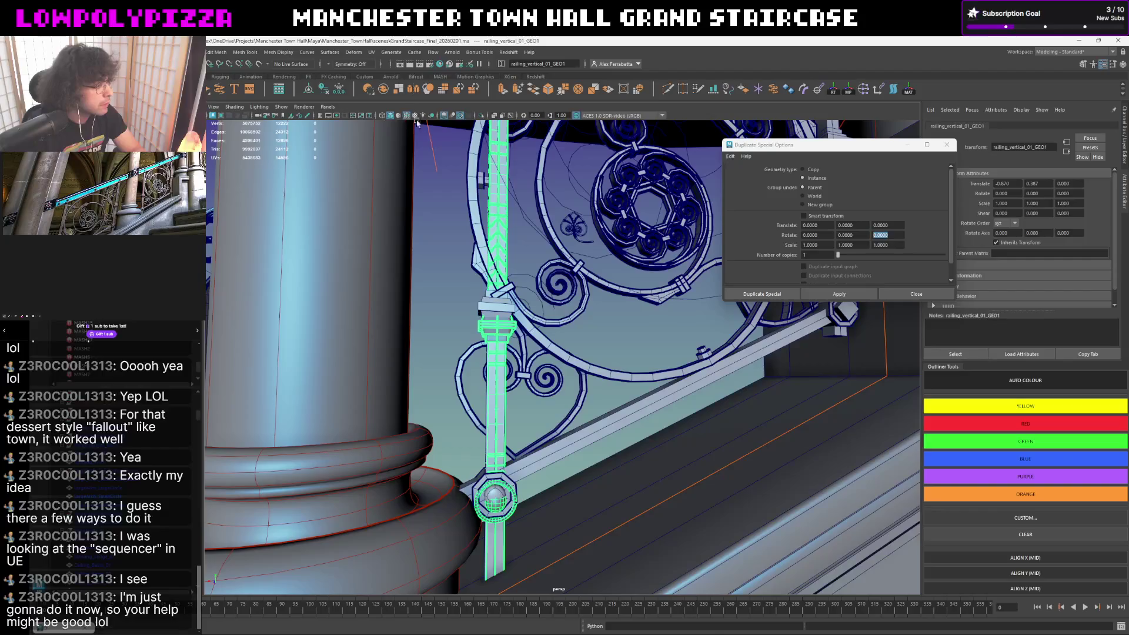
alt+drag(794, 388, 771, 397)
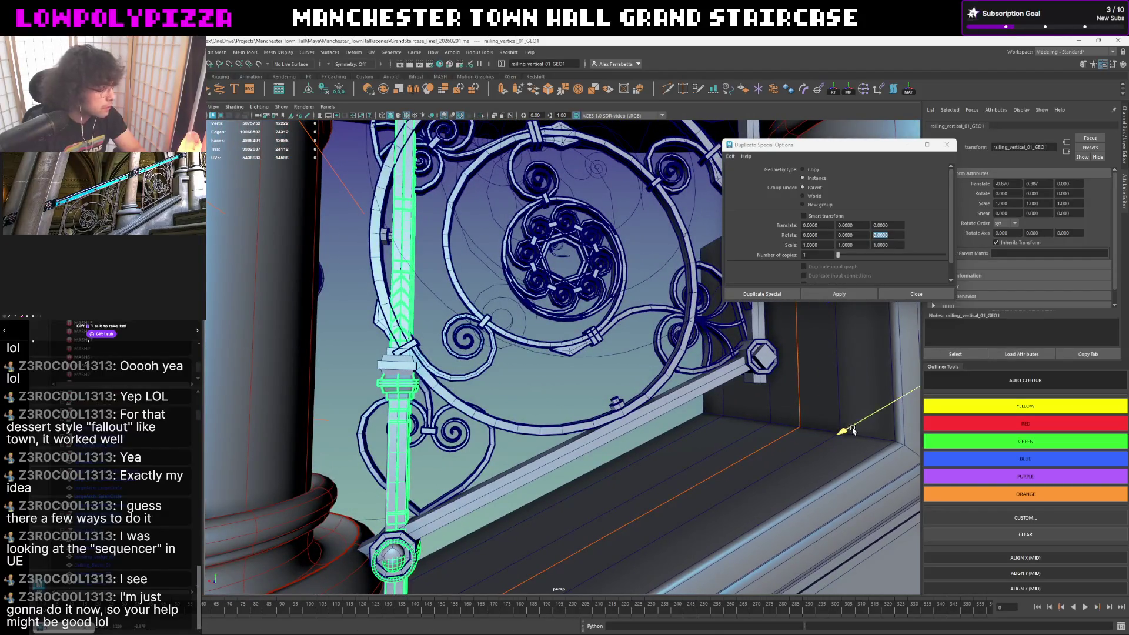
scroll(623, 394, up, 2)
mouse_move(623, 394)
alt+mouse_down()
mouse_move(565, 353)
mouse_move(501, 402)
alt+mouse_up()
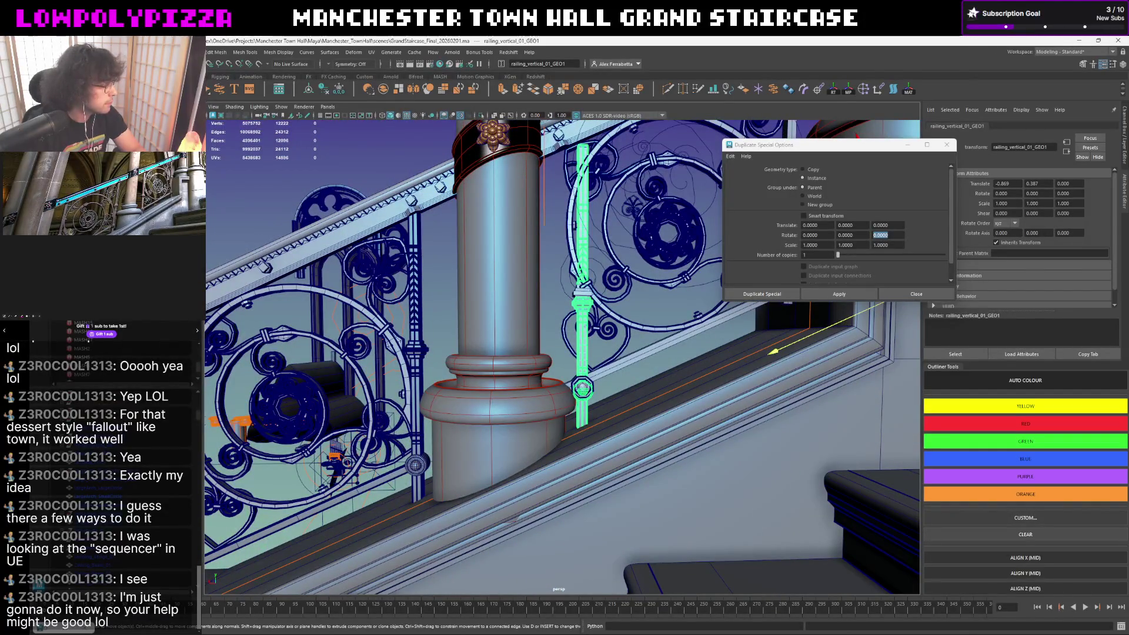
click(141, 441)
double_click(141, 441)
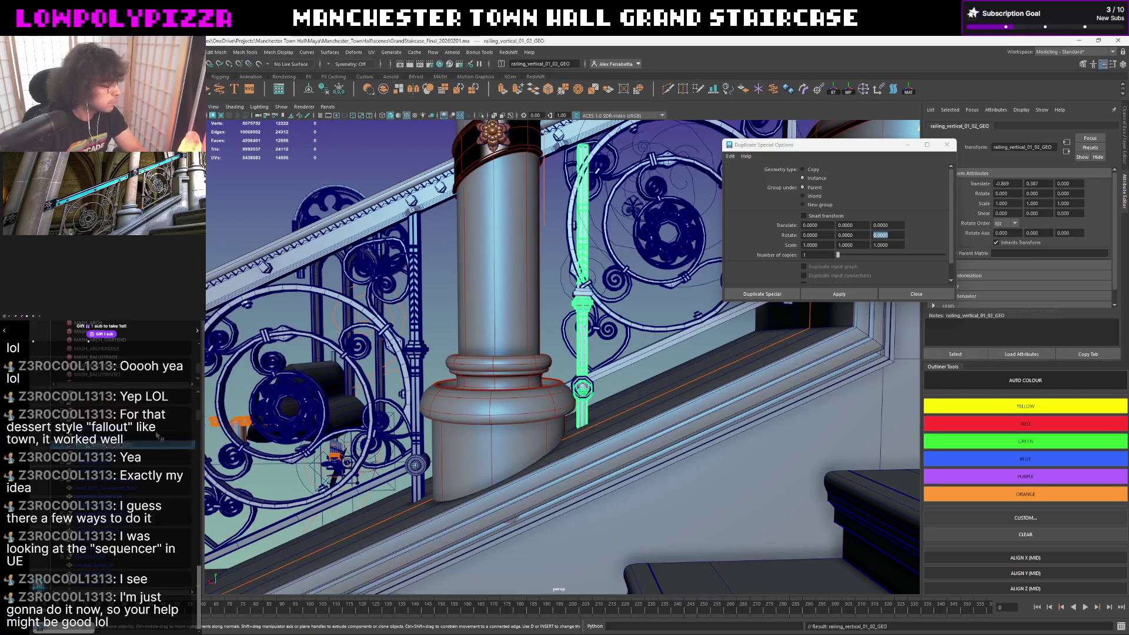
key(Return)
- Clear the selection and close the Duplicate Special settings
click(305, 211)
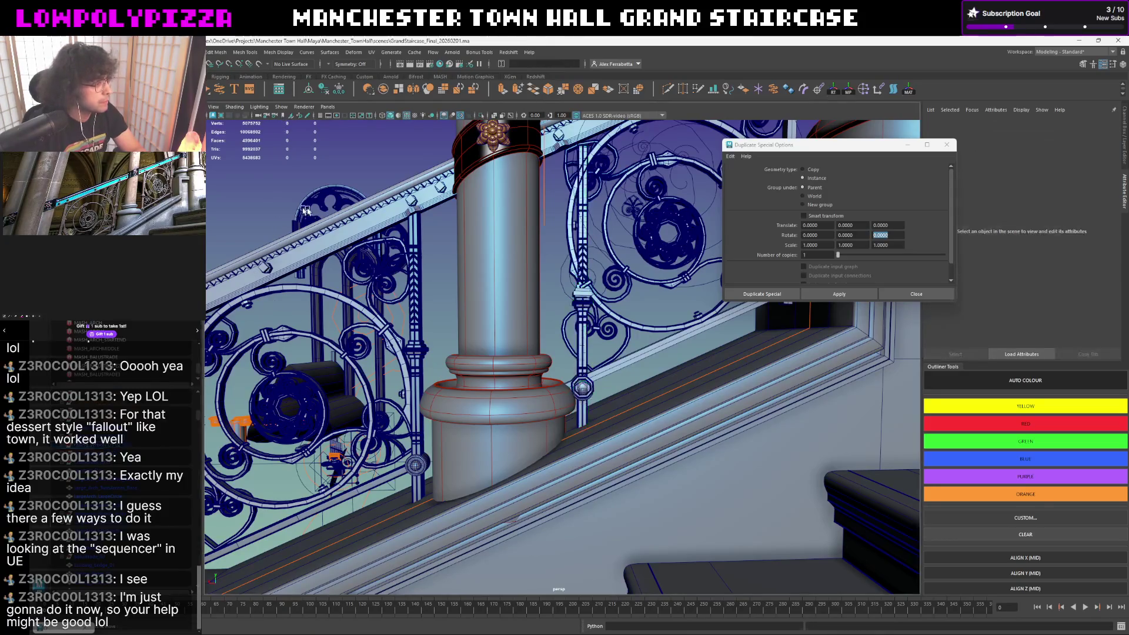
click(916, 293)
alt+drag(617, 309, 571, 324)
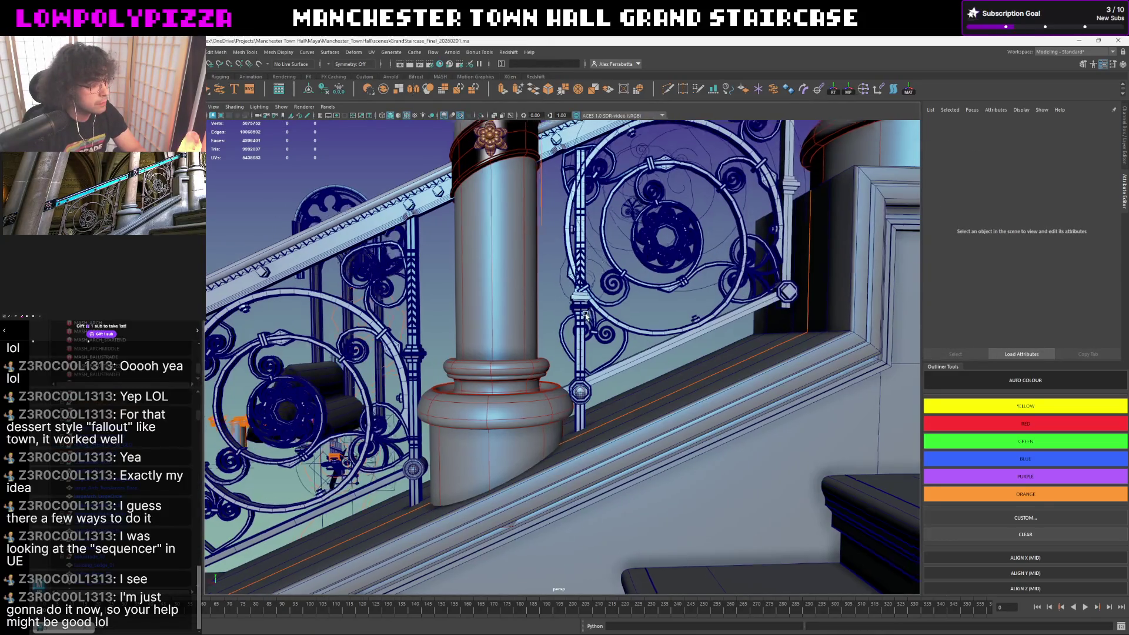
- Select the whole railing_vertical_02_GEO post and slide its copy right along the stair edge toward the door frame
click(570, 324)
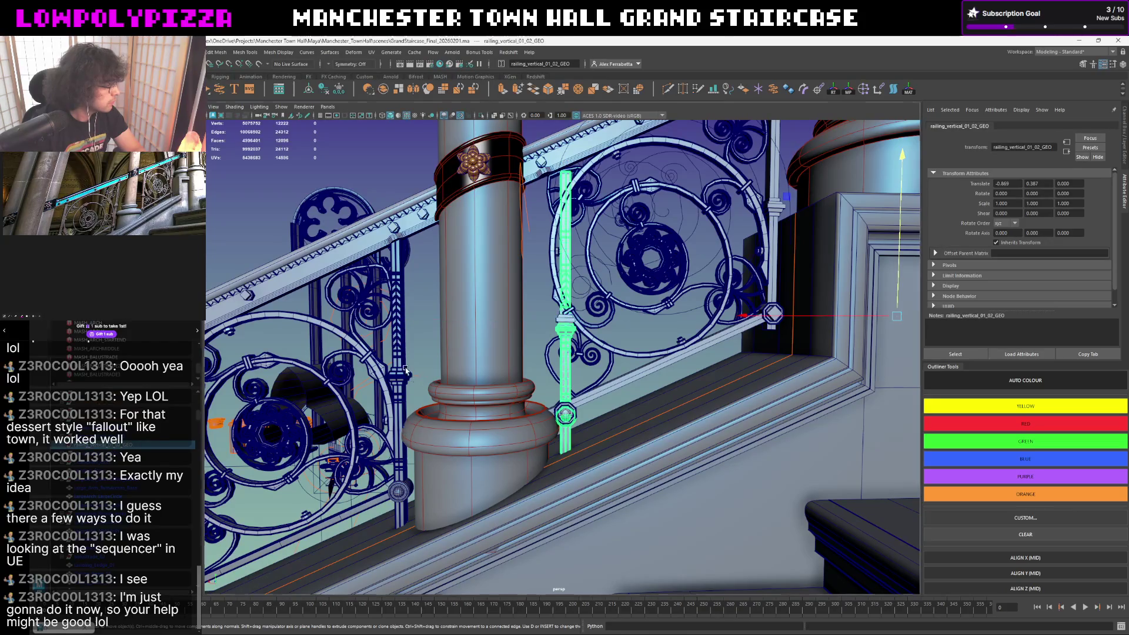
key(Right)
key(Up)
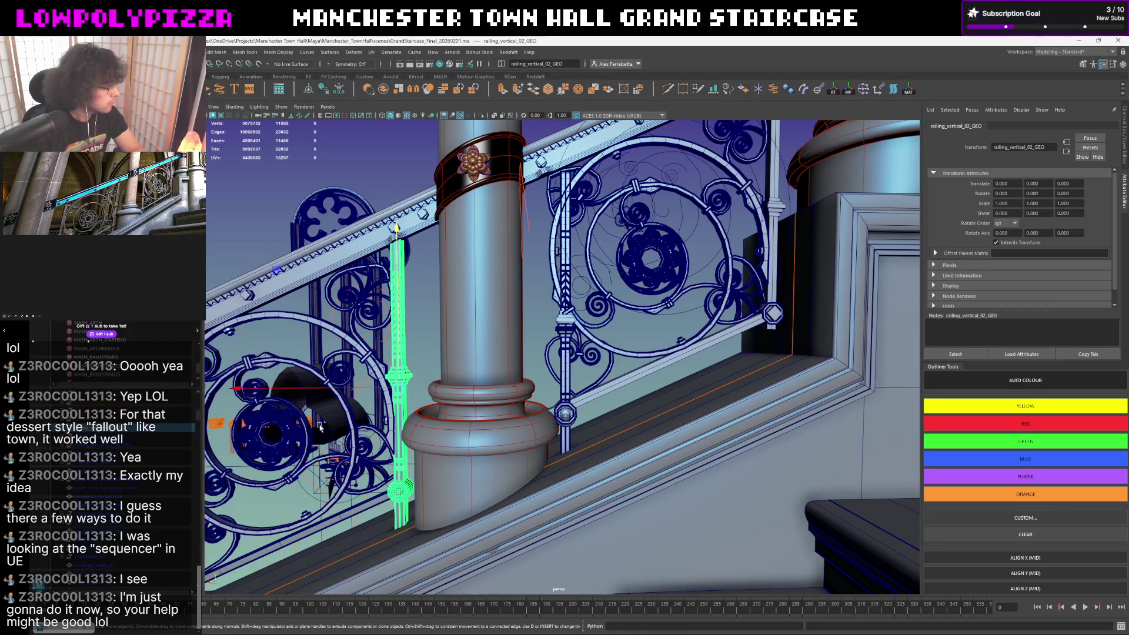
alt+drag(320, 415, 379, 399)
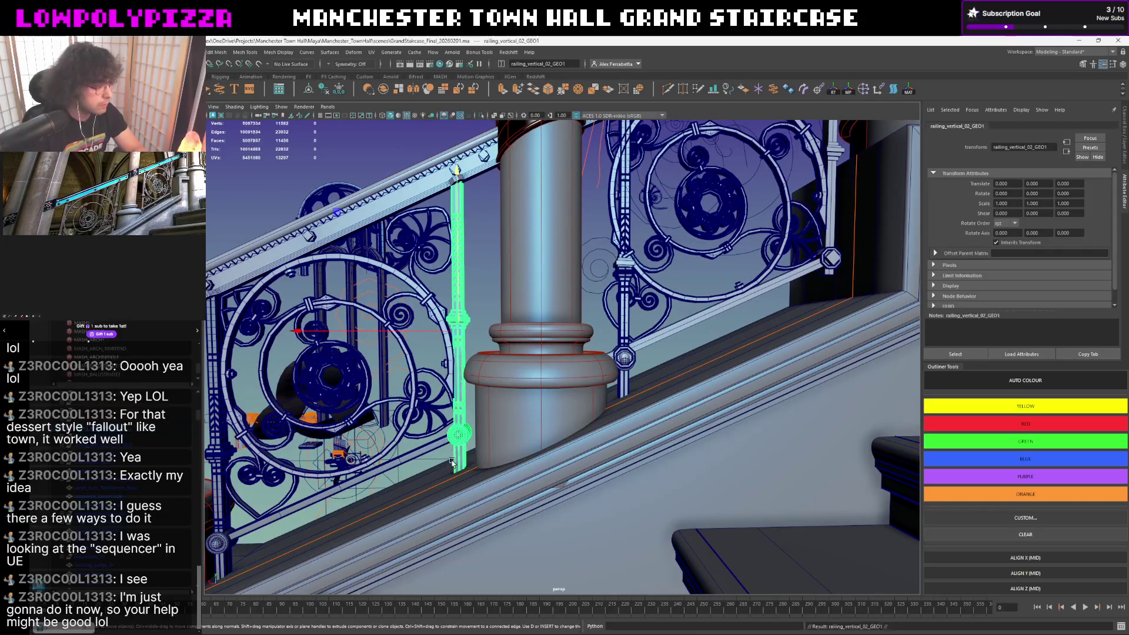
scroll(465, 496, up, 2)
click(494, 491)
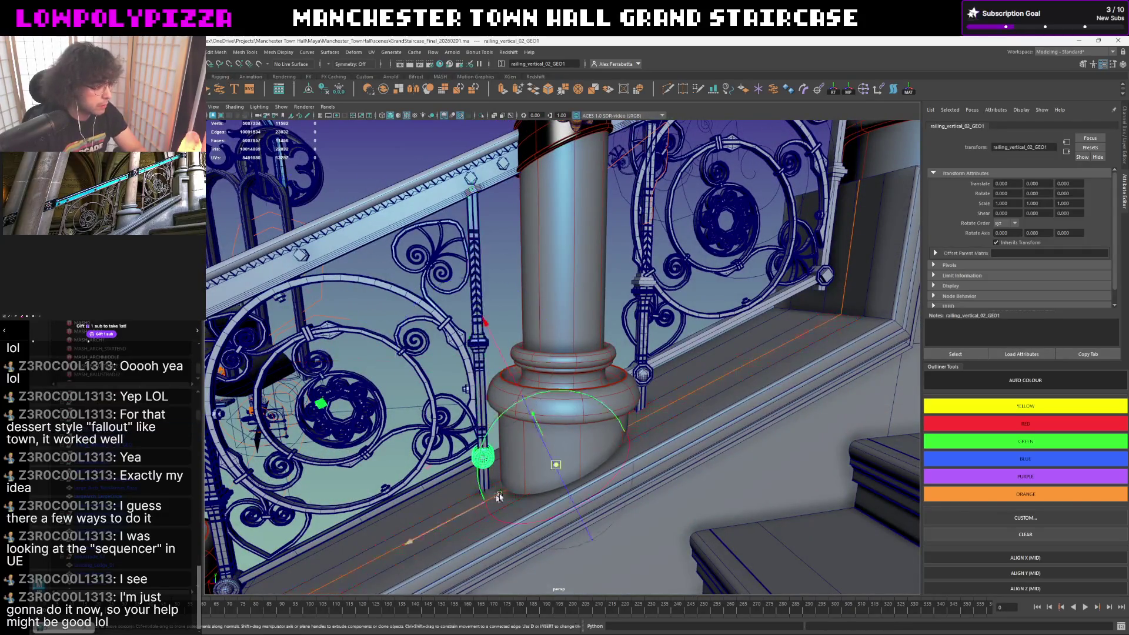
click(553, 468)
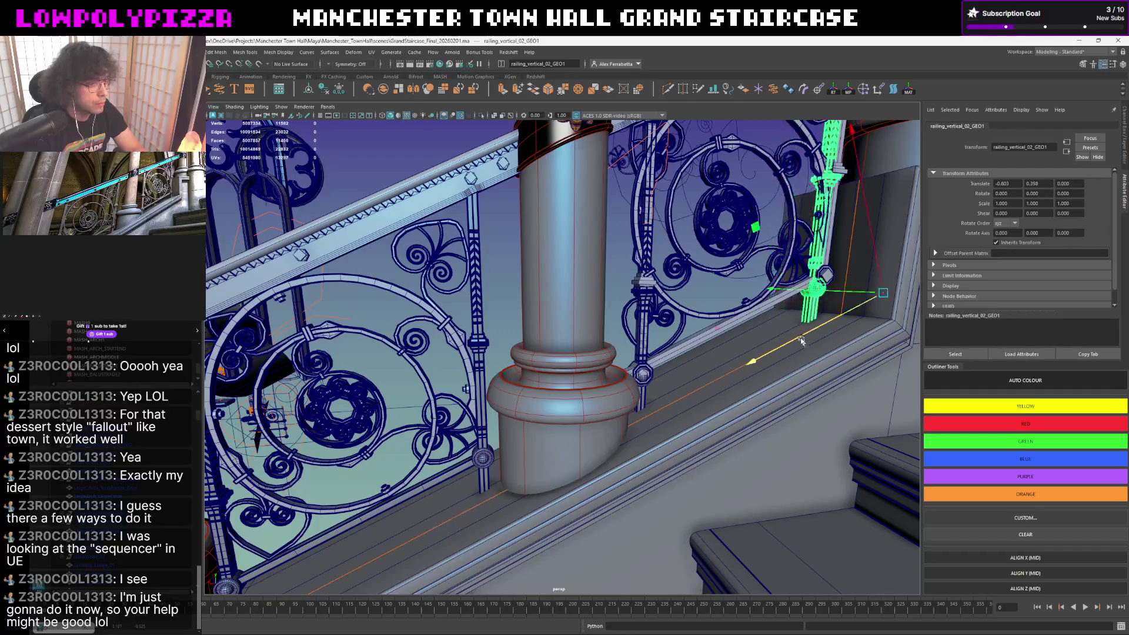
mouse_move(552, 469)
alt+mouse_down()
mouse_move(526, 450)
mouse_move(511, 542)
mouse_move(552, 501)
alt+mouse_up()
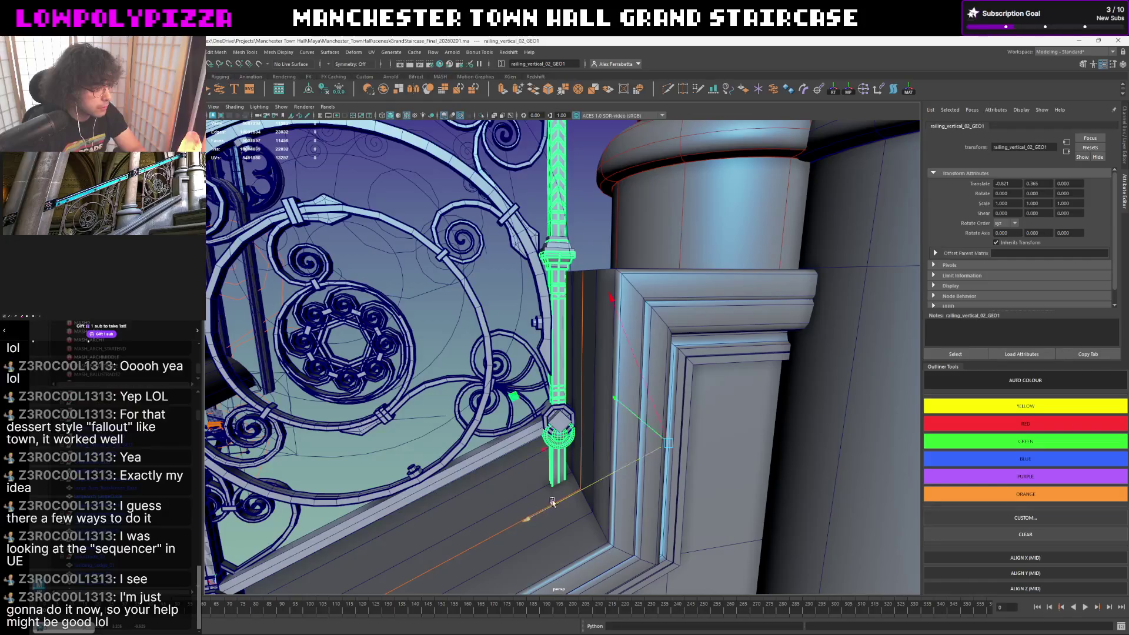
scroll(551, 502, up, 2)
drag(580, 549, 575, 558)
scroll(522, 257, up, 3)
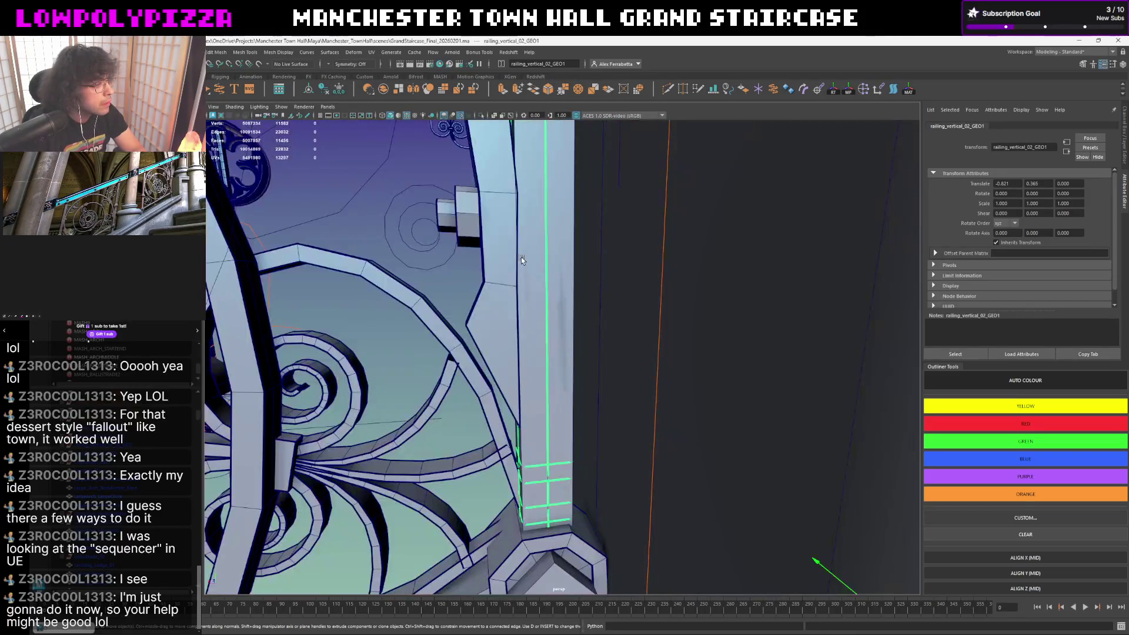
- Fine-tune the post's position, name it railing_vertical_02_02_GEO and hide it
alt+drag(547, 348, 734, 366)
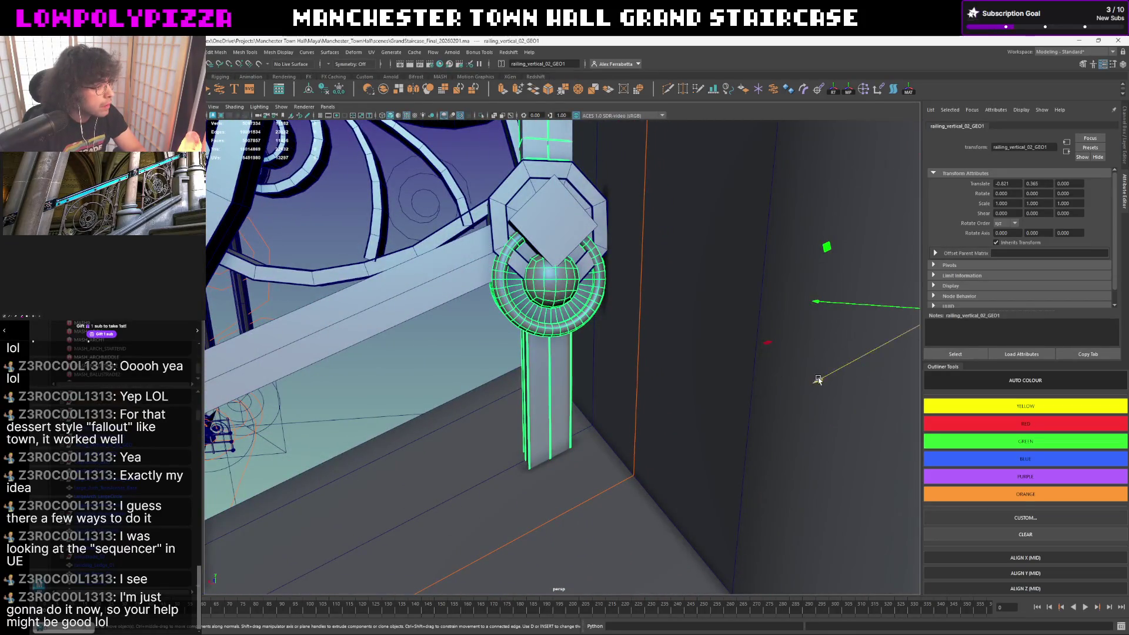
mouse_move(818, 380)
mouse_down()
mouse_move(345, 338)
mouse_move(223, 395)
mouse_up()
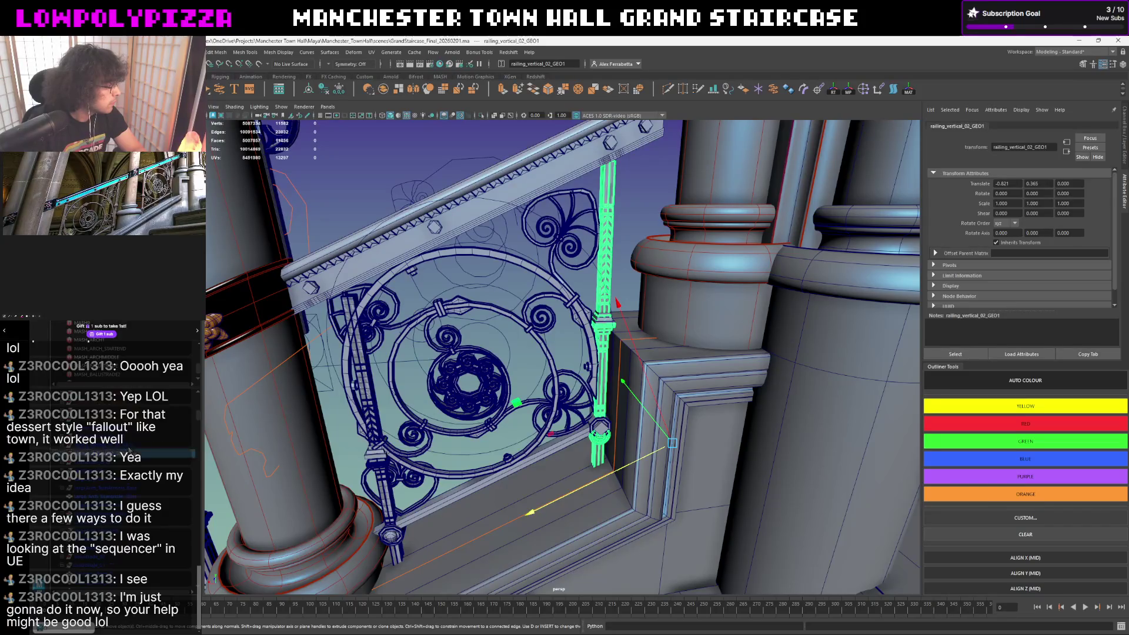
key(w)
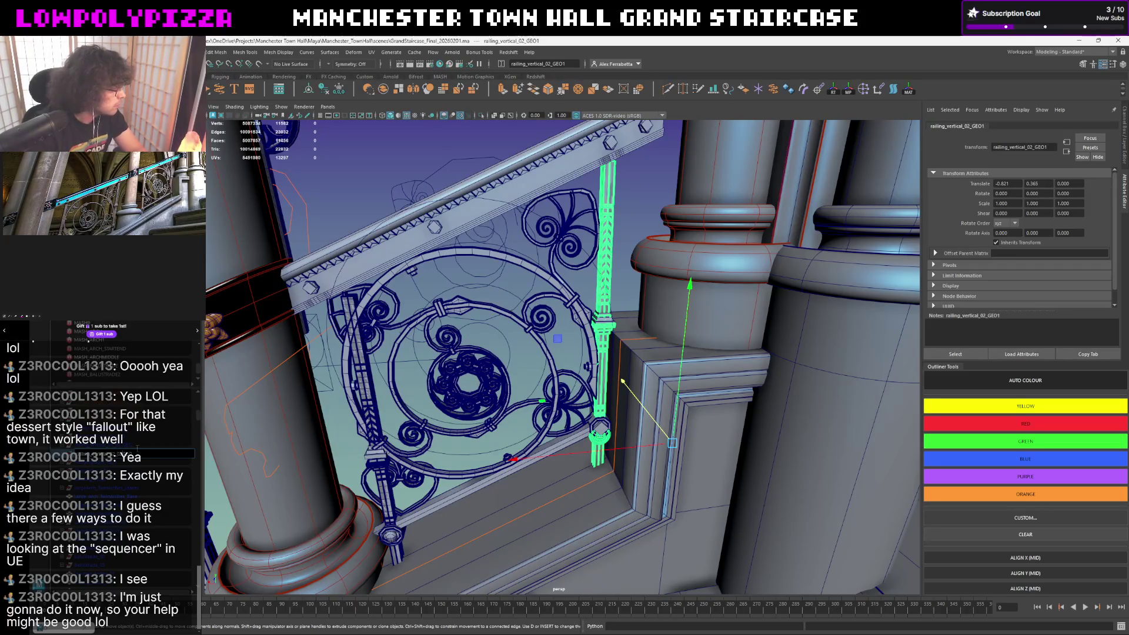
key(ctrl+d)
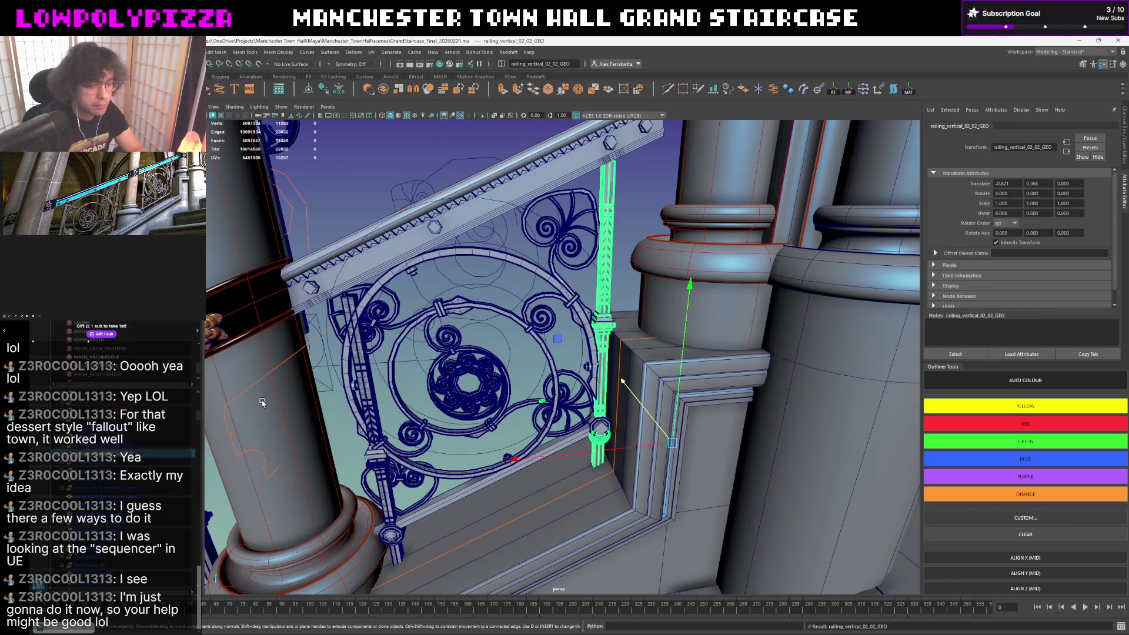
key(ctrl+d)
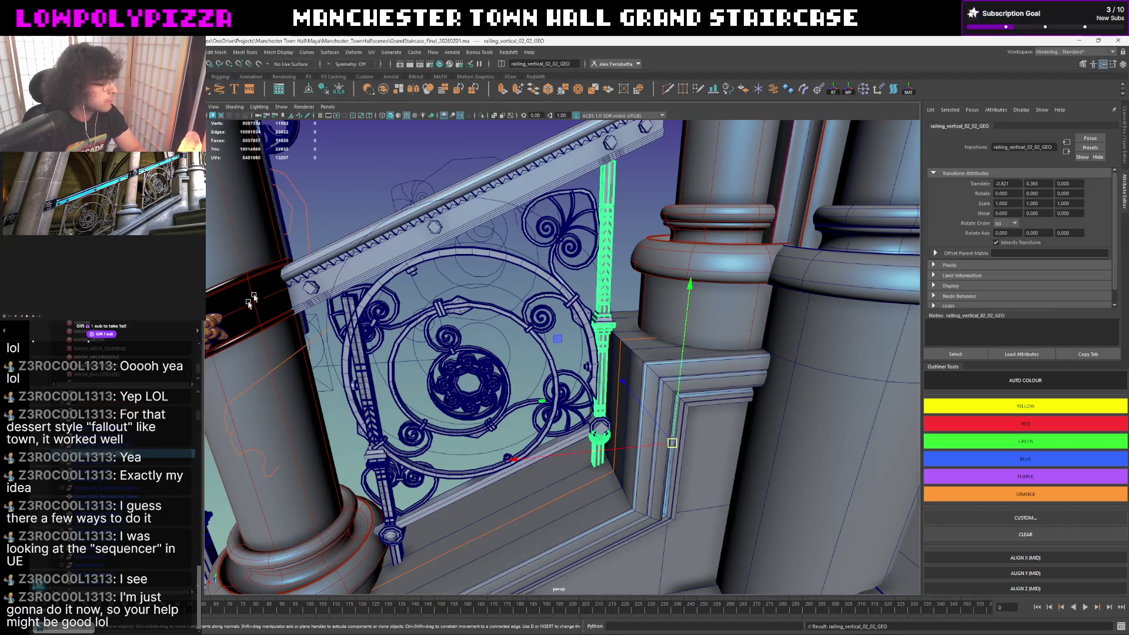
key(ctrl+h)
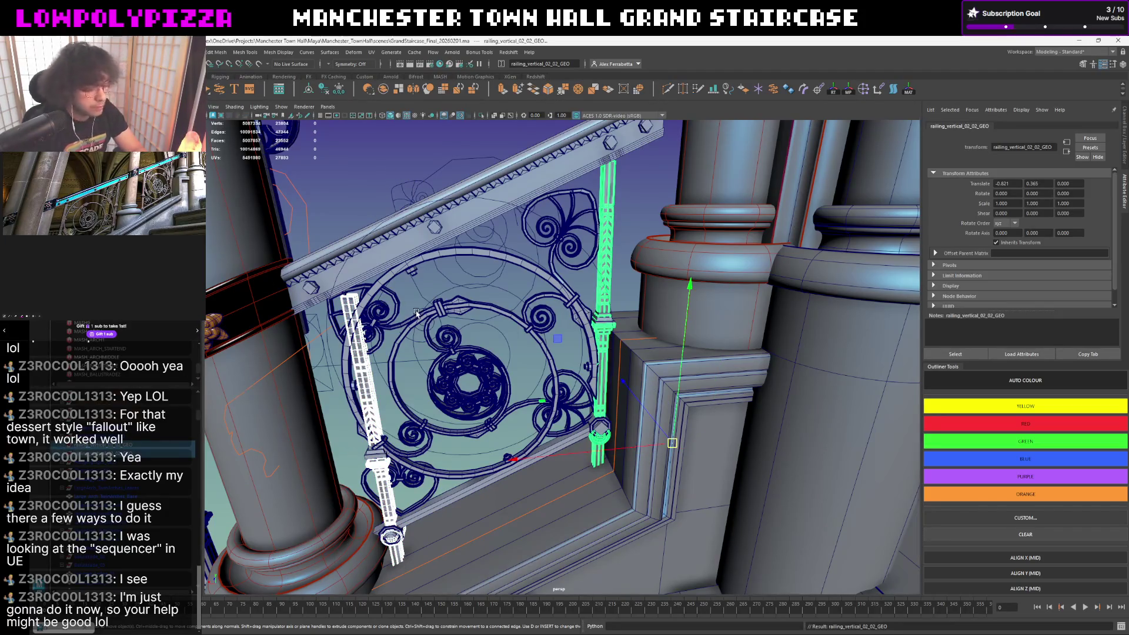
mouse_move(419, 314)
alt+mouse_down()
mouse_move(524, 307)
mouse_move(468, 407)
alt+mouse_up()
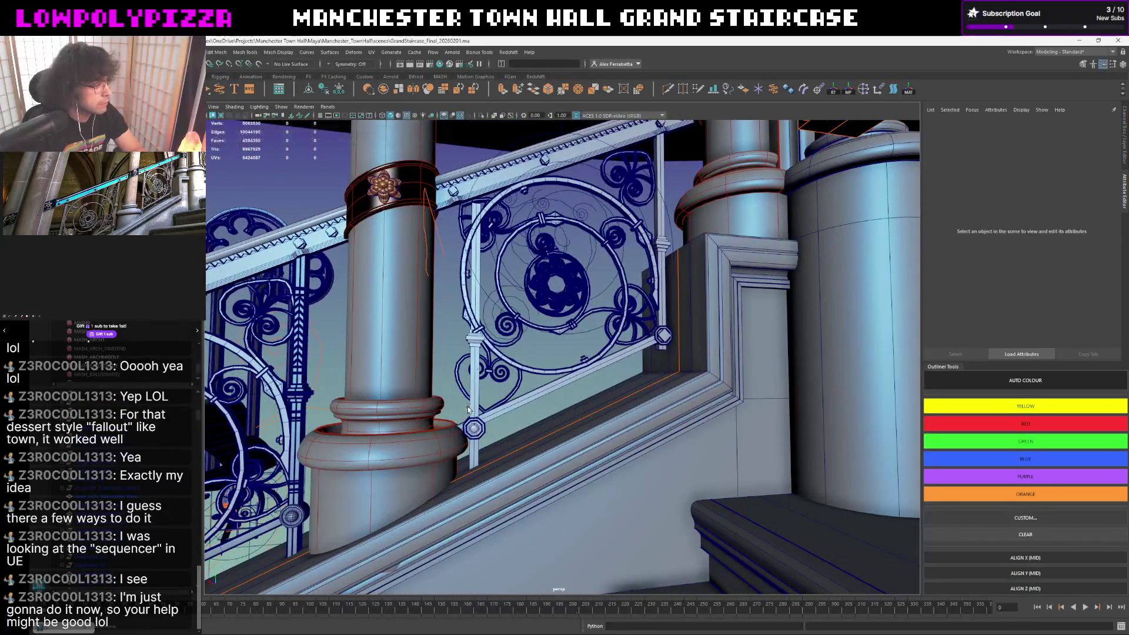
click(470, 407)
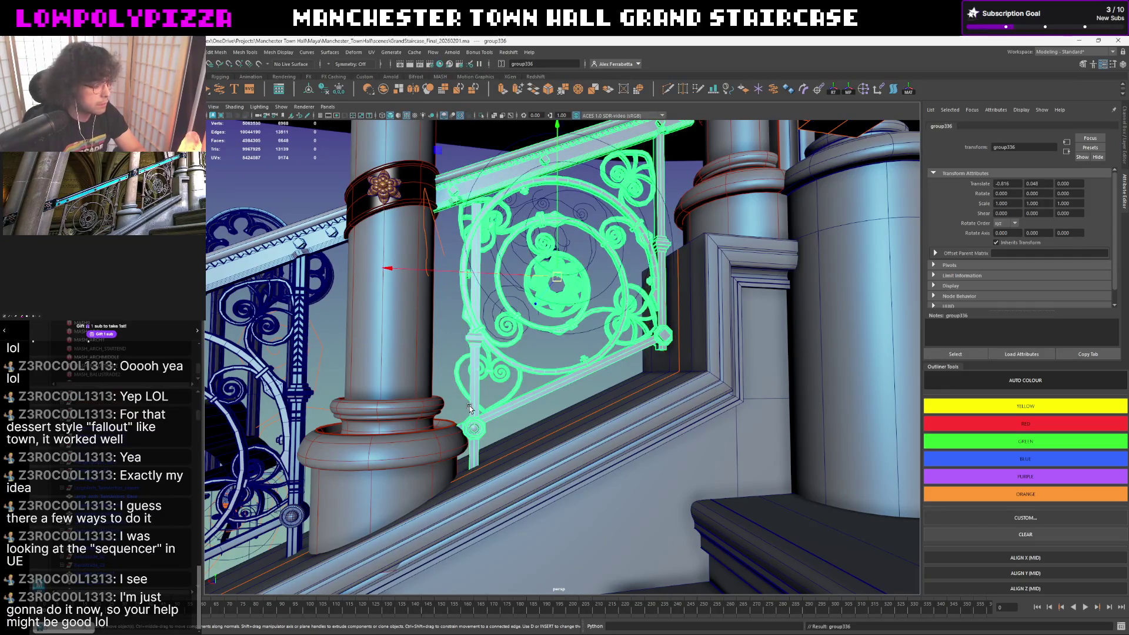
click(473, 427)
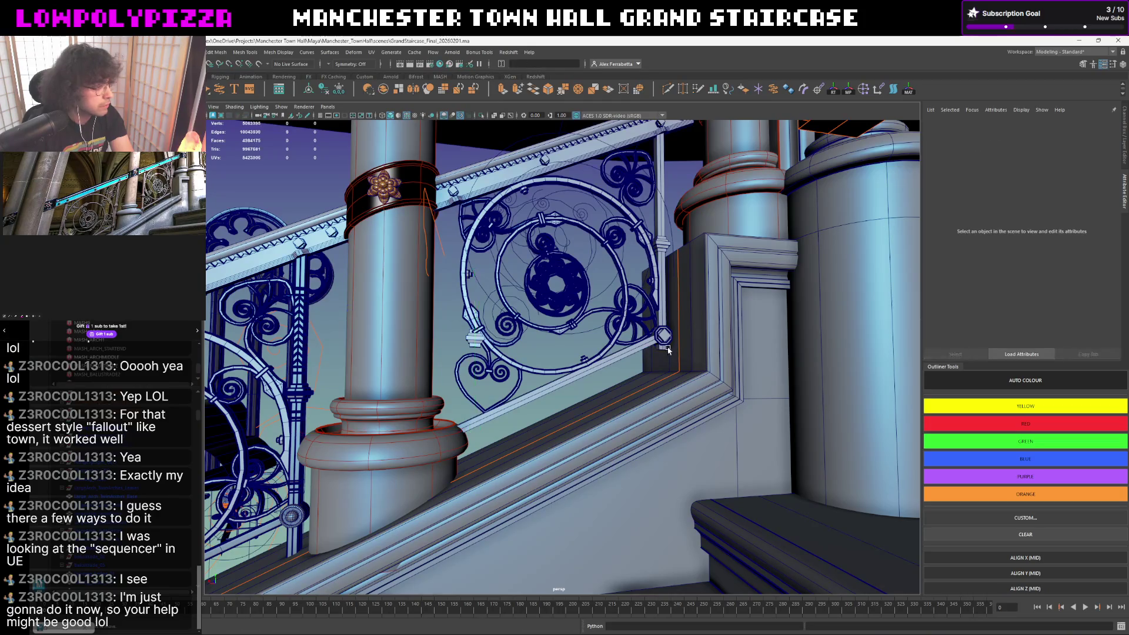
click(663, 346)
click(667, 344)
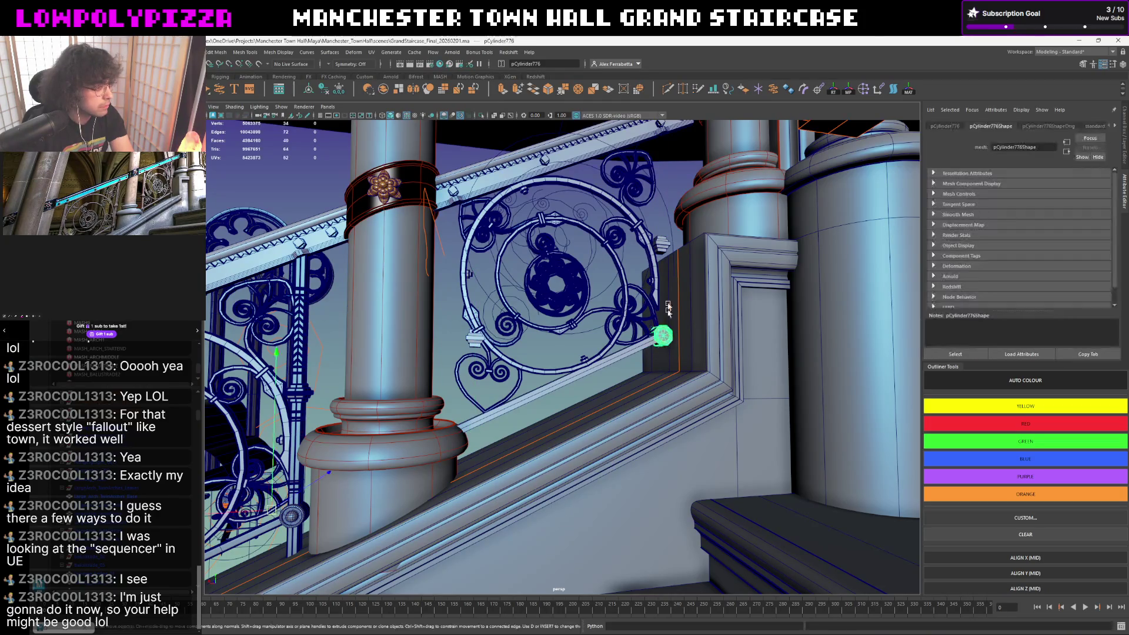
click(668, 291)
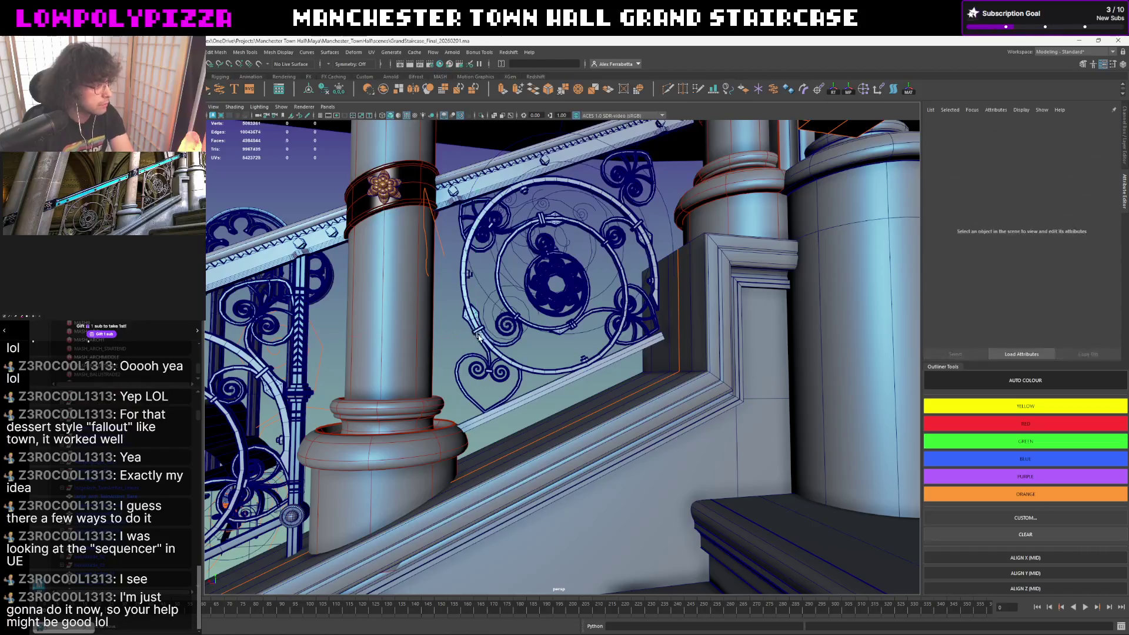
alt+drag(481, 334, 384, 127)
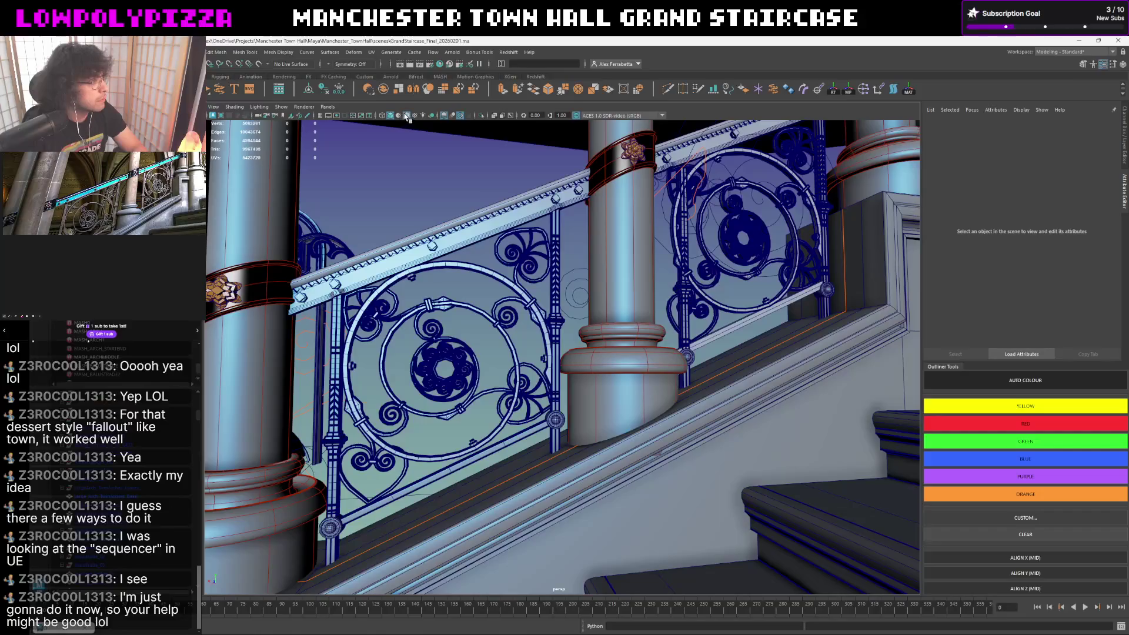
mouse_move(476, 176)
alt+mouse_down()
mouse_move(471, 196)
mouse_move(454, 197)
alt+mouse_up()
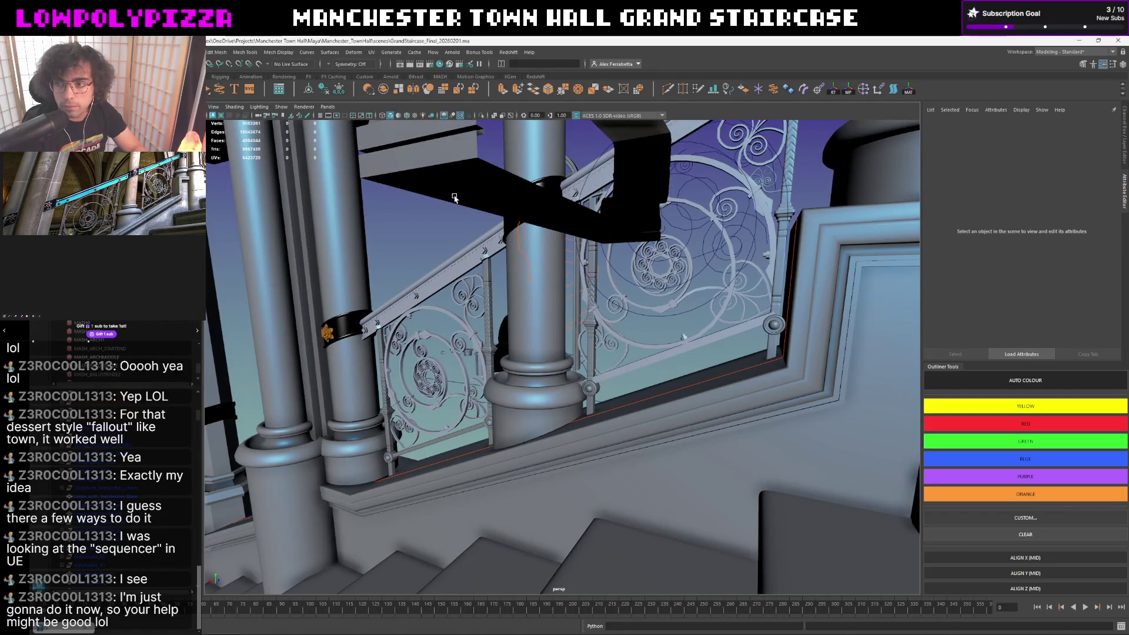
mouse_move(453, 197)
alt+mouse_down()
mouse_move(581, 249)
mouse_move(599, 243)
mouse_move(1003, 315)
alt+mouse_up()
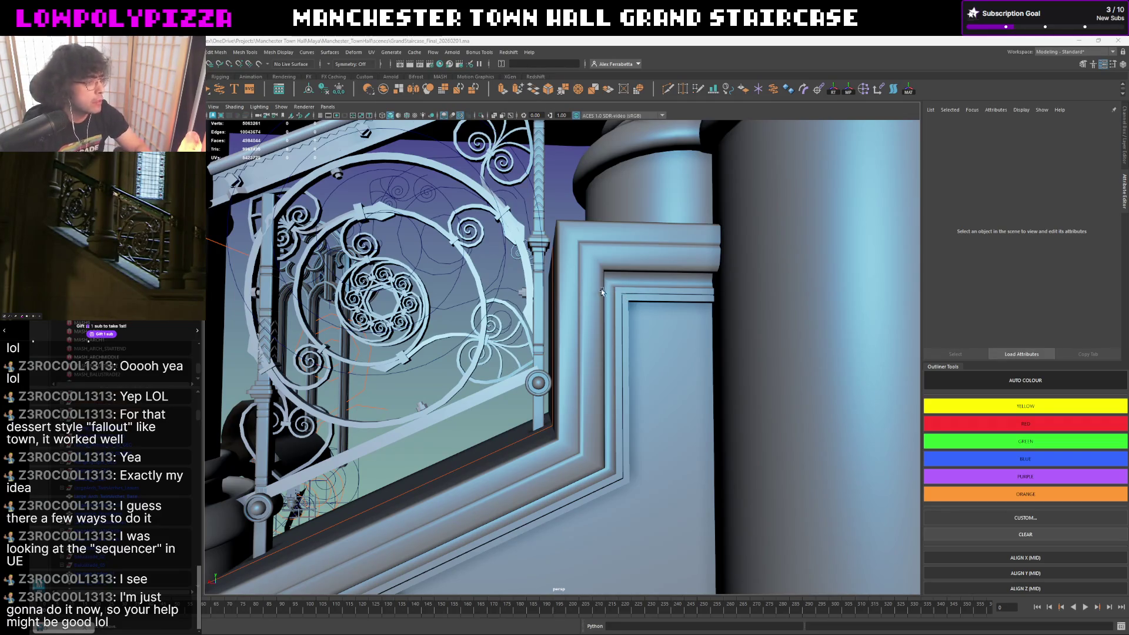
mouse_move(601, 288)
alt+mouse_down()
mouse_move(590, 307)
mouse_move(658, 272)
alt+mouse_up()
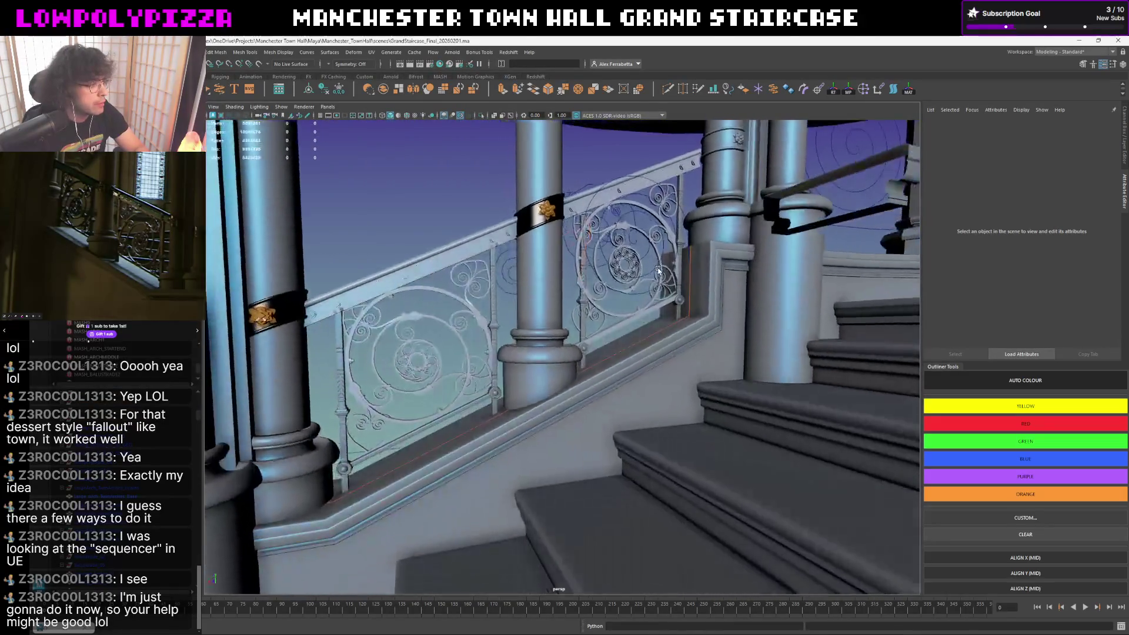
alt+drag(658, 270, 584, 301)
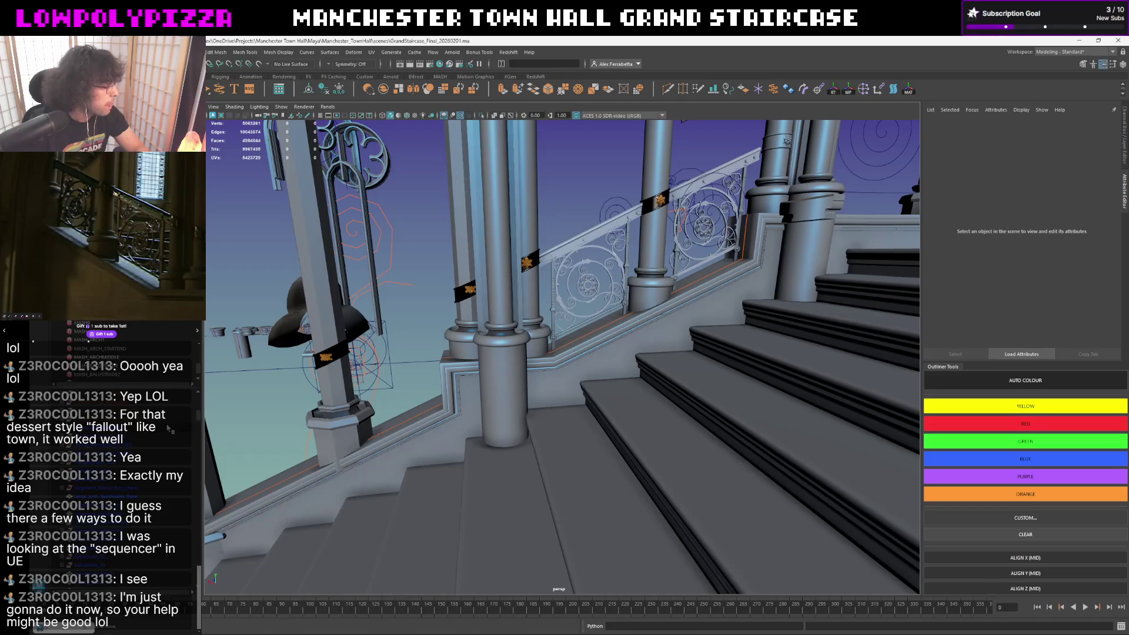
mouse_move(289, 401)
alt+mouse_down()
mouse_move(380, 371)
mouse_move(370, 368)
mouse_move(374, 380)
alt+mouse_up()
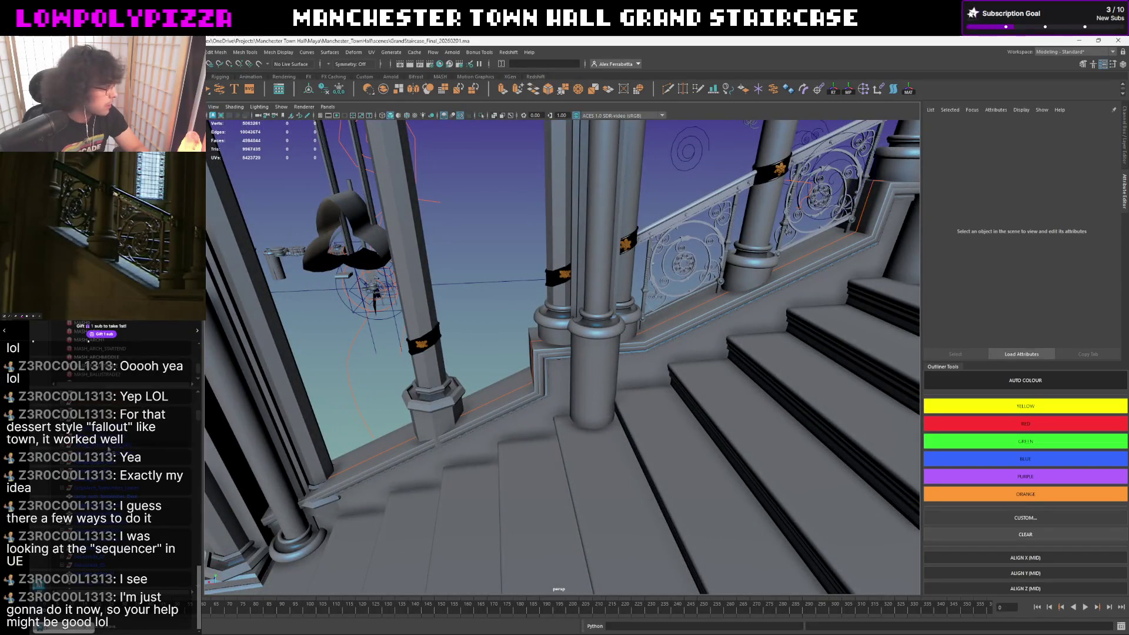
alt+drag(388, 371, 391, 371)
click(735, 228)
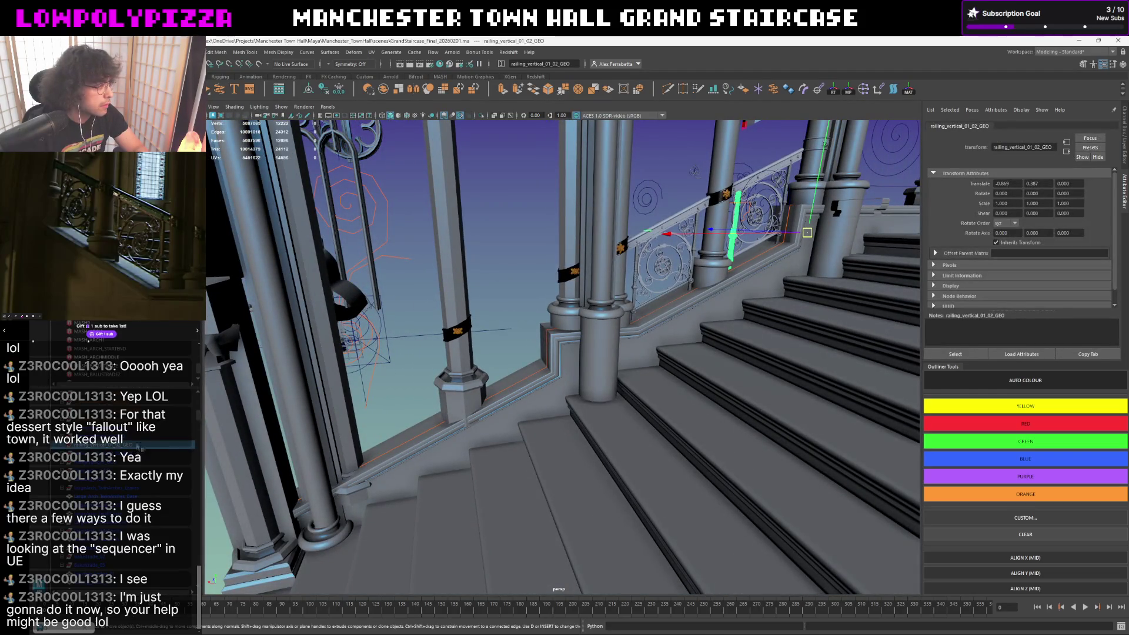
shift+click(133, 431)
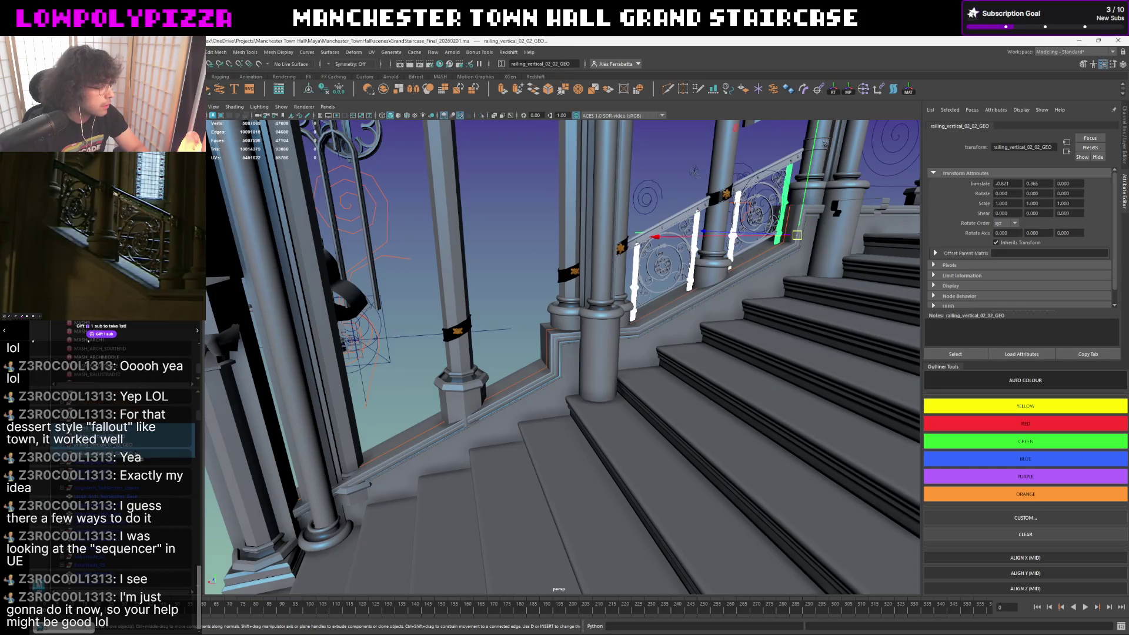
key(ctrl+d)
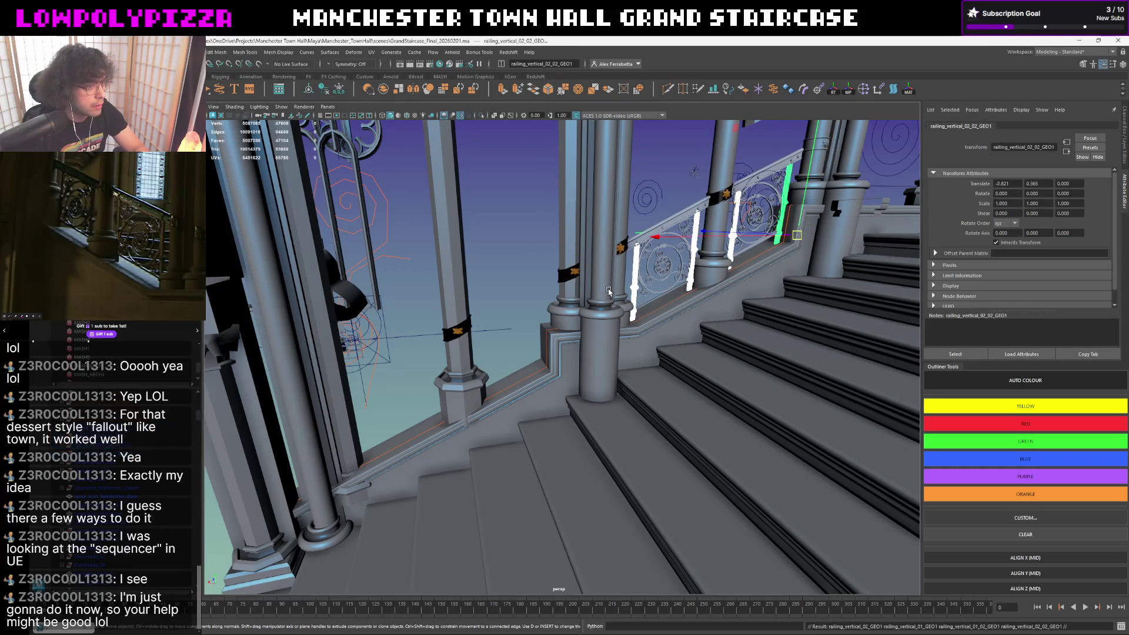
scroll(514, 385, up, 3)
key(d)
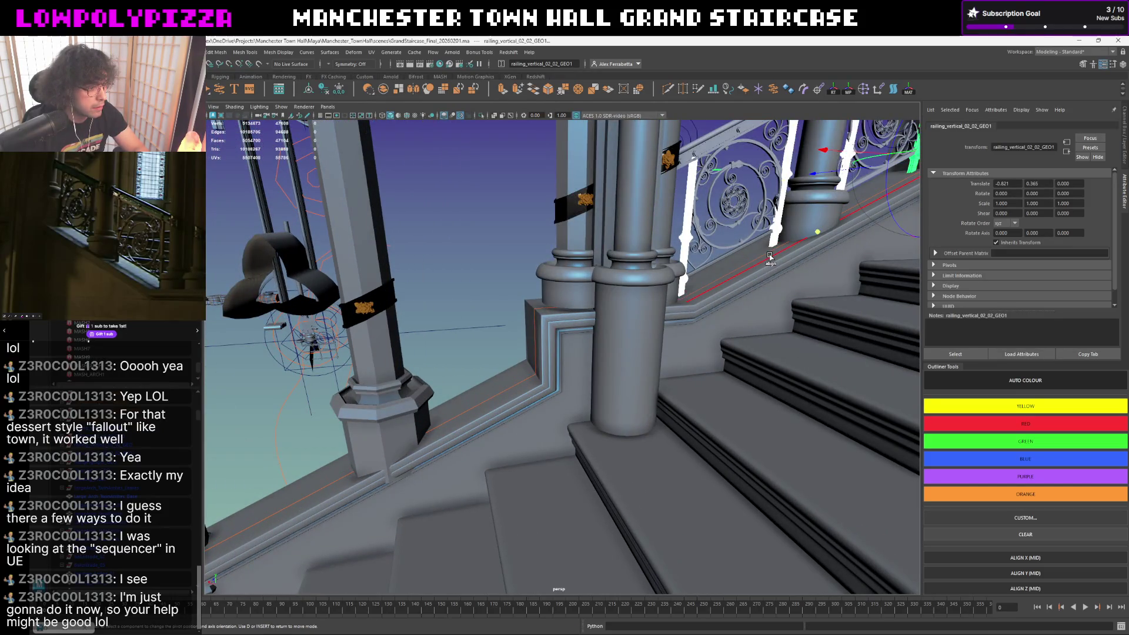
mouse_move(770, 258)
mouse_down()
mouse_move(337, 439)
mouse_move(433, 412)
mouse_move(301, 489)
mouse_up()
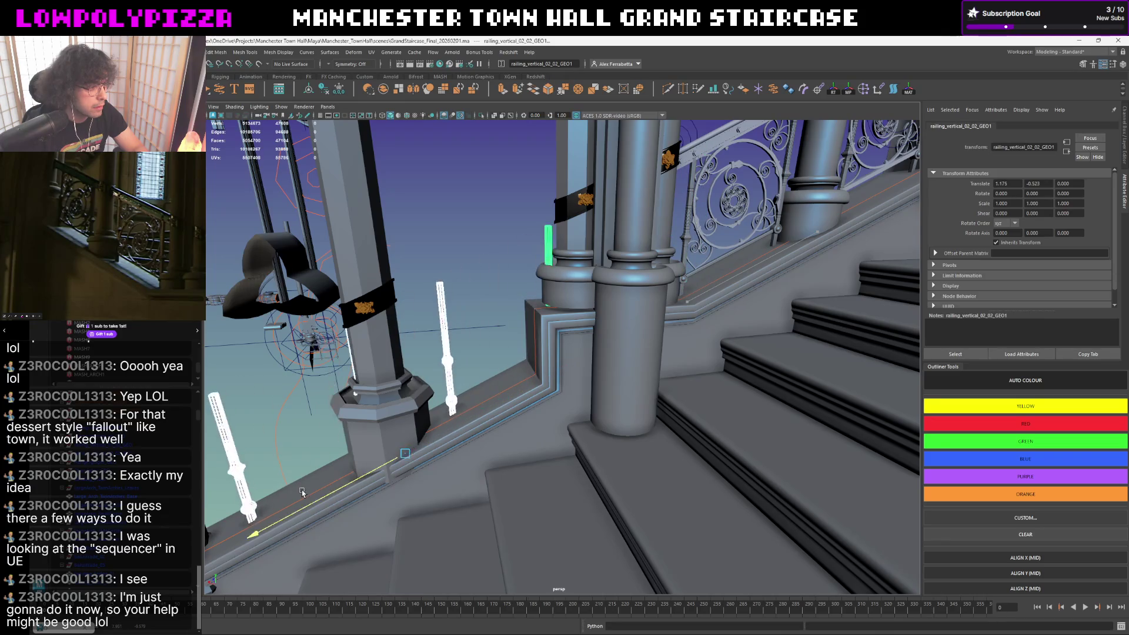
mouse_move(302, 490)
alt+mouse_down()
mouse_move(491, 333)
mouse_move(492, 415)
mouse_move(469, 451)
alt+mouse_up()
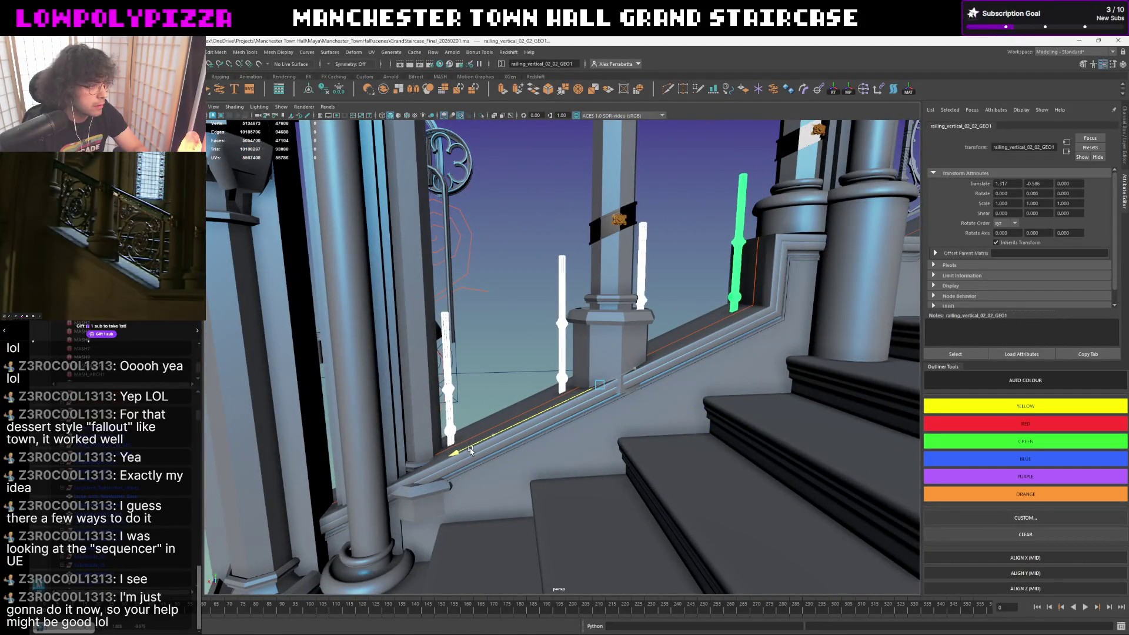
mouse_move(502, 332)
alt+mouse_down()
mouse_move(504, 346)
mouse_move(482, 346)
alt+mouse_up()
click(520, 325)
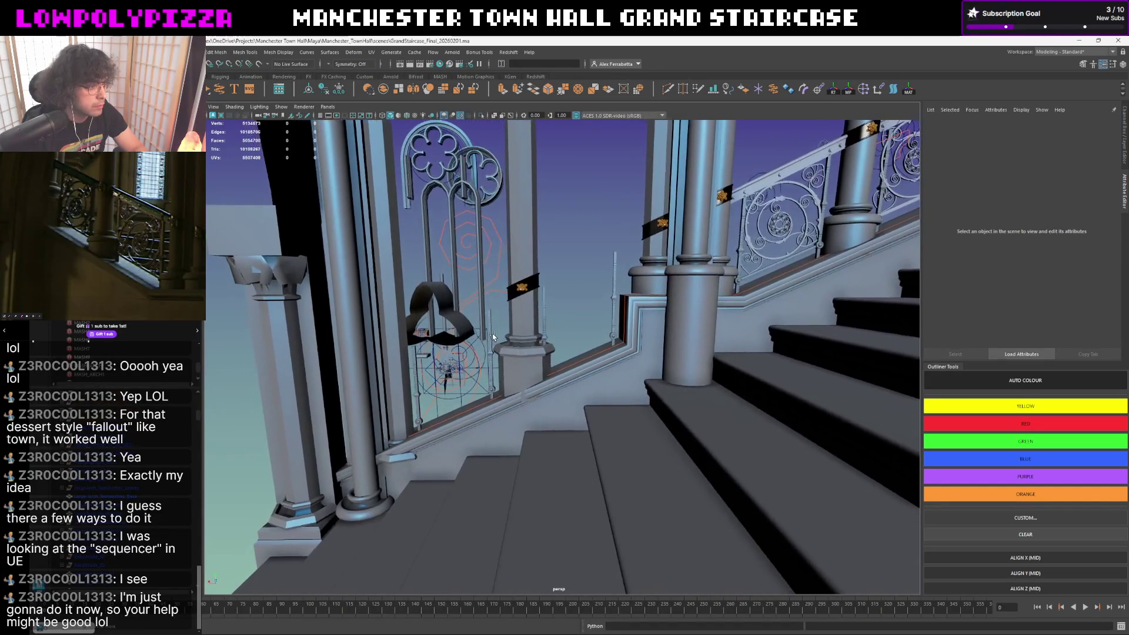
key(ctrl+z)
key(ctrl+z)
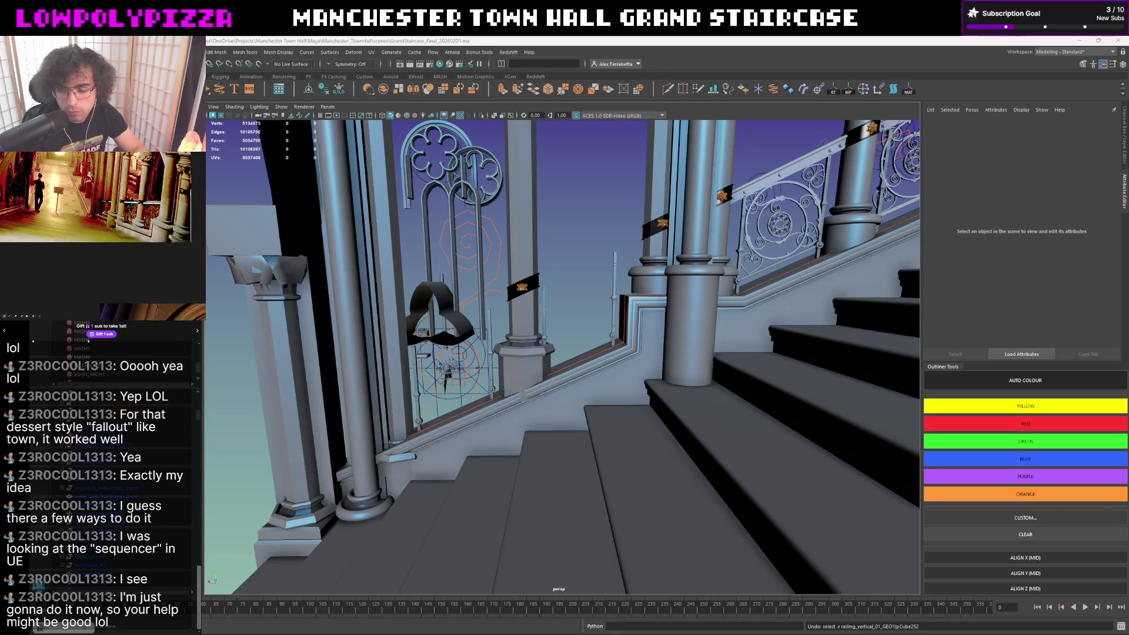
mouse_move(806, 376)
alt+mouse_down()
mouse_move(652, 337)
mouse_move(609, 370)
alt+mouse_up()
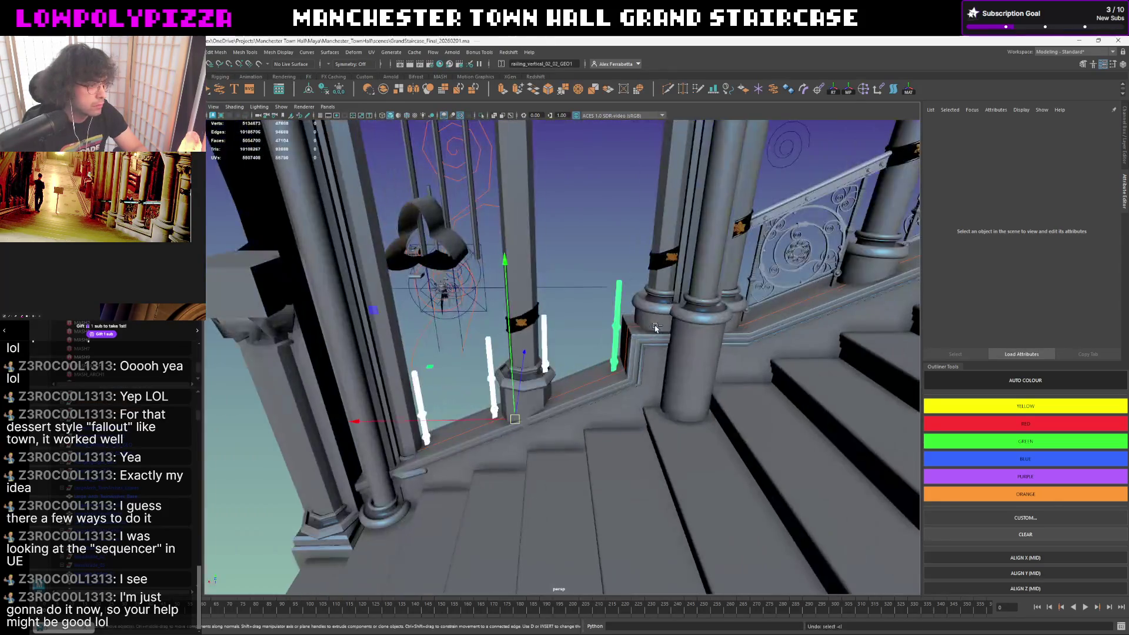
- Align the vertical posts' pivot to the railing edge and shift them slightly along the lower rail
click(589, 391)
scroll(588, 391, up, 2)
key(d)
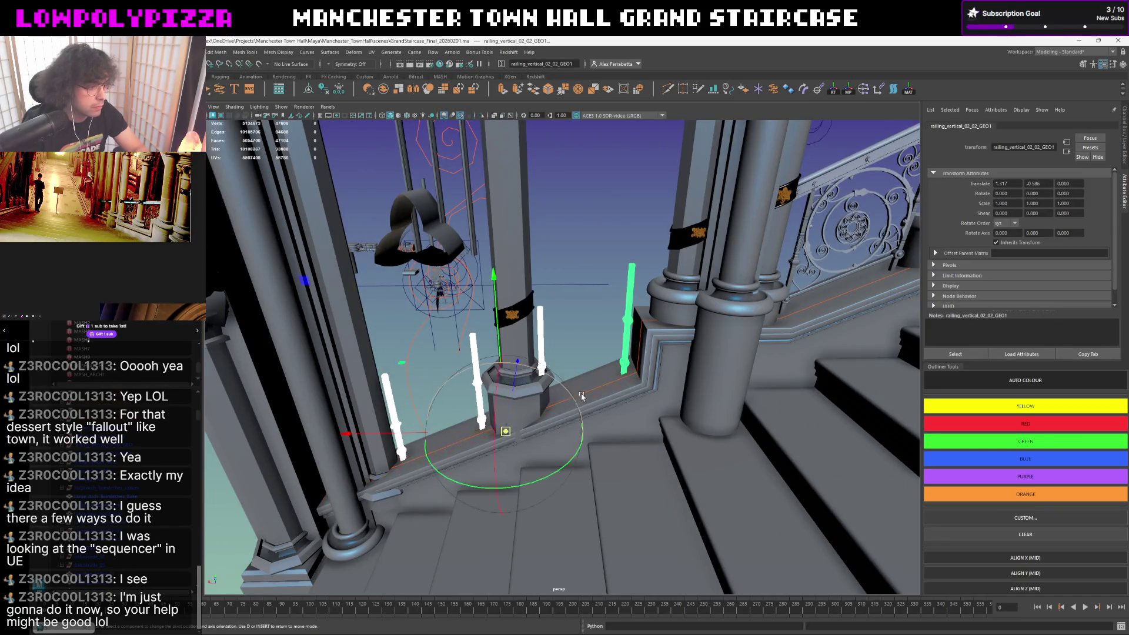
click(590, 386)
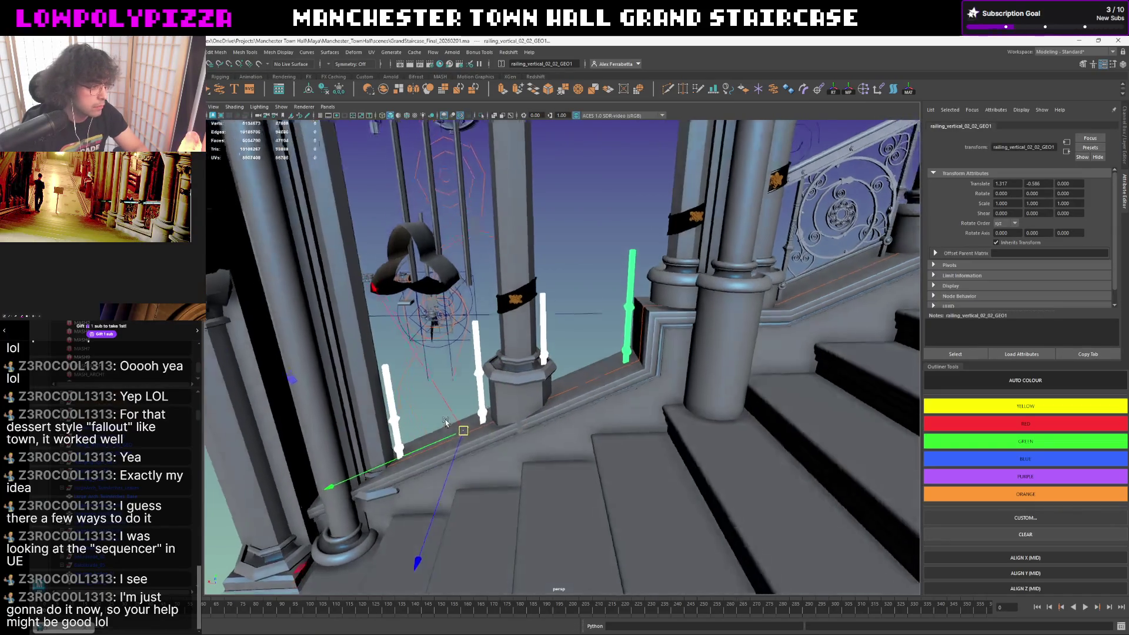
mouse_move(591, 386)
alt+mouse_down()
mouse_move(465, 402)
mouse_move(420, 448)
alt+mouse_up()
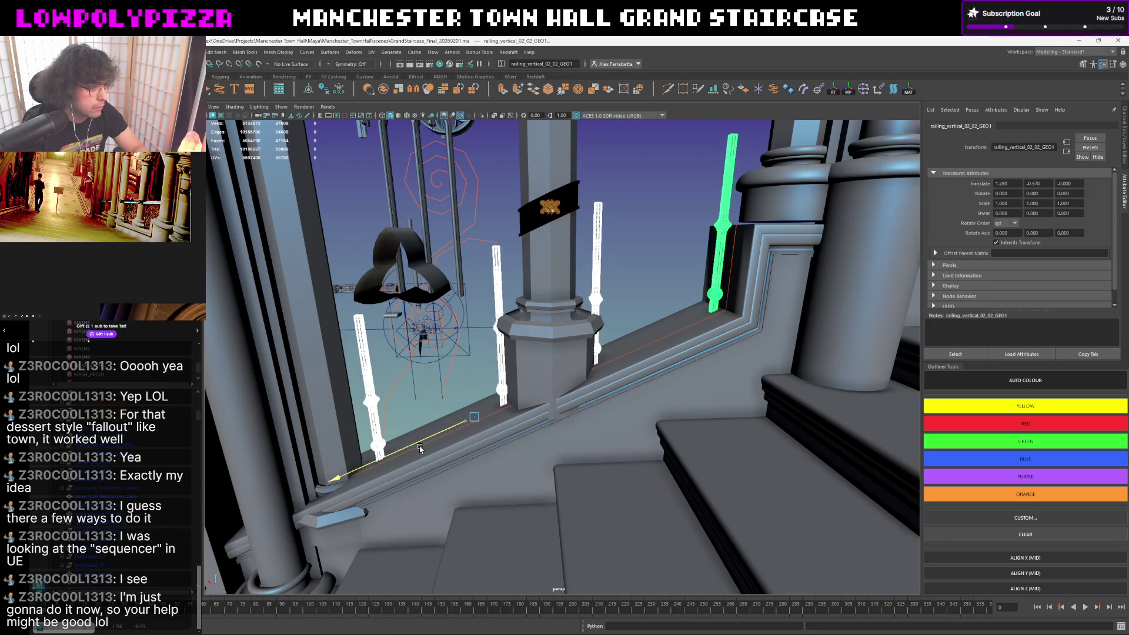
mouse_move(420, 448)
mouse_down()
mouse_move(548, 371)
mouse_move(599, 296)
mouse_move(522, 334)
mouse_move(534, 340)
mouse_move(523, 347)
mouse_up()
click(598, 295)
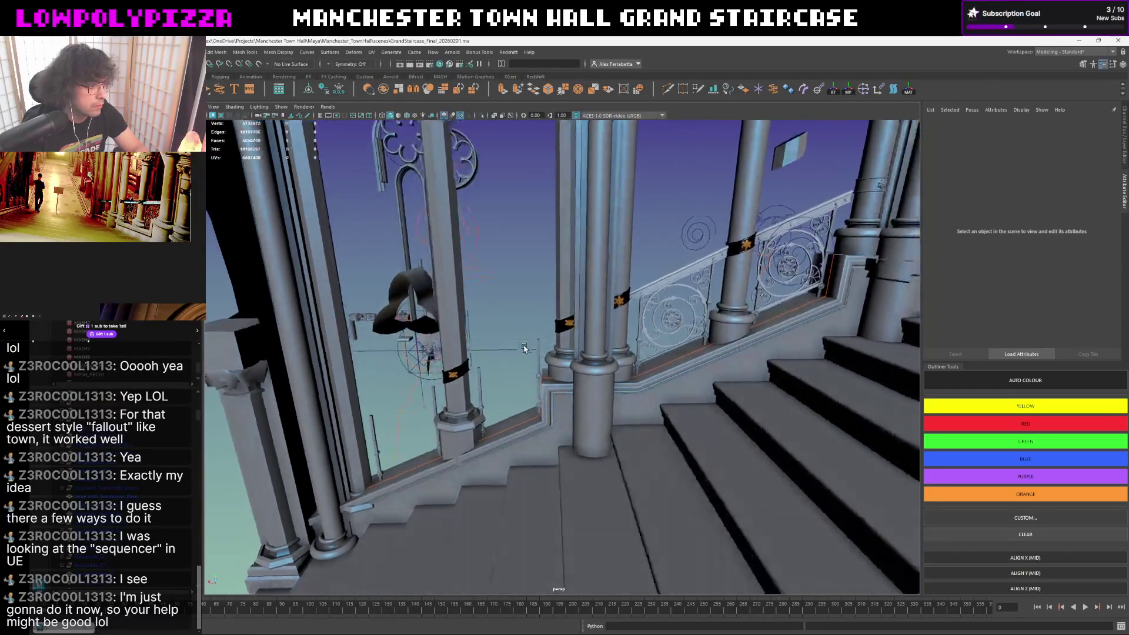
- Select the curve running along the bottom railing bar and set its pivot position
alt+drag(523, 348, 561, 335)
mouse_move(636, 313)
alt+mouse_down()
mouse_move(571, 340)
mouse_move(511, 398)
alt+mouse_up()
click(563, 370)
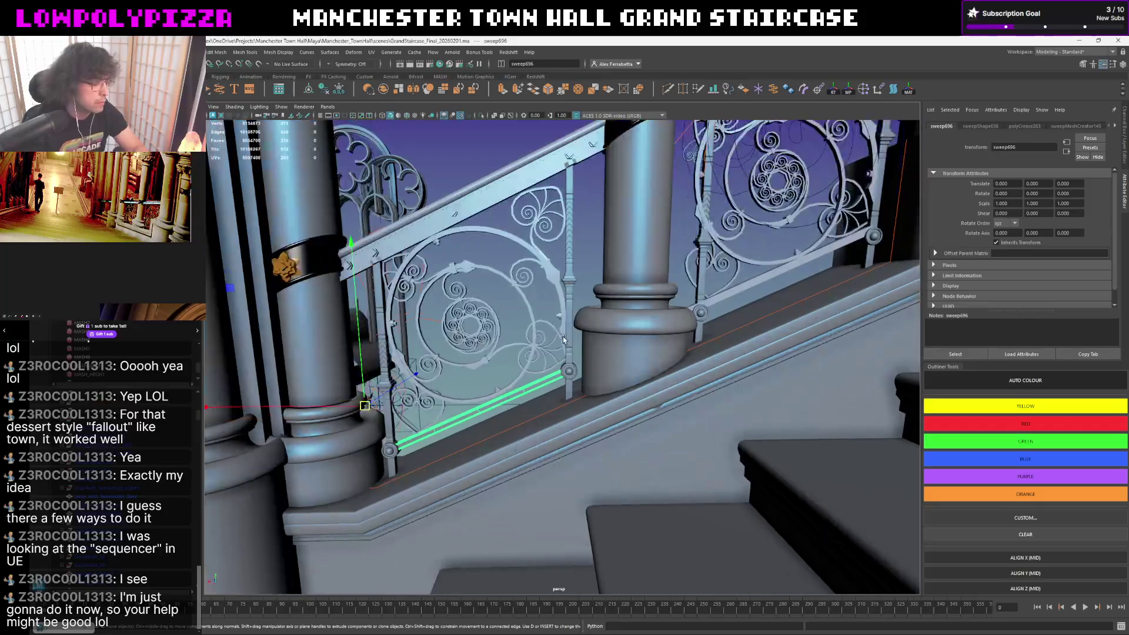
click(535, 389)
alt+drag(535, 389, 571, 381)
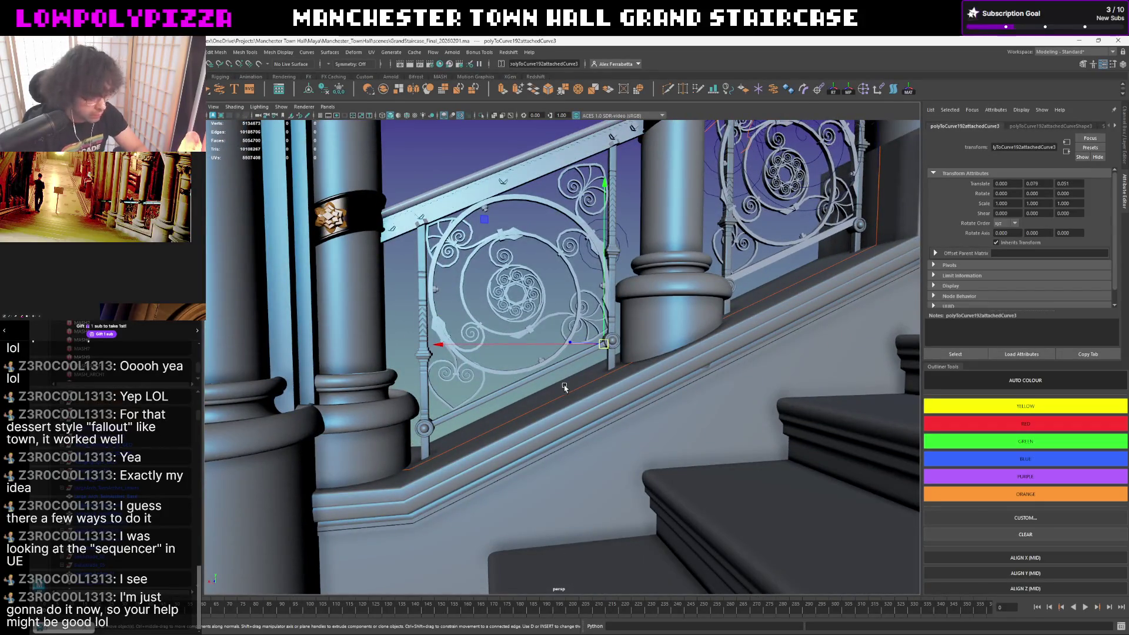
key(d)
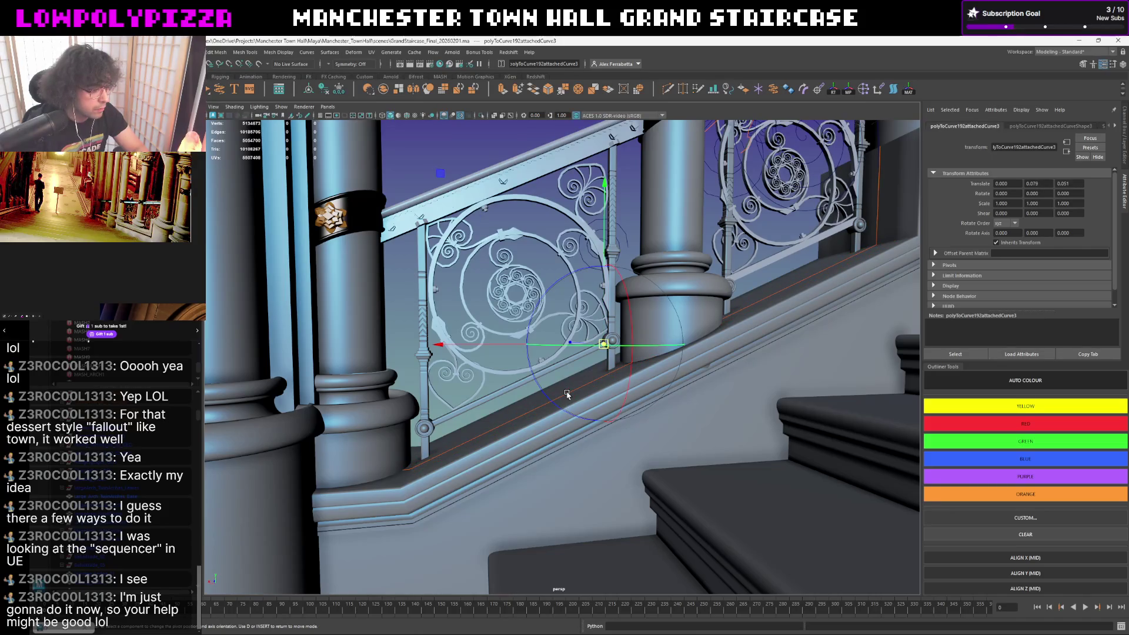
click(533, 411)
- Orient the curve's pivot along the railing edge at the column base and slide the curve up along it
alt+drag(533, 412, 567, 434)
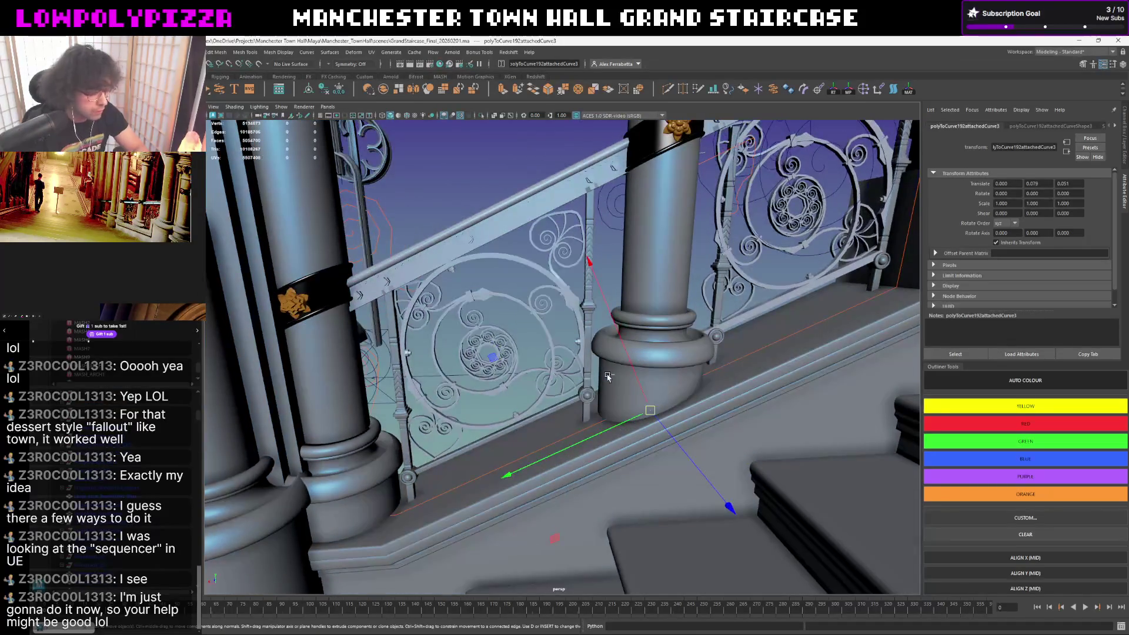
key(d)
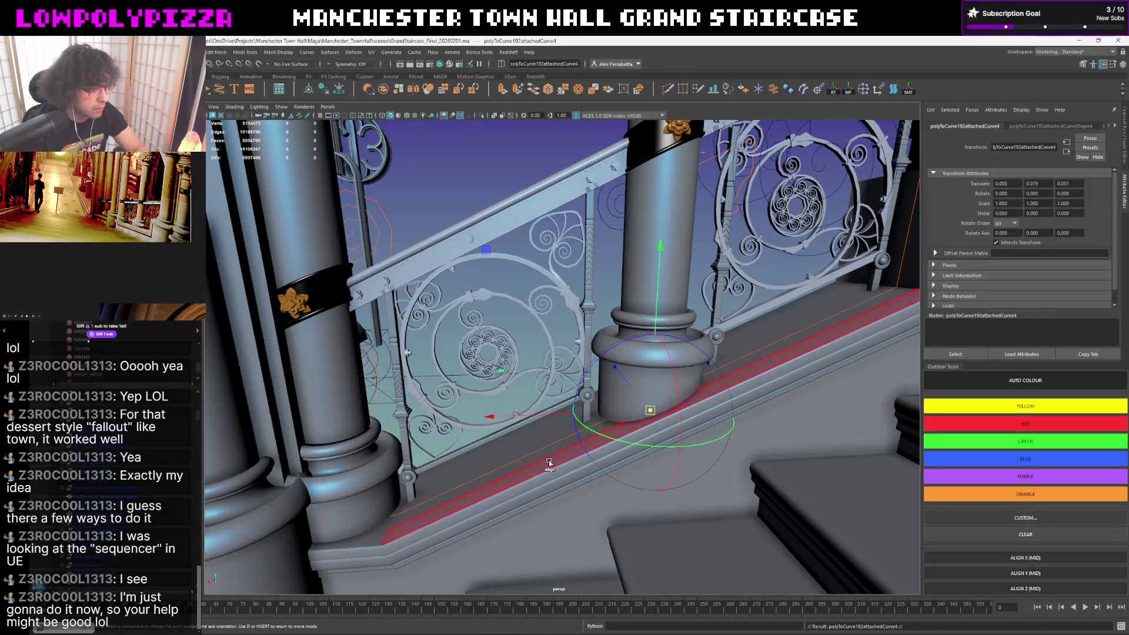
click(547, 463)
mouse_move(777, 360)
mouse_down()
mouse_move(822, 337)
mouse_move(636, 388)
mouse_move(603, 377)
mouse_up()
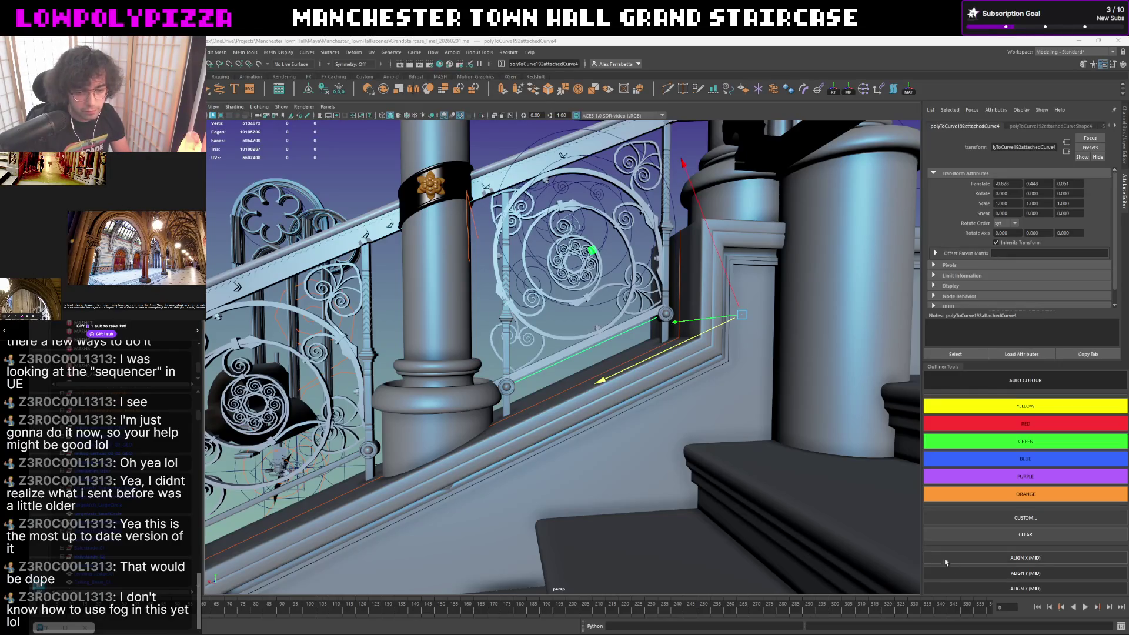
- Deselect the railing curve, inspect the railing and column, and bring up Windows search from the taskbar
click(642, 392)
alt+drag(634, 387, 596, 353)
scroll(598, 353, up, 3)
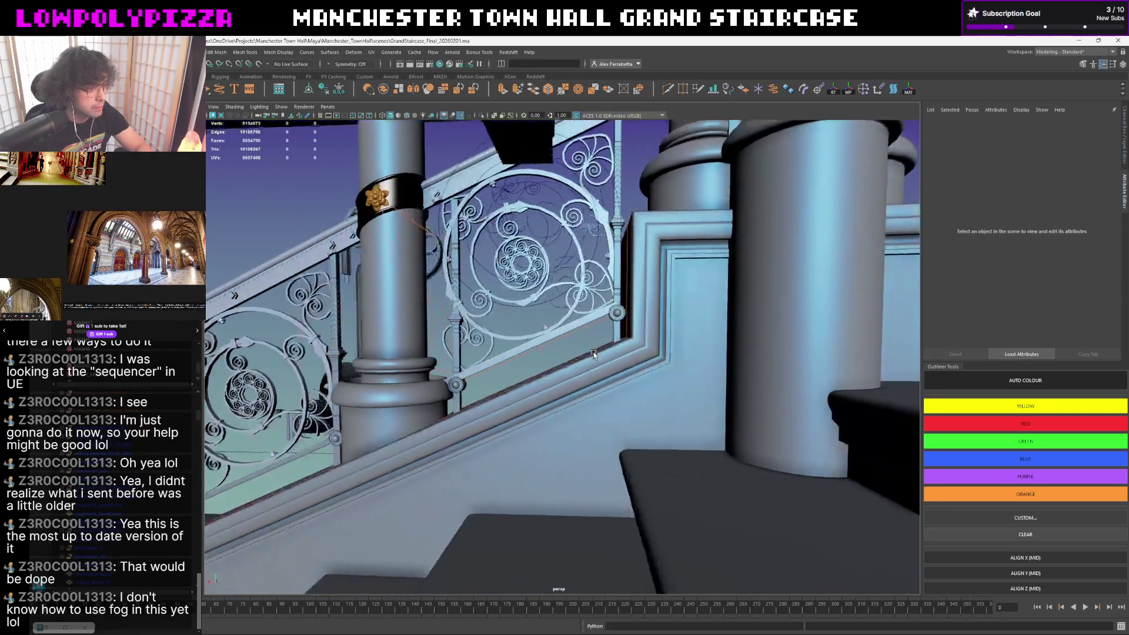
scroll(598, 353, up, 2)
scroll(598, 353, down, 3)
scroll(598, 350, up, 2)
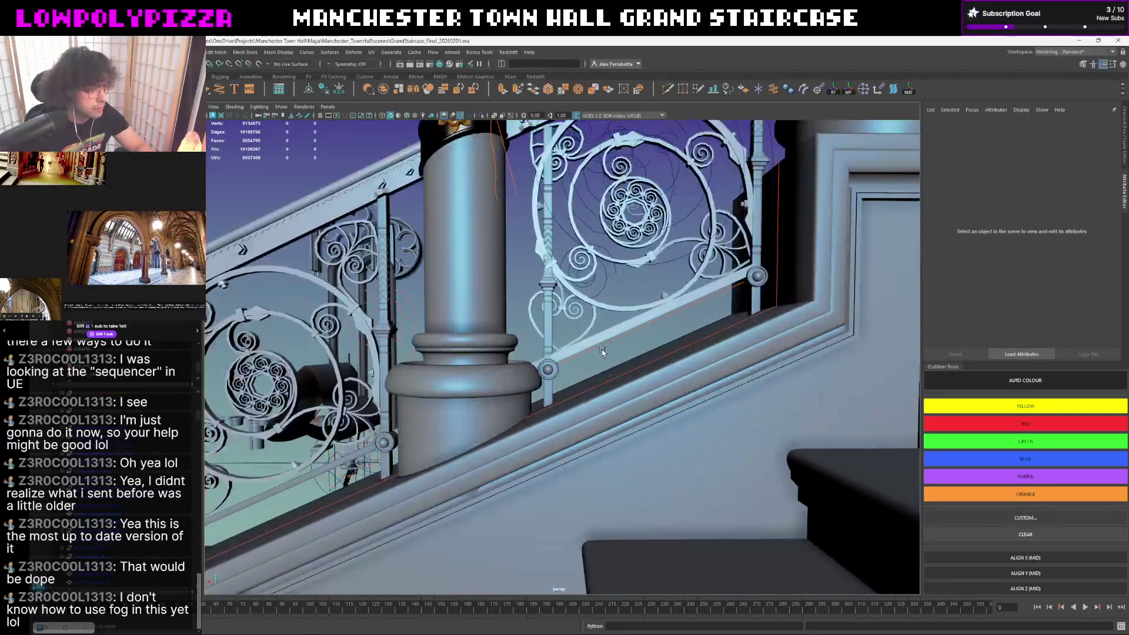
click(602, 340)
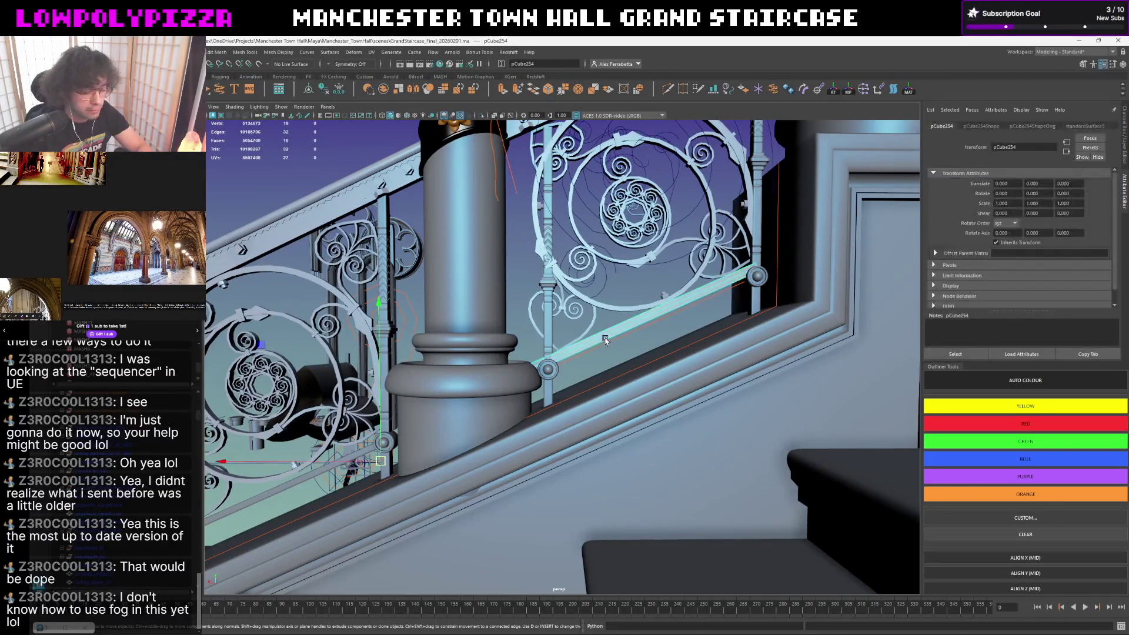
click(605, 341)
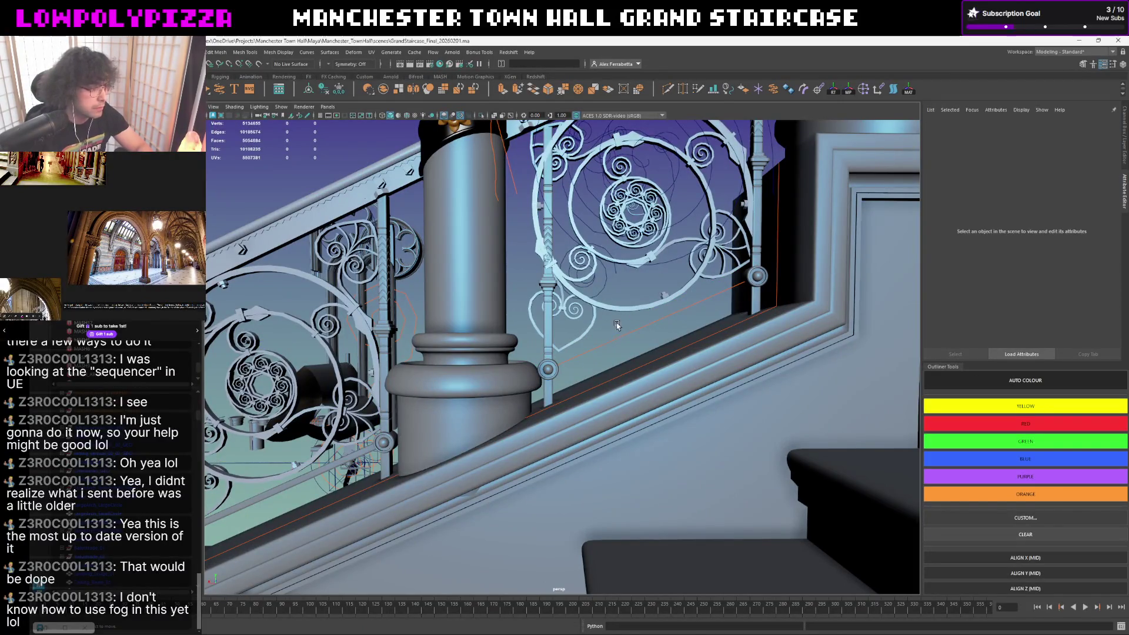
alt+drag(618, 328, 589, 355)
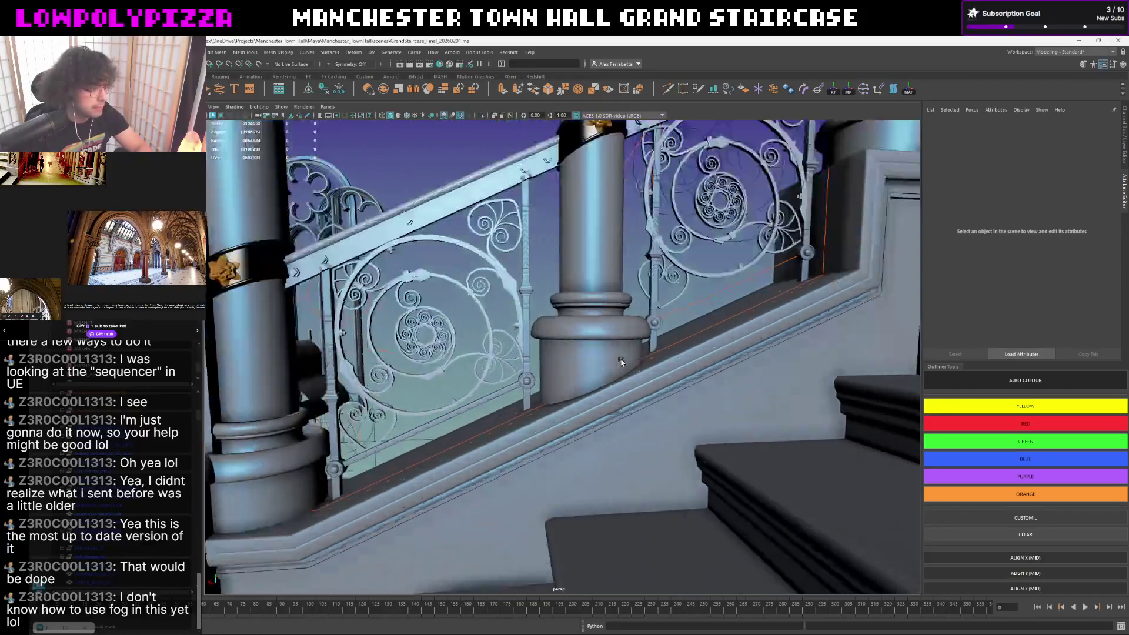
alt+drag(593, 355, 633, 357)
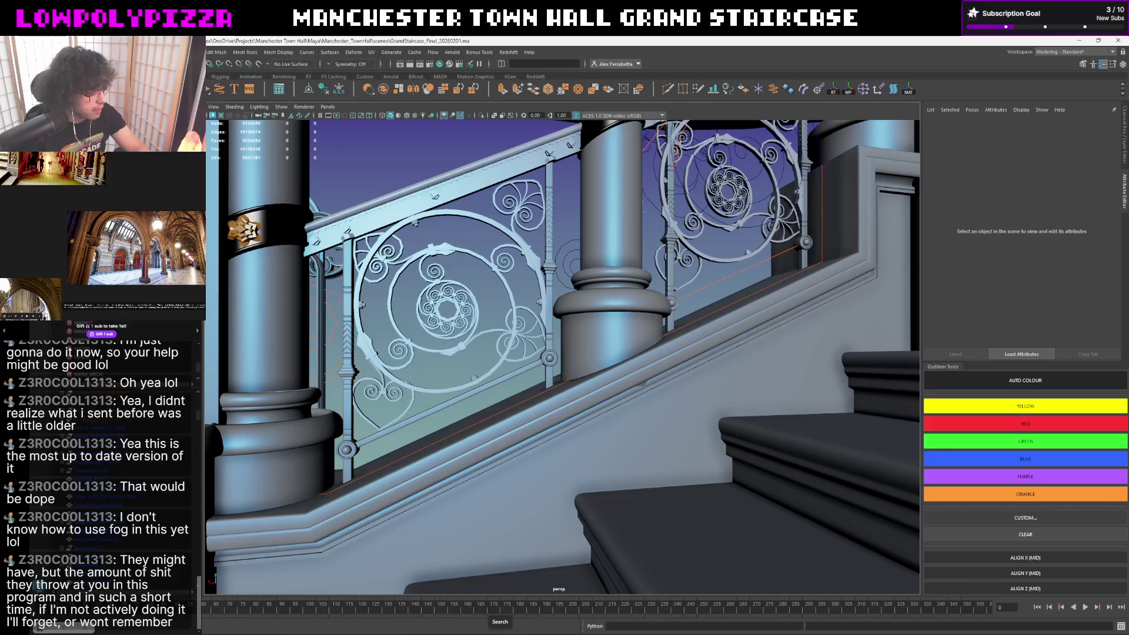
click(499, 622)
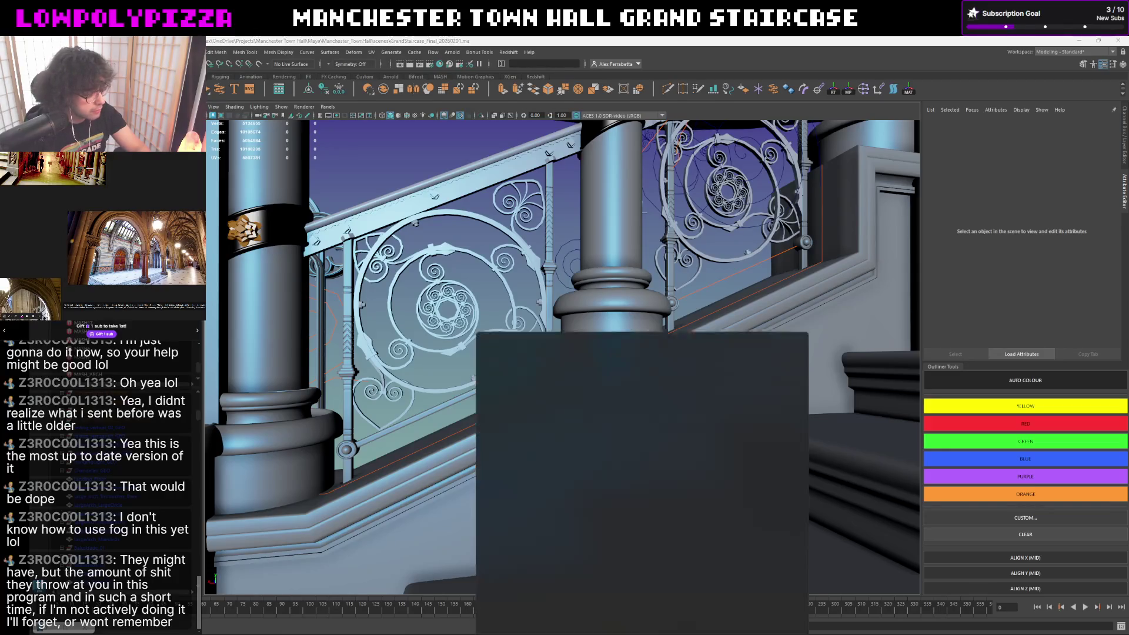
text(epic)
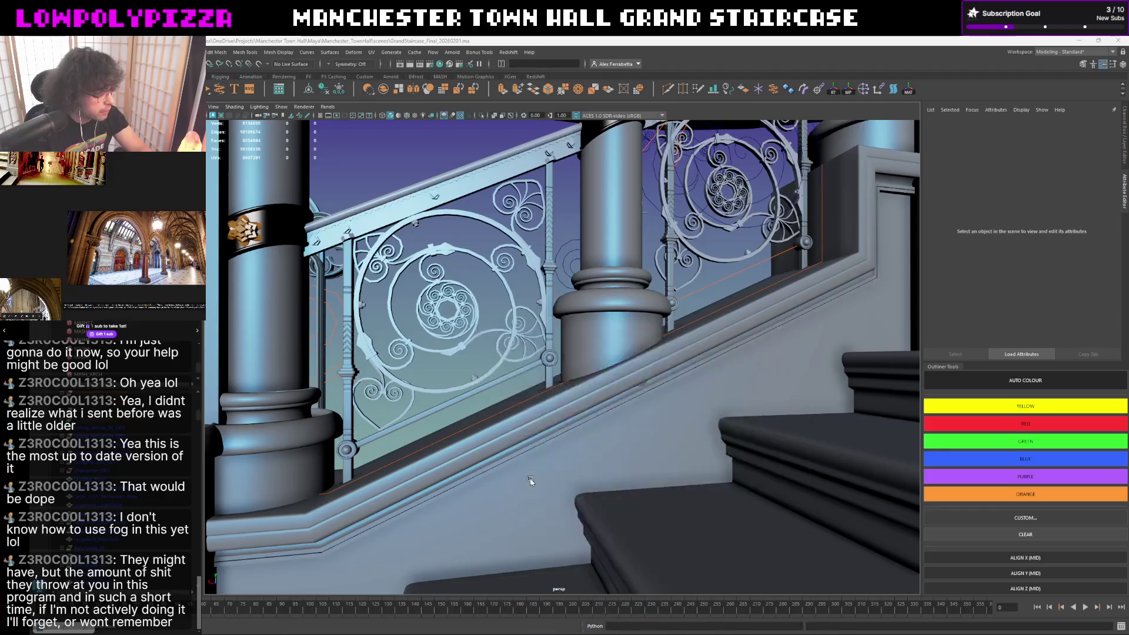
- Launch the Epic Games Launcher from search, then return to Maya and select the curve along the railing
key(Escape)
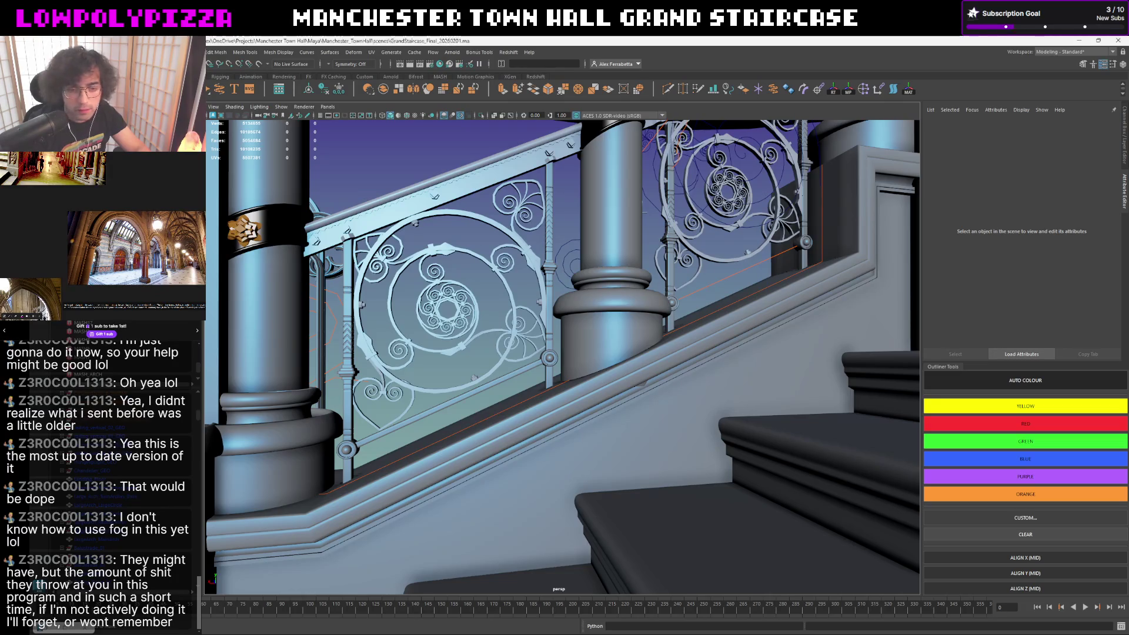
mouse_move(648, 349)
alt+mouse_down()
mouse_move(638, 326)
mouse_move(583, 333)
alt+mouse_up()
click(583, 332)
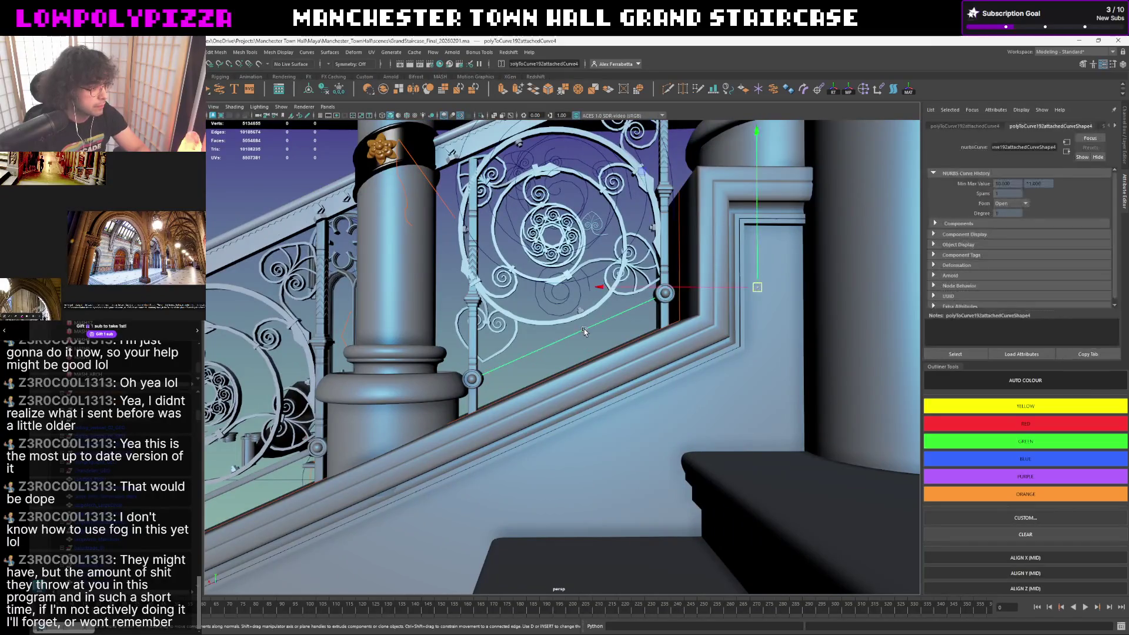
scroll(583, 328, up, 3)
scroll(589, 329, down, 2)
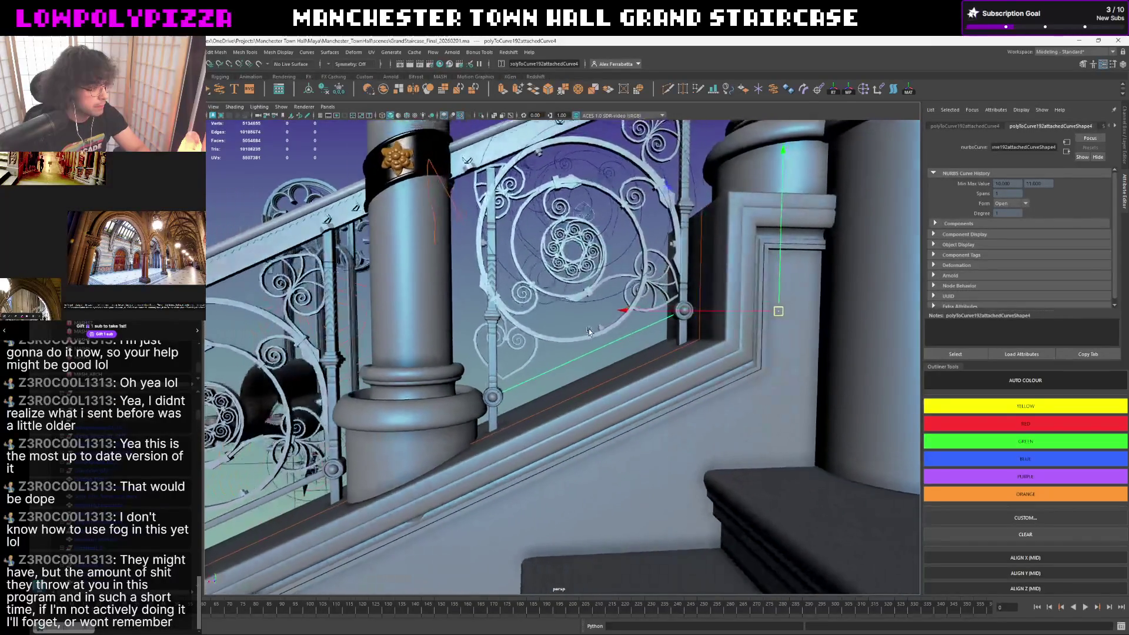
scroll(588, 329, down, 1)
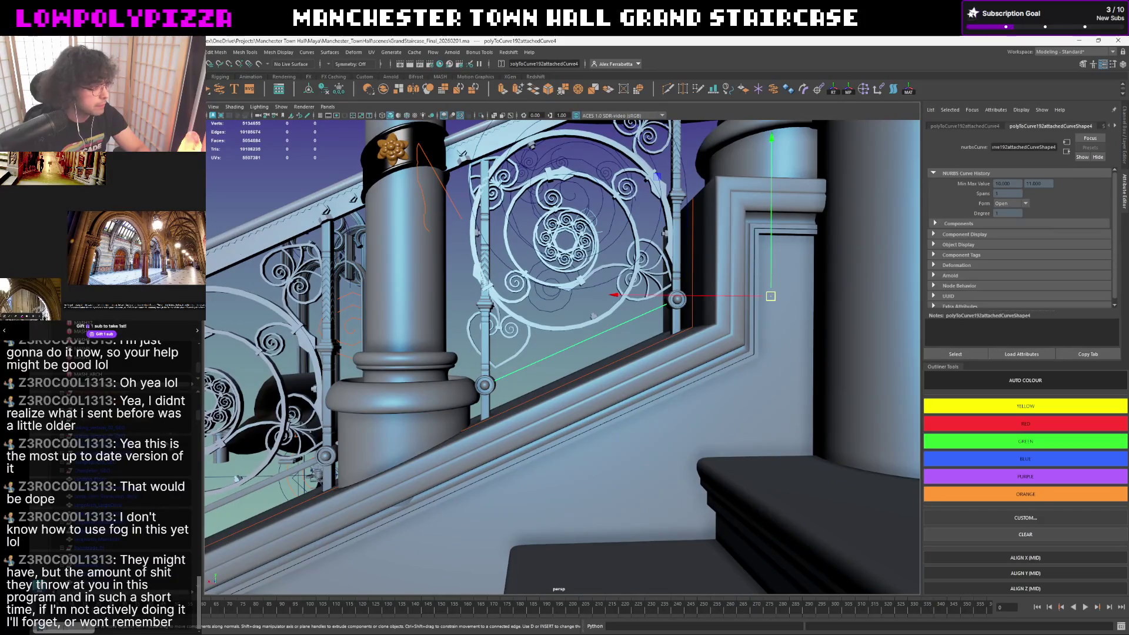
- Save the lower rail sweep's settings as the Horizontal_Rail_Bottom preset and select the lower rail curve
click(280, 474)
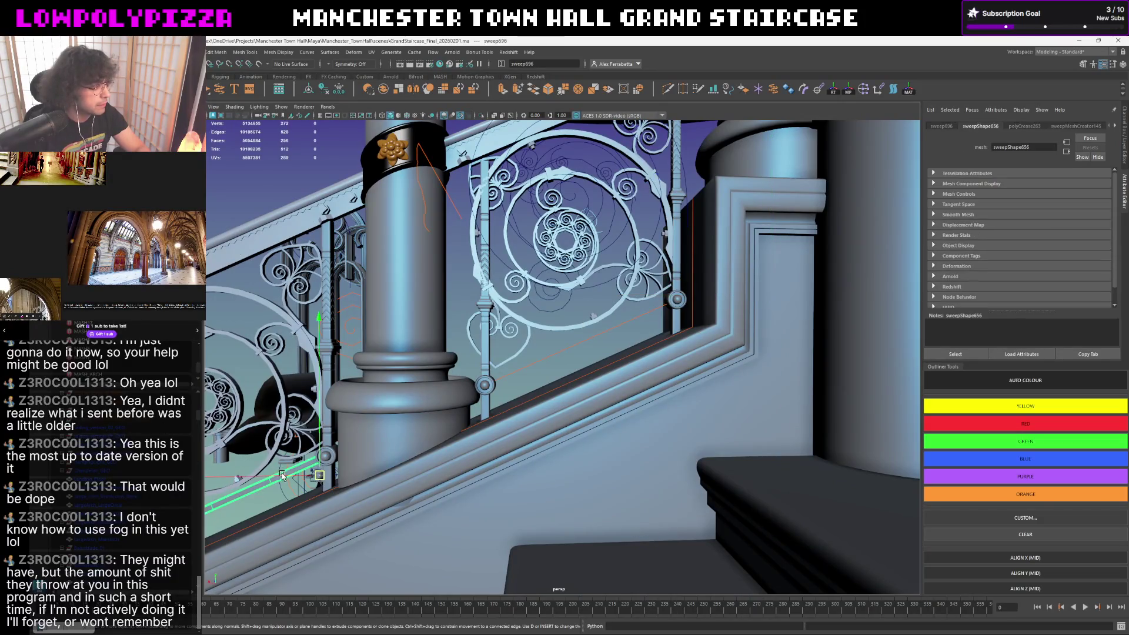
click(1087, 126)
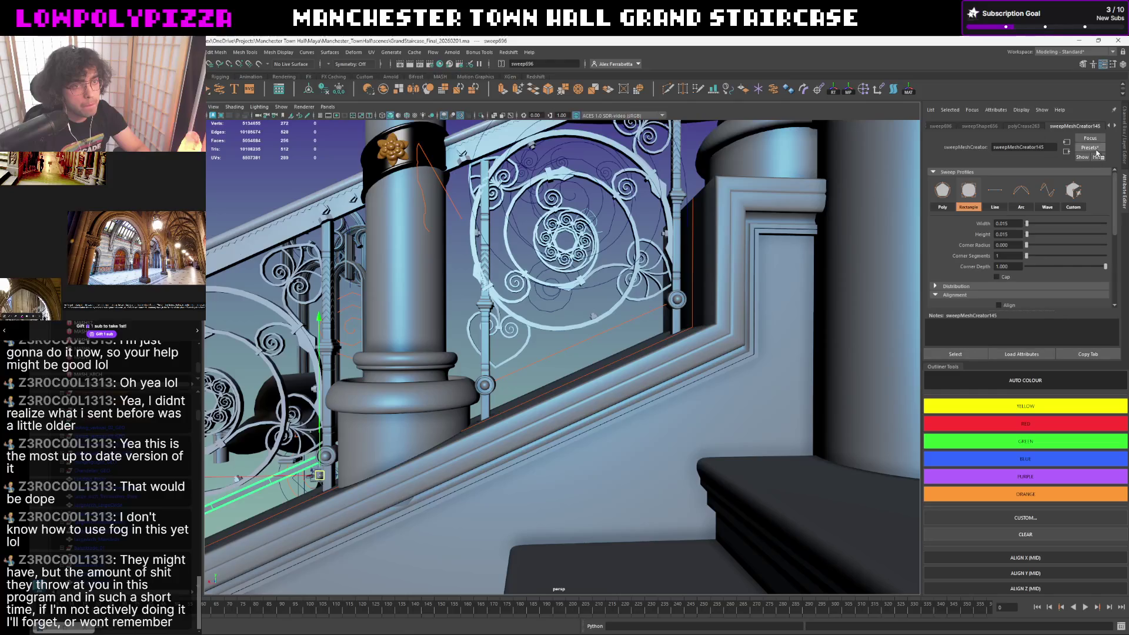
click(1089, 146)
click(1075, 156)
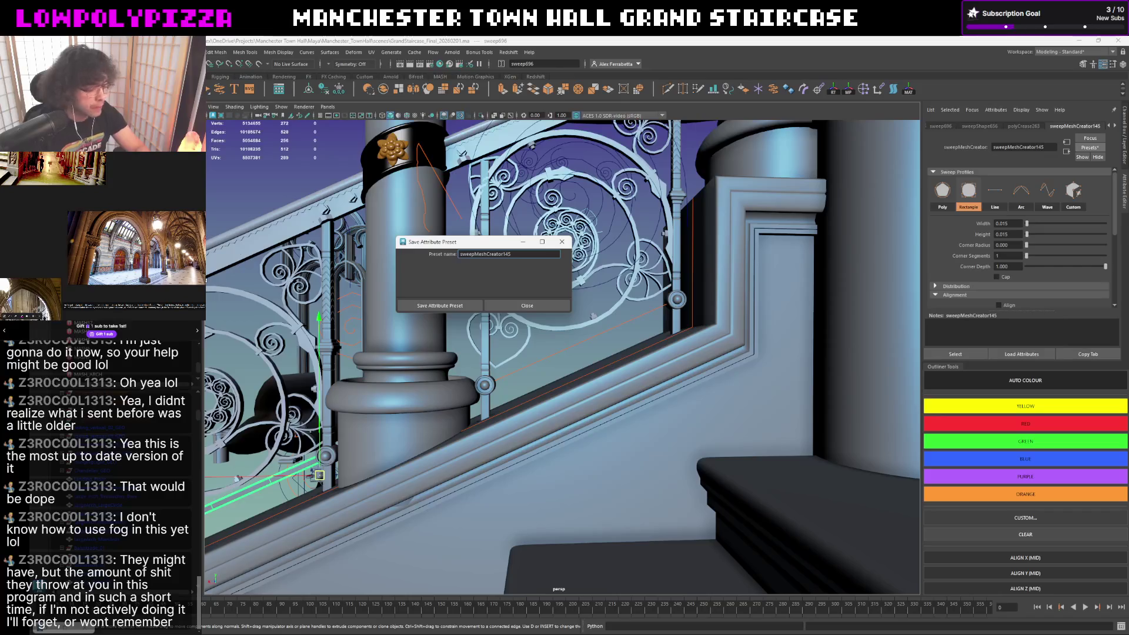
text(Horizontal)
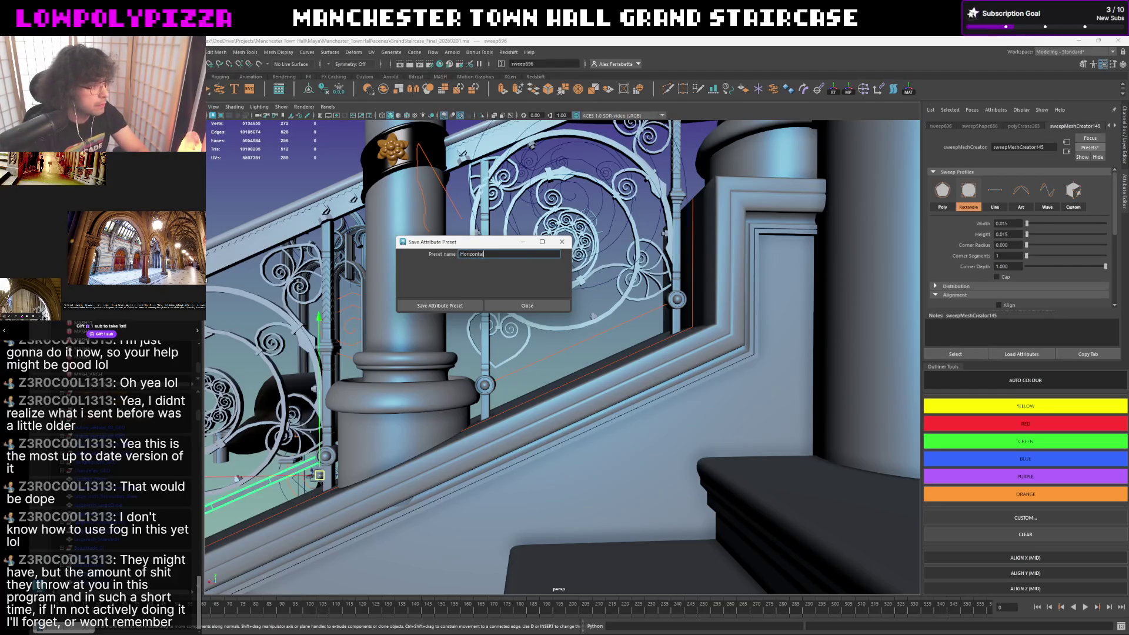
text(Bottom)
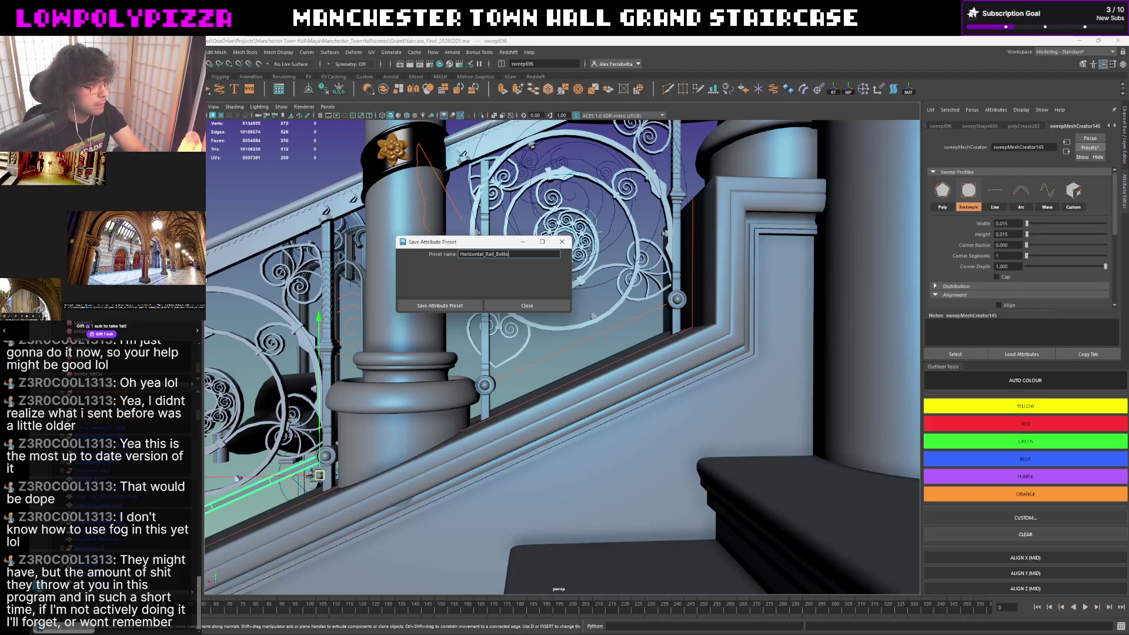
click(452, 305)
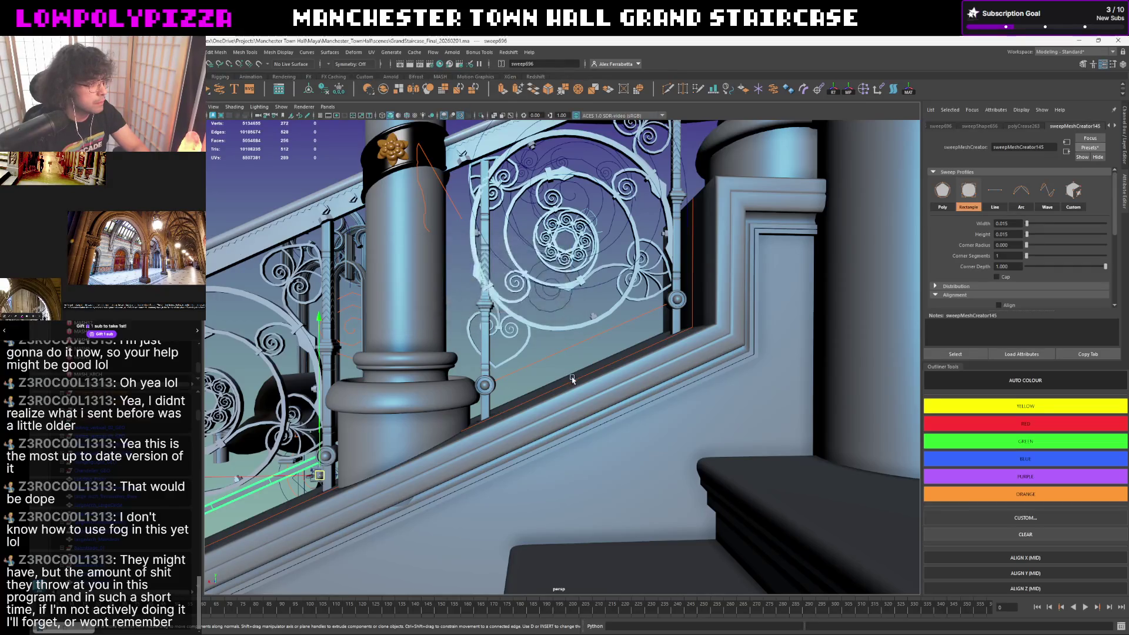
click(573, 347)
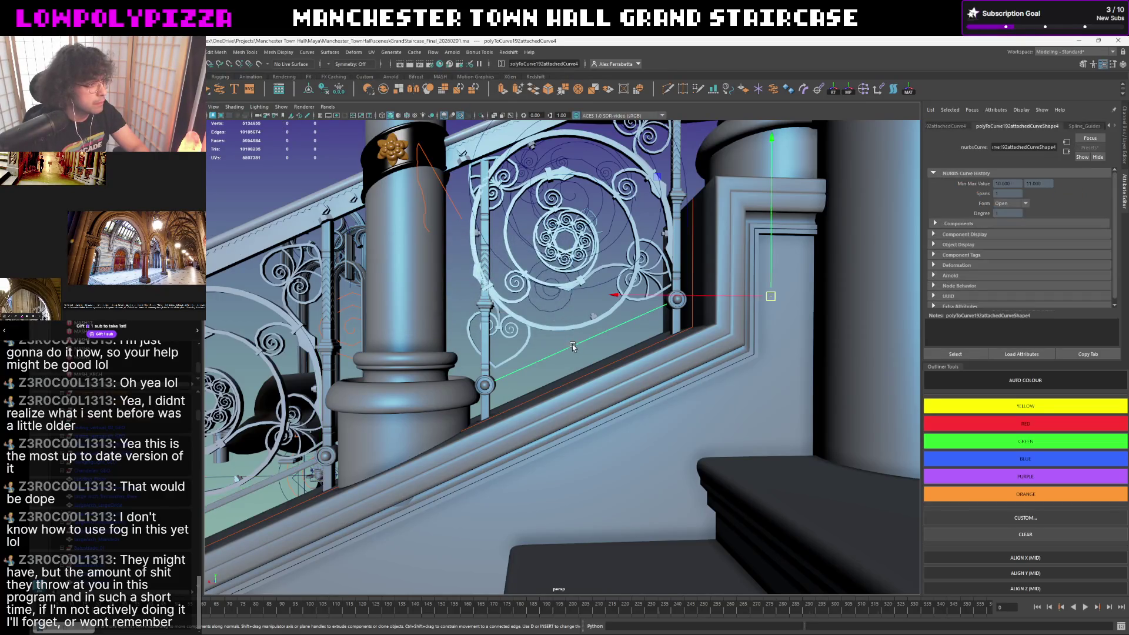
- Sweep a mesh along the curve, apply the Horizontal_Rail_Bottom preset and select the new bottom rail
click(220, 91)
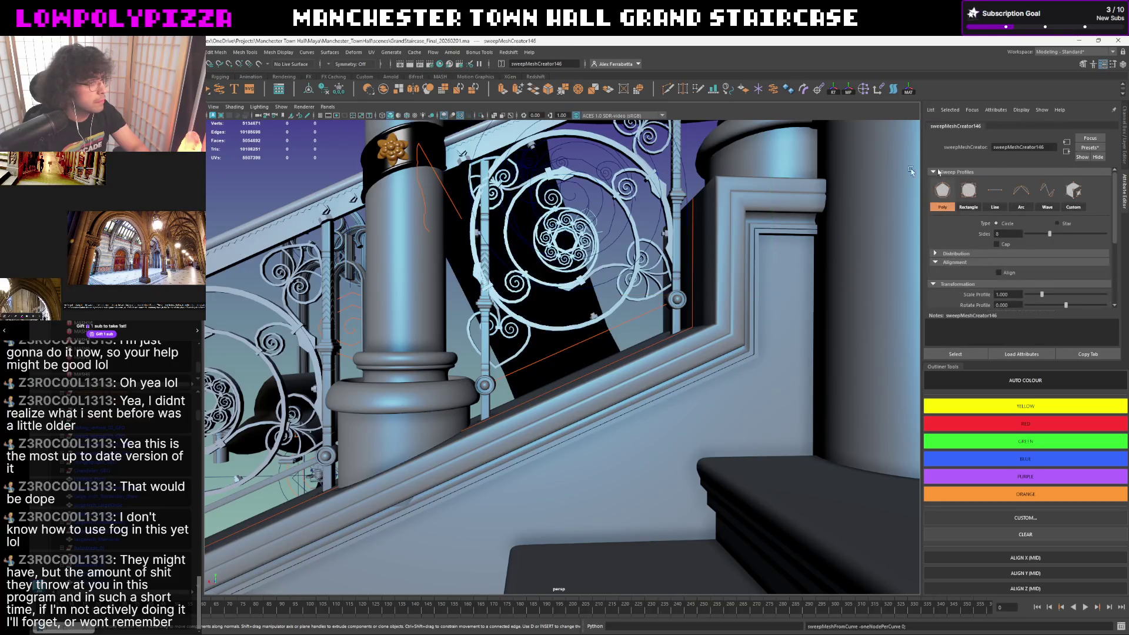
click(1091, 148)
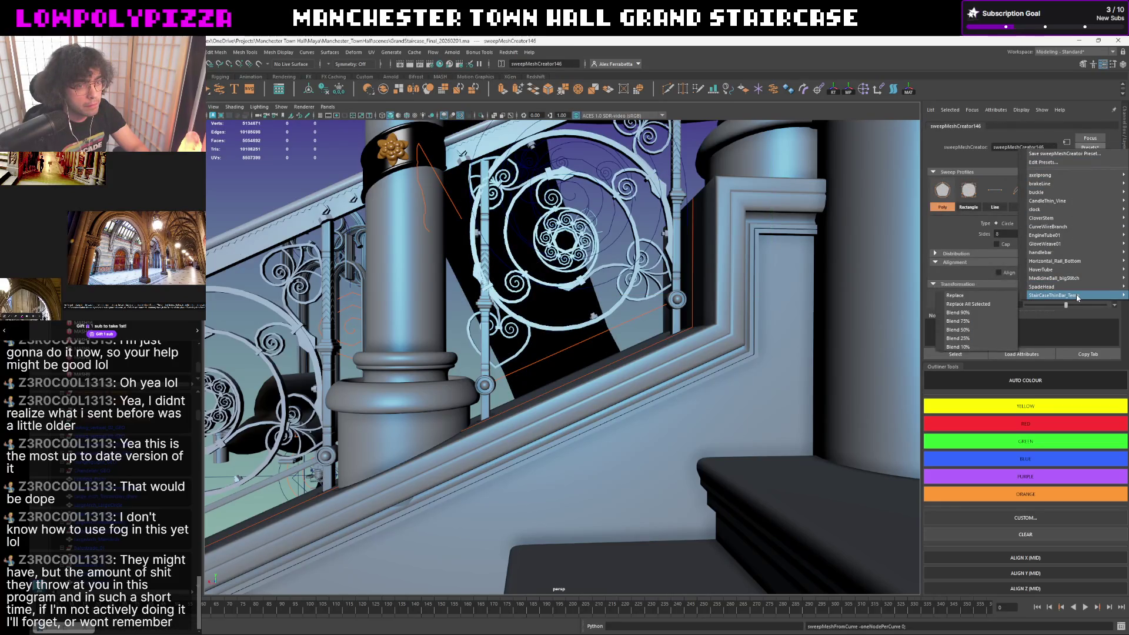
mouse_move(1057, 261)
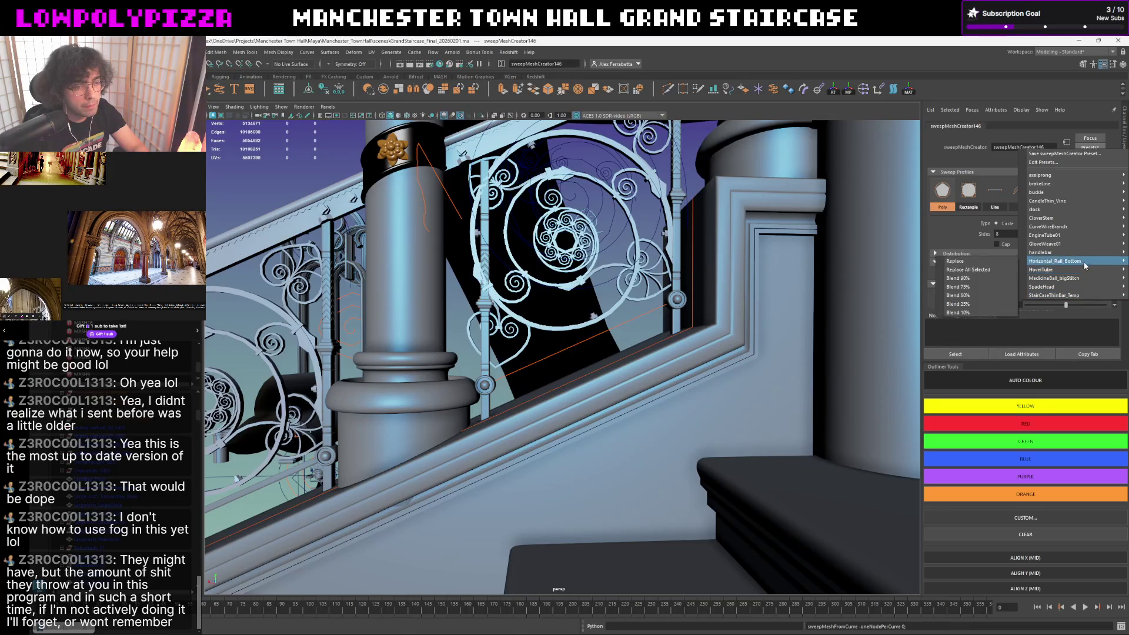
click(1005, 270)
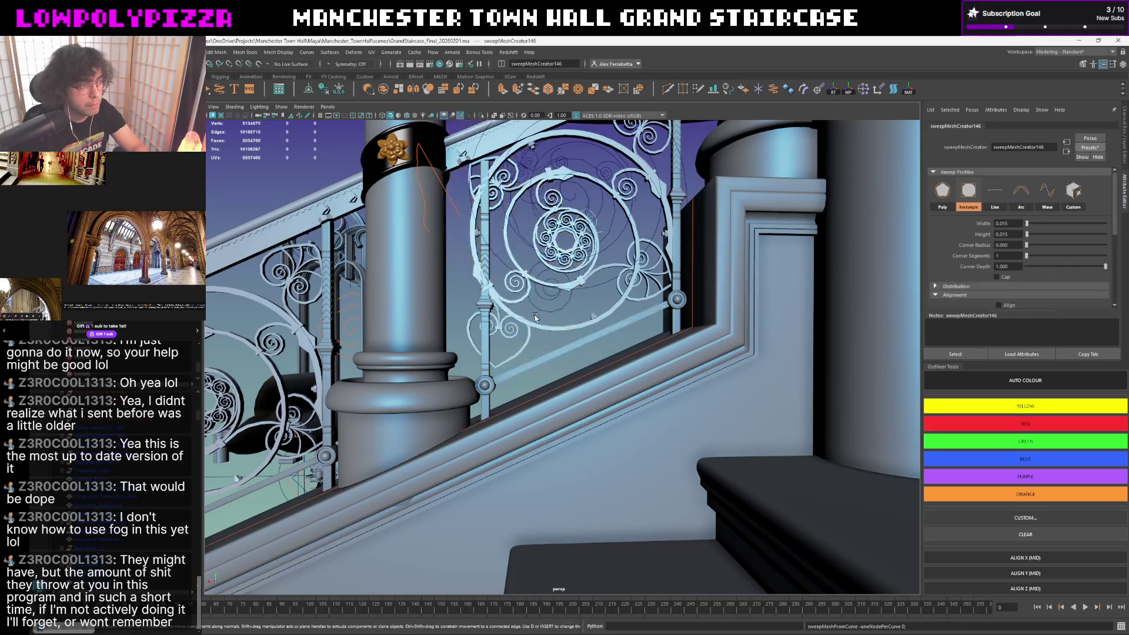
alt+drag(550, 352, 659, 320)
click(553, 359)
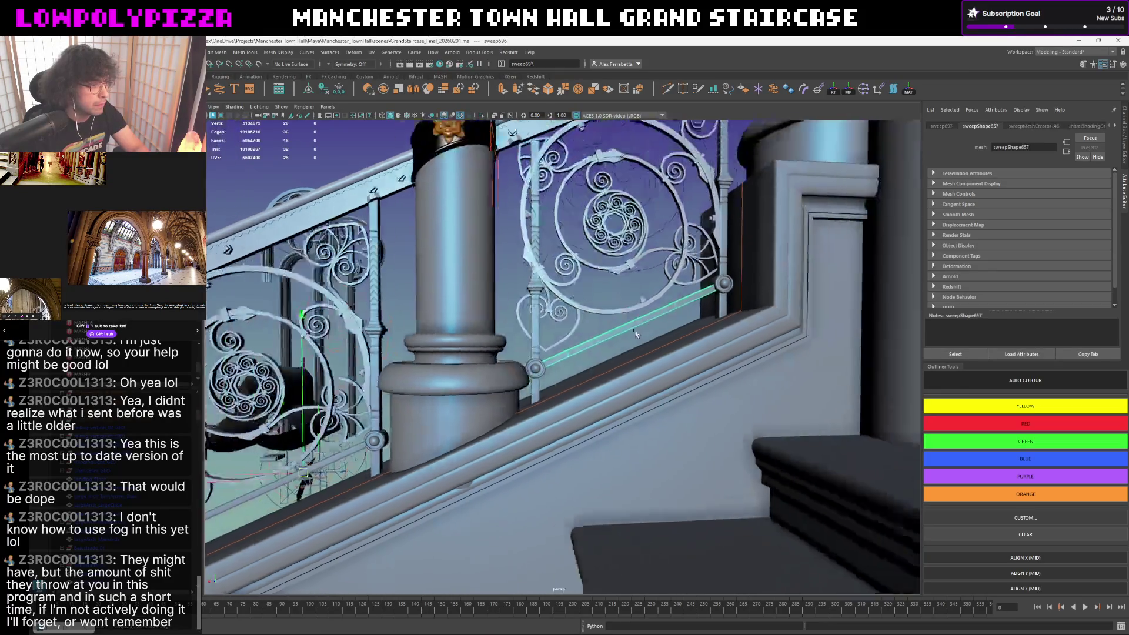
- Frame the new bottom rail and check its edges from below with the Crease Tool
key(f)
alt+drag(643, 297, 605, 404)
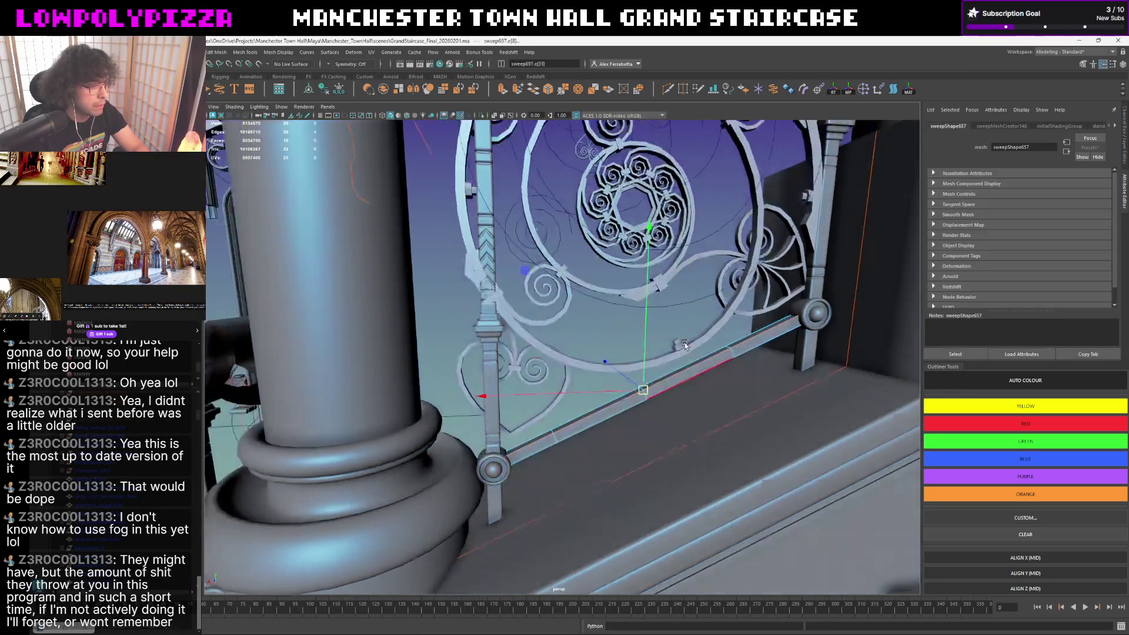
click(605, 404)
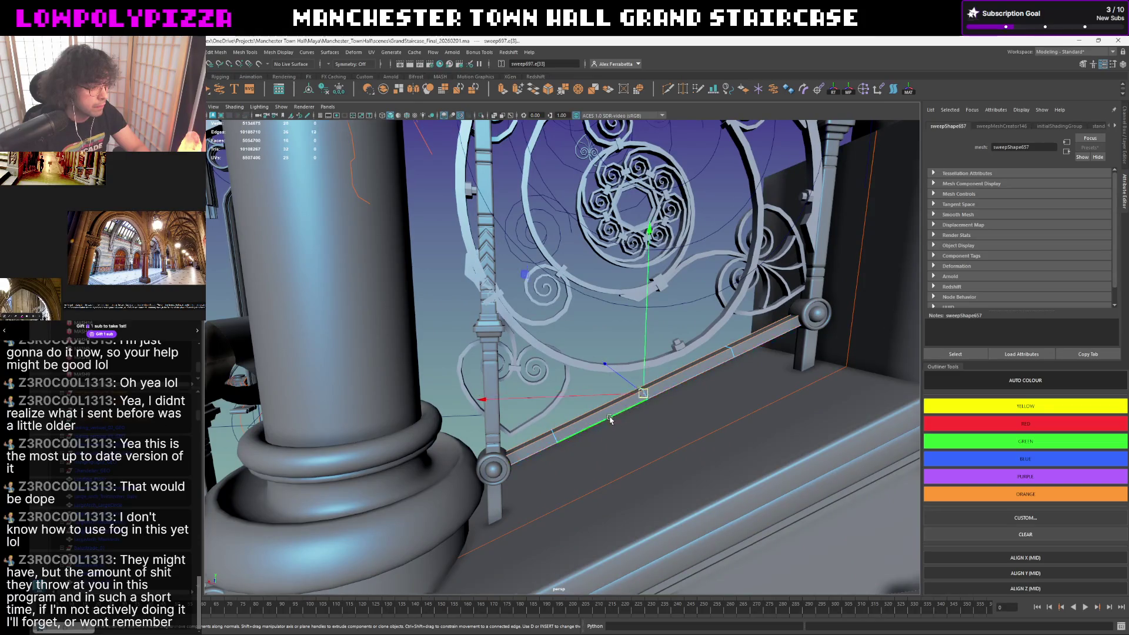
scroll(605, 404, up, 3)
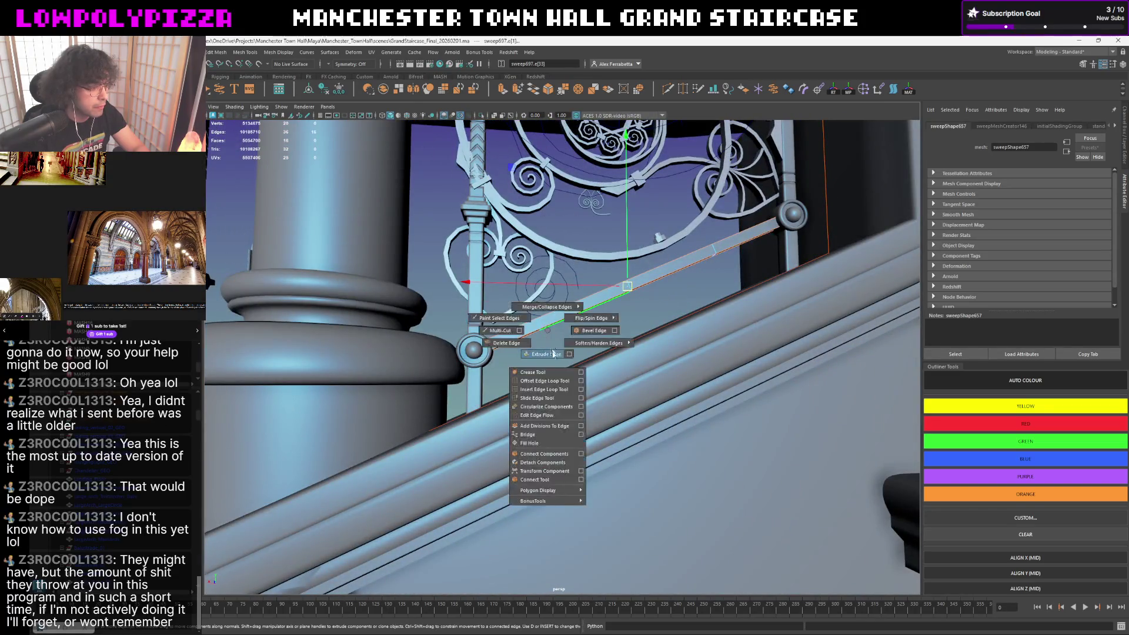
shift+right_drag(547, 332, 529, 415)
alt+drag(618, 371, 703, 320)
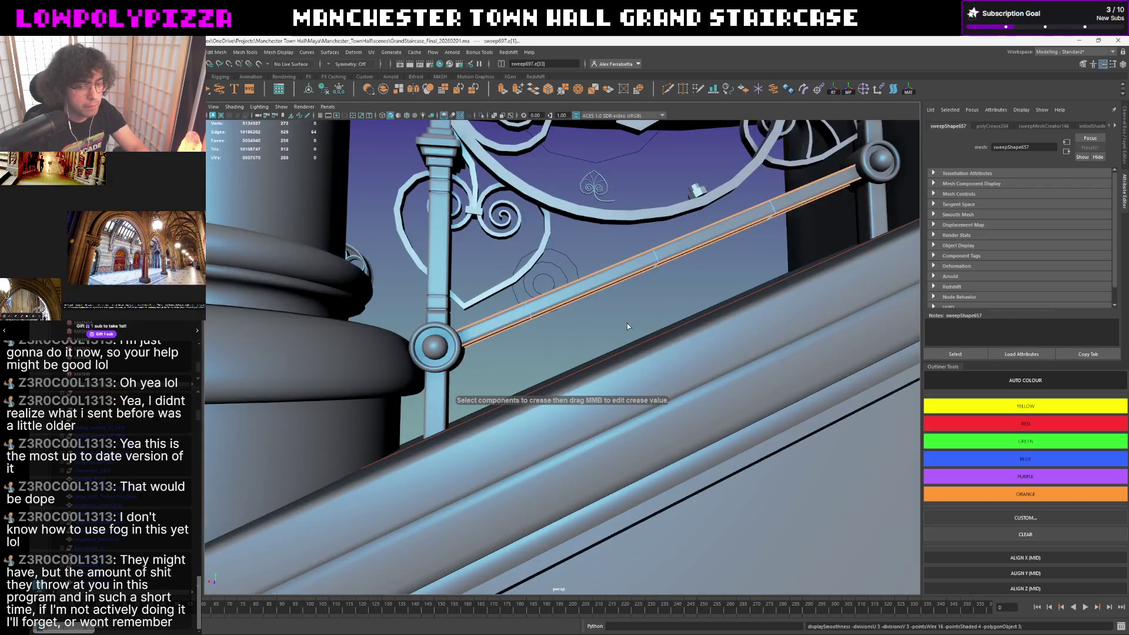
alt+drag(627, 323, 618, 295)
key(w)
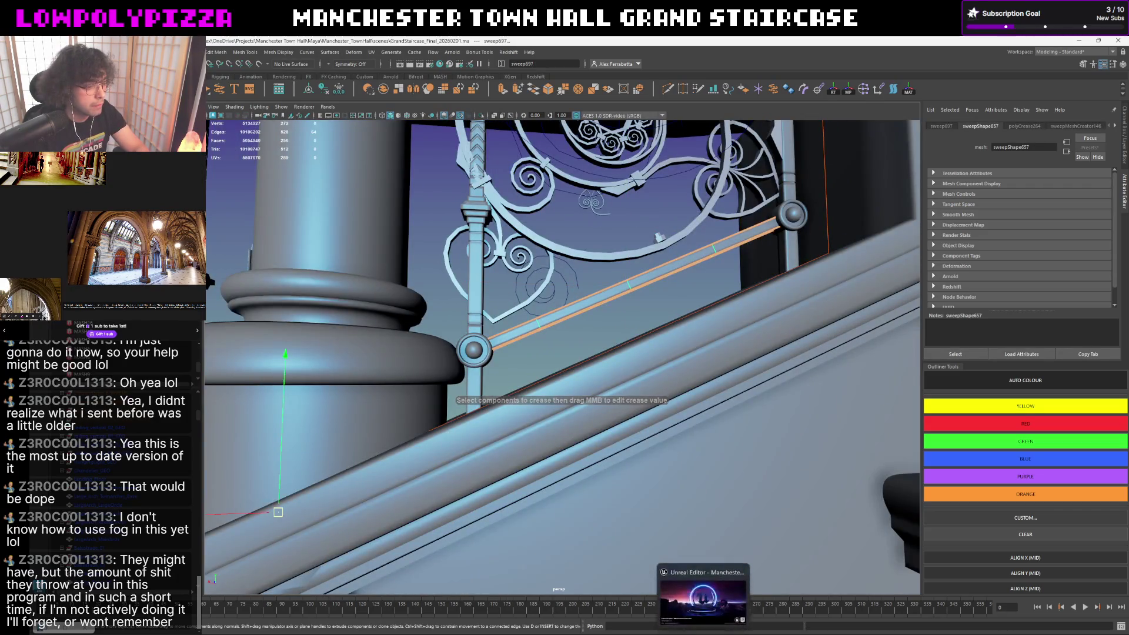
click(635, 385)
mouse_move(635, 385)
alt+mouse_down()
mouse_move(602, 329)
mouse_move(554, 382)
mouse_move(675, 360)
mouse_move(684, 323)
alt+mouse_up()
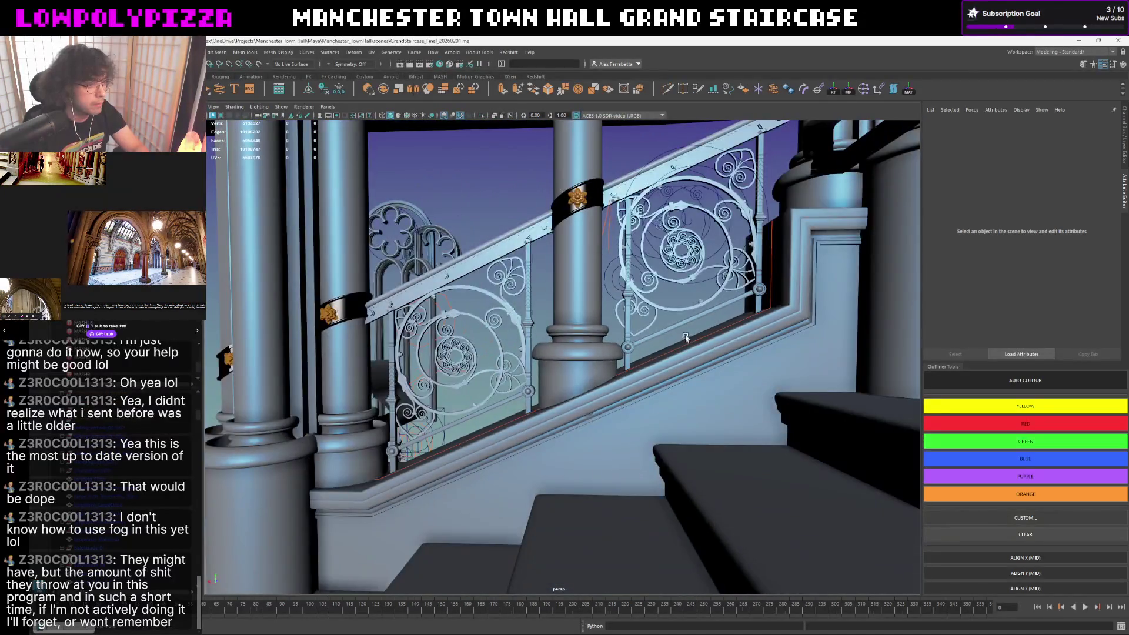
- Select the bottom rail's source curve, center its move handle and switch to X-Ray shading
click(684, 324)
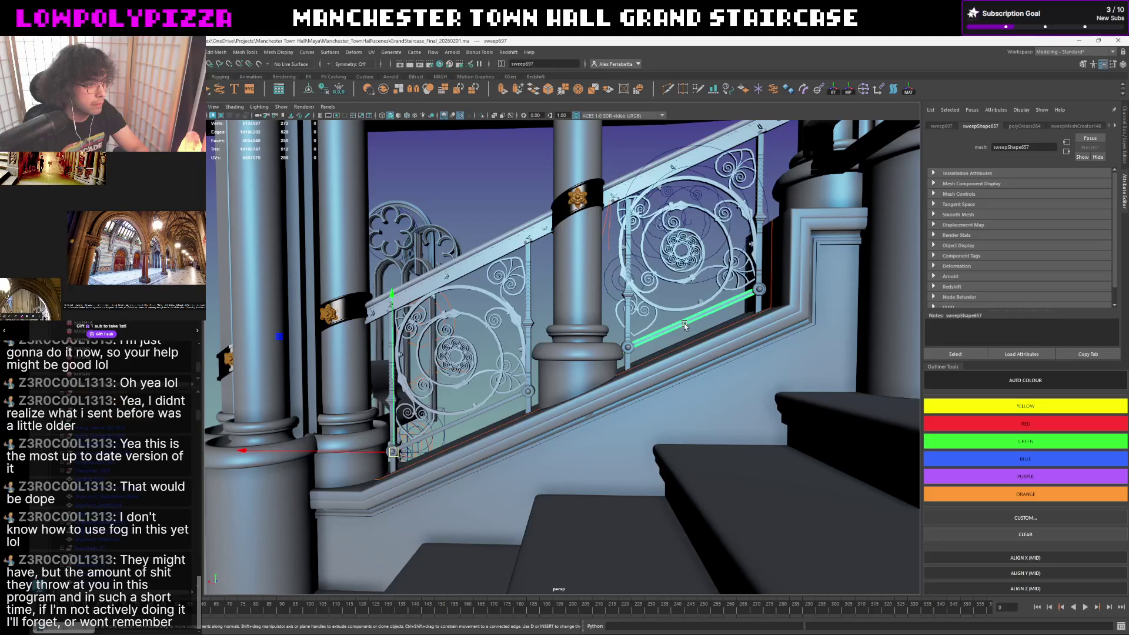
scroll(653, 335, up, 5)
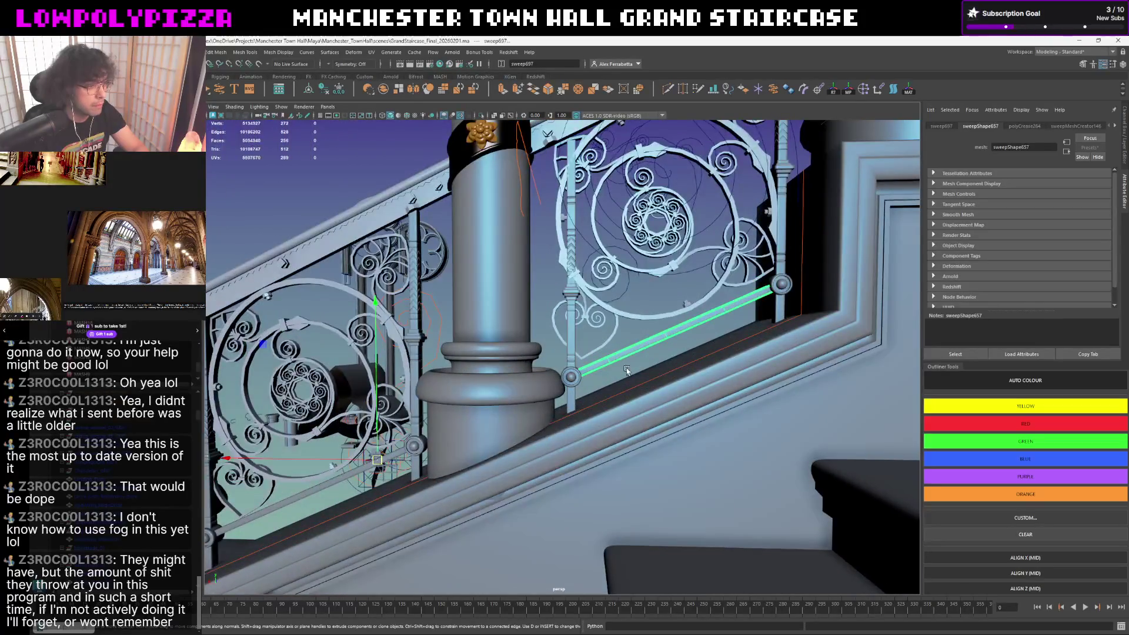
key(ctrl+z)
right_click(600, 331)
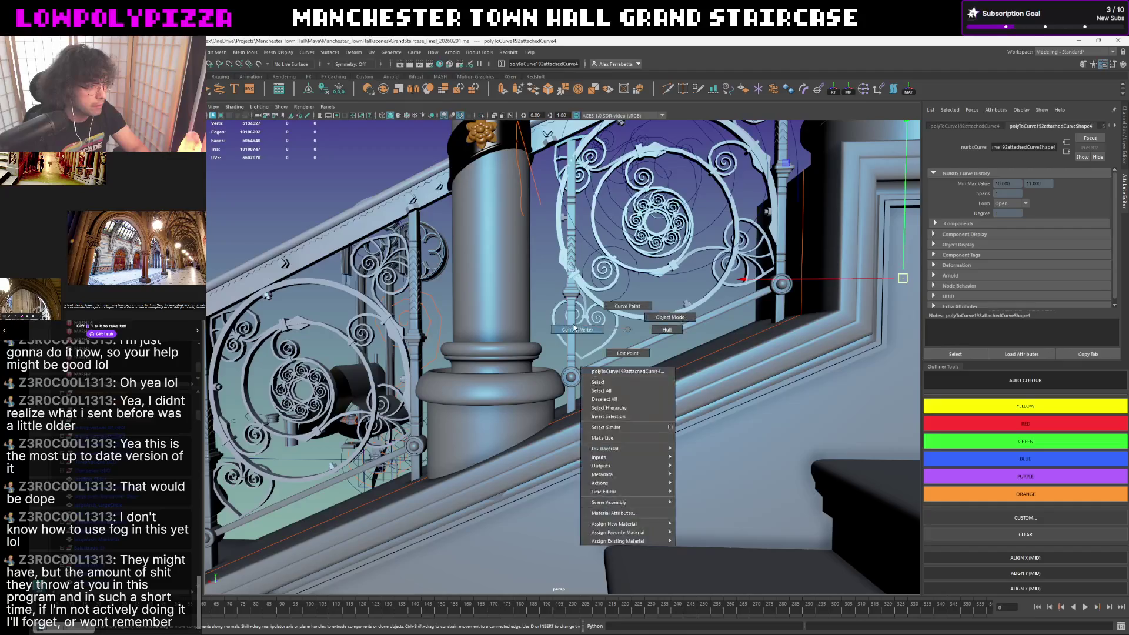
click(598, 354)
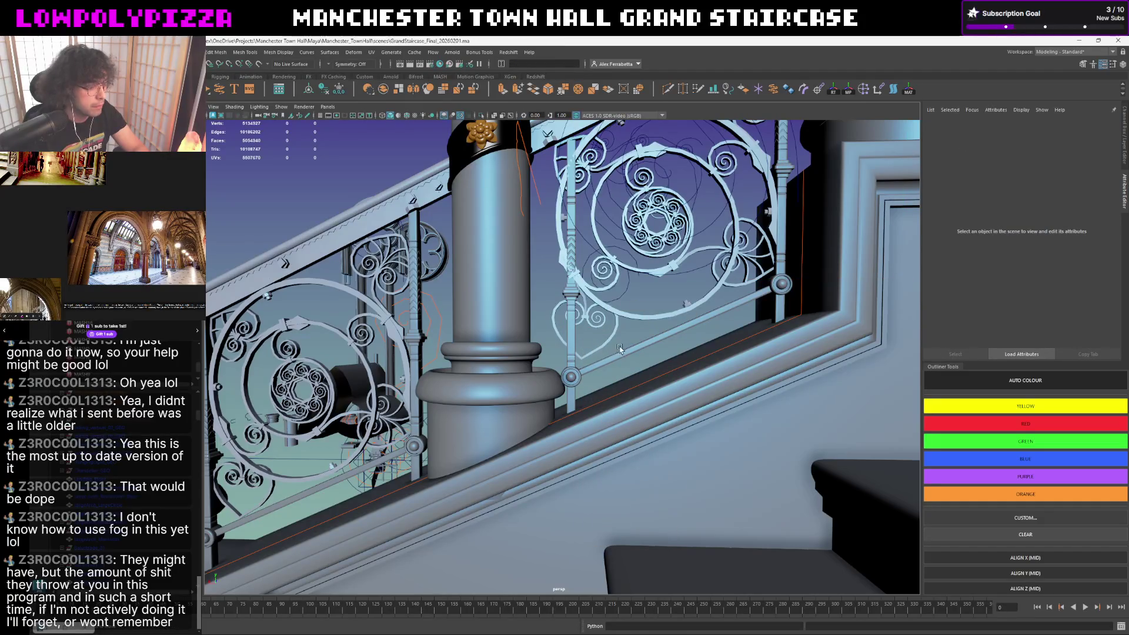
right_drag(659, 320, 651, 340)
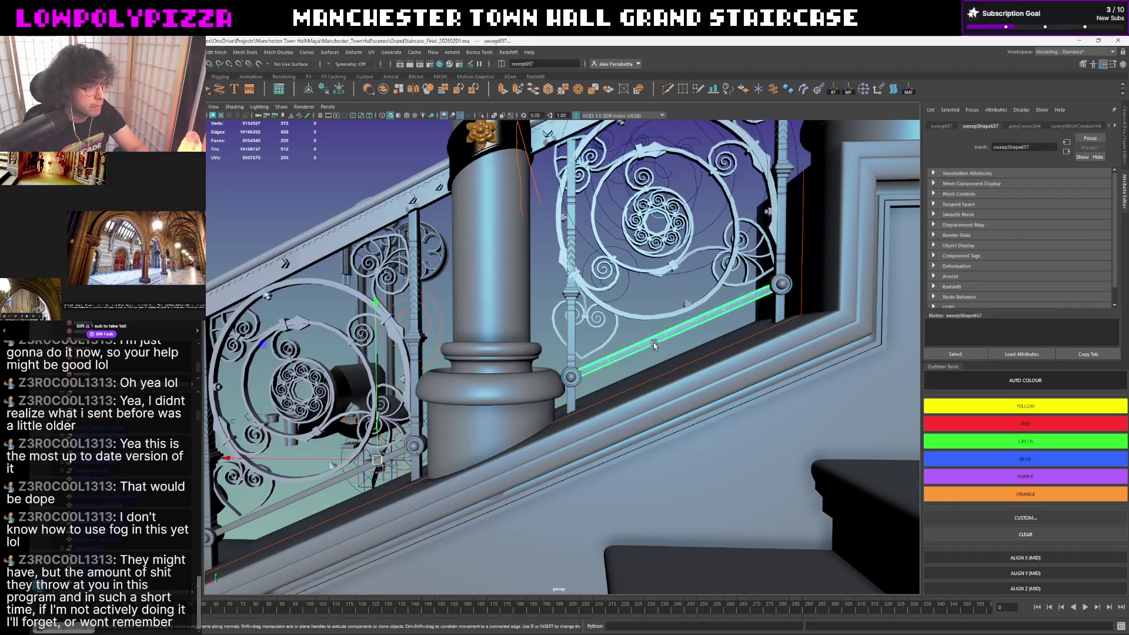
click(309, 92)
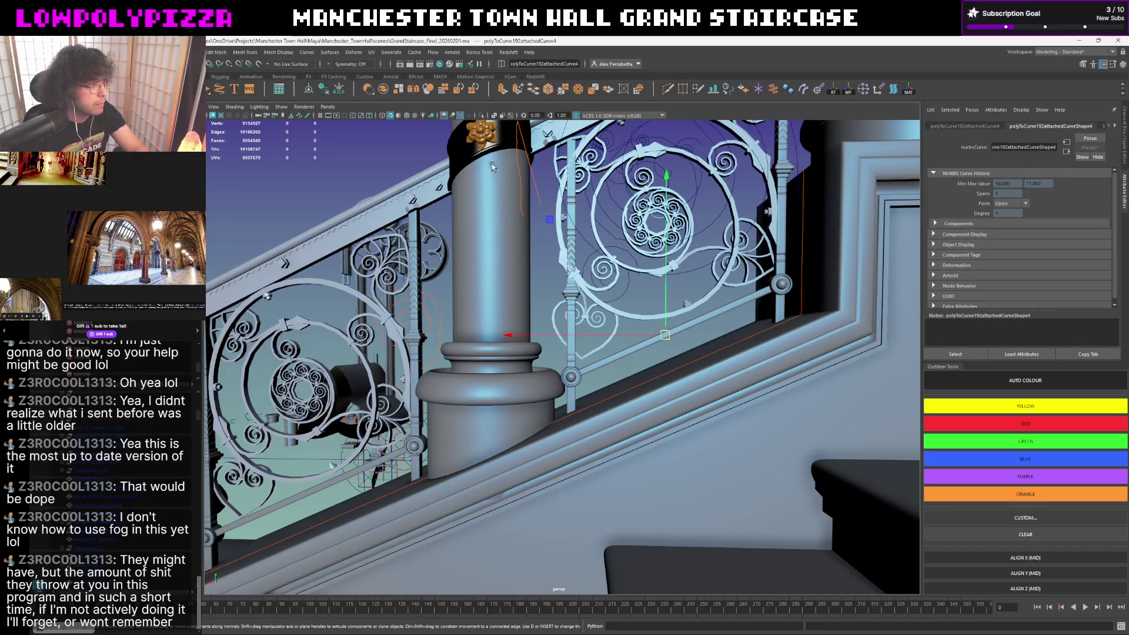
key(alt+x)
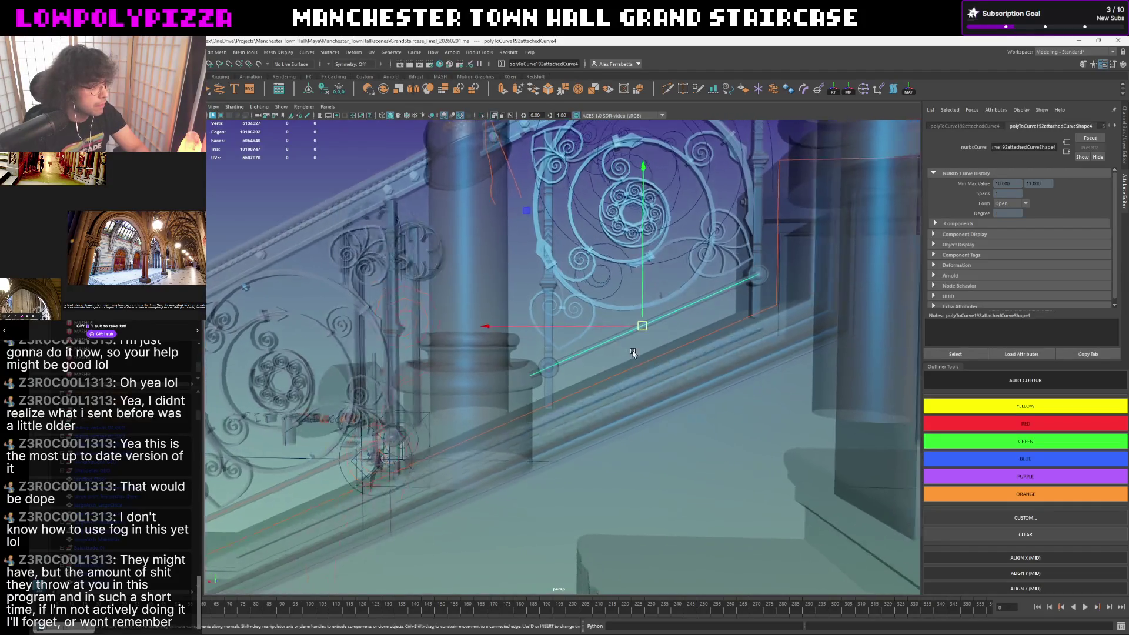
scroll(628, 351, up, 5)
- Edit the bottom rail curve's control vertices so its end point meets the post
shift+right_drag(611, 323, 617, 370)
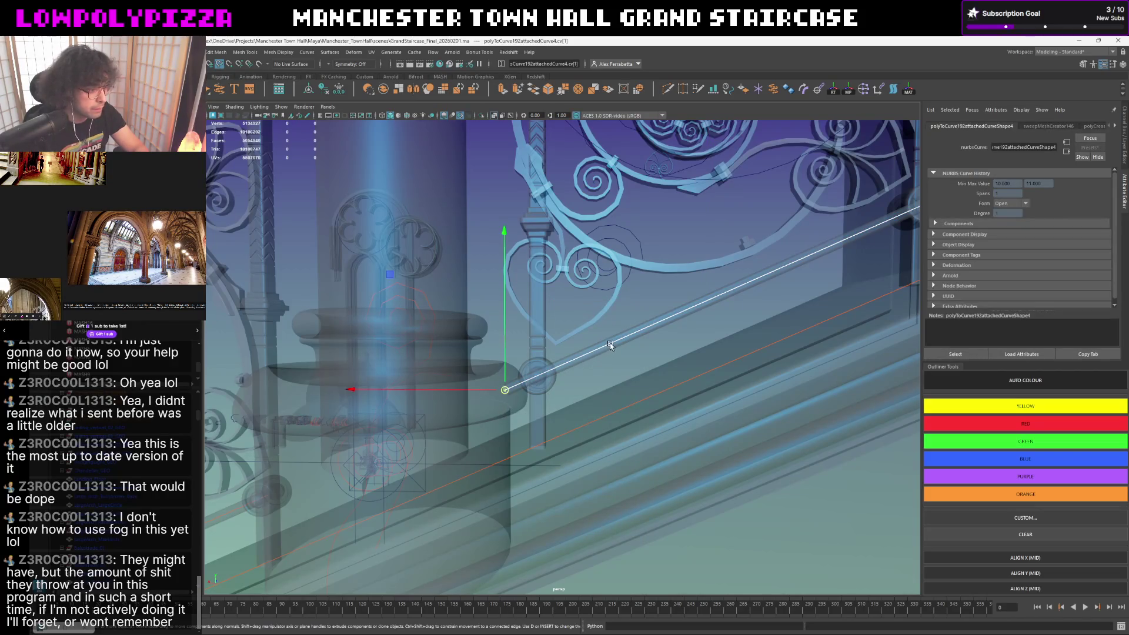
middle_drag(600, 343, 562, 363)
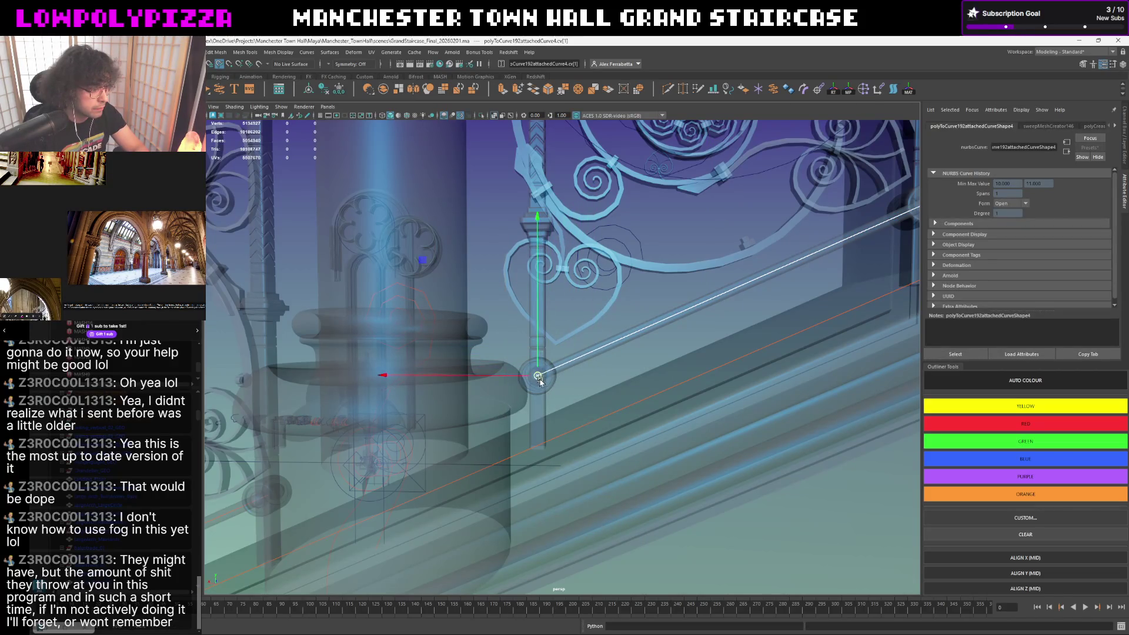
mouse_move(540, 377)
alt+mouse_down()
mouse_move(598, 362)
mouse_move(613, 340)
alt+mouse_up()
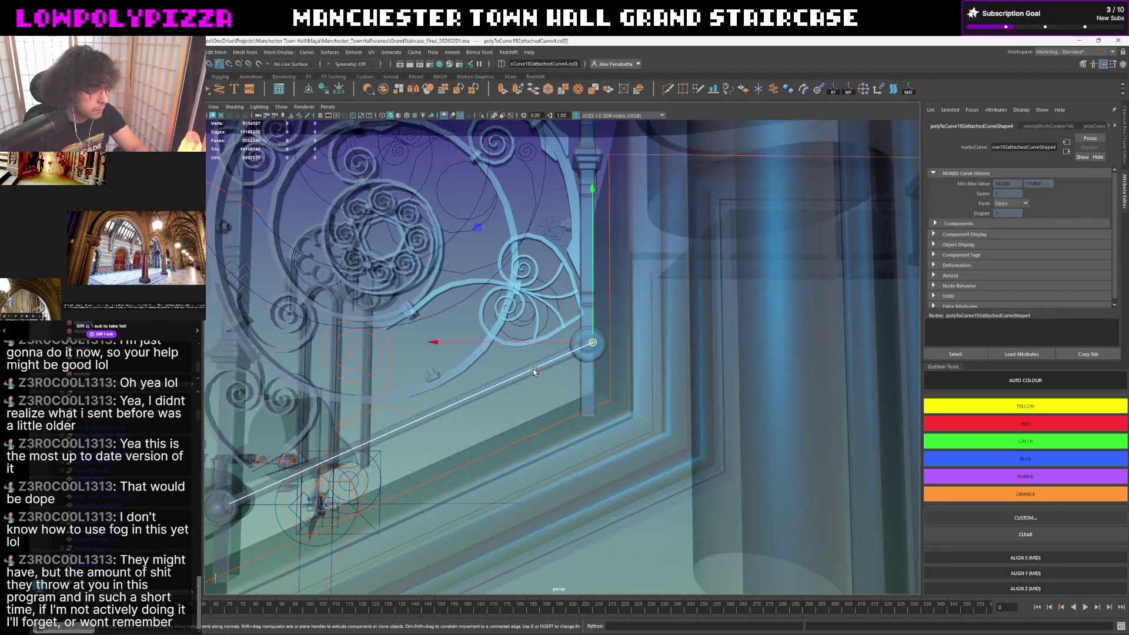
drag(592, 342, 555, 358)
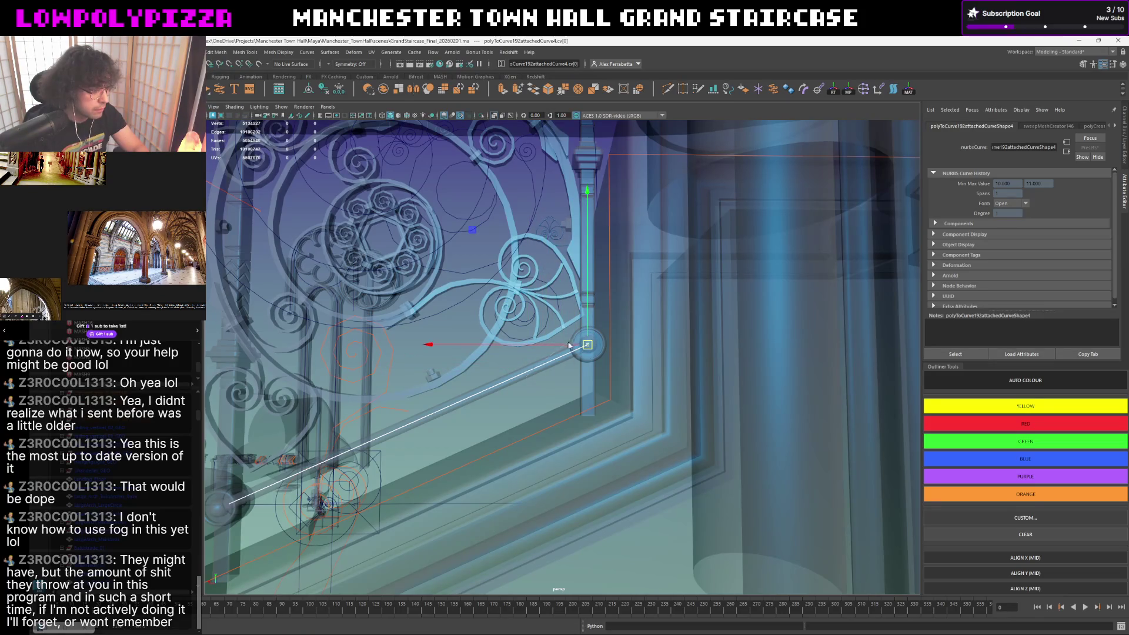
- Deselect the curve, turn off X-Ray shading and pull out to a wide railing view
click(520, 388)
alt+drag(521, 388, 513, 406)
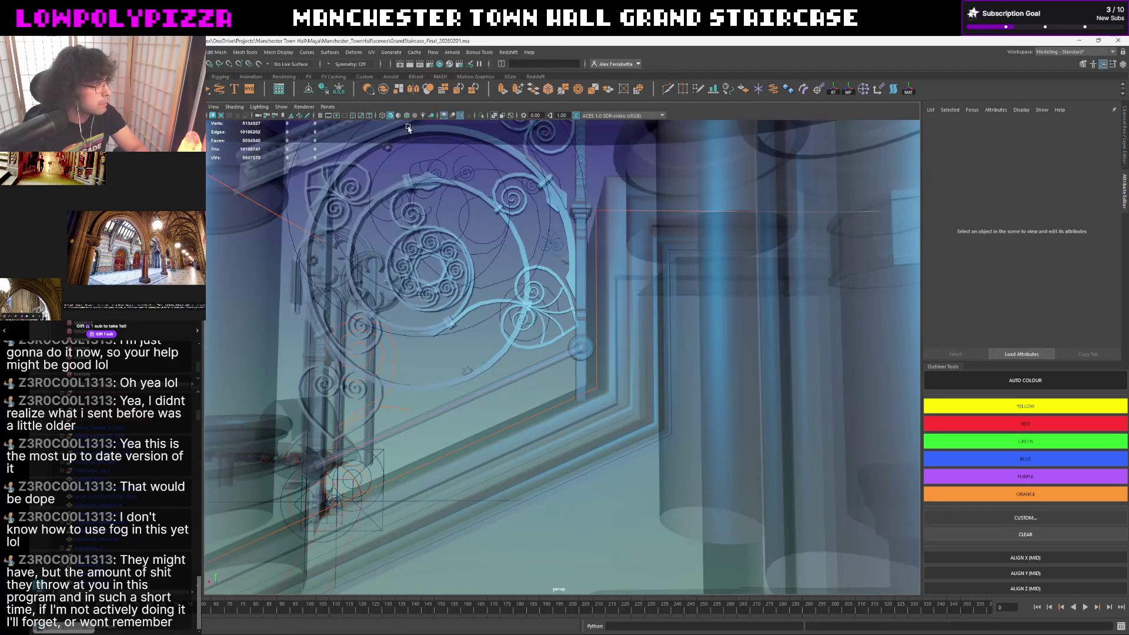
click(499, 117)
mouse_move(529, 335)
alt+mouse_down()
mouse_move(592, 342)
mouse_move(659, 324)
mouse_move(644, 334)
alt+mouse_up()
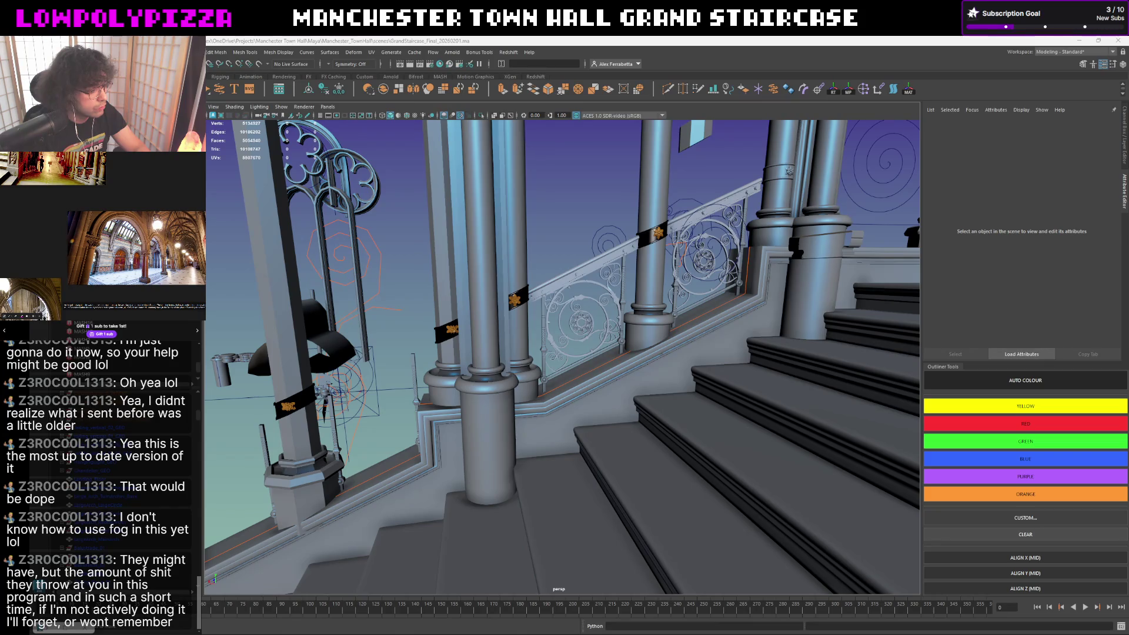
- Switch to Unreal Editor, view the staircase level and browse the ManchesterStaircase content folders
click(732, 613)
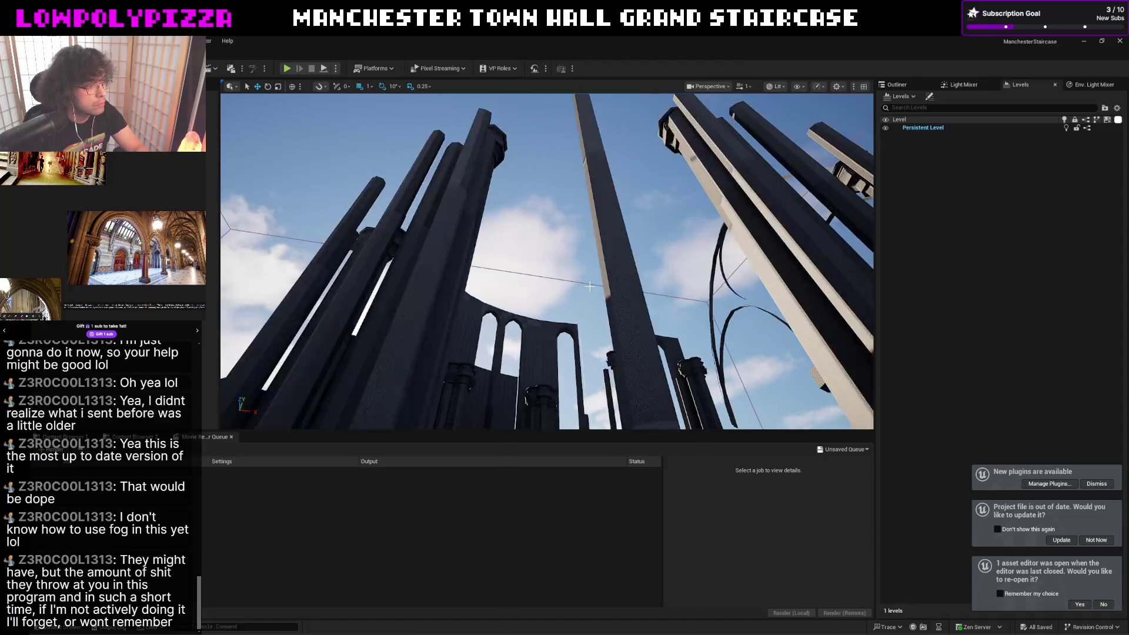
mouse_move(601, 271)
right_down()
mouse_move(601, 335)
mouse_move(547, 264)
mouse_move(547, 317)
mouse_move(564, 265)
right_up()
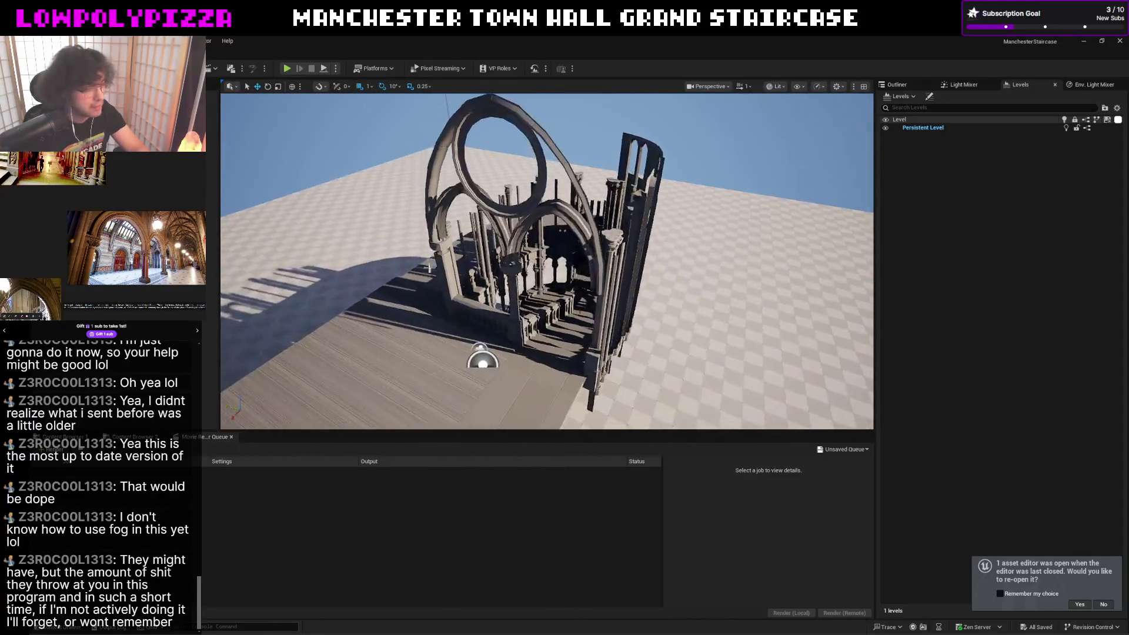
right_drag(565, 265, 564, 265)
key(ctrl+space)
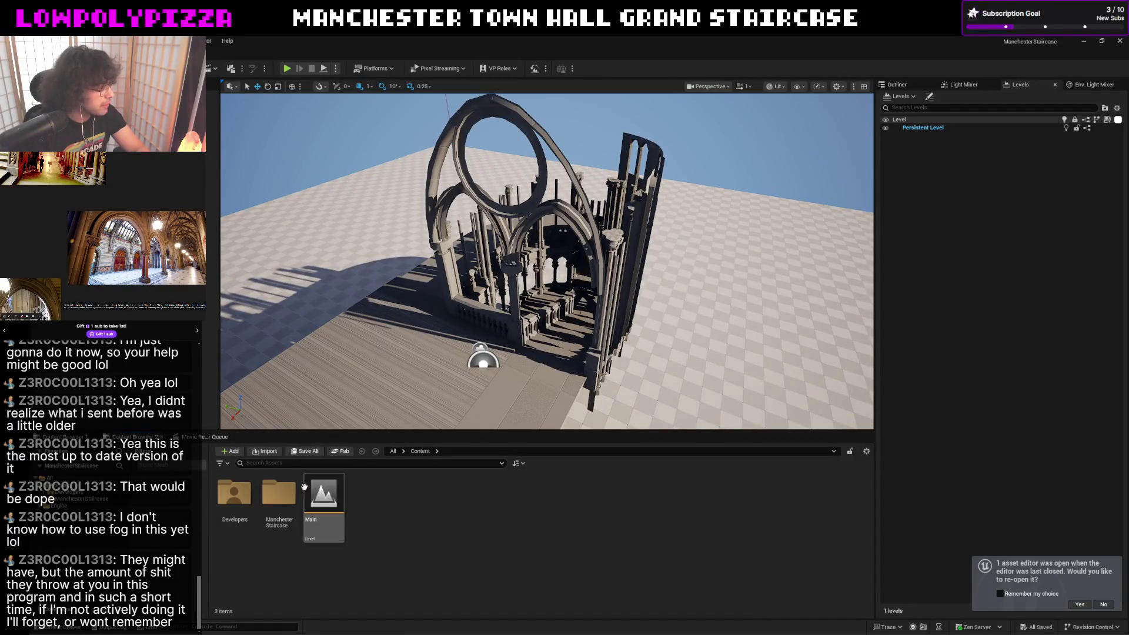
double_click(279, 499)
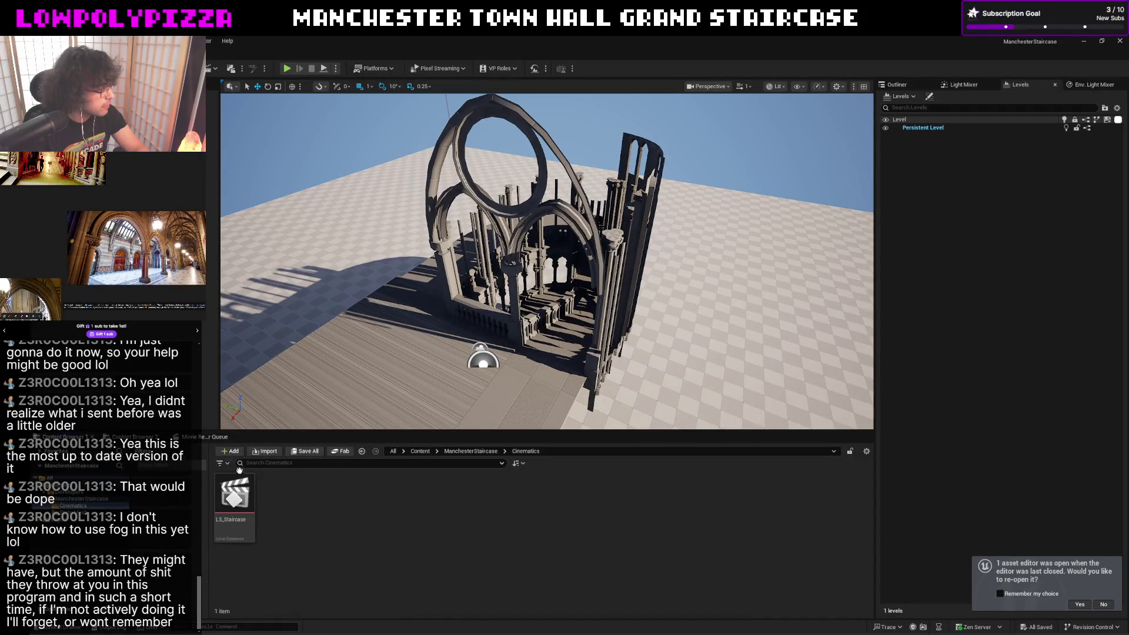
double_click(235, 499)
click(351, 402)
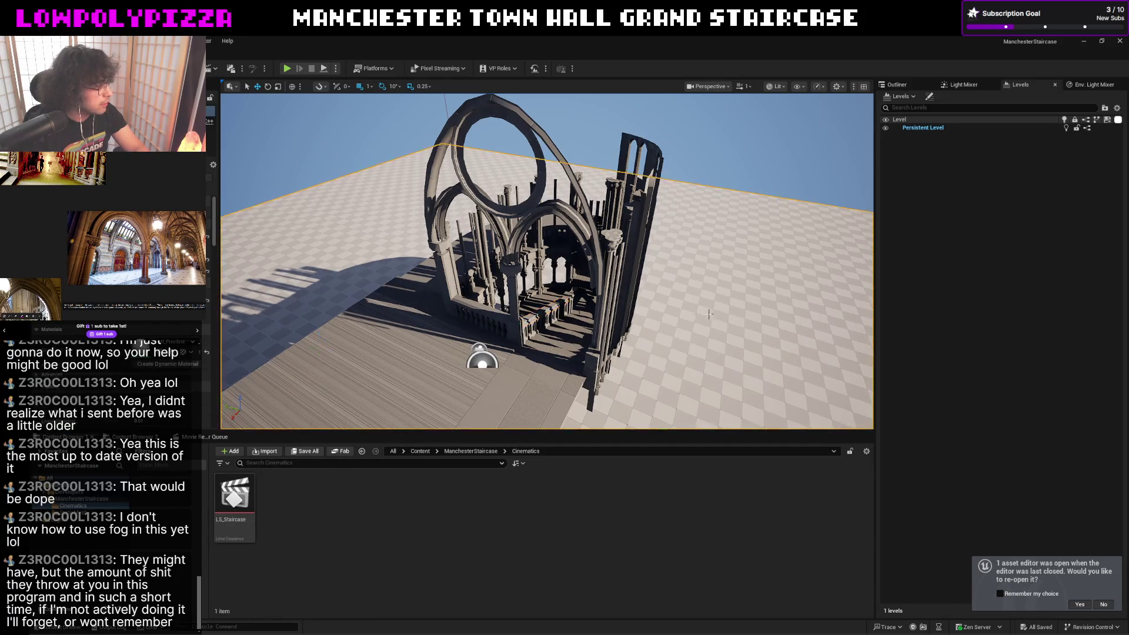
right_drag(530, 309, 645, 319)
click(646, 320)
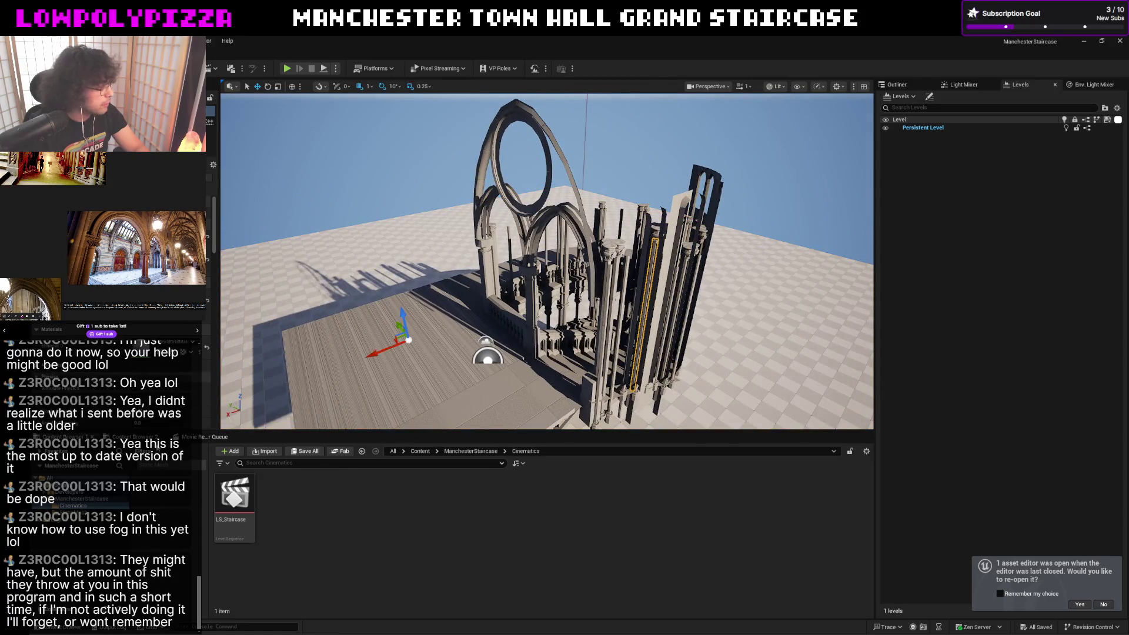
- Delete the ManchesterStaircase StaticMesh folder, confirm, and return to Maya while it runs
click(463, 451)
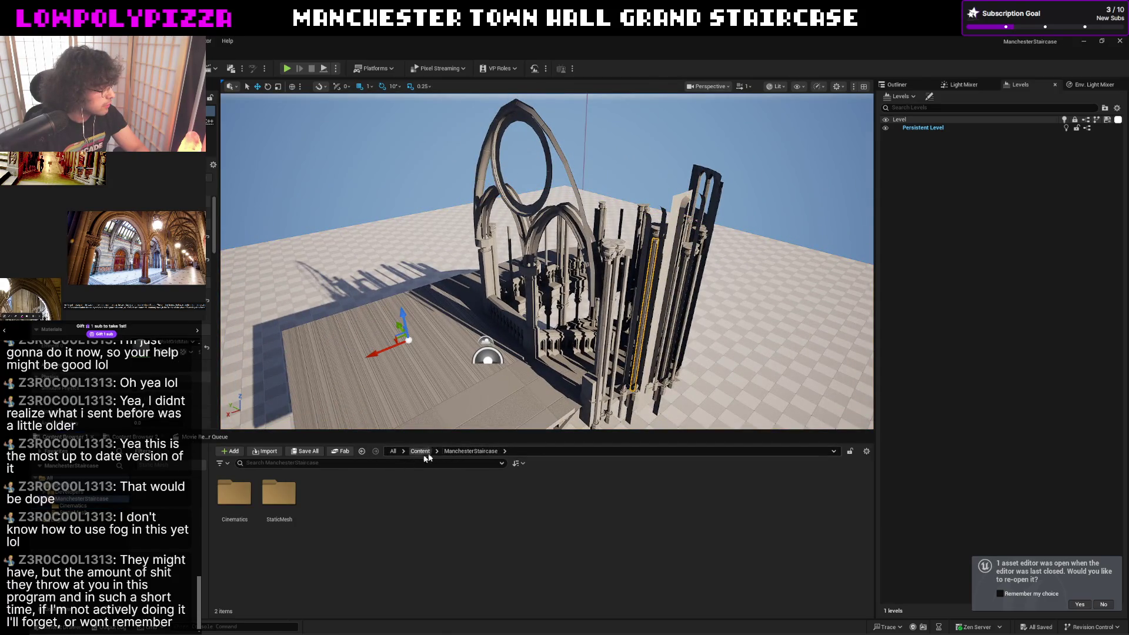
double_click(278, 494)
double_click(235, 494)
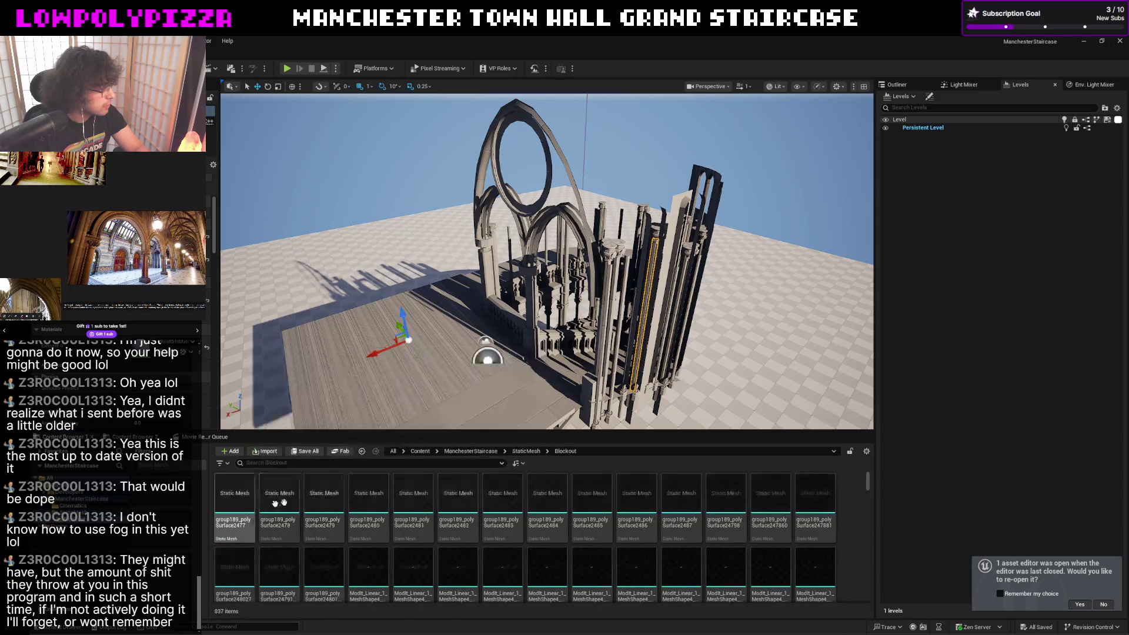
click(470, 451)
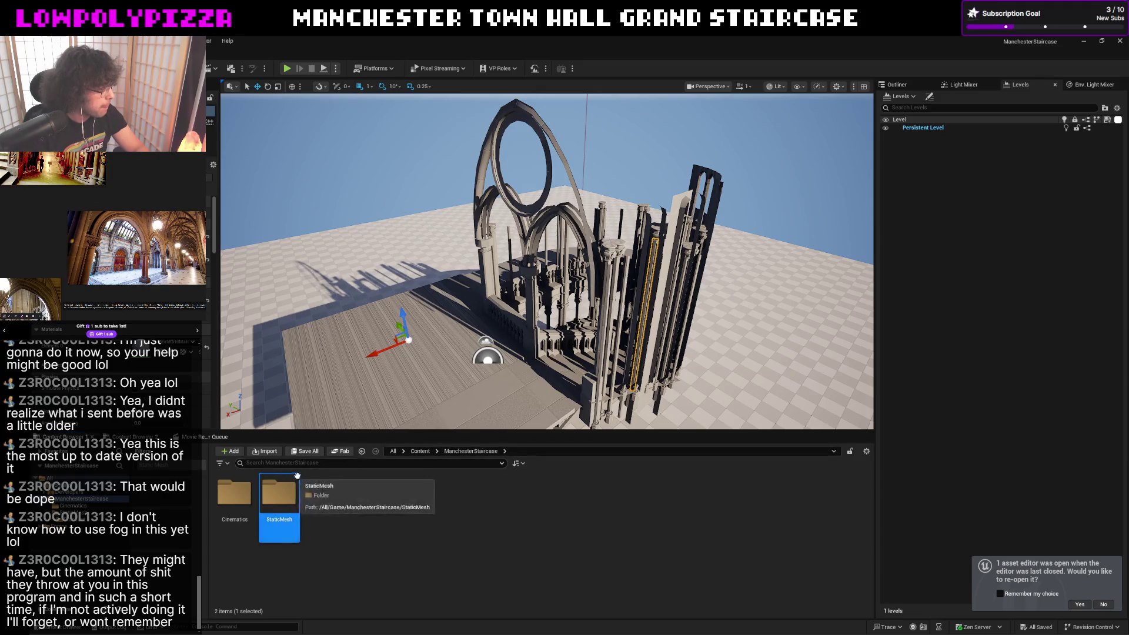
key(Delete)
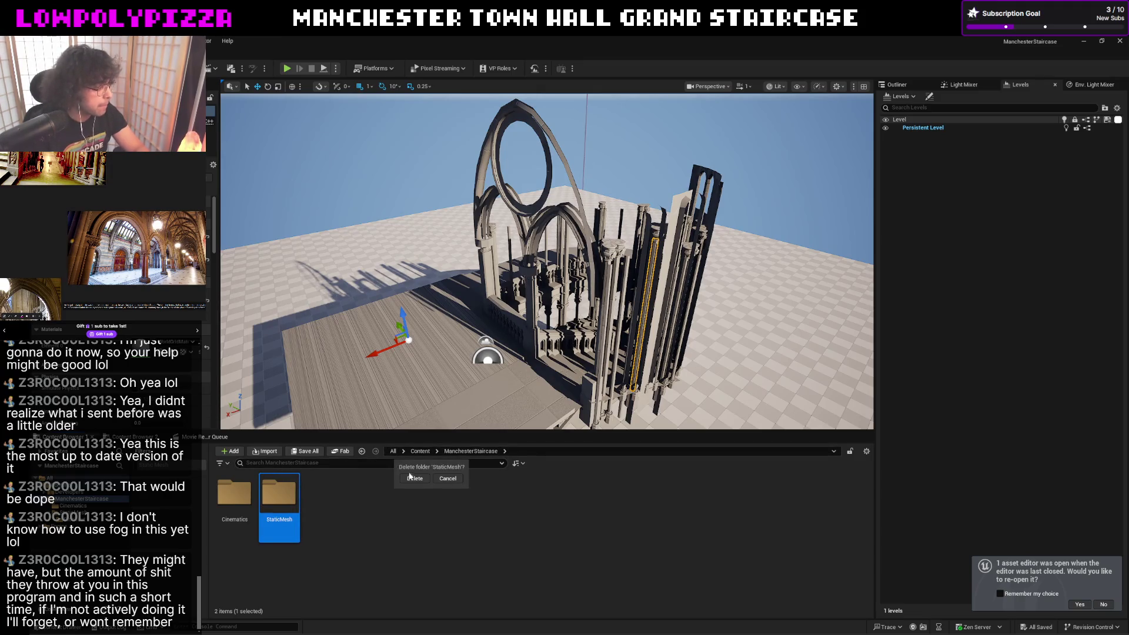
click(414, 479)
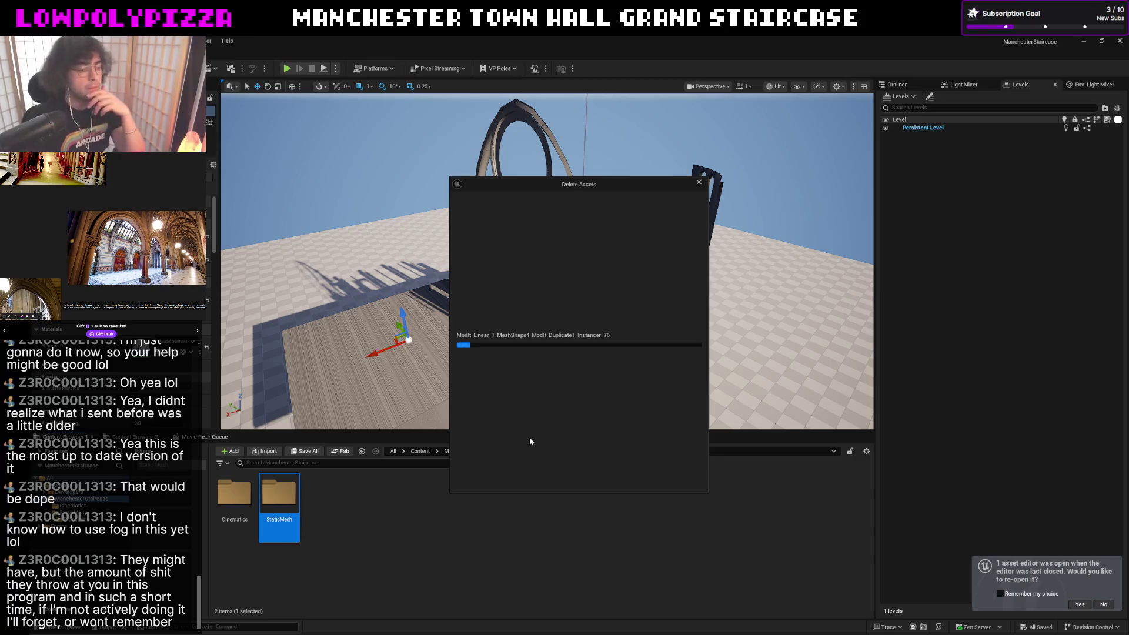
key(alt+Tab)
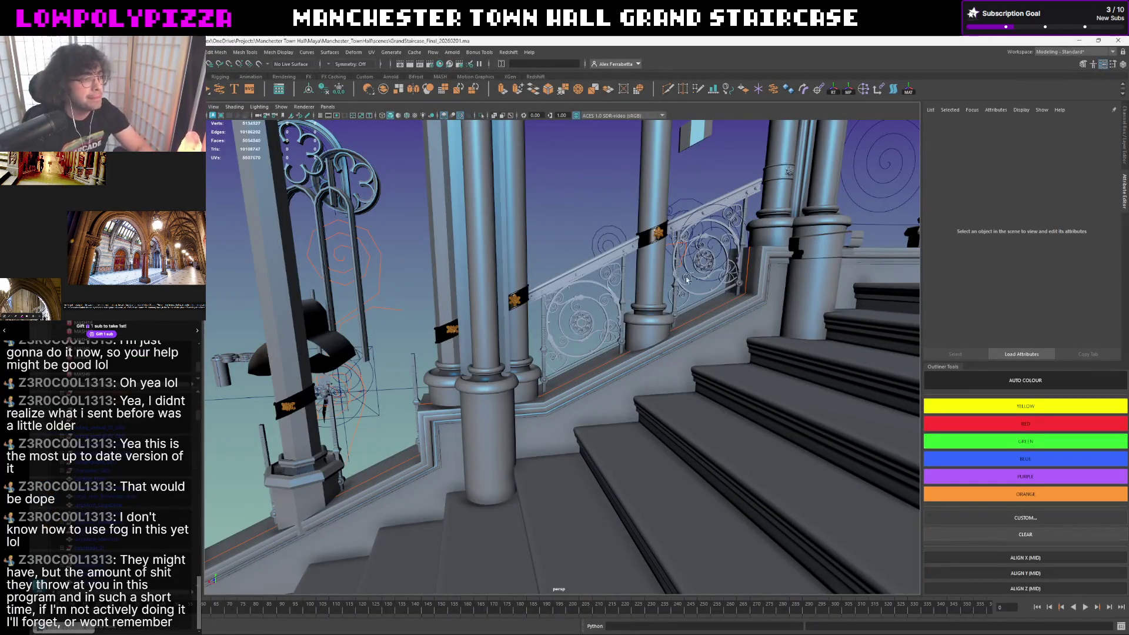
- Orbit along the ornate staircase railing in Maya to inspect it up close
mouse_move(686, 279)
alt+mouse_down()
mouse_move(585, 394)
mouse_move(639, 345)
alt+mouse_up()
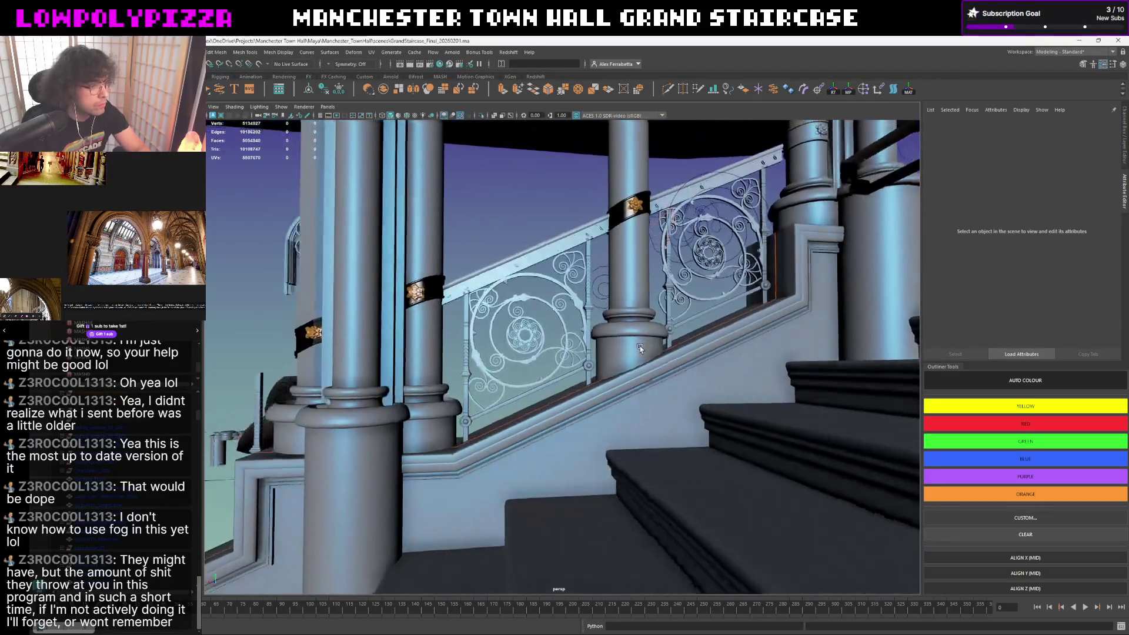
scroll(640, 346, up, 2)
scroll(620, 340, up, 2)
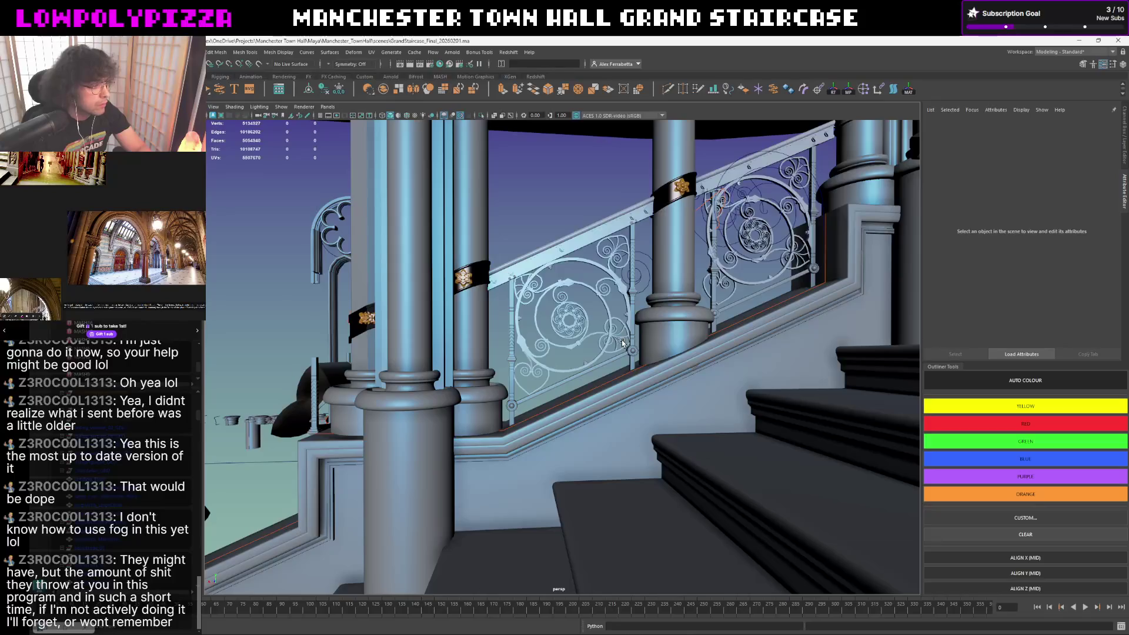
scroll(622, 339, up, 1)
alt+drag(622, 339, 580, 371)
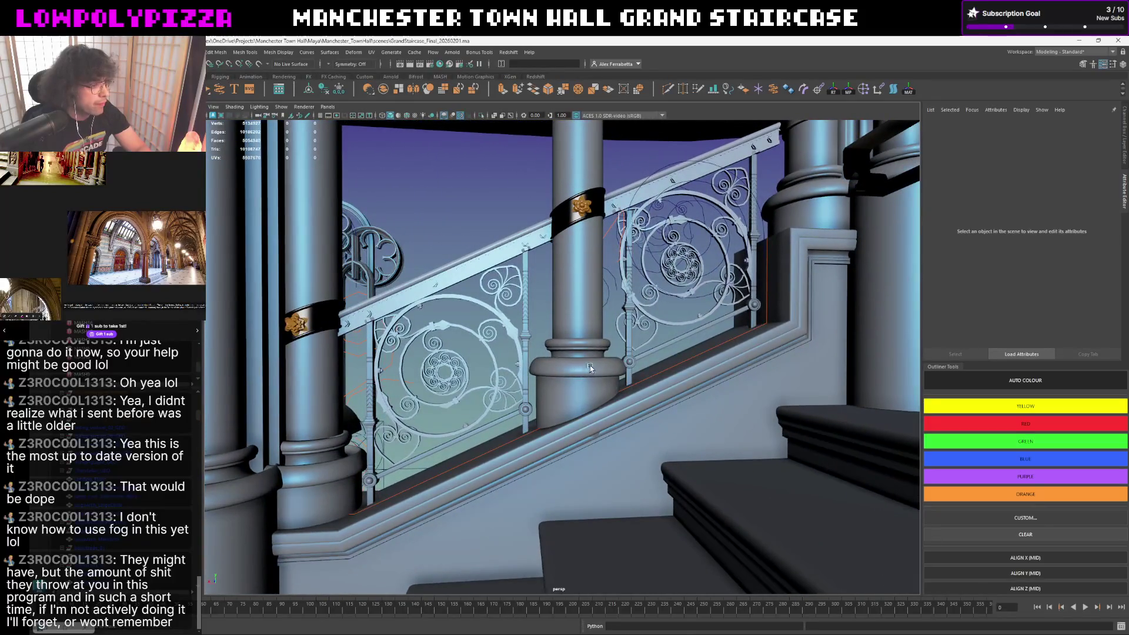
alt+drag(736, 331, 666, 390)
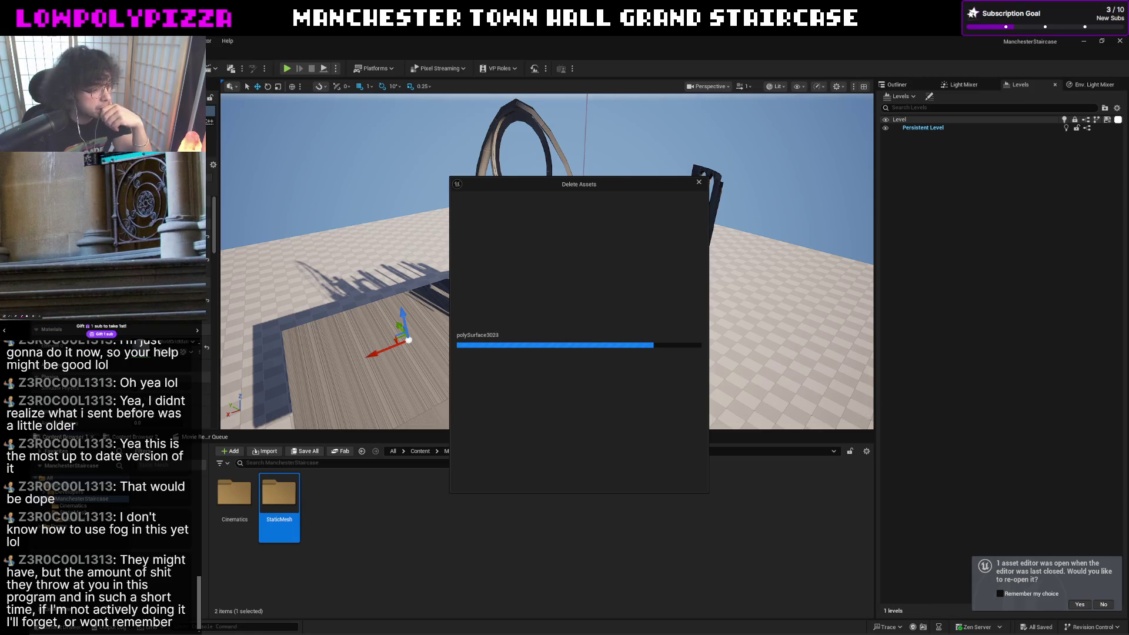
- Back in Maya, pick a baluster piece, select its whole parent object, then select the baluster beside the spiral
key(alt+Tab)
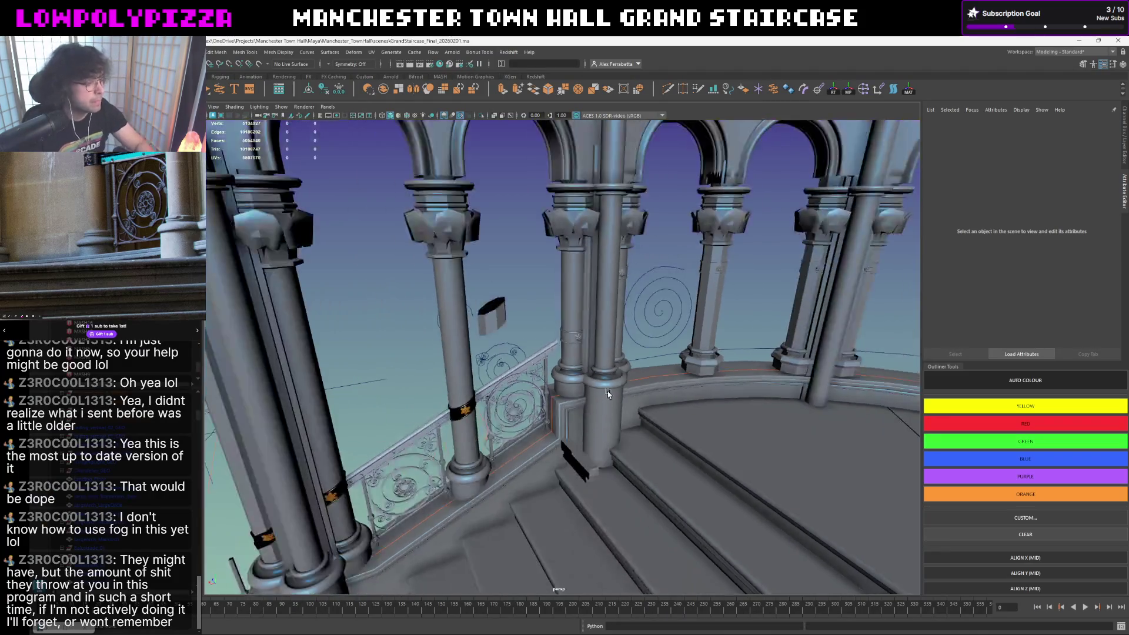
scroll(546, 397, up, 3)
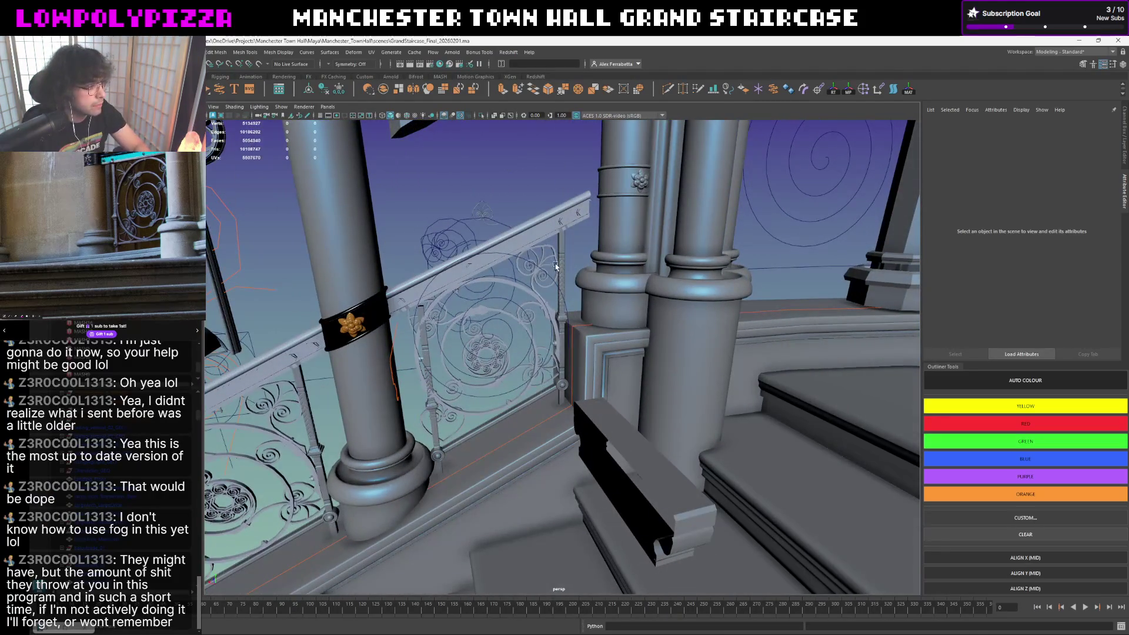
alt+drag(409, 404, 610, 329)
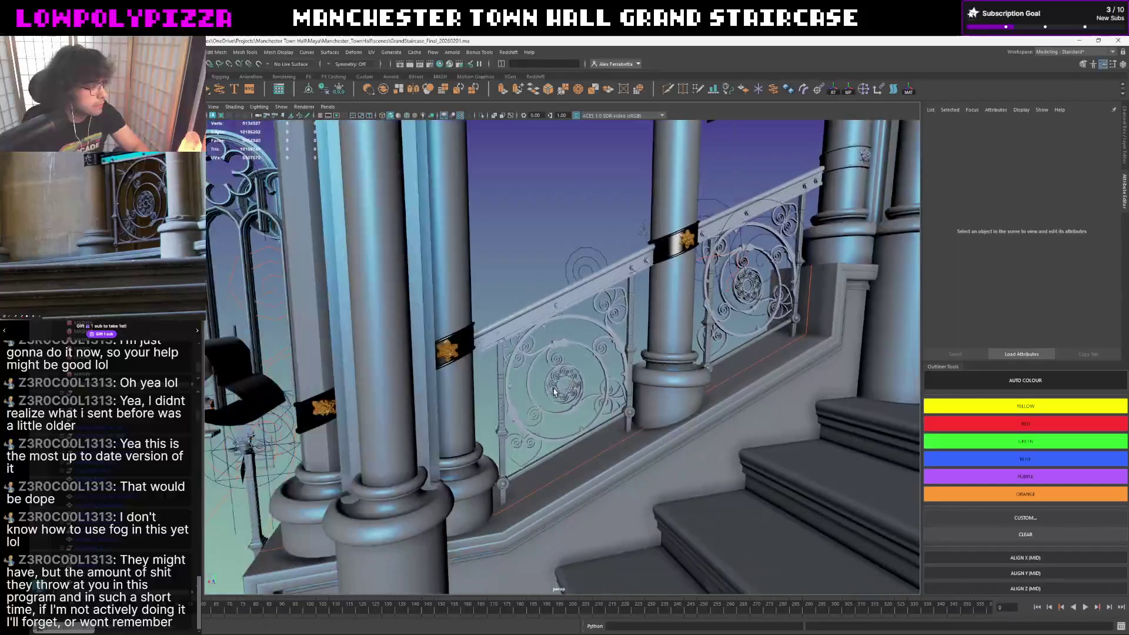
click(619, 324)
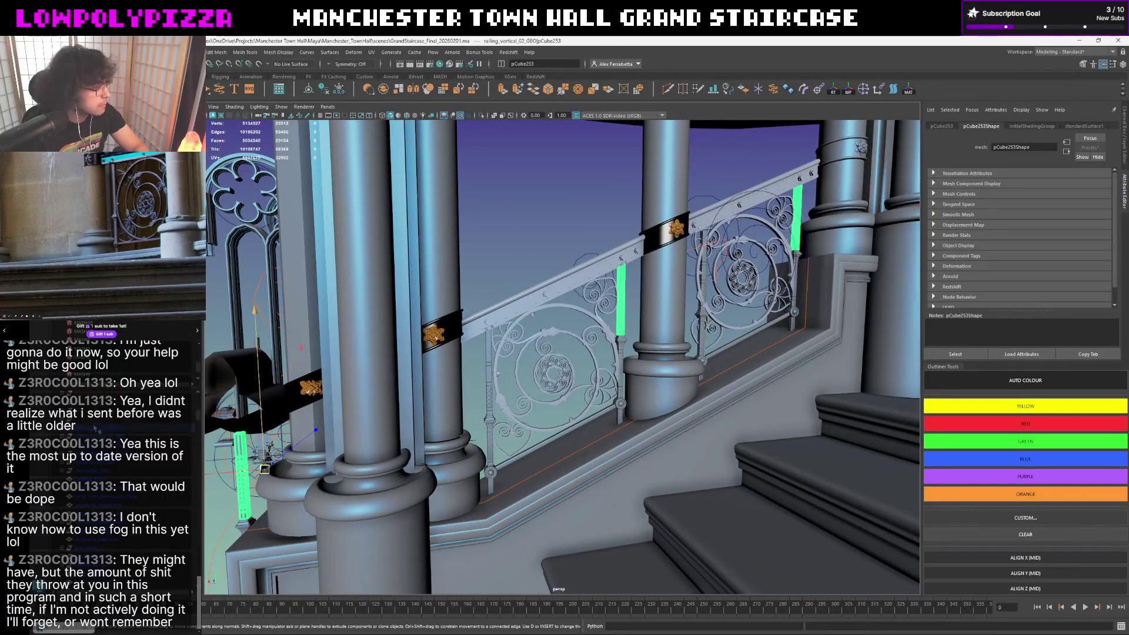
key(Up)
mouse_move(619, 324)
alt+mouse_down()
mouse_move(386, 432)
mouse_move(524, 389)
mouse_move(785, 207)
mouse_move(618, 266)
alt+mouse_up()
click(525, 389)
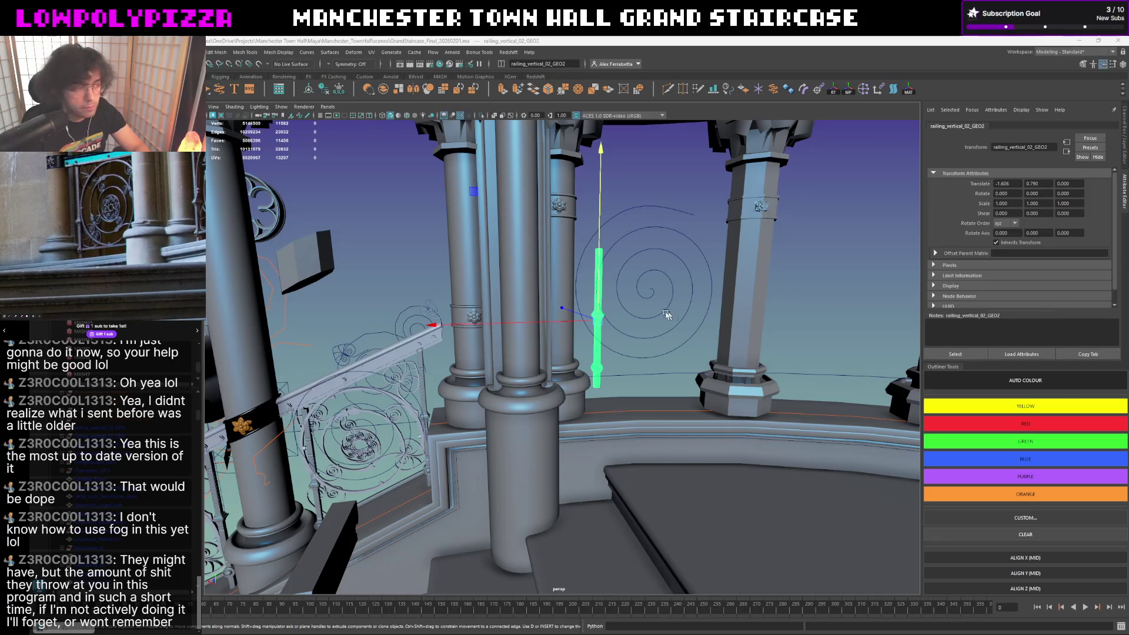
scroll(620, 326, up, 2)
scroll(604, 295, up, 1)
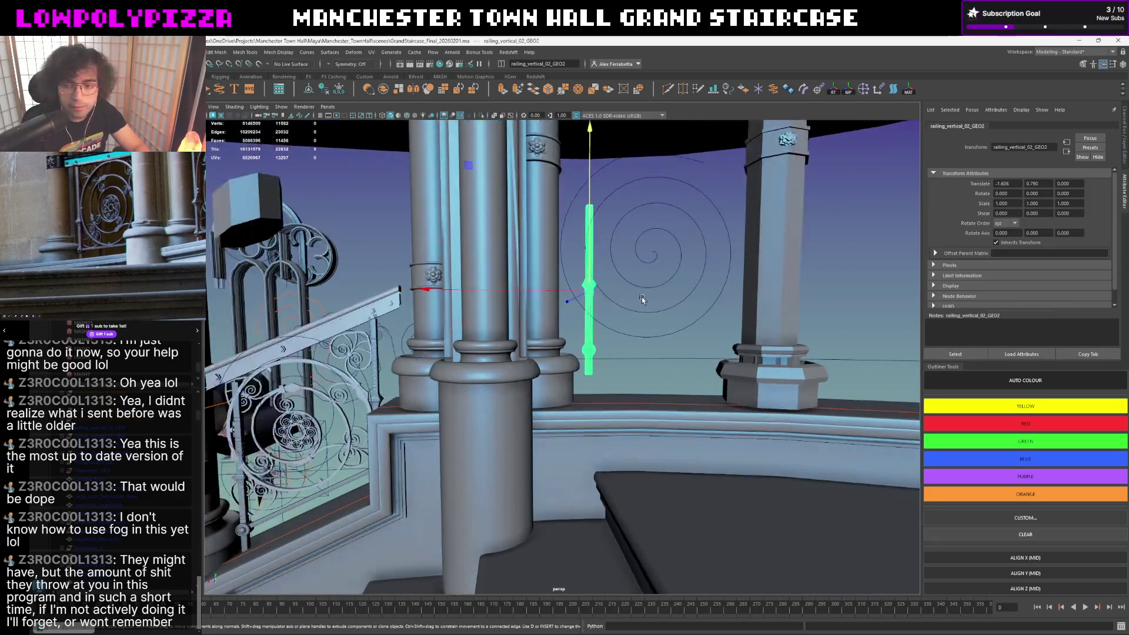
scroll(643, 302, up, 2)
scroll(635, 300, up, 2)
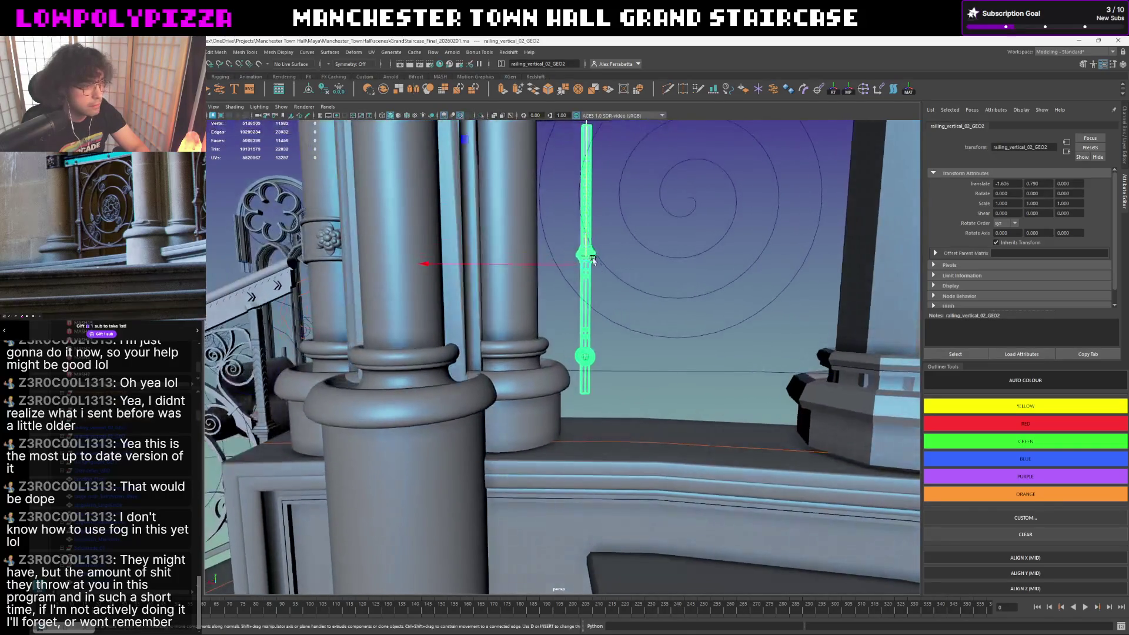
- Lower the baluster along Y toward the ledge and check it from several angles
drag(586, 259, 585, 288)
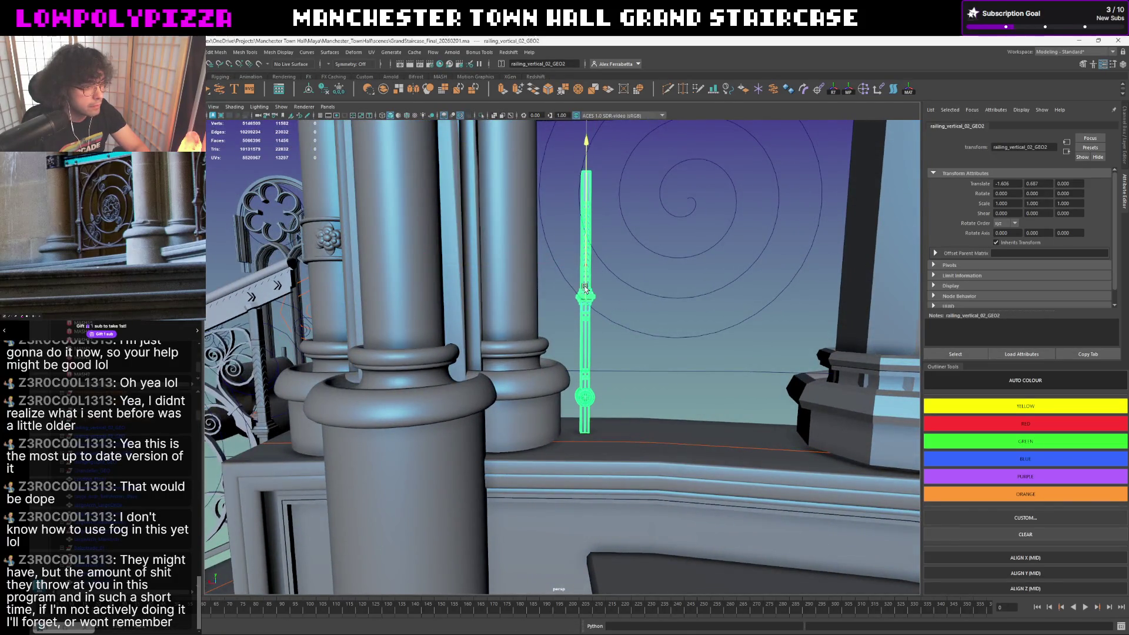
scroll(622, 392, down, 2)
scroll(628, 380, down, 1)
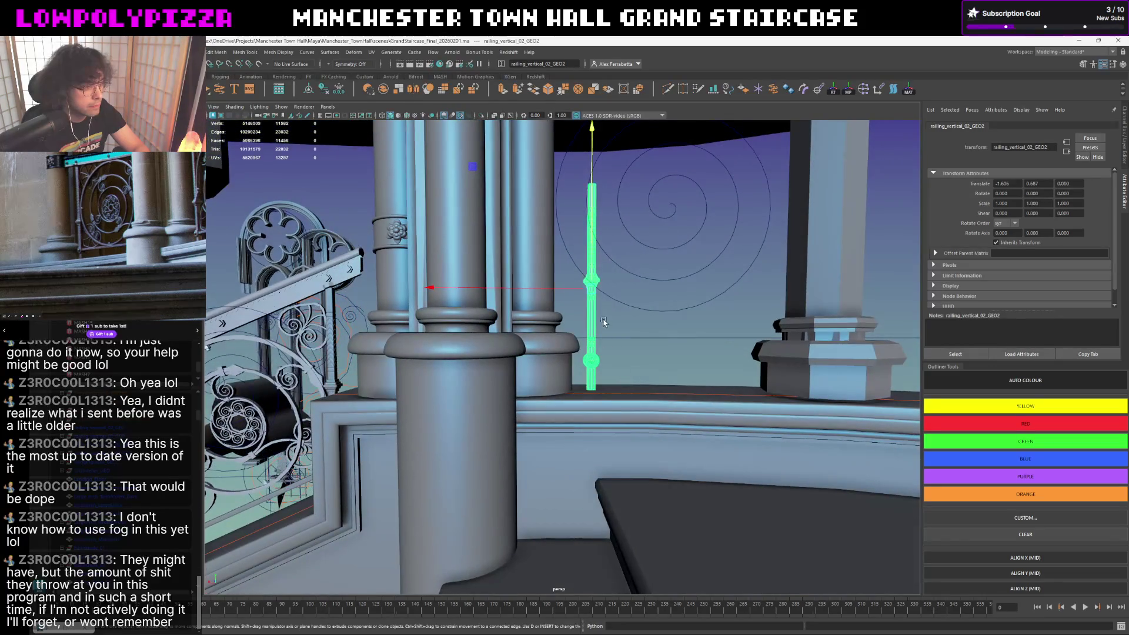
alt+drag(603, 322, 617, 326)
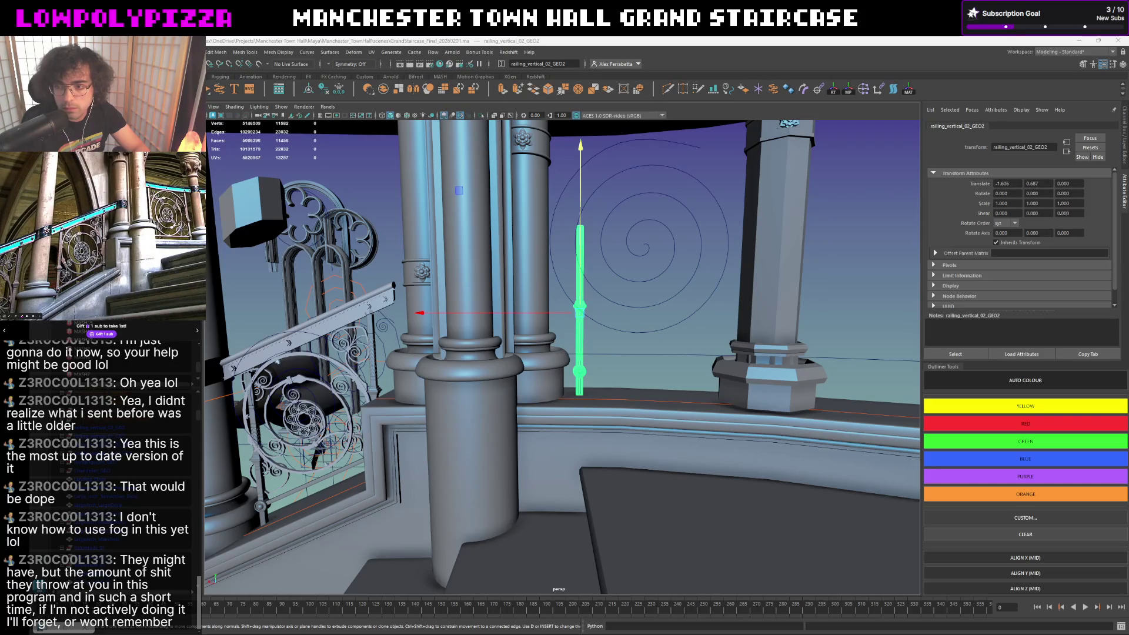
mouse_move(552, 322)
alt+mouse_down()
mouse_move(575, 328)
mouse_move(547, 341)
mouse_move(902, 345)
alt+mouse_up()
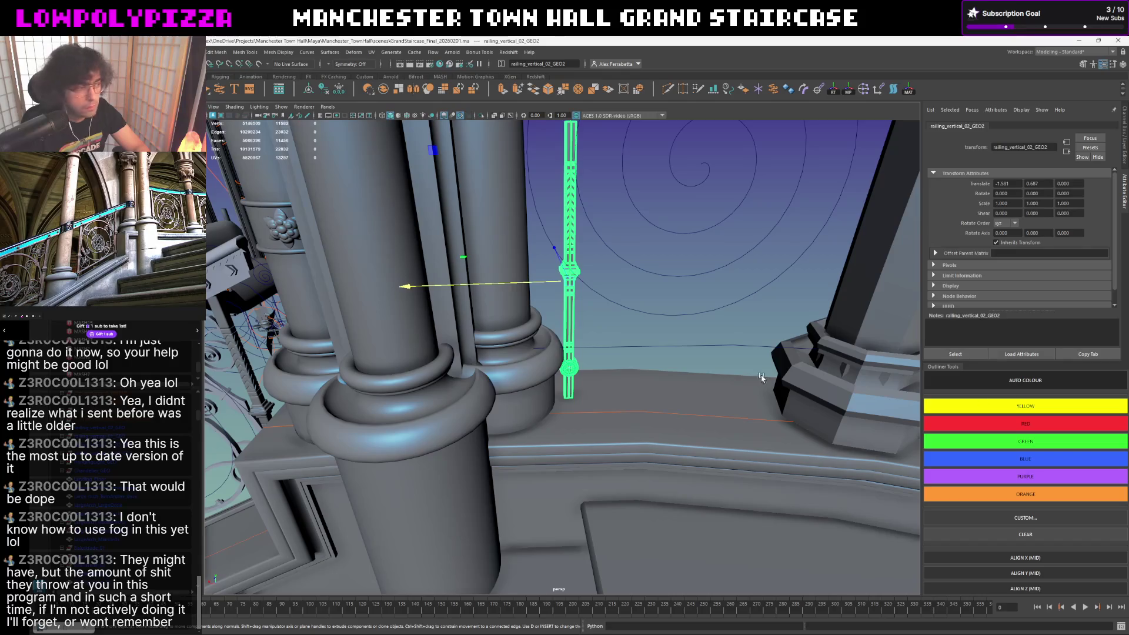
mouse_move(762, 377)
alt+mouse_down()
mouse_move(662, 362)
mouse_move(362, 122)
alt+mouse_up()
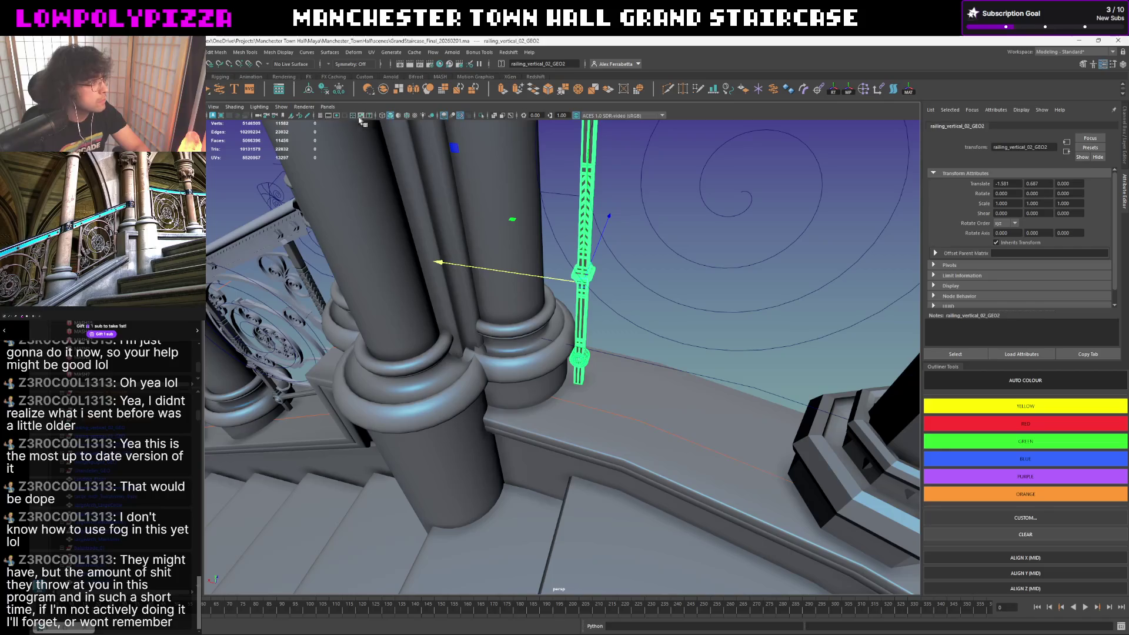
- Turn on Wireframe on Shaded, check where the baluster meets the ledge, and isolate it
click(409, 115)
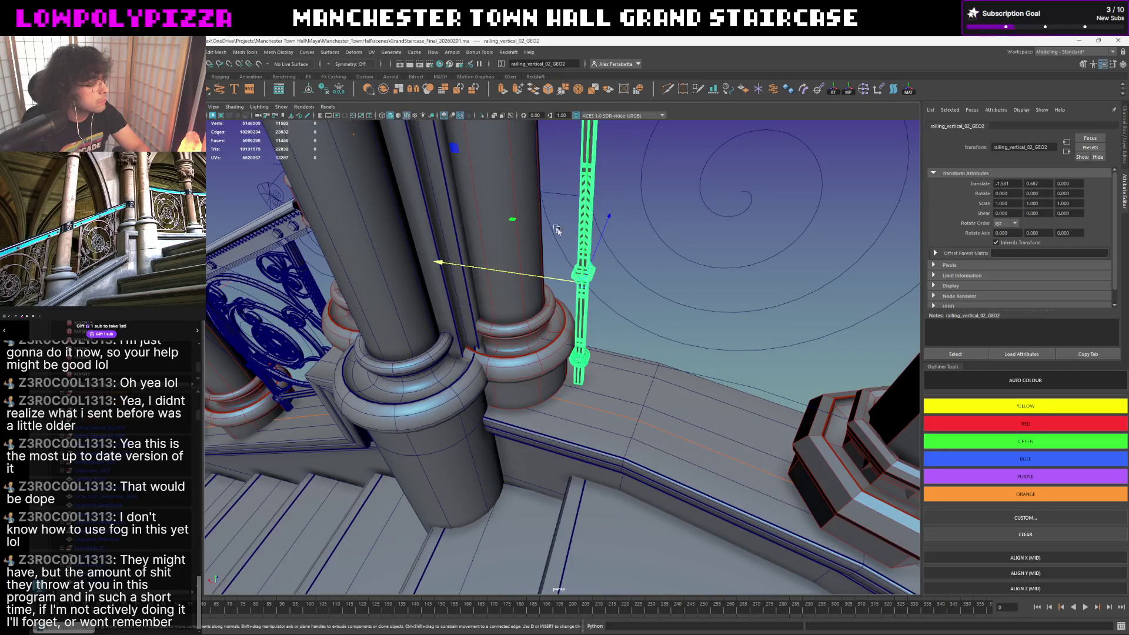
mouse_move(556, 228)
alt+mouse_down()
mouse_move(640, 264)
mouse_move(659, 246)
alt+mouse_up()
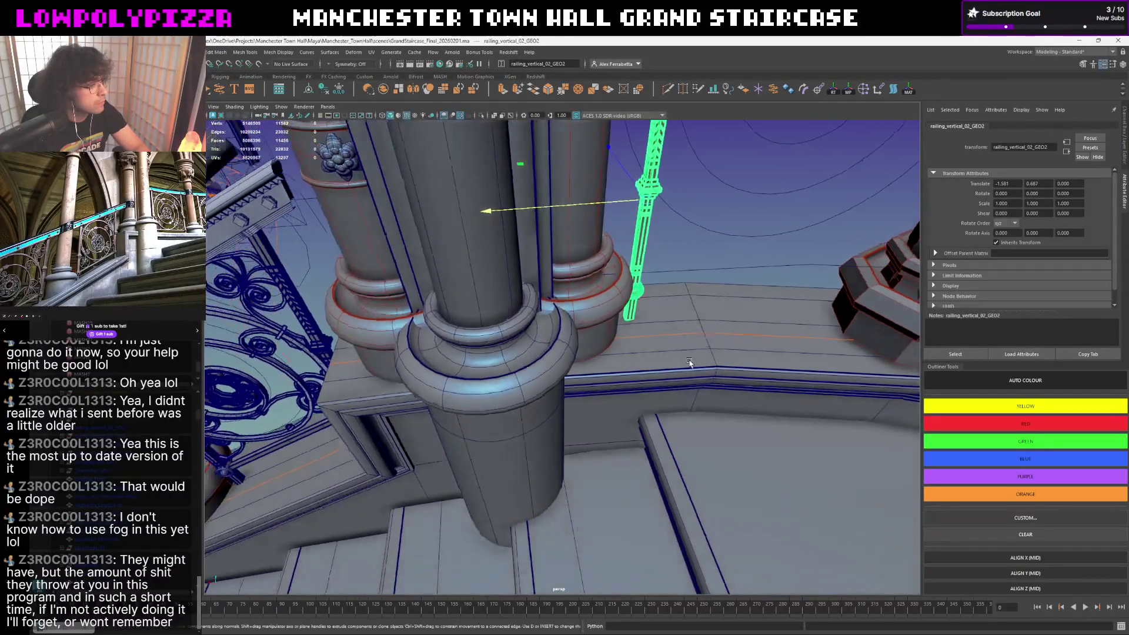
mouse_move(699, 392)
alt+mouse_down()
mouse_move(655, 335)
mouse_move(614, 224)
alt+mouse_up()
key(ctrl+1)
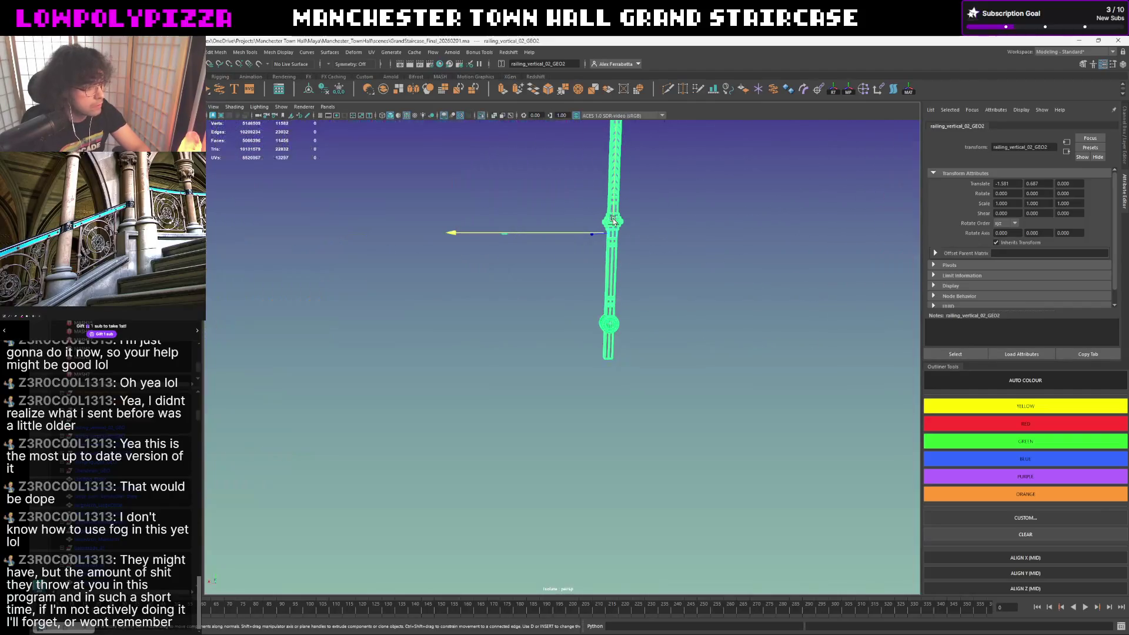
- Move the baluster's pivot to its base and bring the rest of the scene back
key(d)
drag(608, 228, 622, 408)
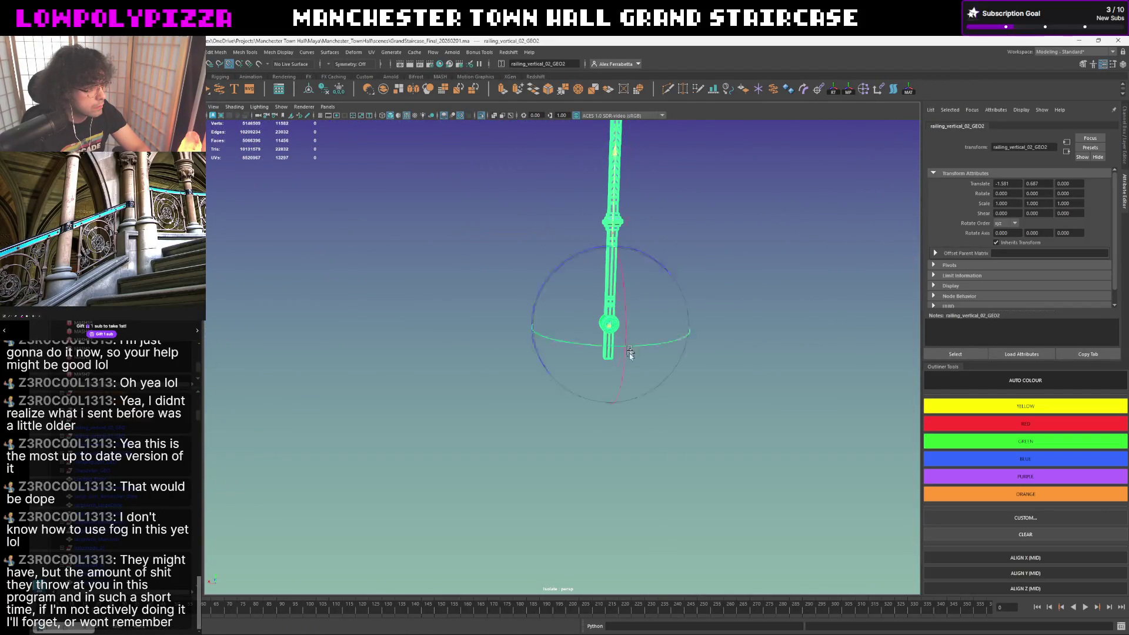
key(ctrl+1)
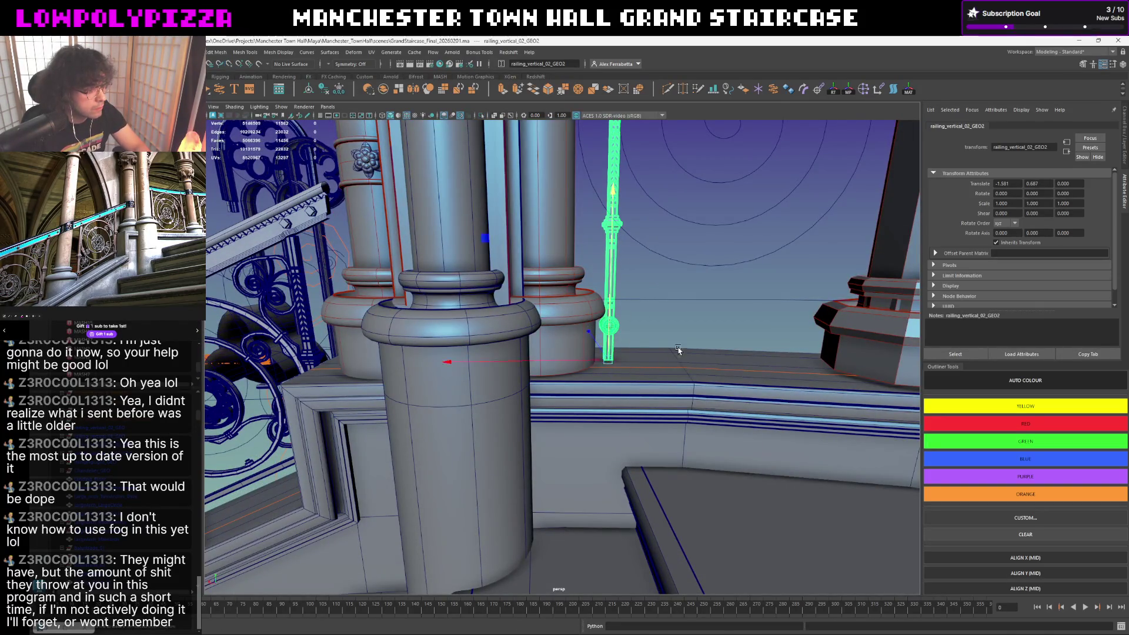
mouse_move(634, 361)
alt+mouse_down()
mouse_move(625, 353)
mouse_move(695, 333)
alt+mouse_up()
scroll(624, 352, up, 5)
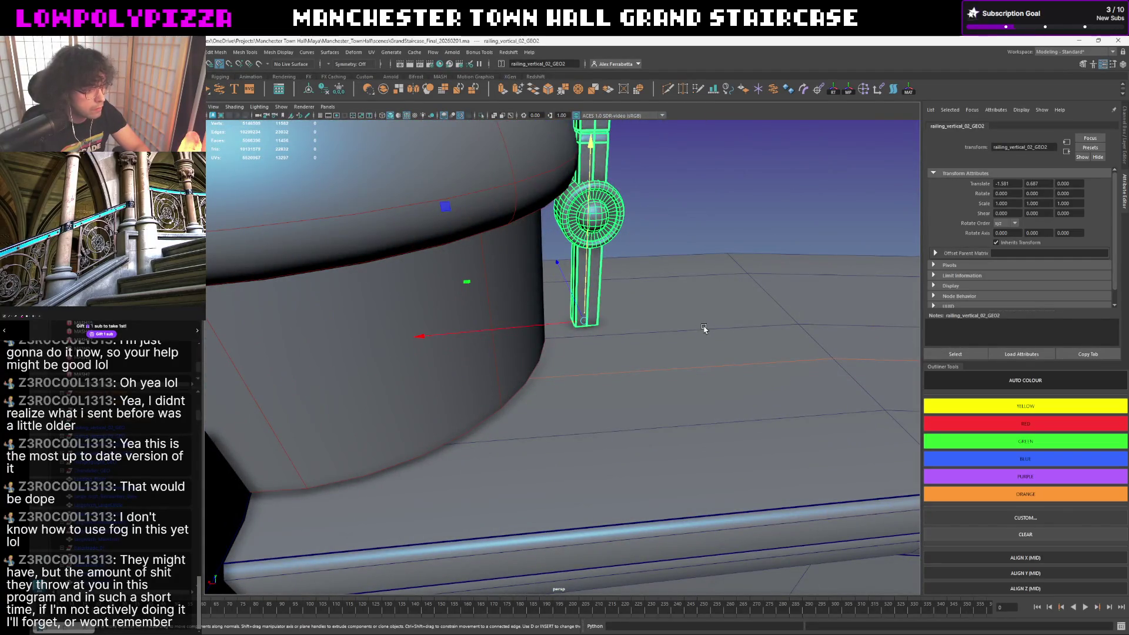
- Drop the baluster so its base rests on the ledge and browse the viewport display menus
middle_drag(702, 329, 692, 338)
scroll(641, 341, down, 5)
alt+drag(719, 326, 697, 344)
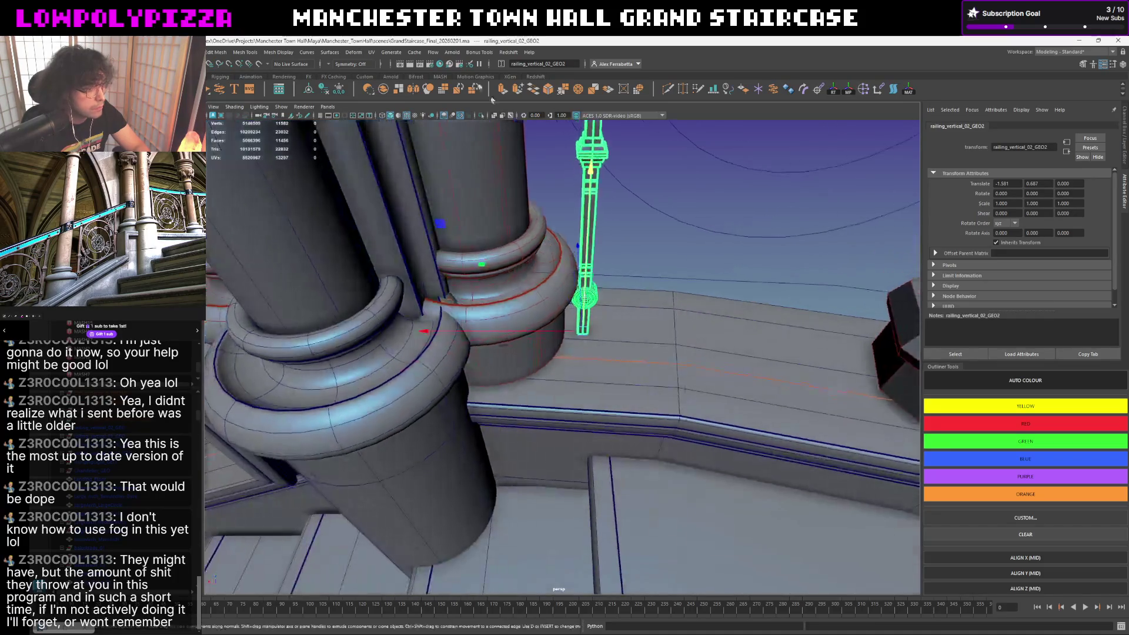
click(281, 106)
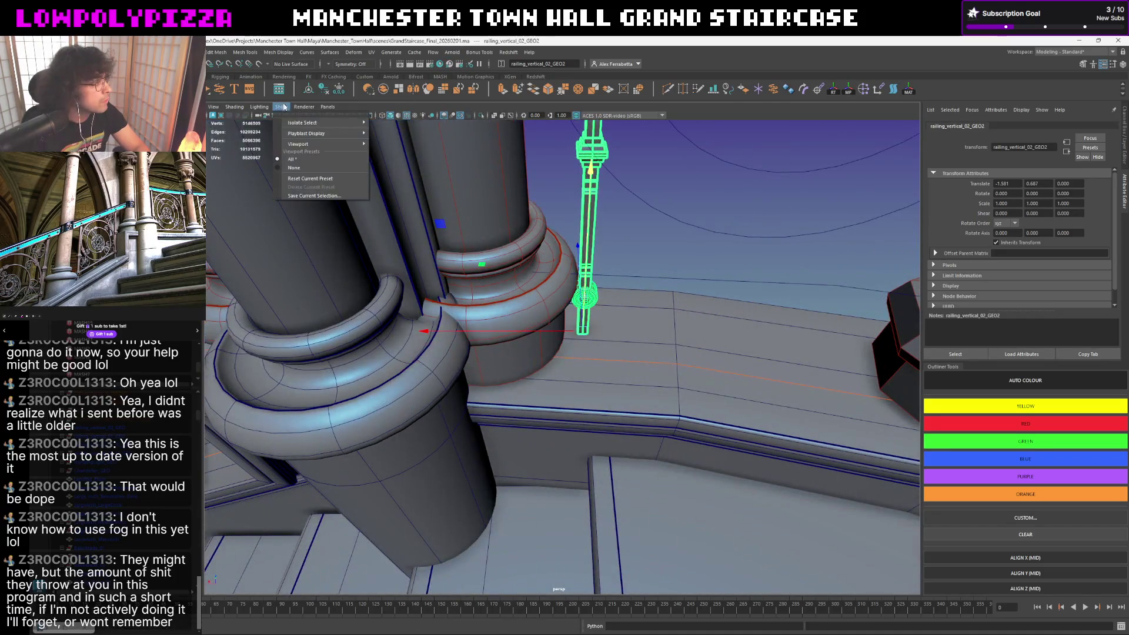
click(282, 106)
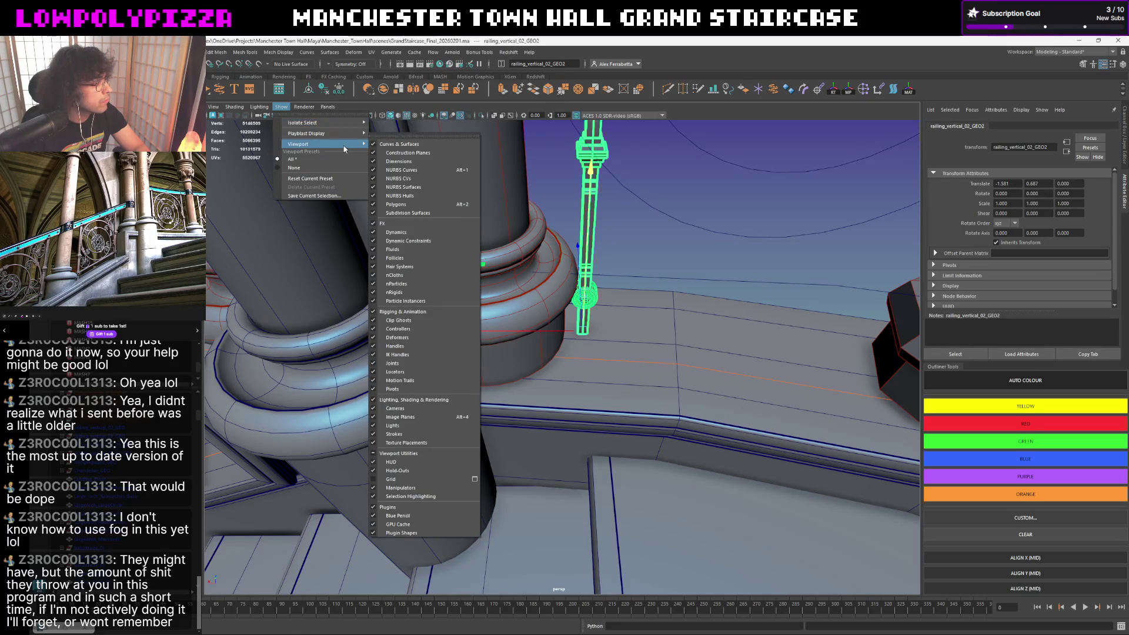
mouse_move(303, 107)
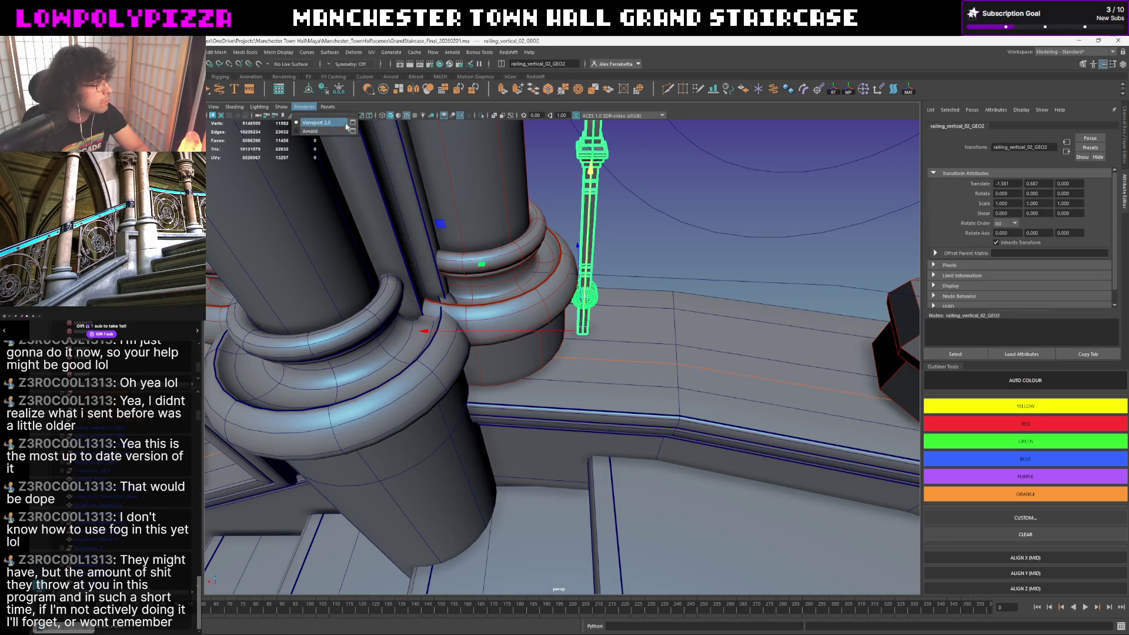
- Leave Hardware Renderer 2.0 anti-aliasing at 8 samples and close its settings
click(351, 124)
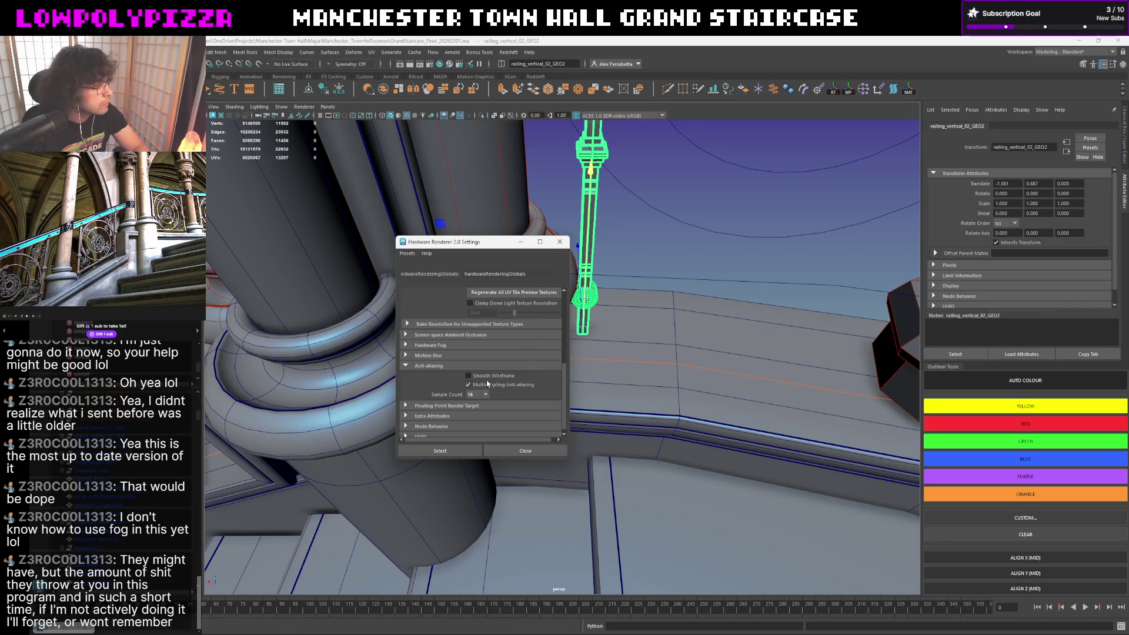
click(477, 430)
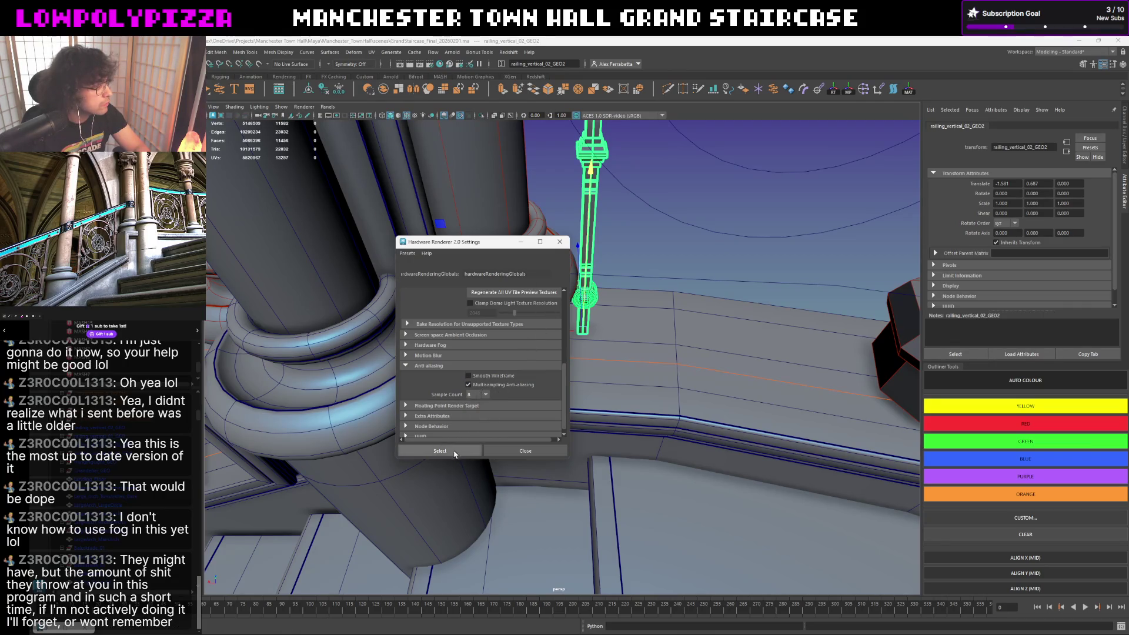
click(525, 451)
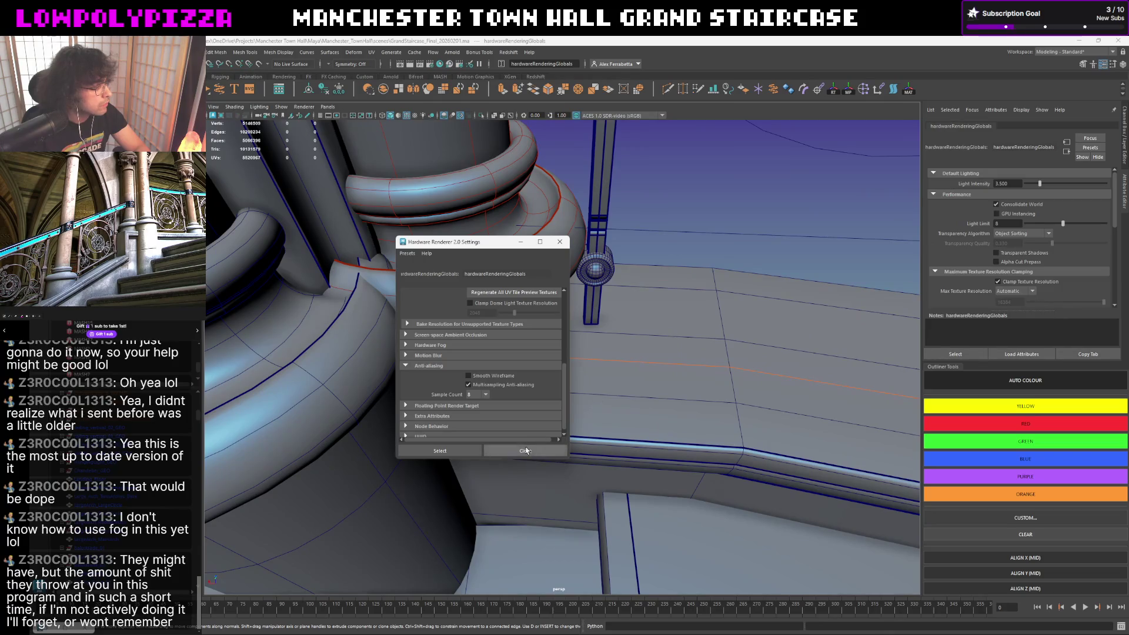
- Select the whole railing post with its ring, try moving its base, and undo the move
alt+drag(533, 456, 653, 305)
click(653, 304)
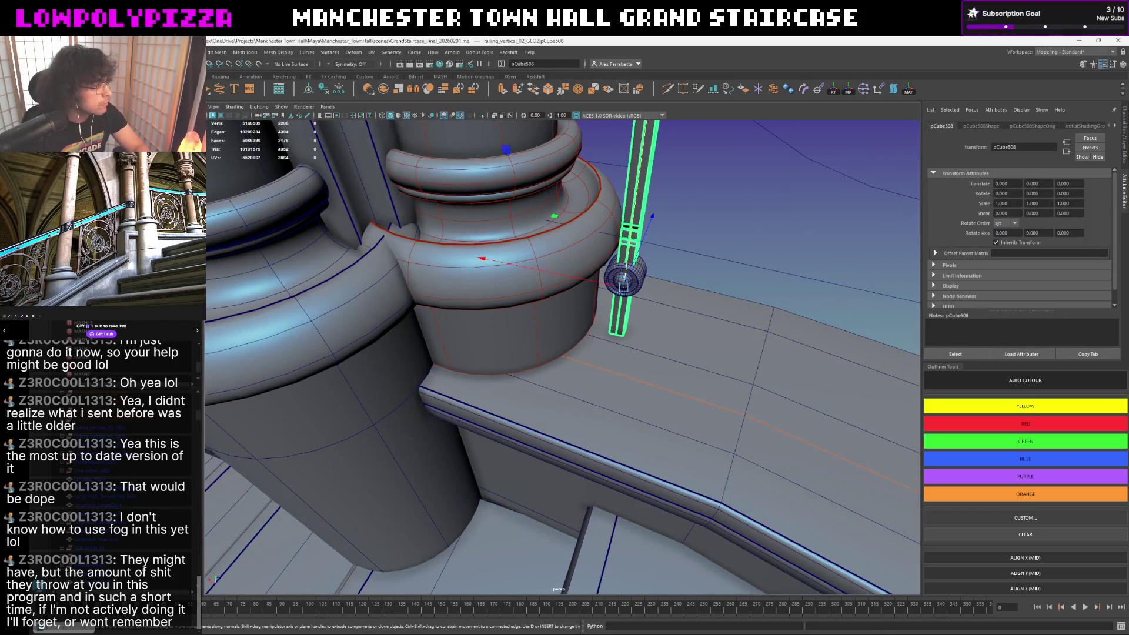
click(624, 285)
scroll(600, 291, up, 3)
alt+drag(600, 291, 575, 294)
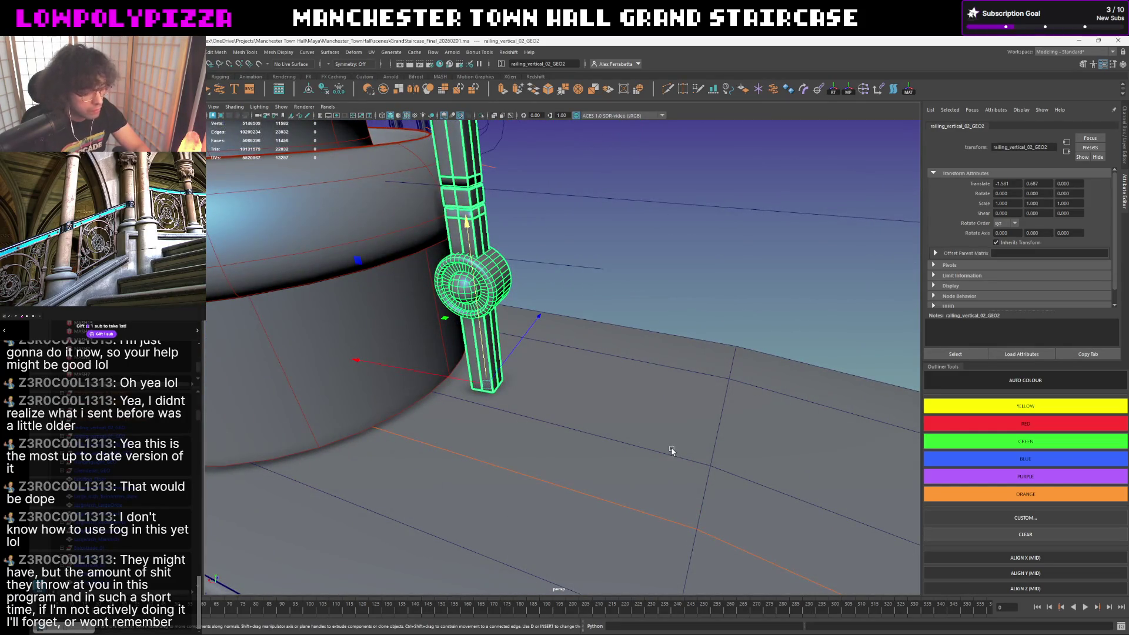
middle_drag(680, 454, 710, 462)
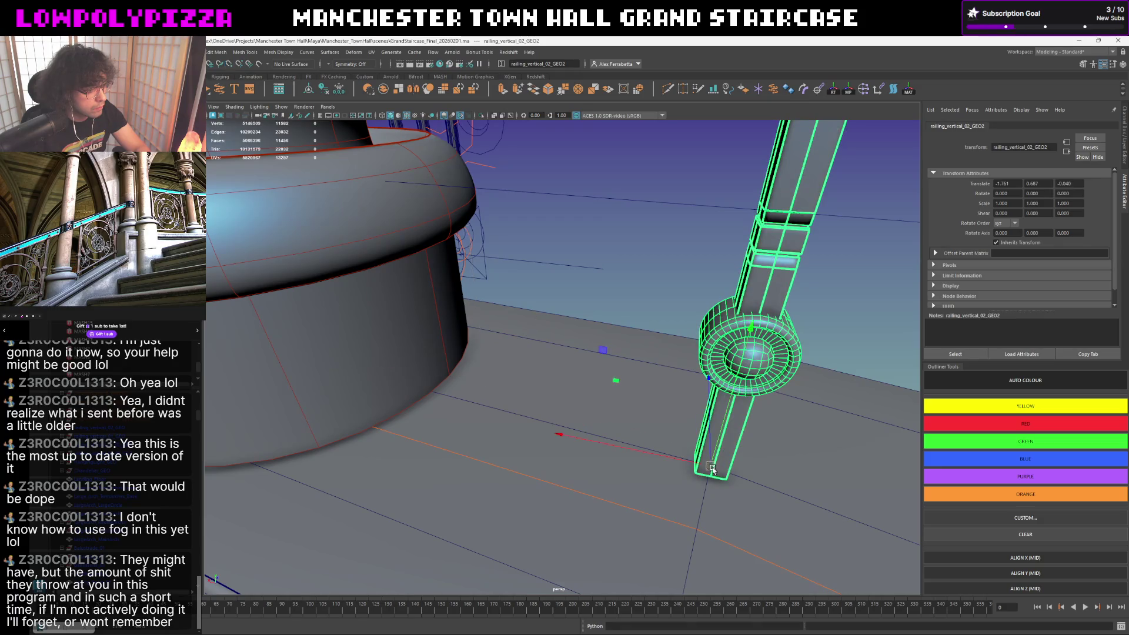
middle_drag(605, 444, 582, 434)
key(ctrl+z)
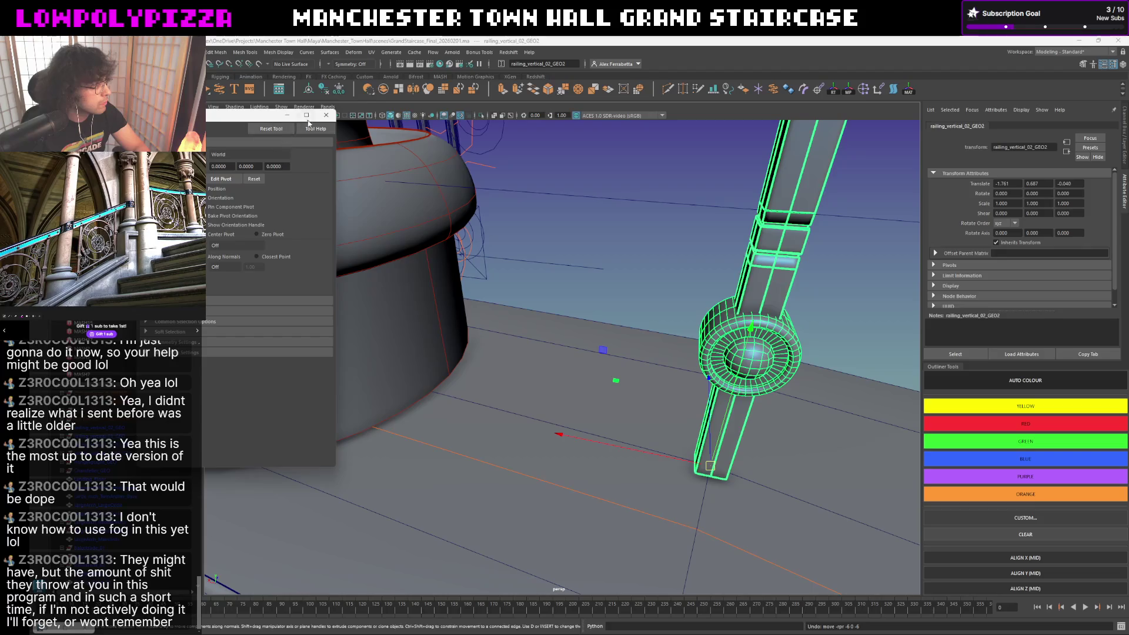
- Vertex-snap the railing post's base onto the ledge beside the column and deselect it
click(325, 115)
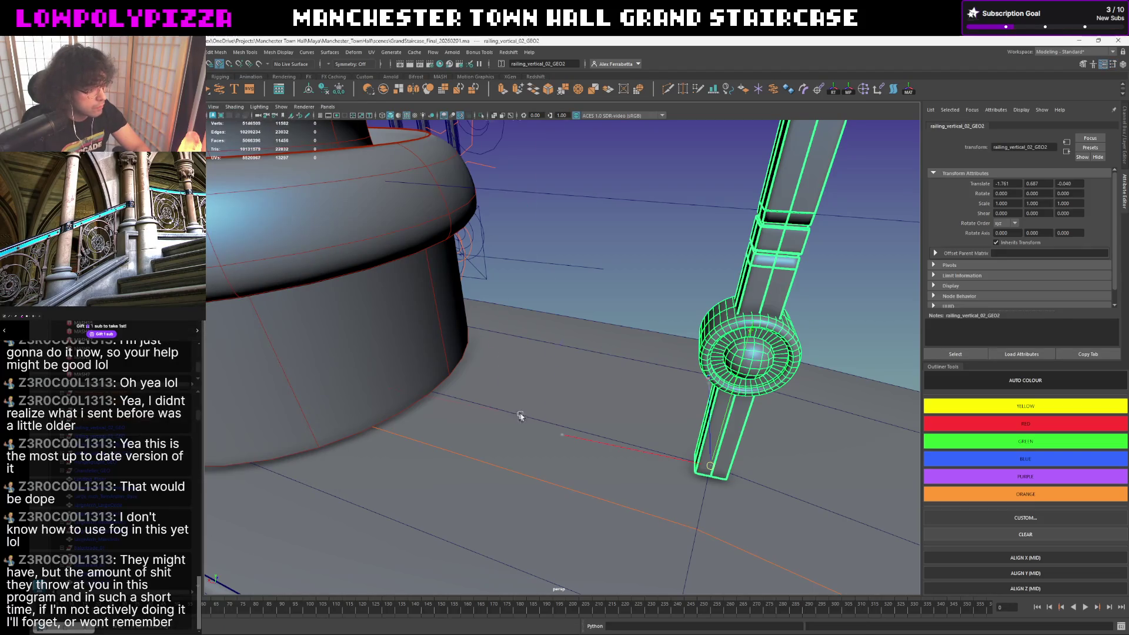
middle_drag(518, 412, 462, 411)
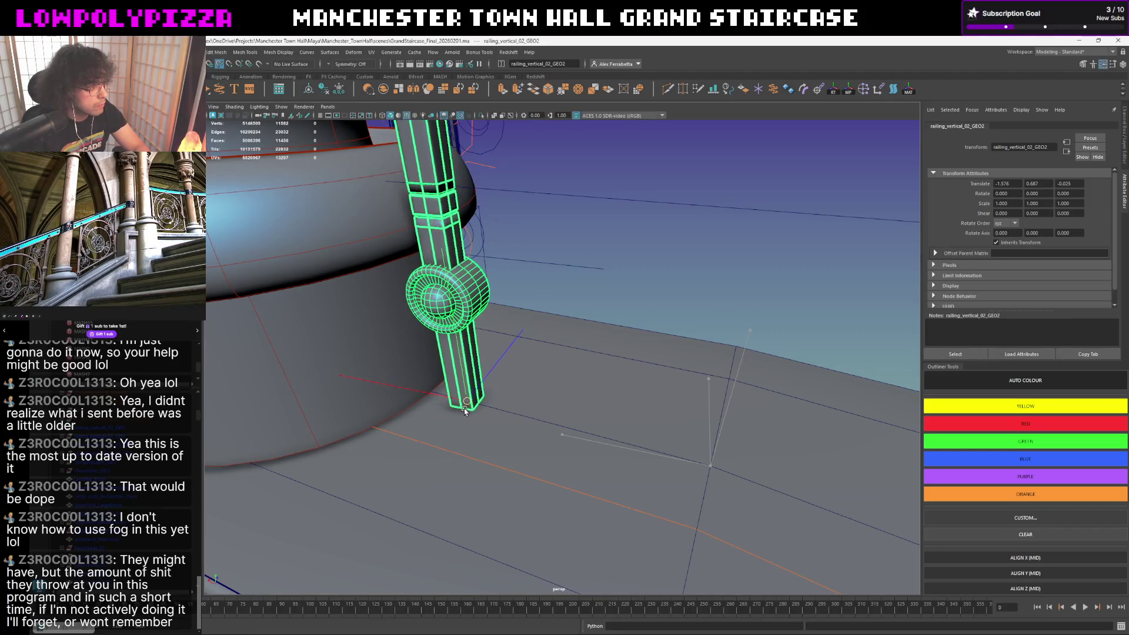
middle_drag(465, 408, 464, 408)
alt+drag(465, 409, 556, 362)
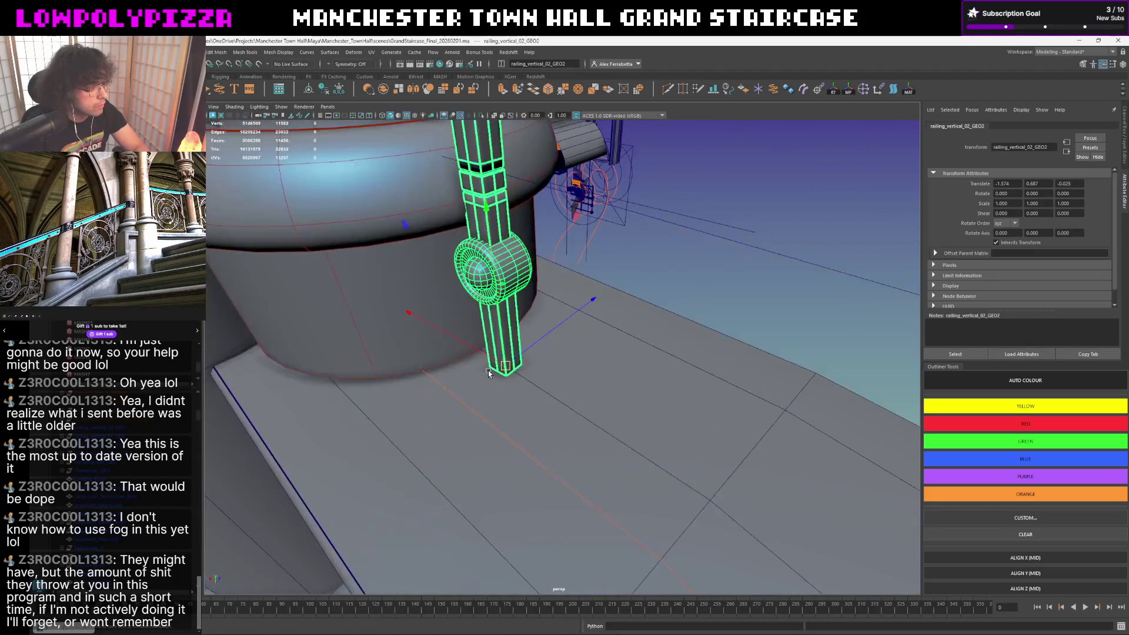
key(e)
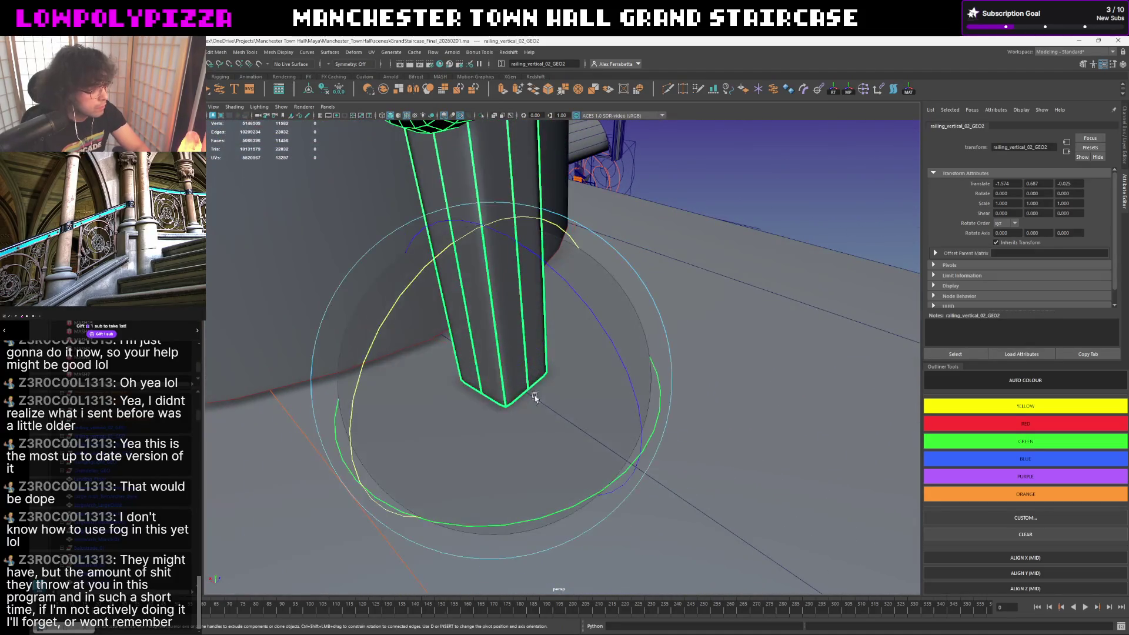
click(713, 202)
- Turn off Wireframe on Shaded in a wide staircase view and switch to Unreal Engine
alt+drag(713, 201, 334, 118)
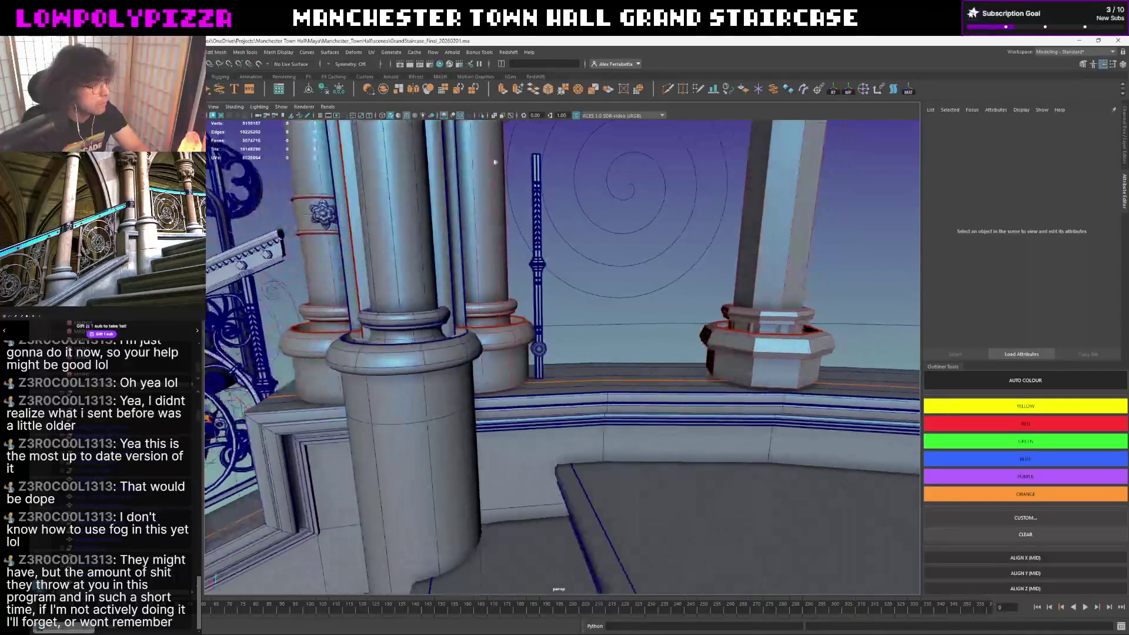
click(407, 115)
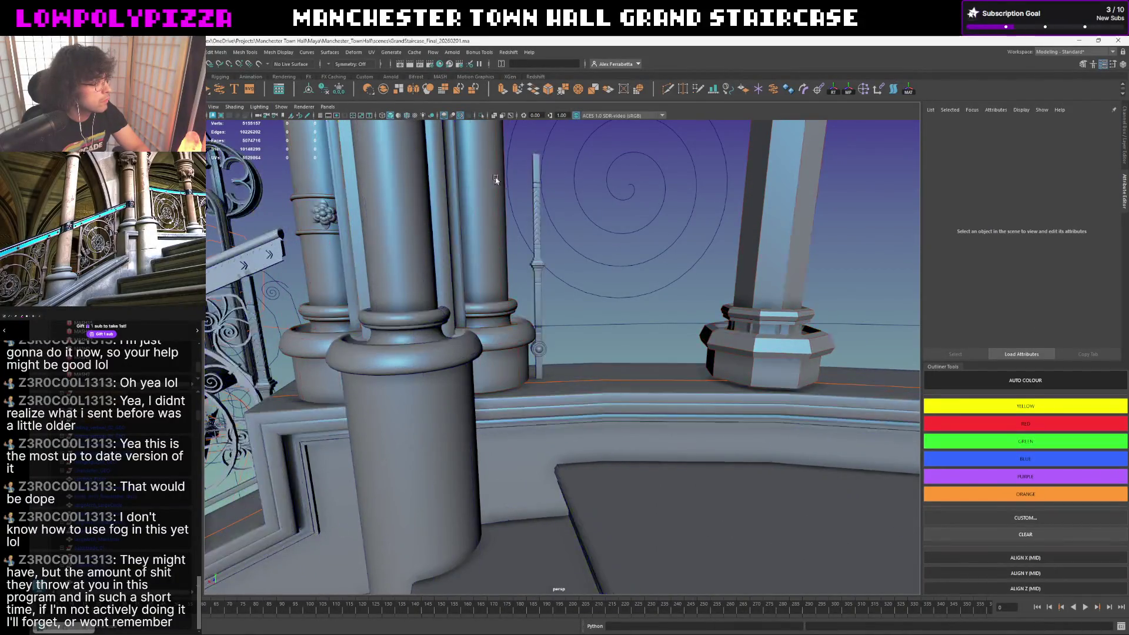
alt+drag(565, 247, 582, 269)
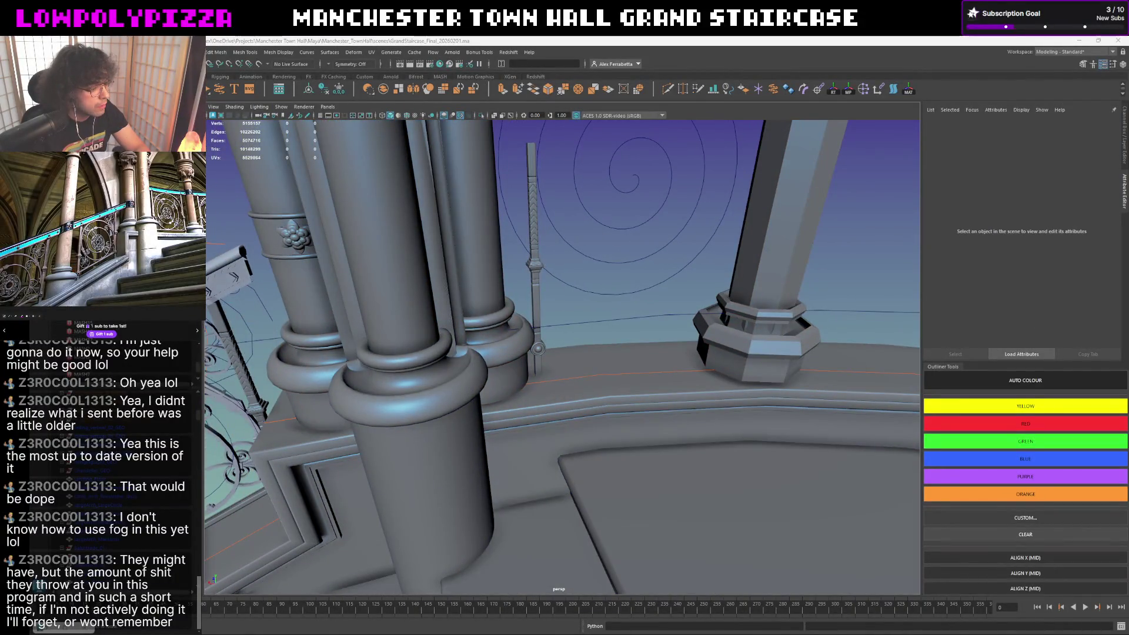
click(746, 592)
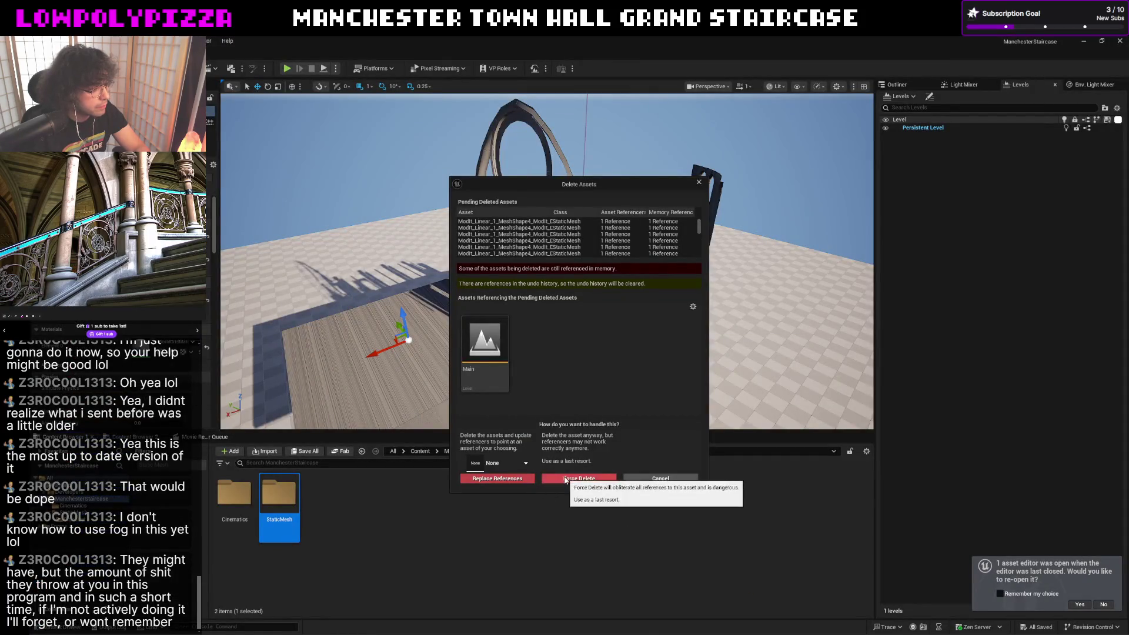
- Force delete the still-referenced StaticMesh assets and switch back to Maya
click(566, 480)
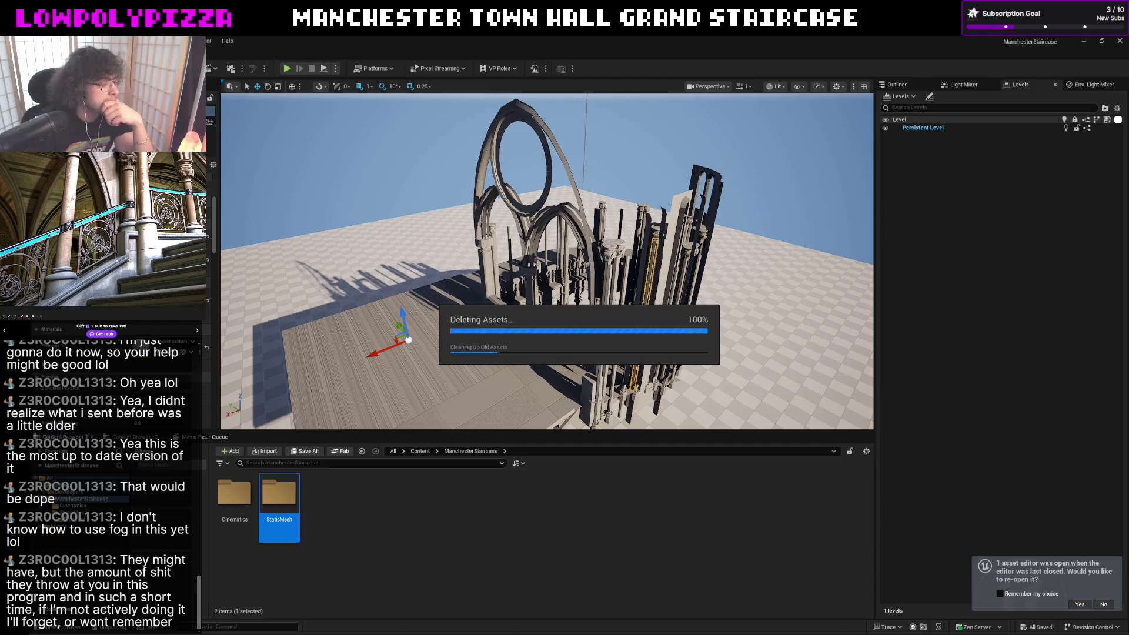
key(alt+Tab)
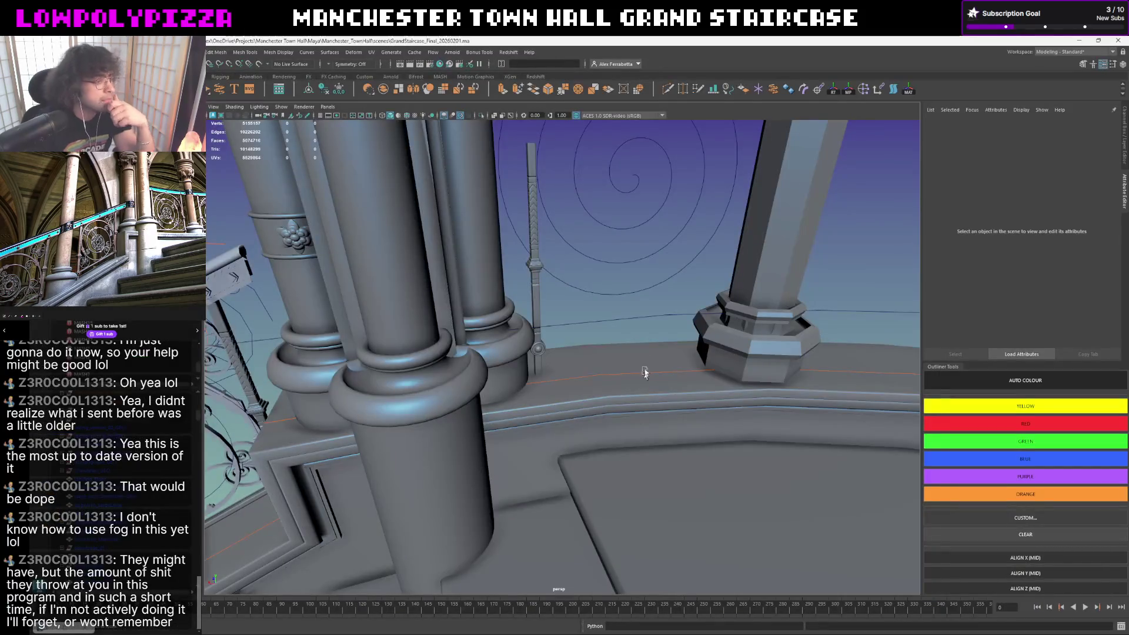
- Orbit around the pillars and locate the thin vertical post pCube253 near the spiral scroll
alt+drag(643, 312, 543, 357)
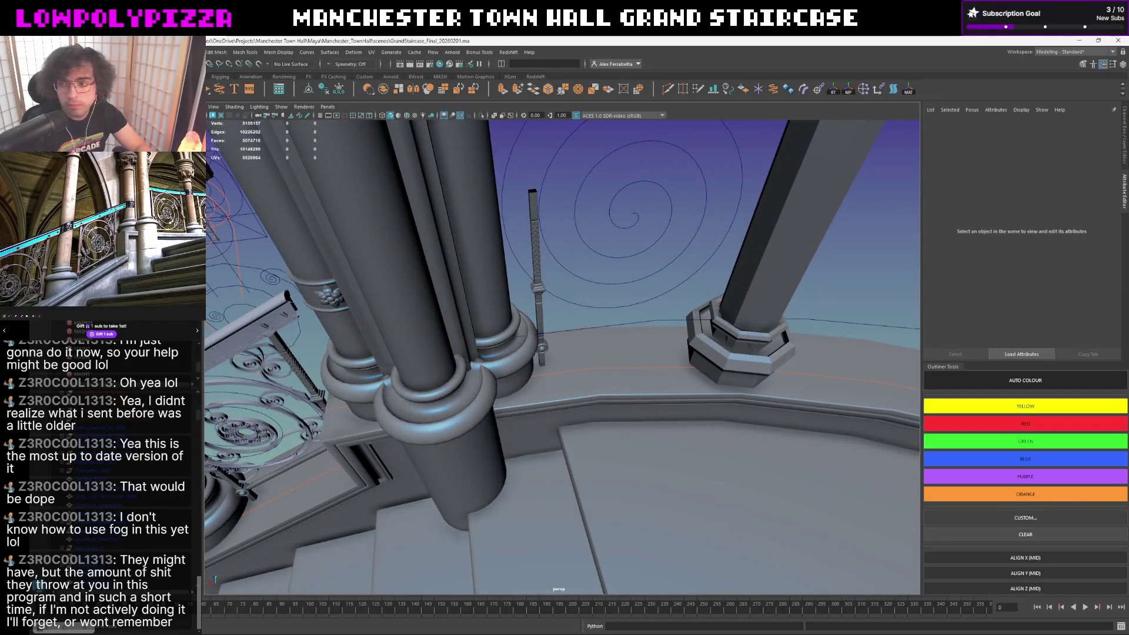
mouse_move(590, 307)
alt+mouse_down()
mouse_move(573, 270)
mouse_move(612, 315)
alt+mouse_up()
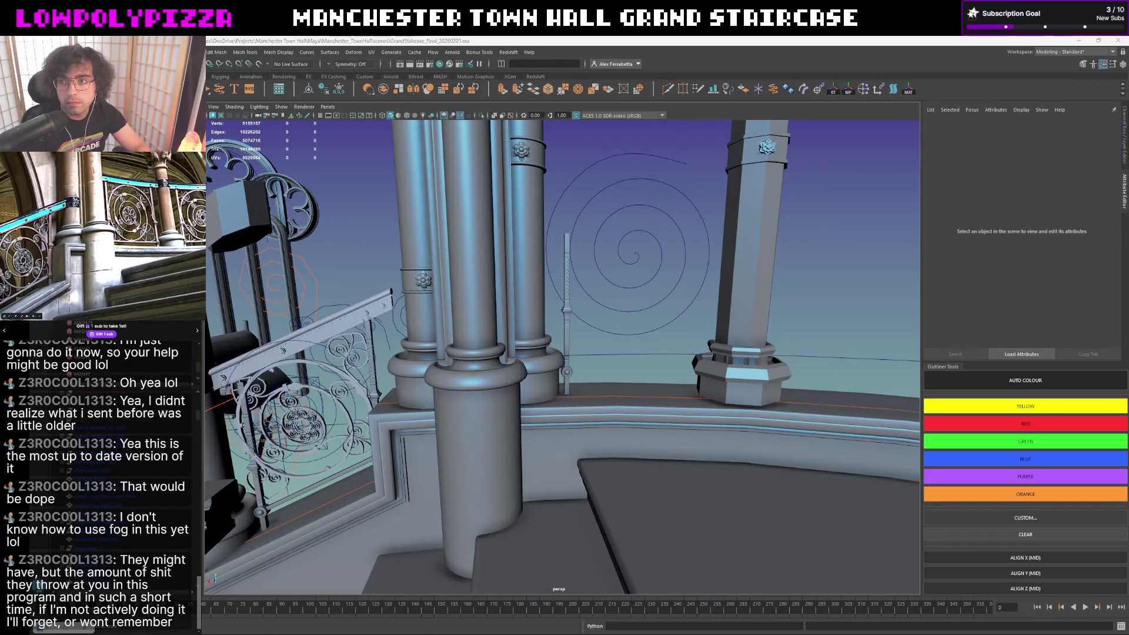
click(566, 247)
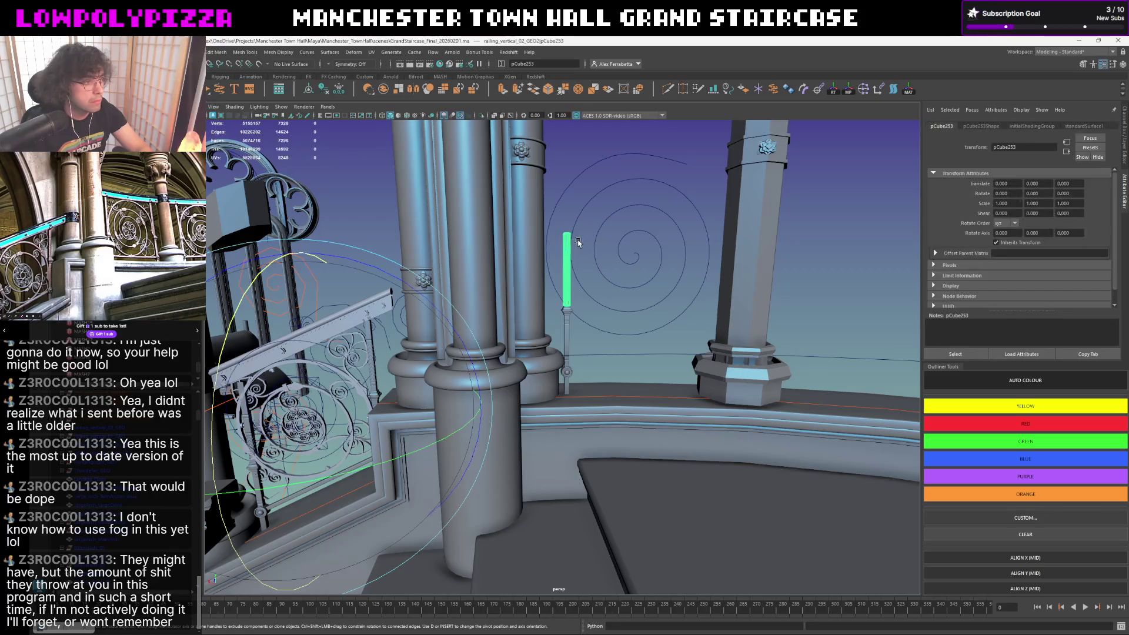
click(562, 157)
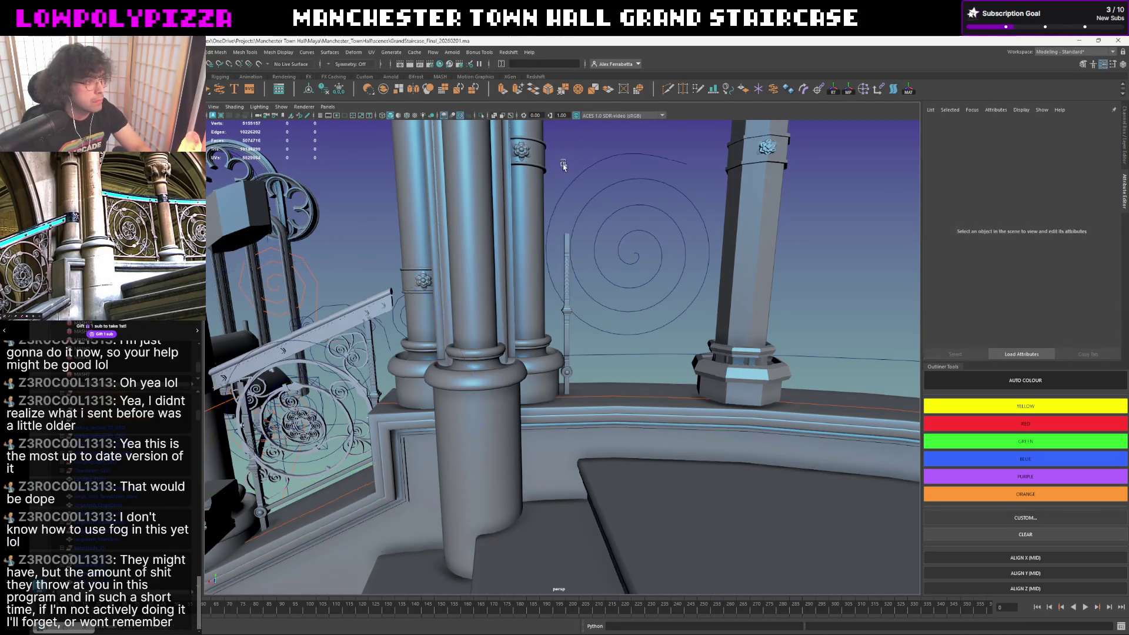
alt+drag(562, 157, 572, 236)
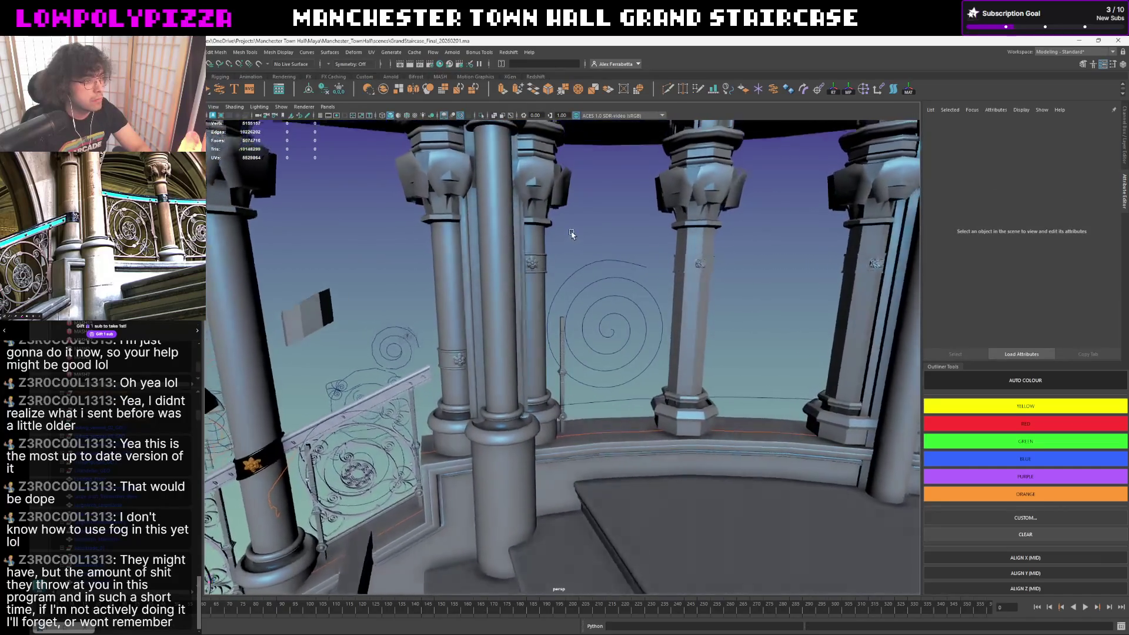
alt+drag(572, 235, 575, 202)
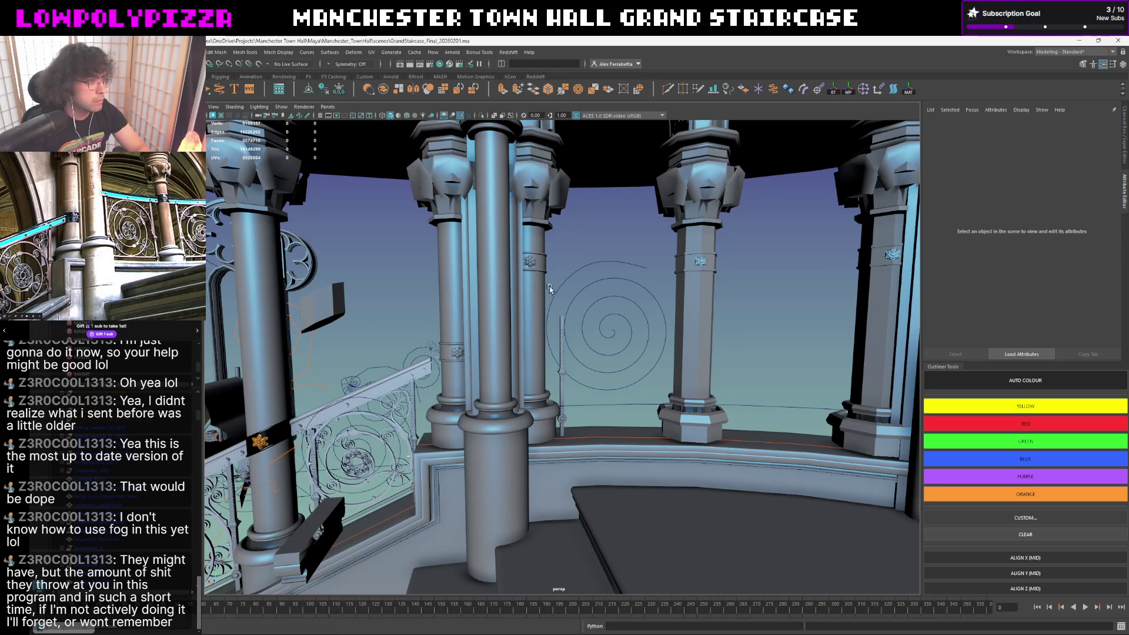
alt+drag(502, 290, 566, 285)
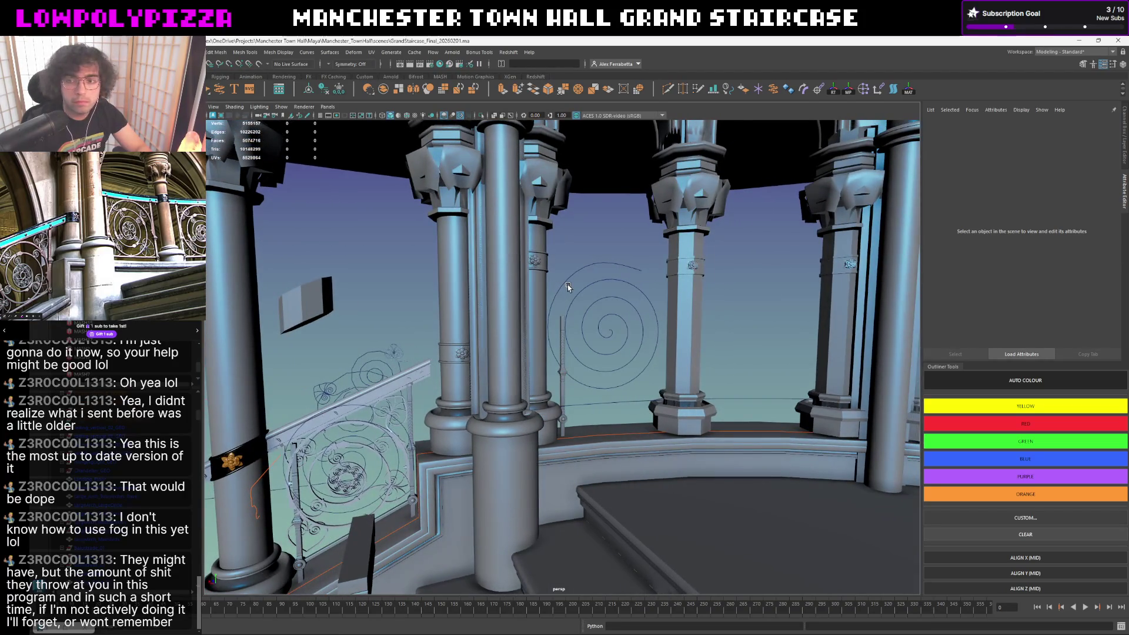
scroll(564, 304, up, 3)
- Select the post's top vertices and move them up on Y to lengthen it
click(565, 306)
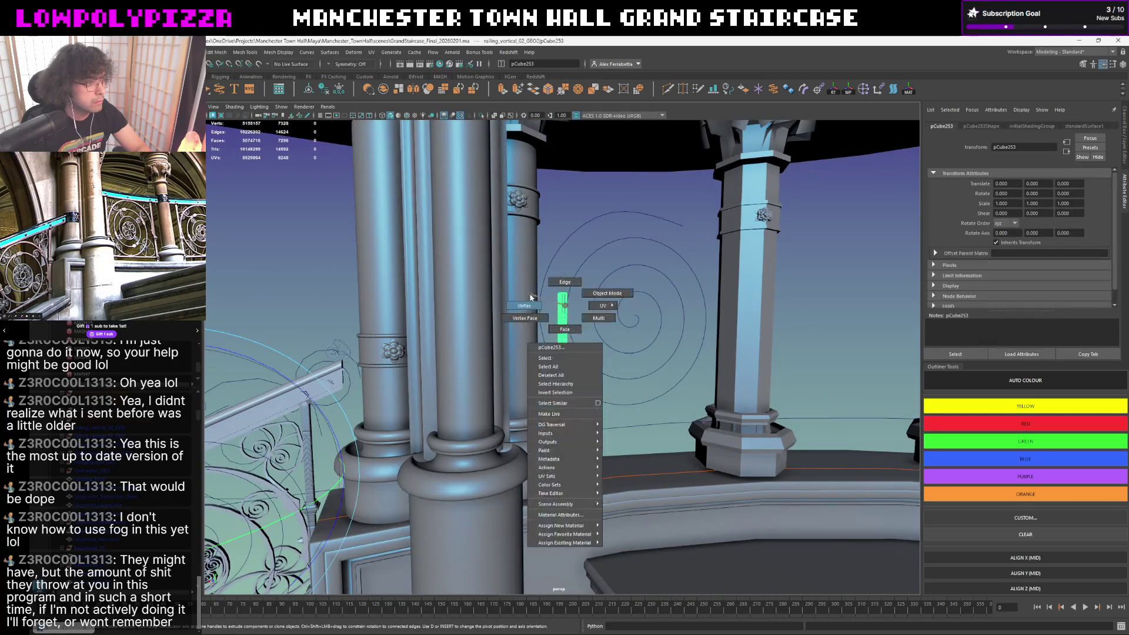
right_drag(565, 304, 564, 273)
click(565, 267)
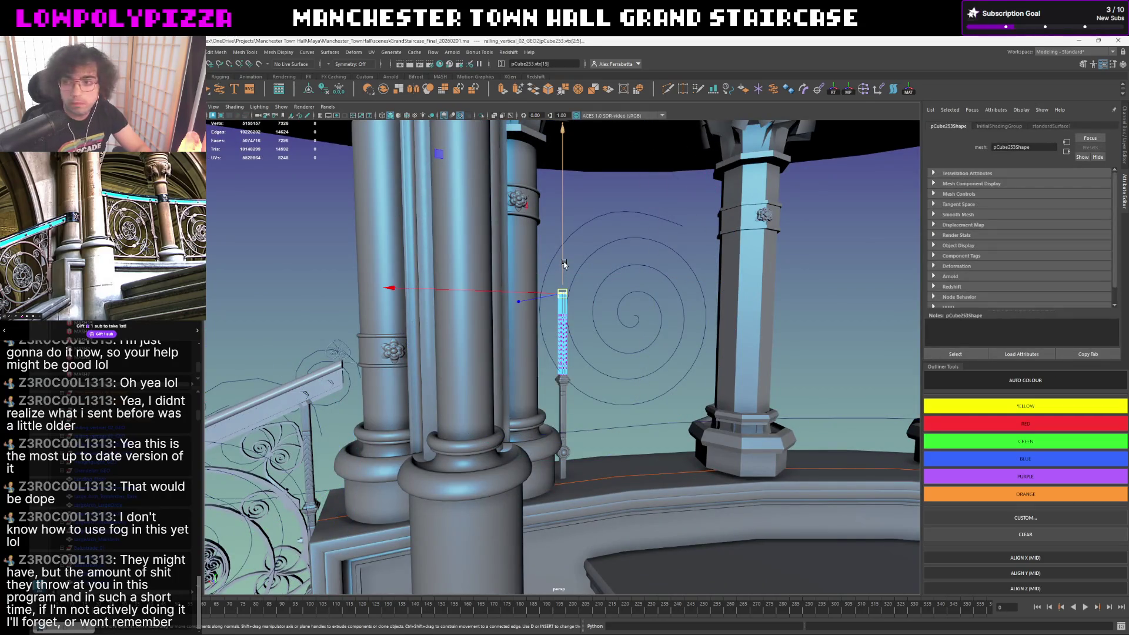
mouse_move(564, 267)
mouse_down()
mouse_move(567, 197)
mouse_move(628, 192)
mouse_up()
click(628, 183)
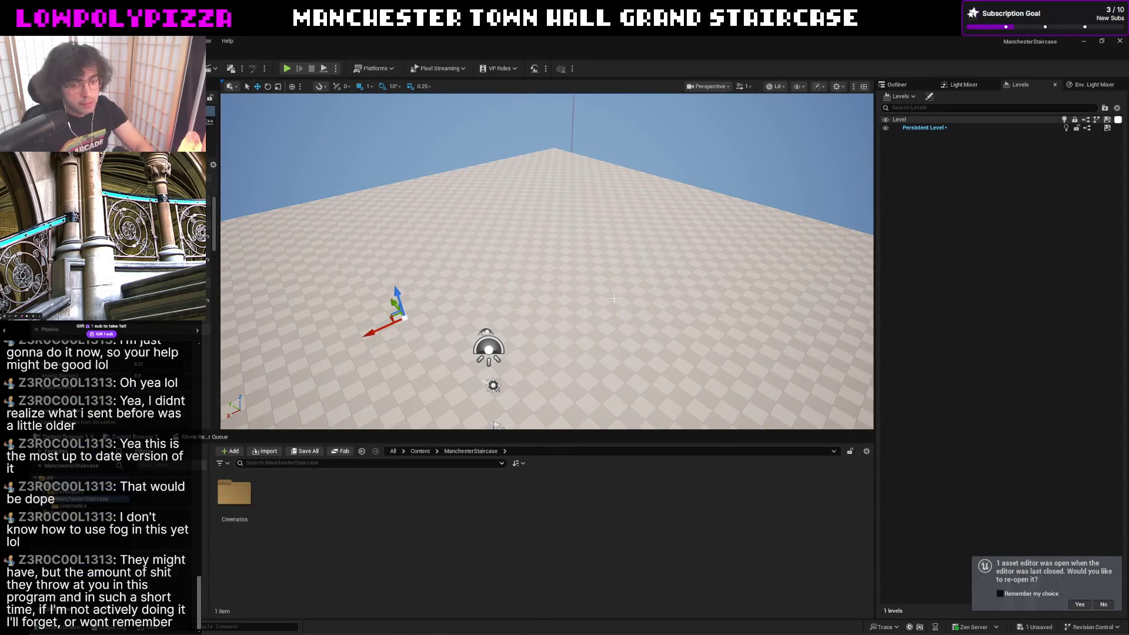
mouse_move(587, 267)
right_down()
mouse_move(587, 230)
mouse_move(587, 283)
right_up()
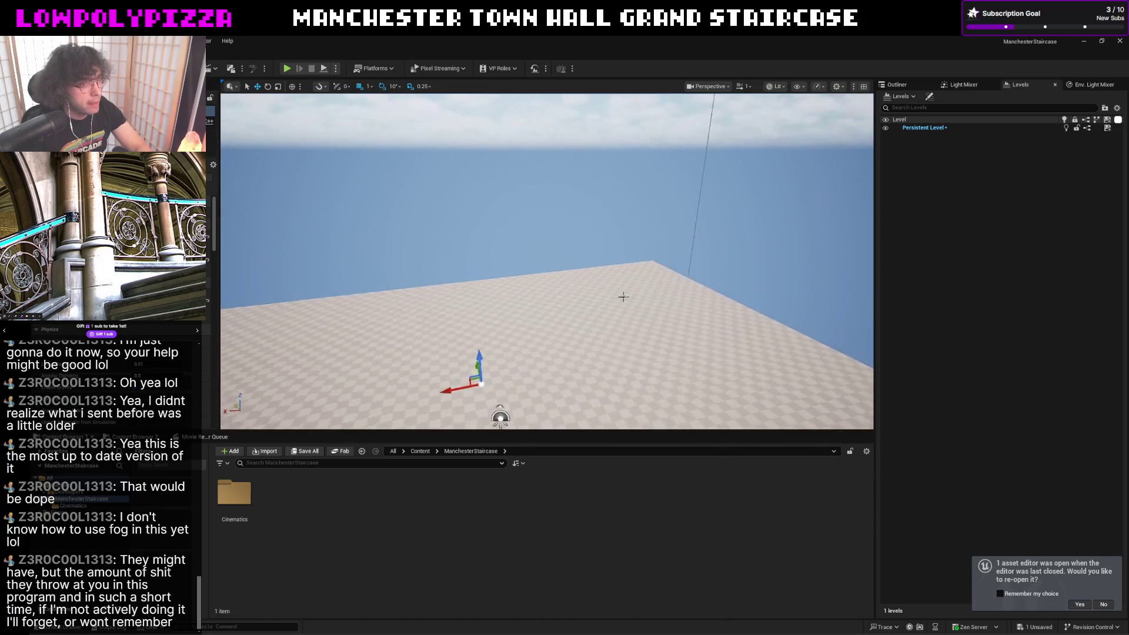
click(895, 84)
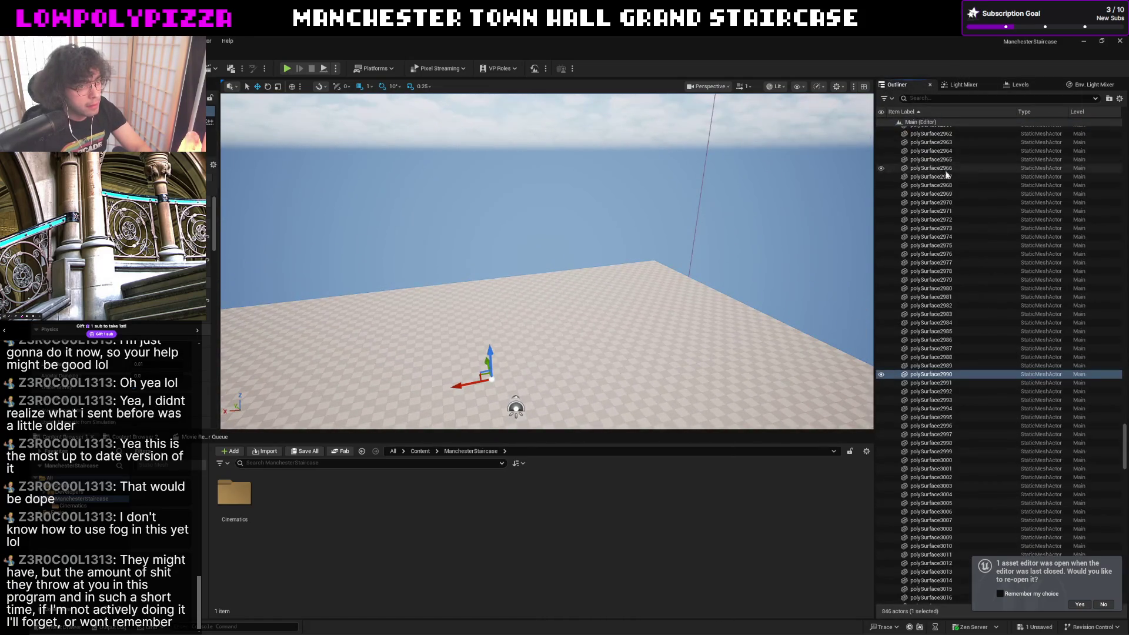
right_drag(631, 304, 628, 282)
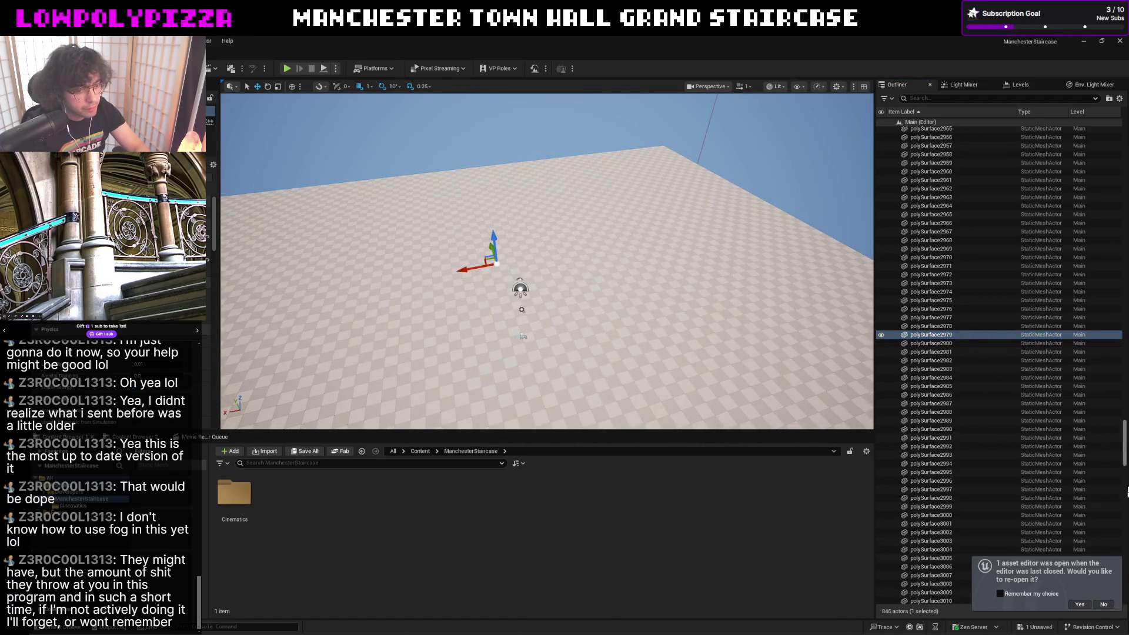
drag(1119, 463, 1122, 132)
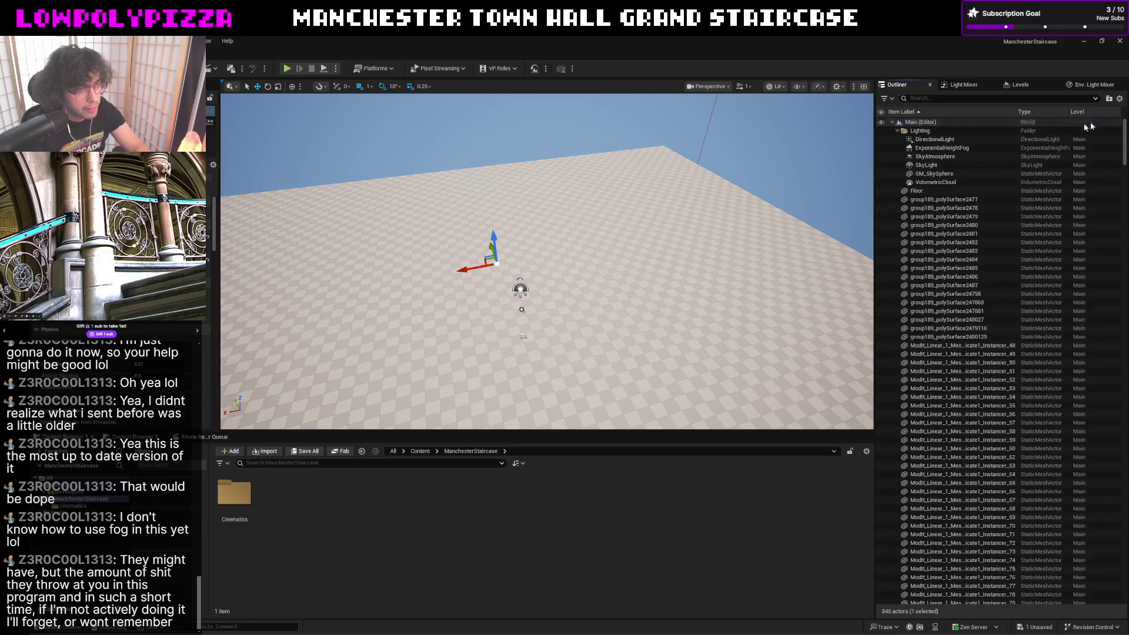
click(919, 140)
key(f)
key(e)
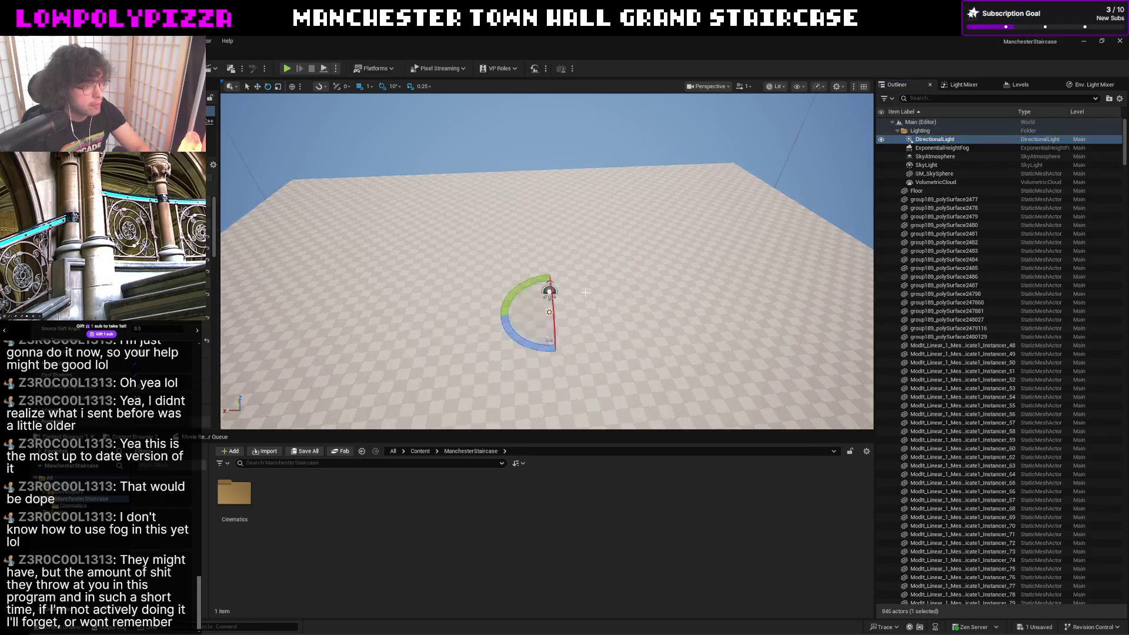
drag(532, 289, 688, 225)
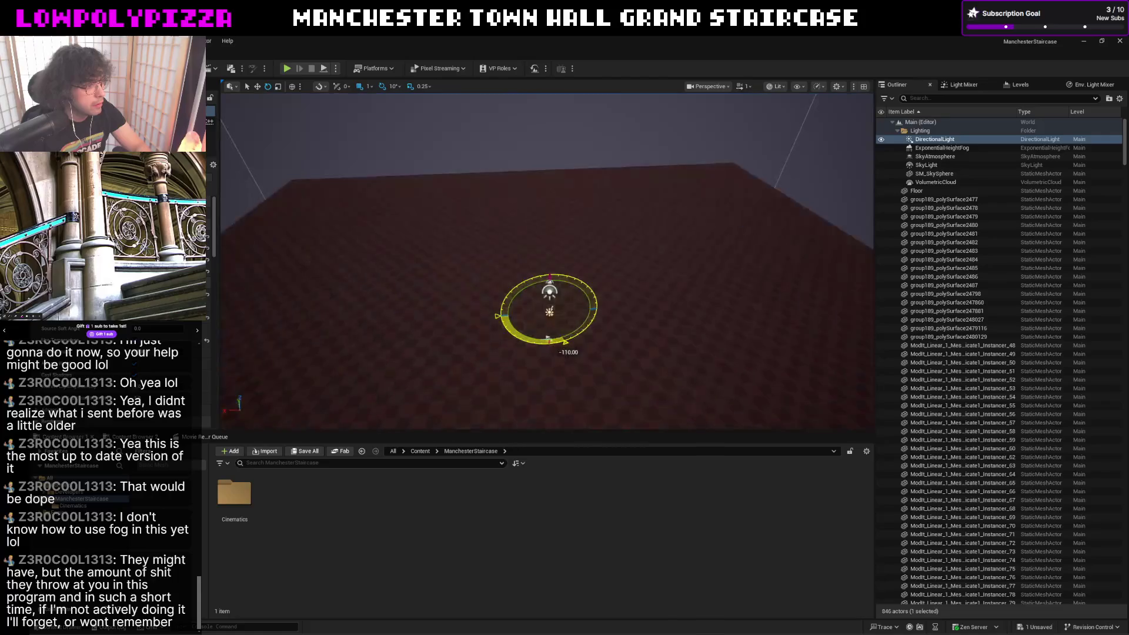
right_drag(688, 224, 652, 254)
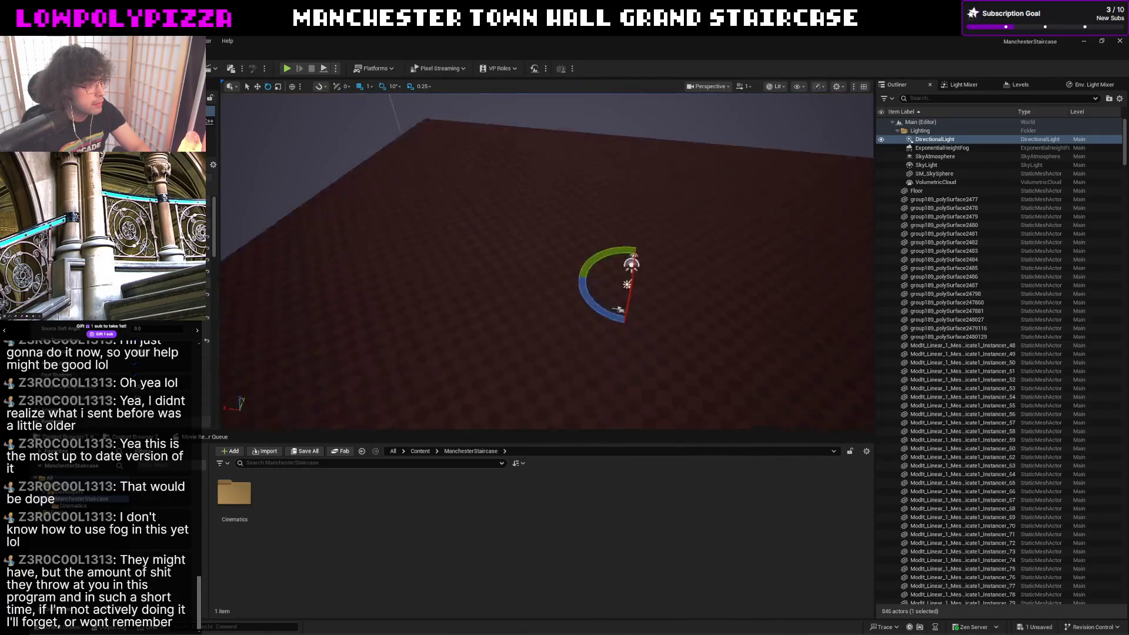
drag(652, 255, 650, 275)
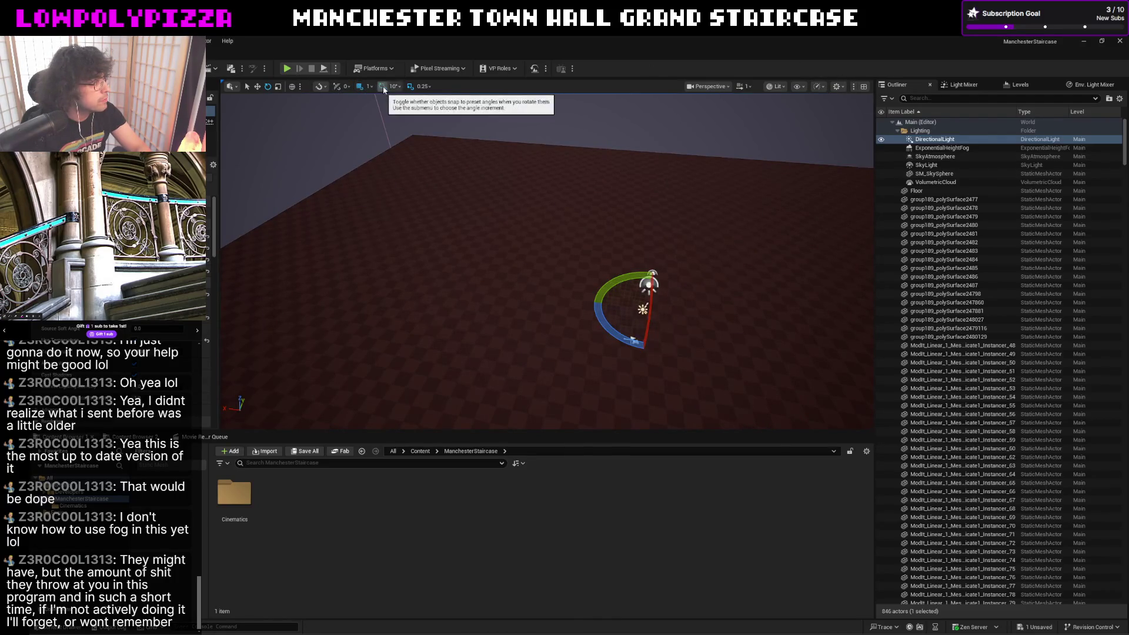
drag(620, 287, 469, 218)
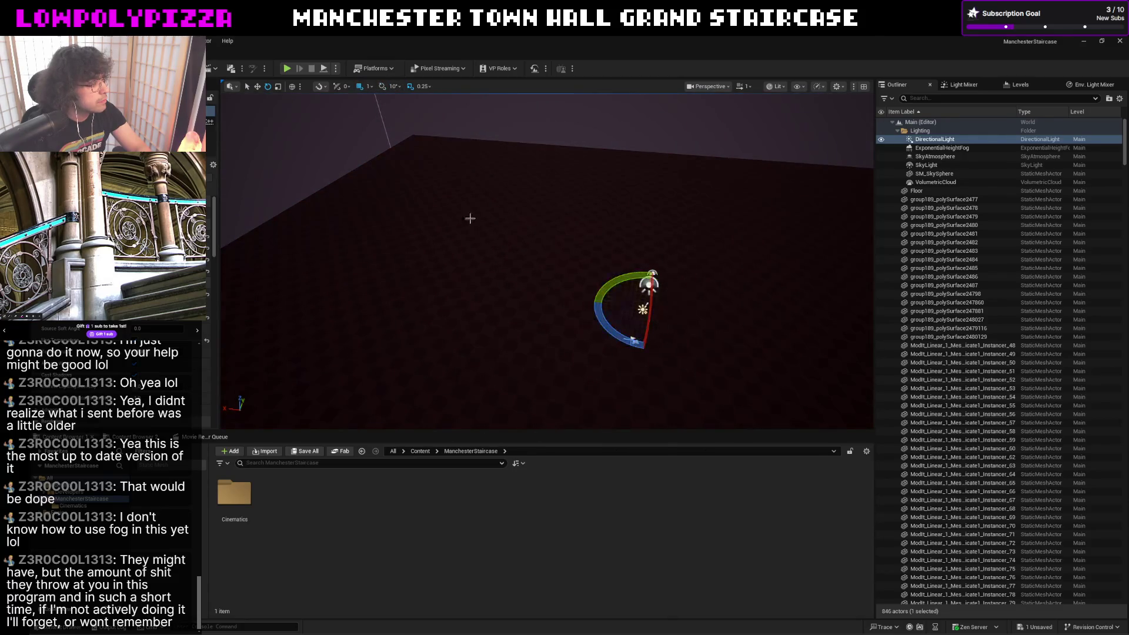
right_drag(493, 209, 541, 174)
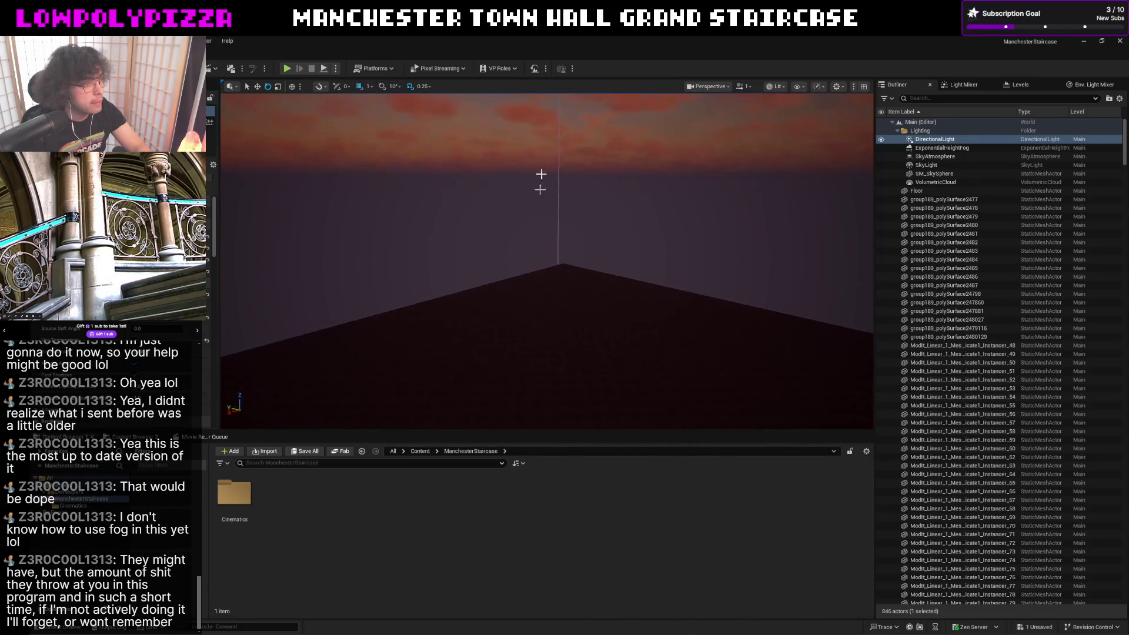
- Add a Spot Light via Quick Add and position it high above the floor along Z
click(231, 68)
mouse_move(221, 168)
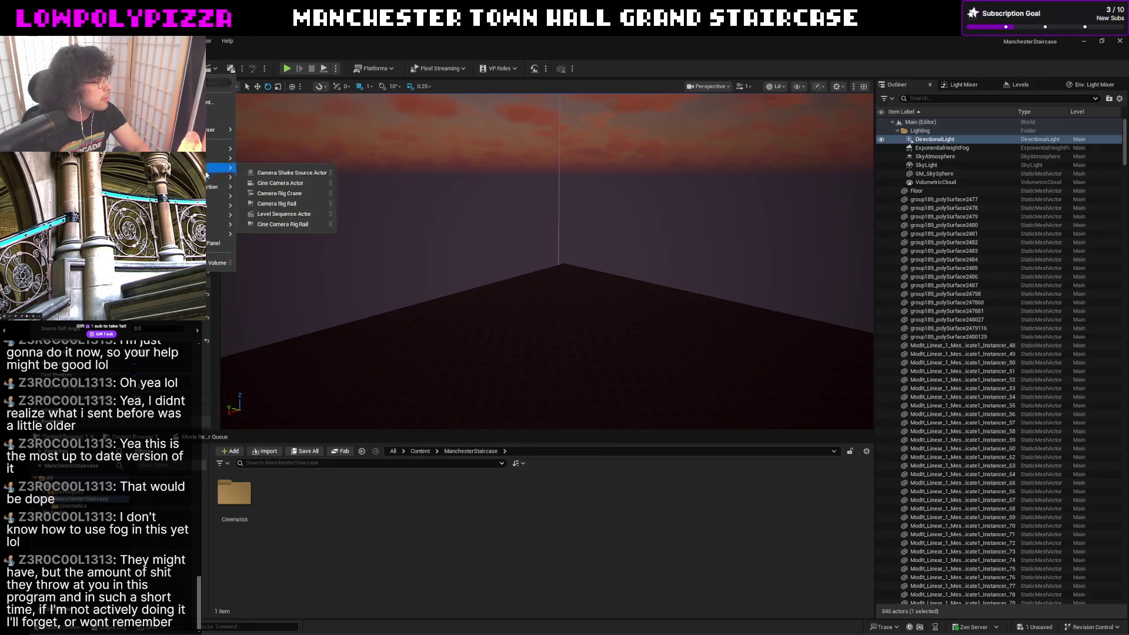
click(269, 183)
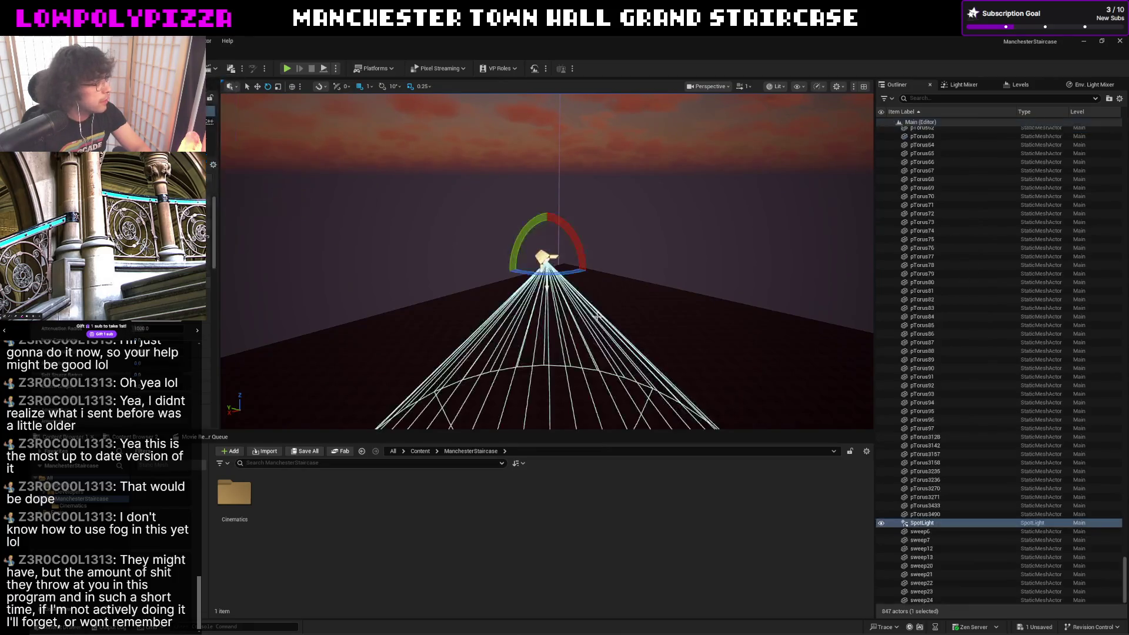
right_drag(606, 330, 582, 296)
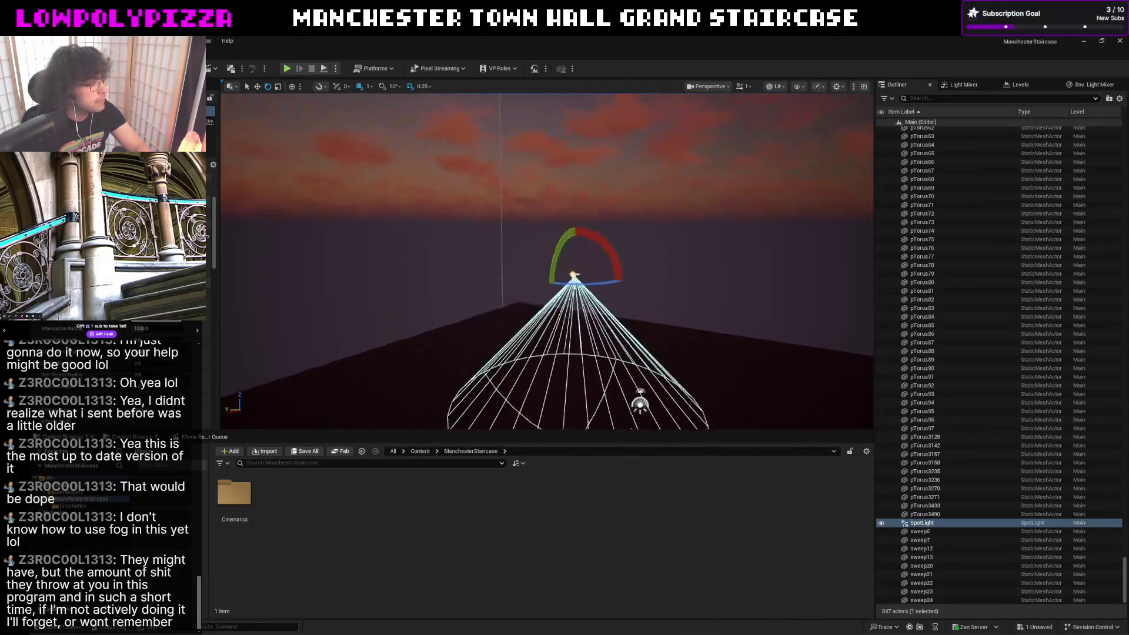
key(w)
drag(531, 228, 530, 326)
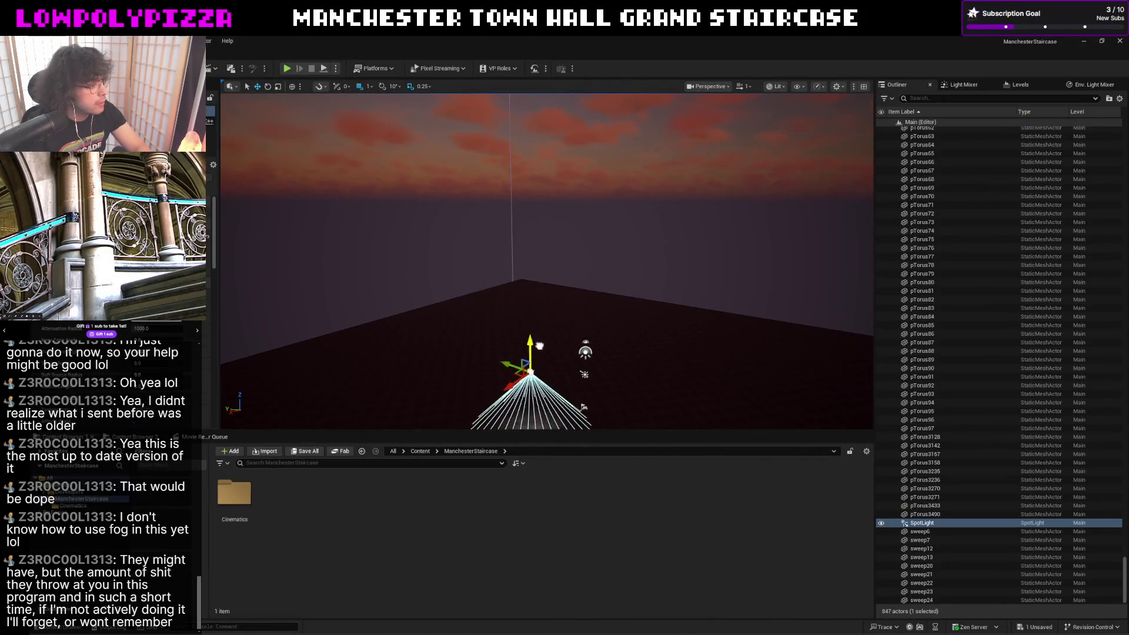
right_drag(530, 327, 530, 247)
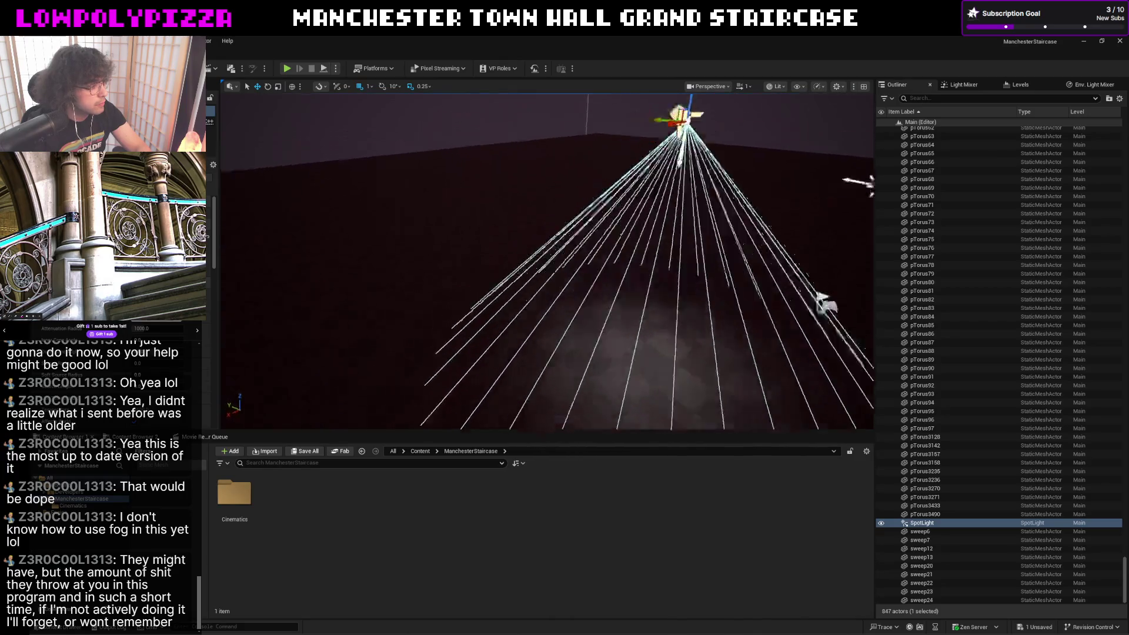
key(f)
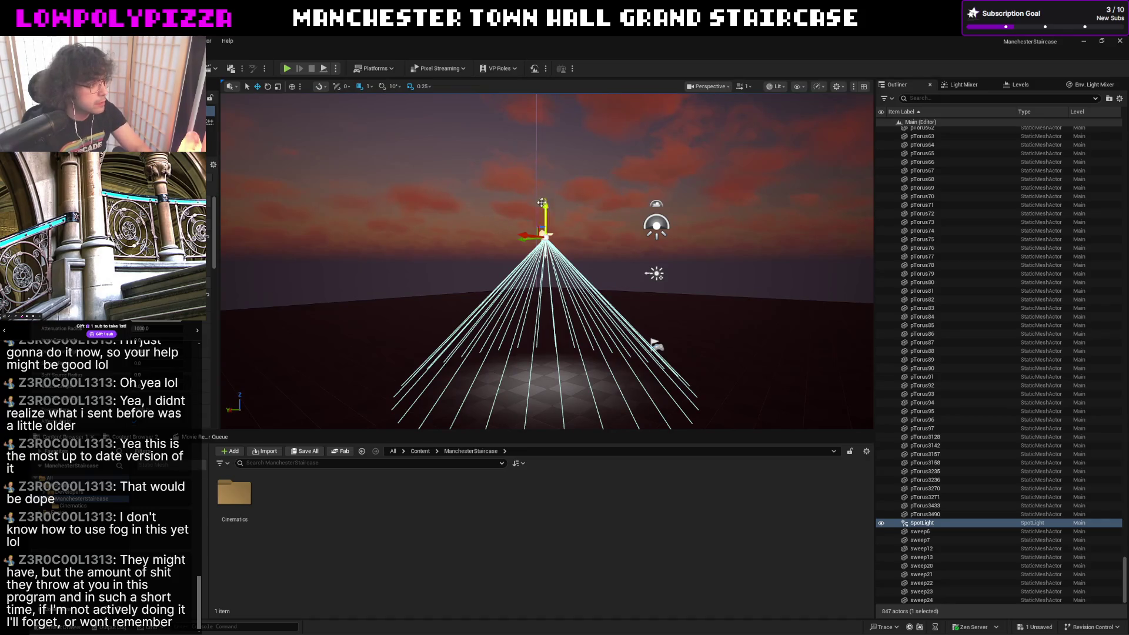
drag(545, 216, 545, 166)
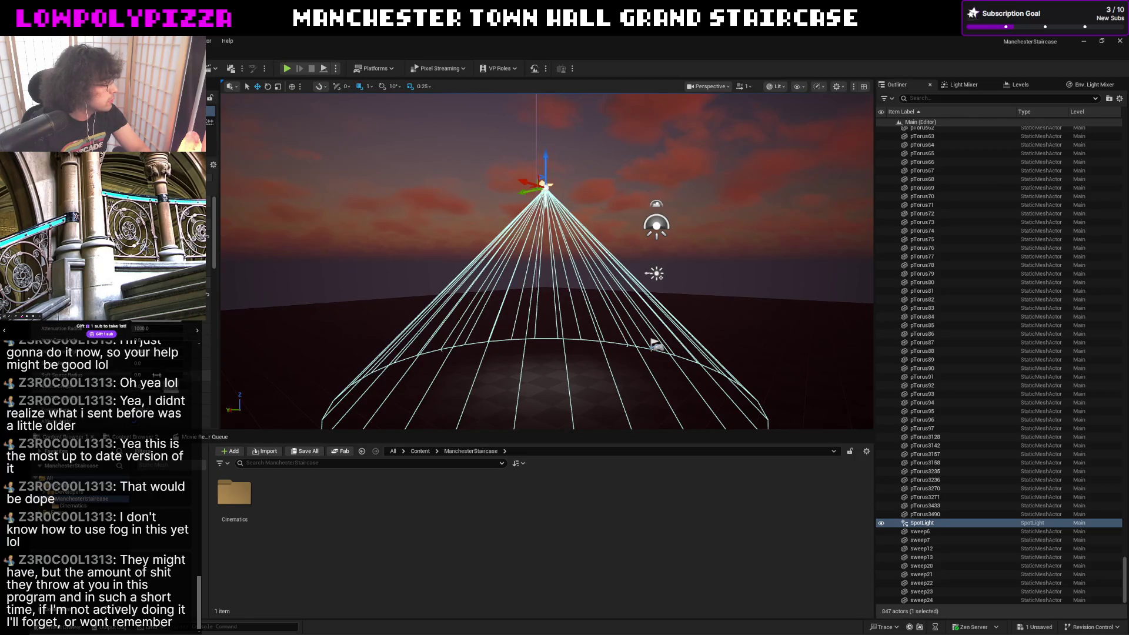
- Give the spotlight a larger Attenuation Radius and a narrower Outer Cone Angle
click(139, 328)
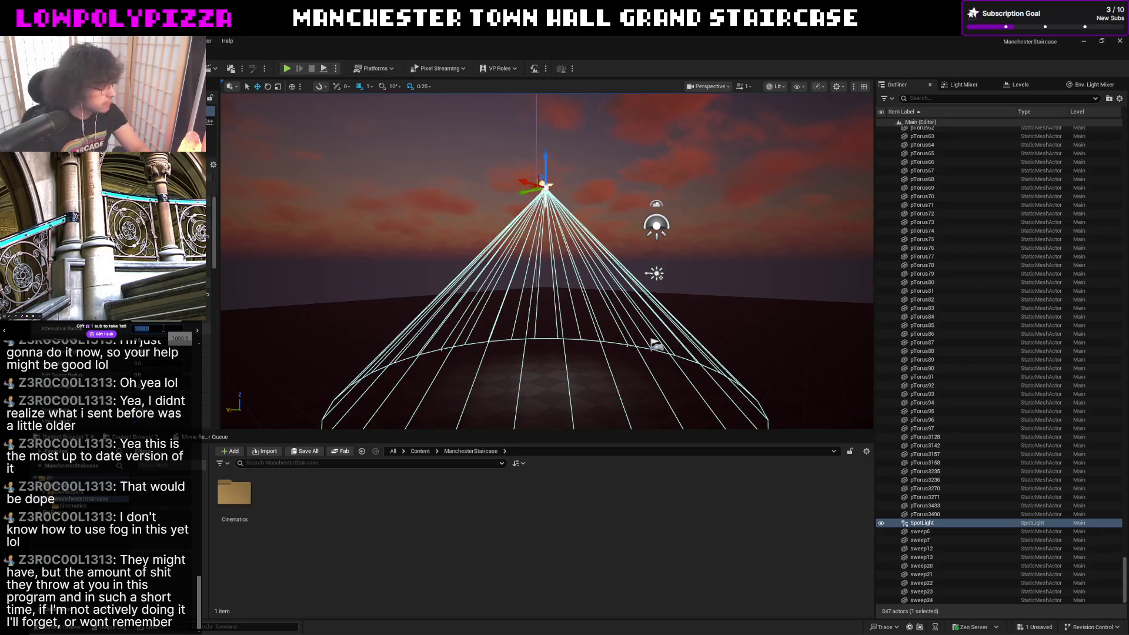
text(200)
key(Return)
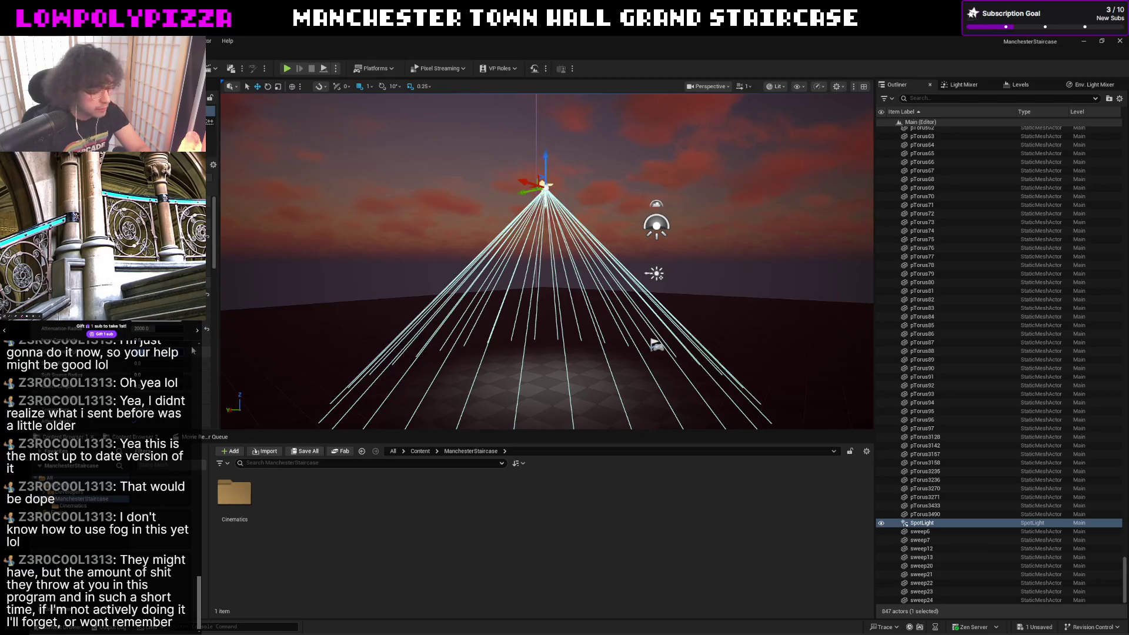
key(Return)
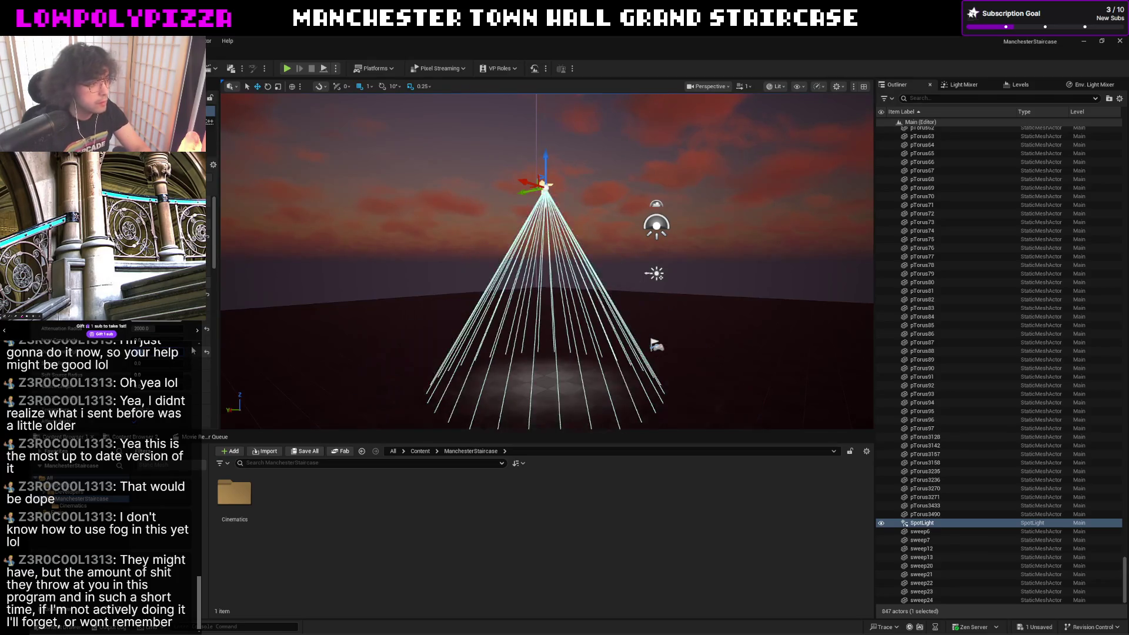
mouse_move(434, 252)
right_down()
mouse_move(433, 309)
mouse_move(433, 266)
mouse_move(467, 265)
right_up()
- Inspect the light pool by selecting the sky sphere, floor and height fog, toggling the fog off and on
click(434, 265)
click(492, 134)
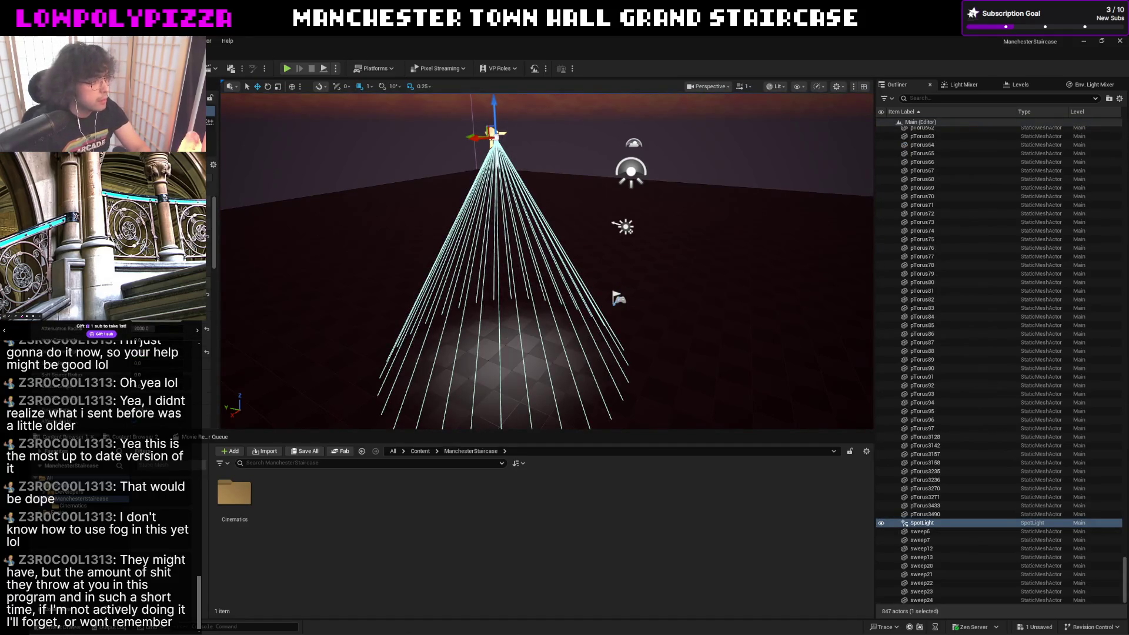
right_drag(365, 246, 385, 234)
click(431, 217)
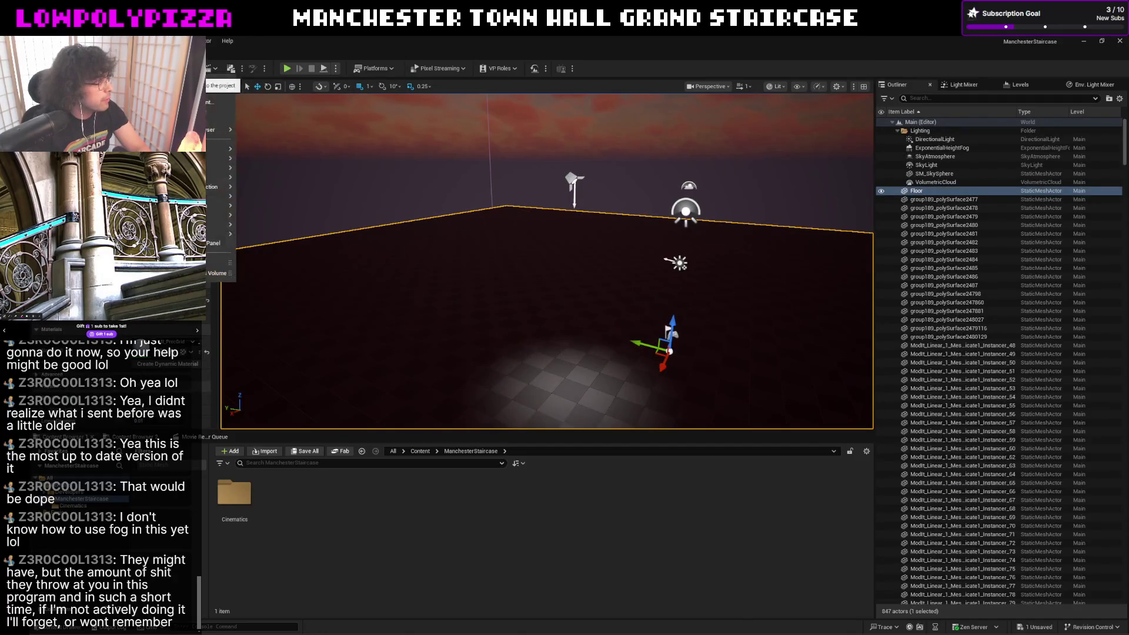
click(960, 148)
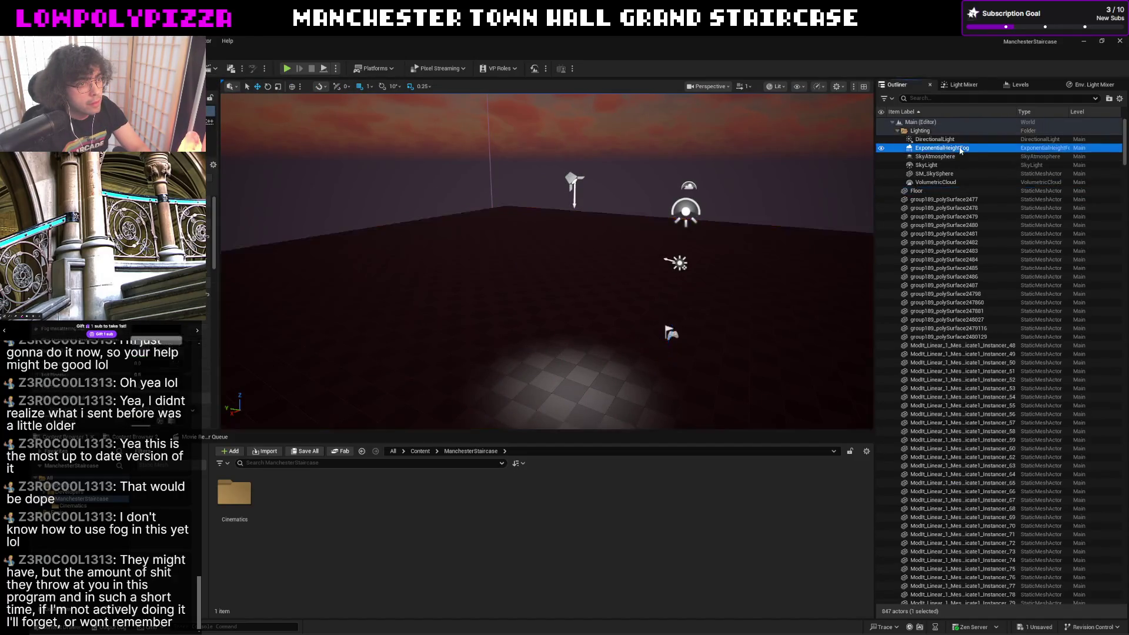
click(881, 149)
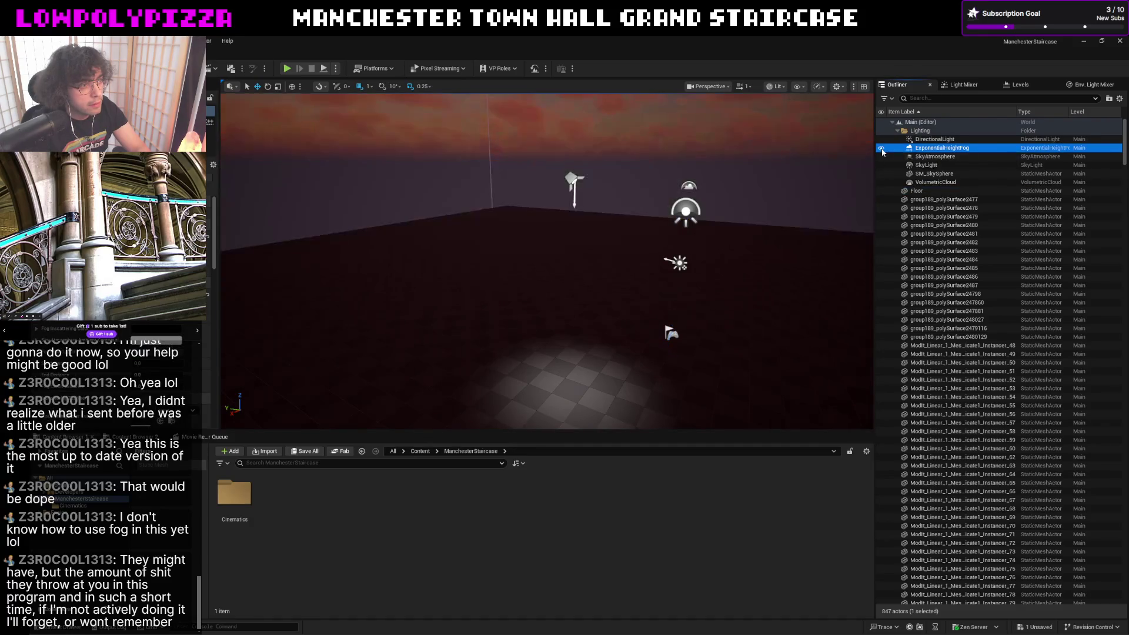
double_click(920, 148)
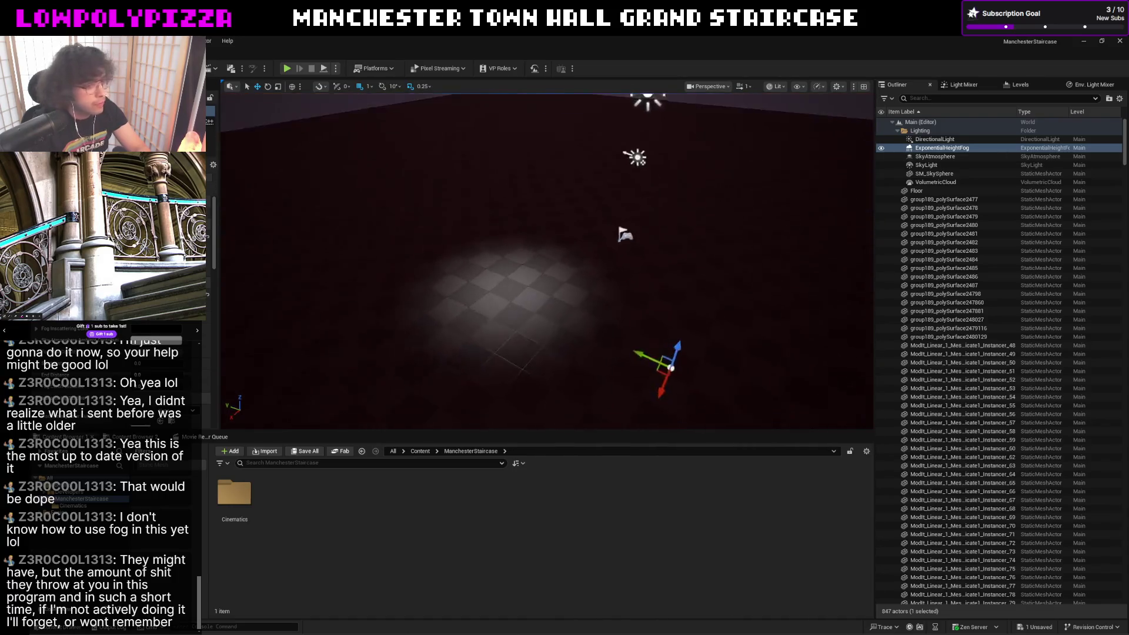
mouse_move(545, 249)
right_down()
mouse_move(544, 218)
mouse_move(824, 176)
right_up()
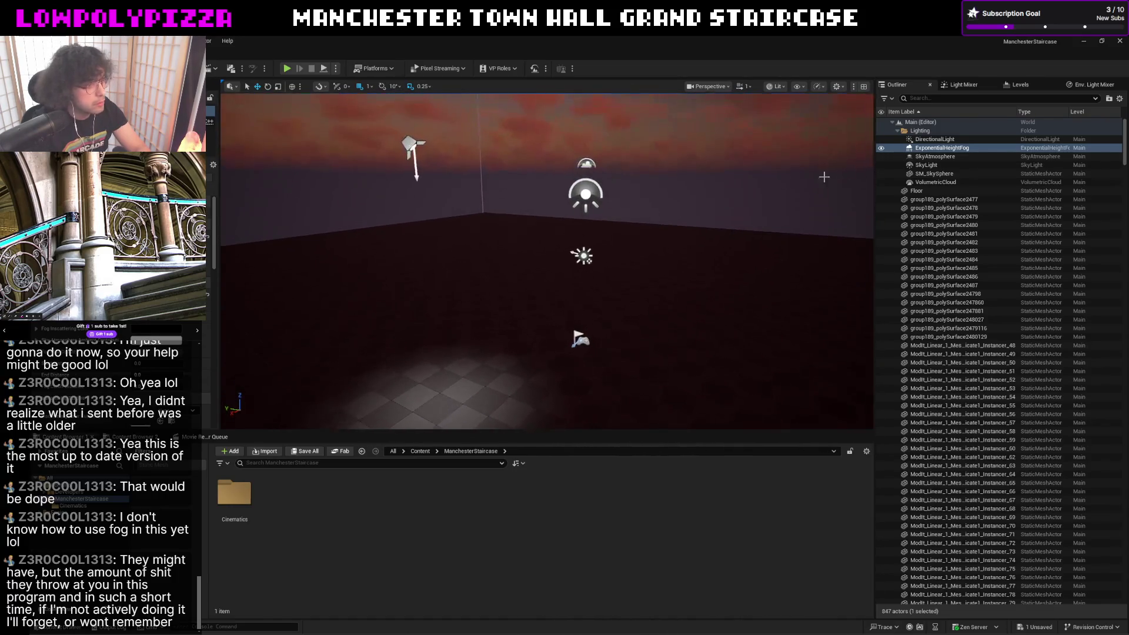
click(880, 148)
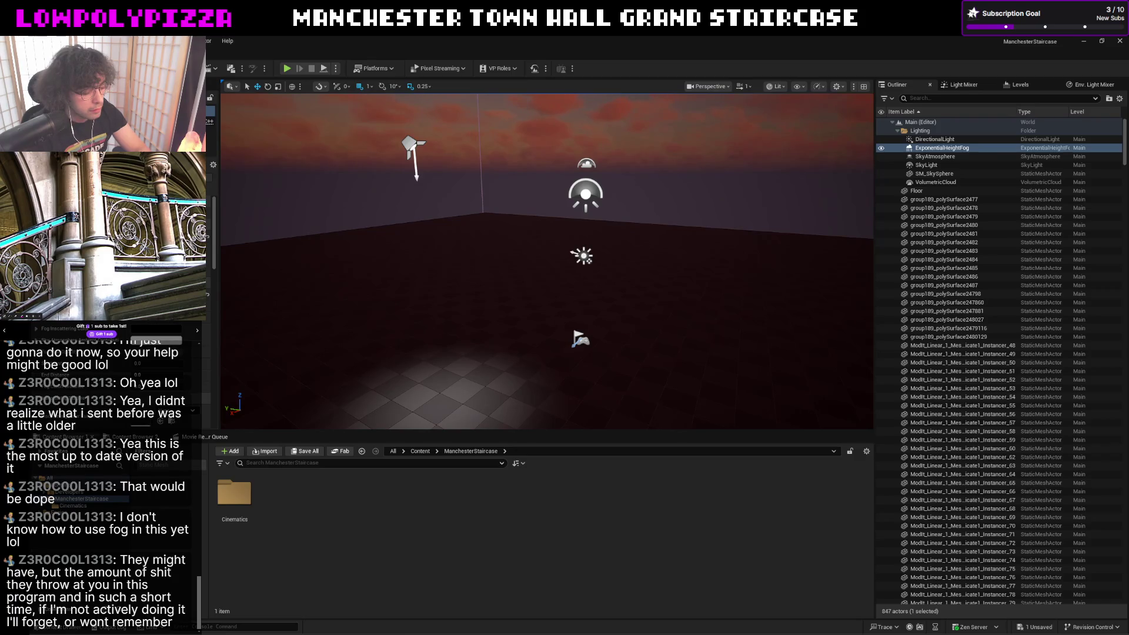
scroll(115, 291, down, 5)
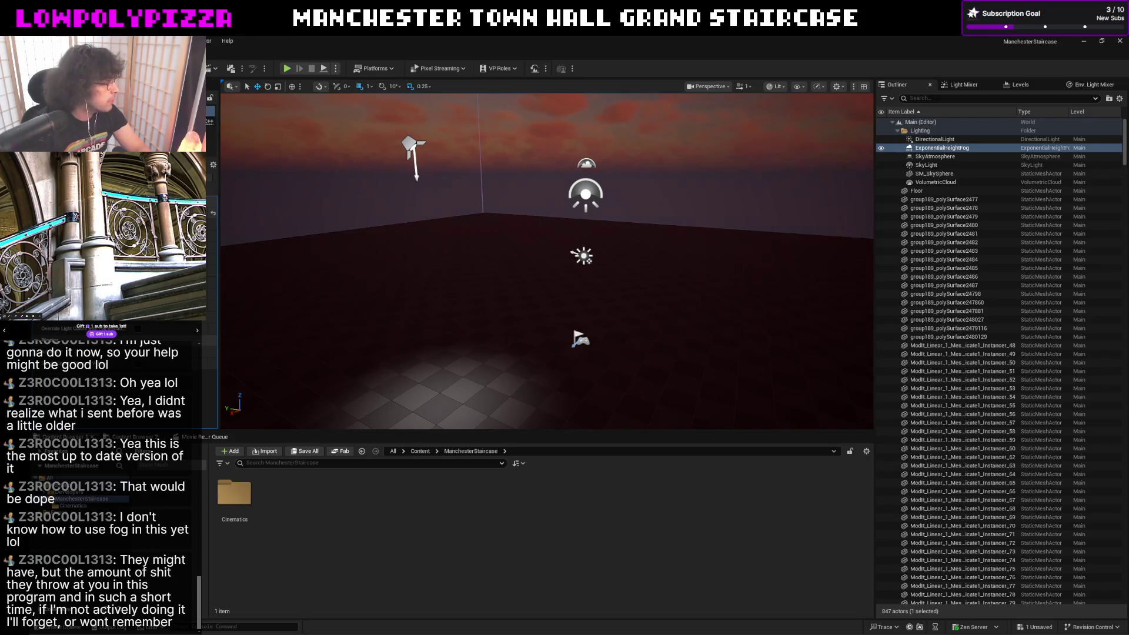
right_drag(399, 237, 512, 272)
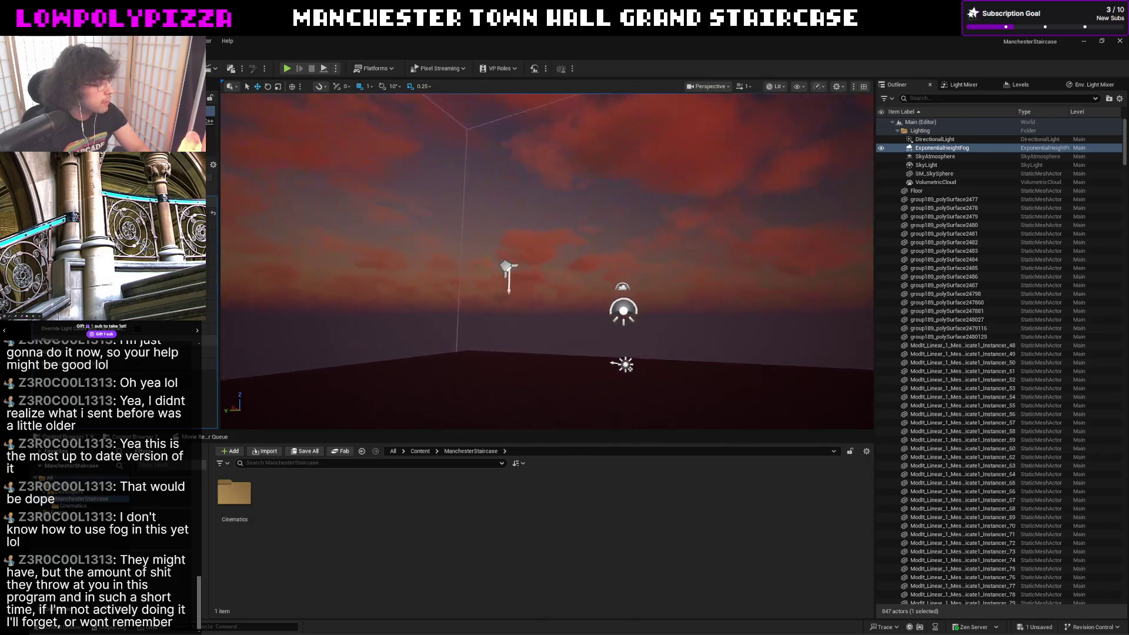
click(493, 271)
key(f)
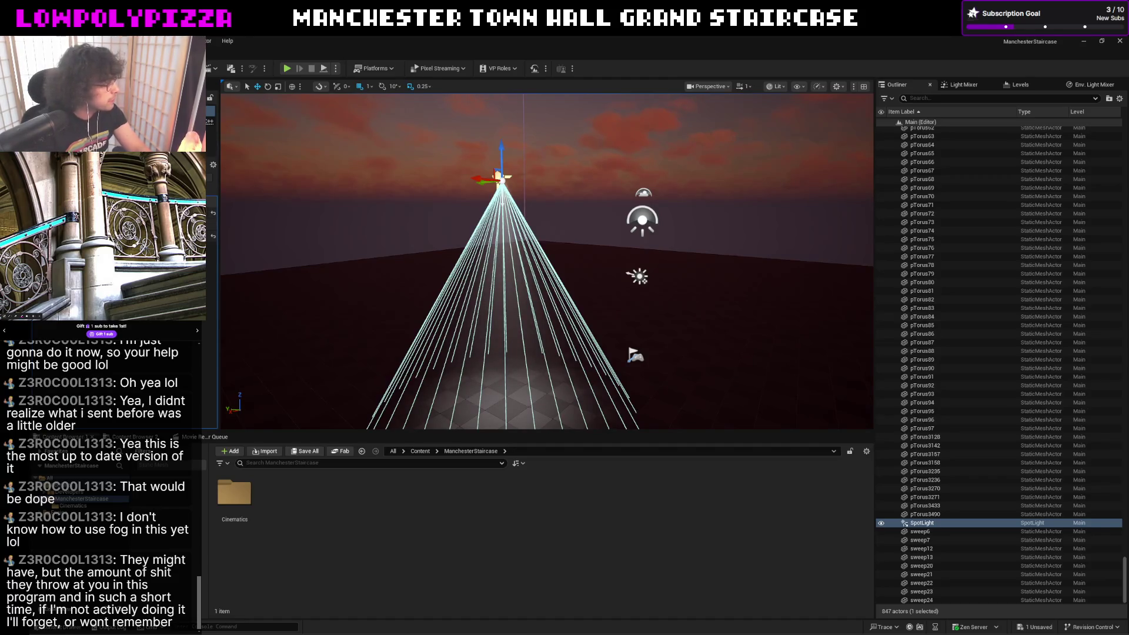
right_drag(383, 211, 383, 256)
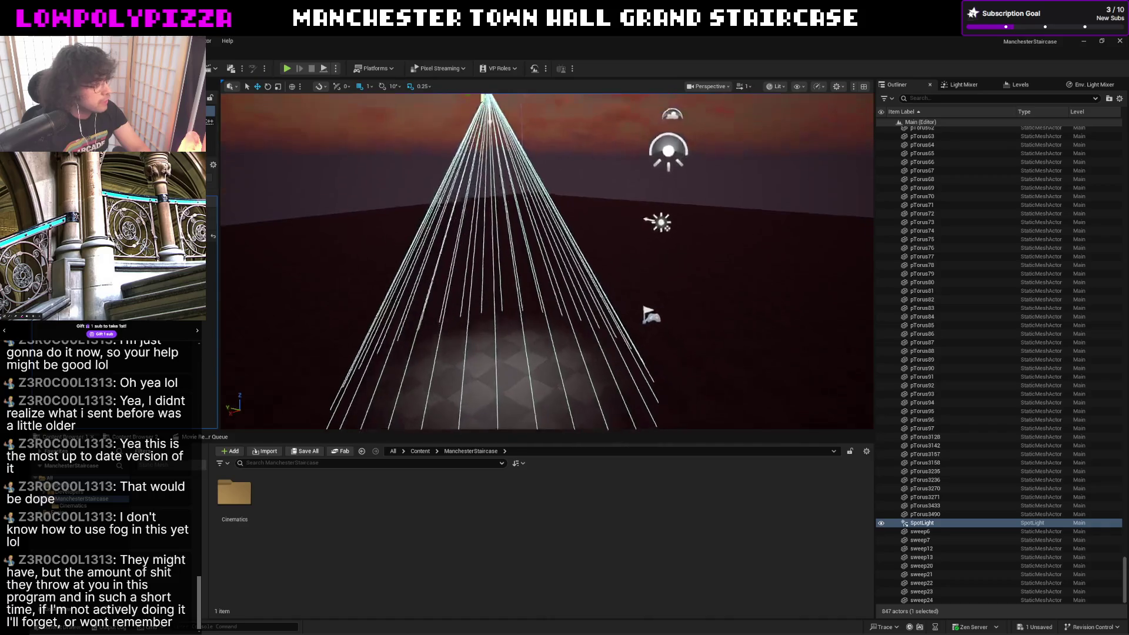
click(691, 248)
right_drag(691, 248, 767, 215)
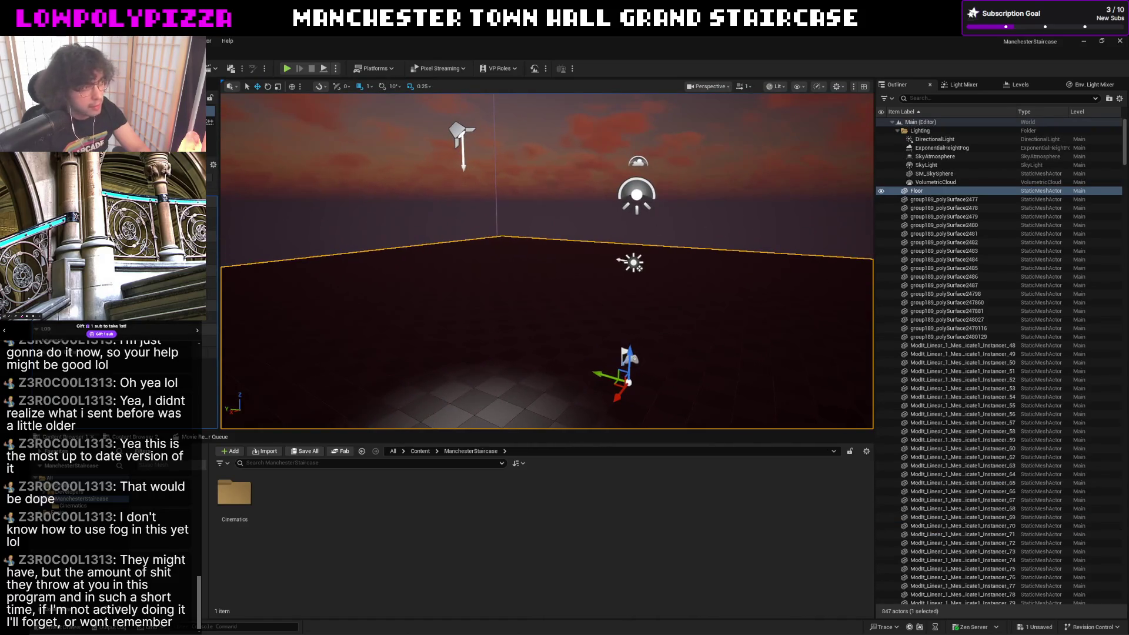
right_drag(643, 264, 643, 270)
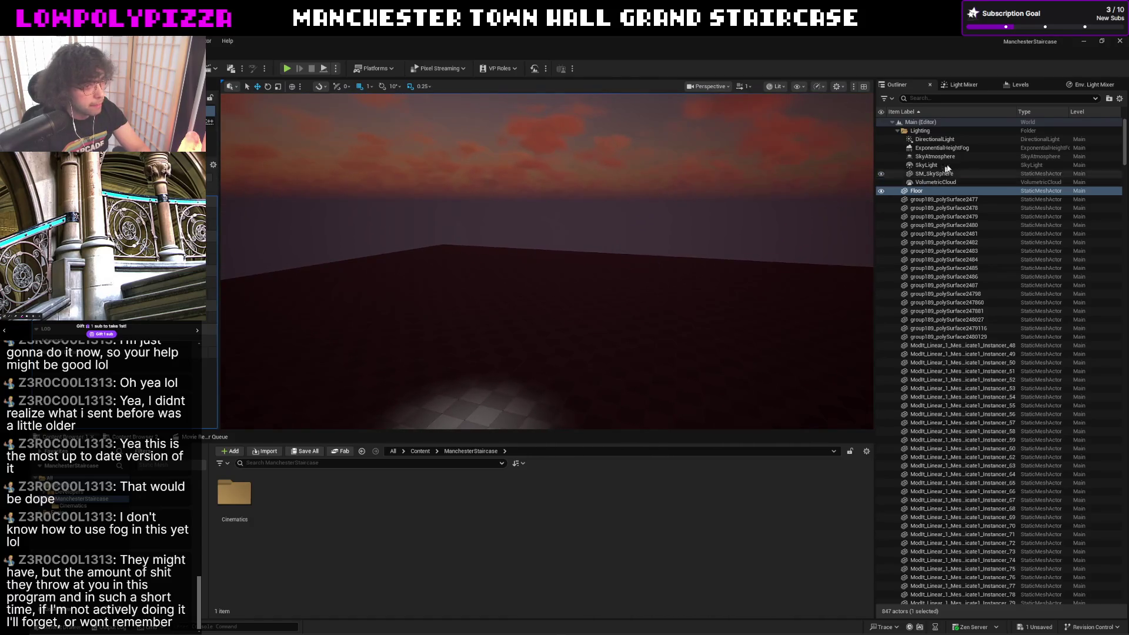
click(958, 148)
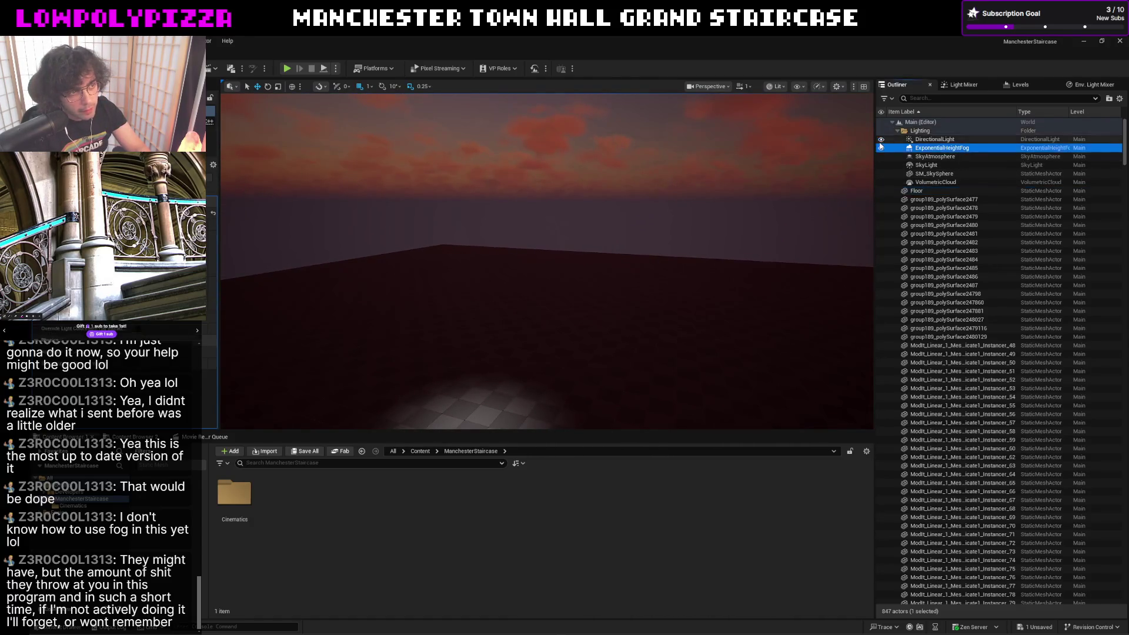
click(880, 147)
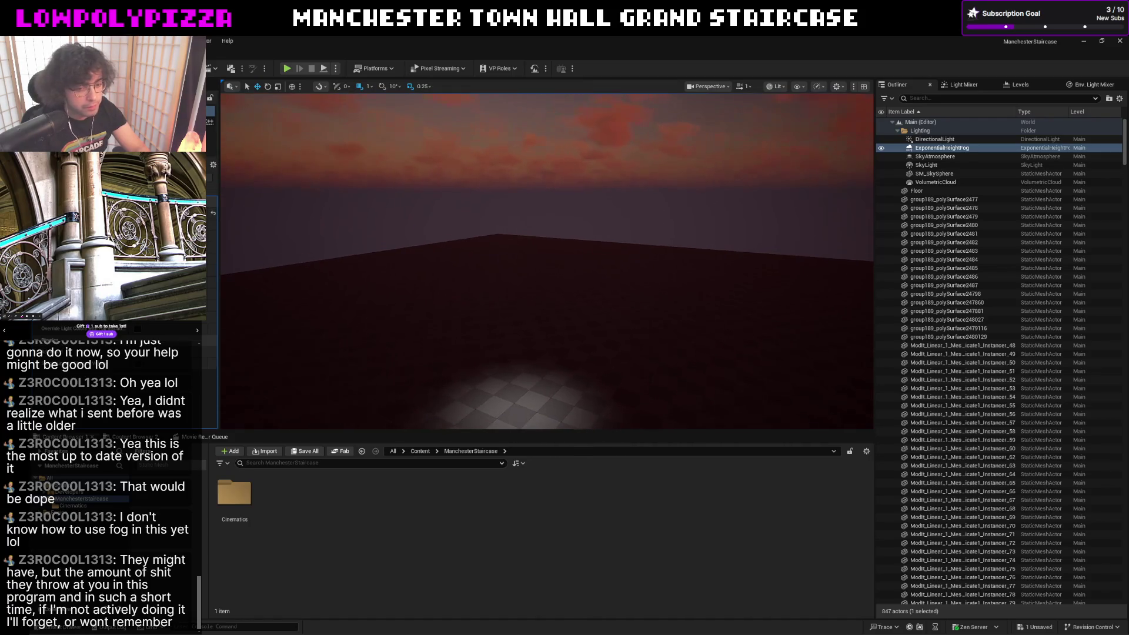
right_drag(754, 279, 753, 279)
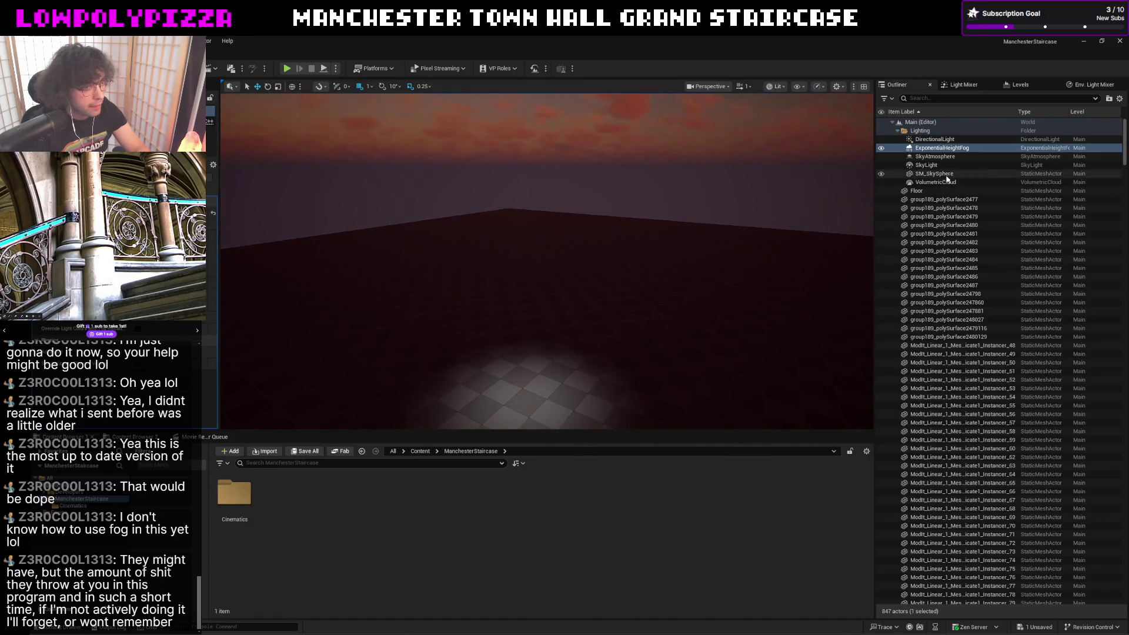
click(886, 190)
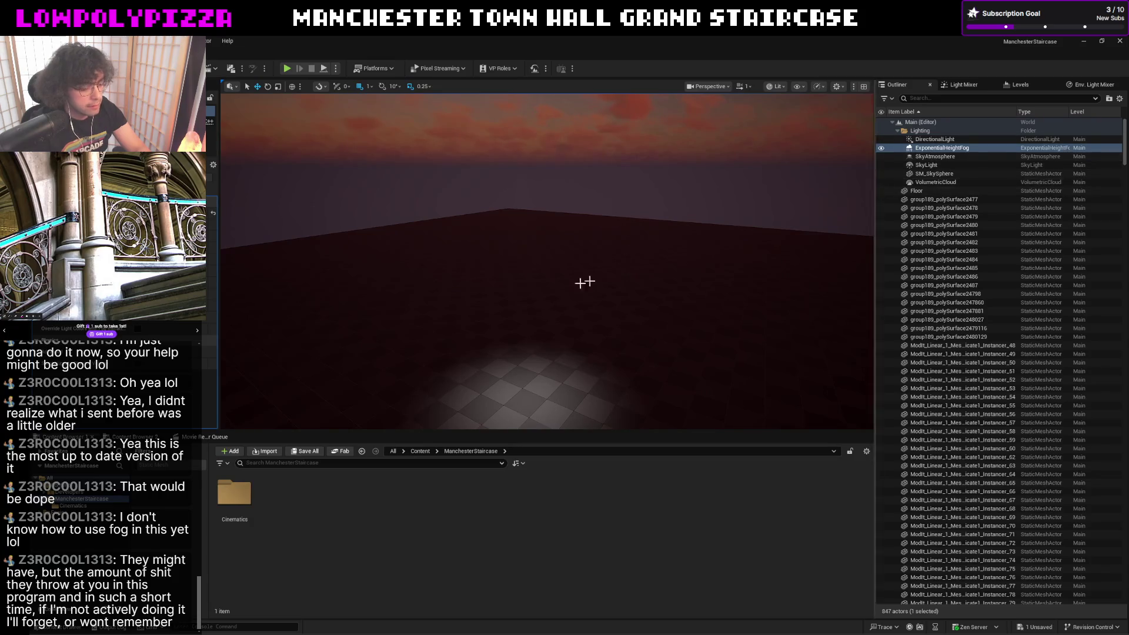
key(g)
click(520, 168)
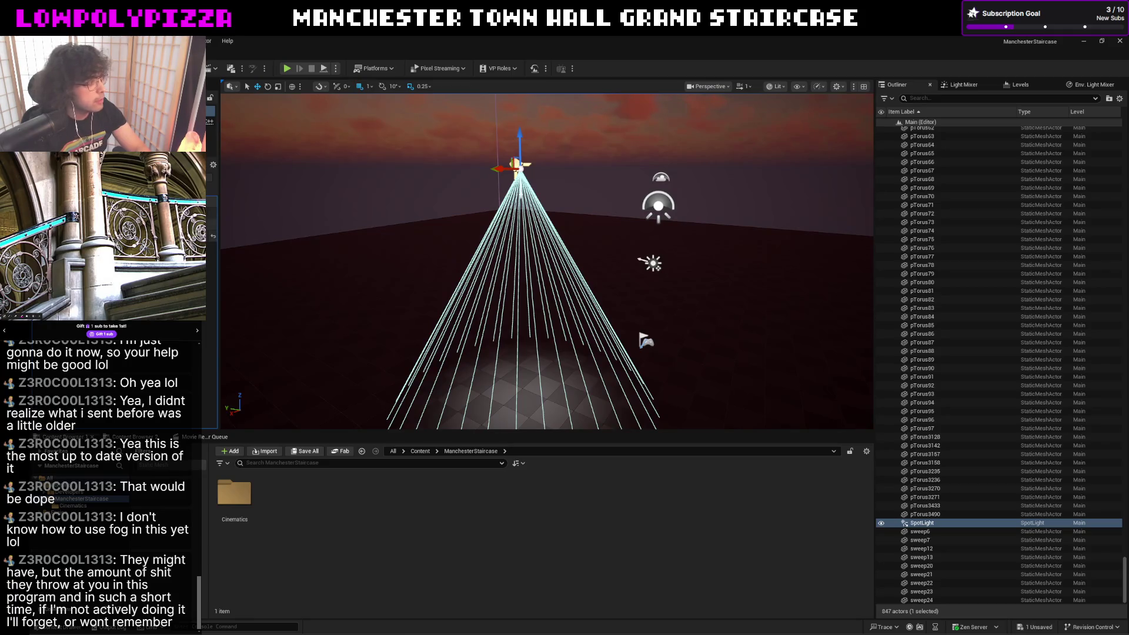
right_drag(223, 217, 222, 216)
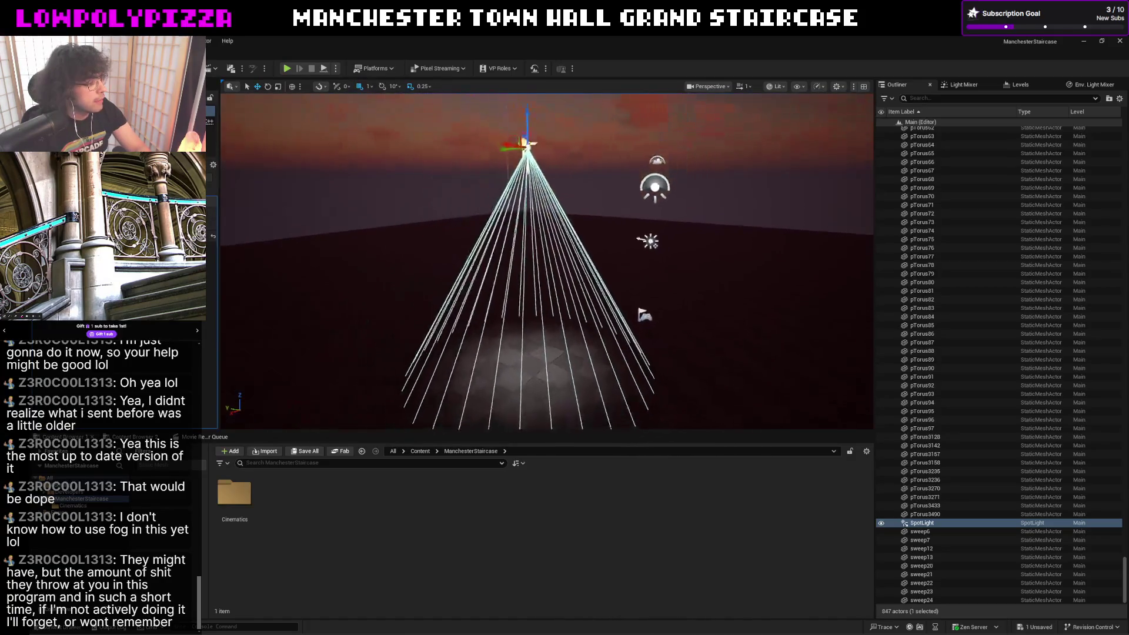
right_drag(547, 266, 548, 264)
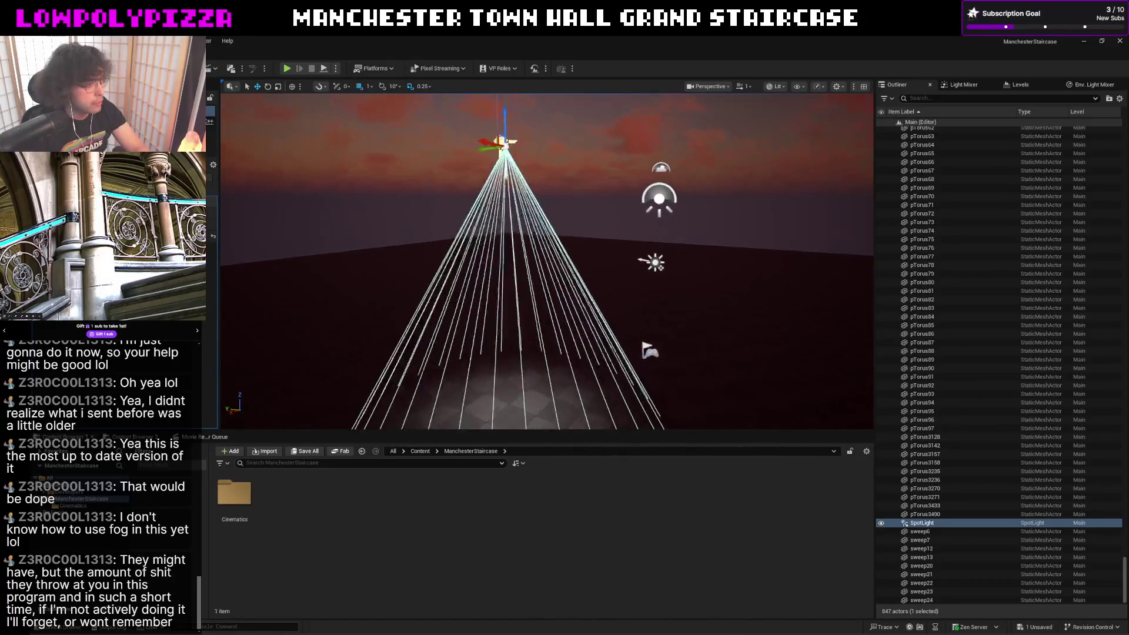
right_drag(340, 215, 340, 214)
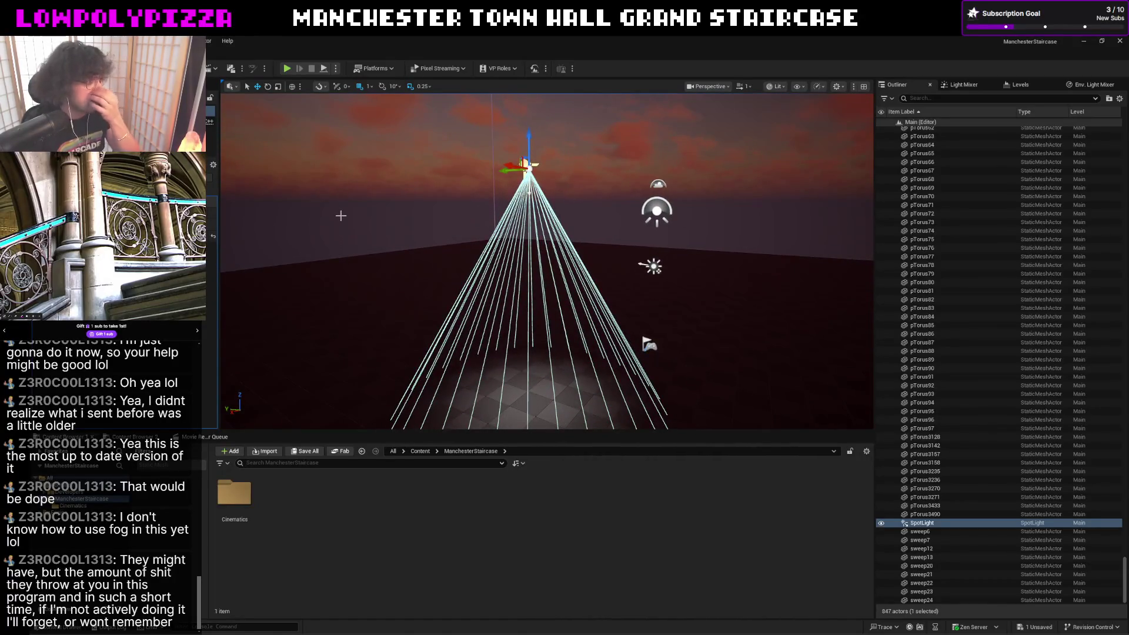
right_drag(471, 271, 471, 271)
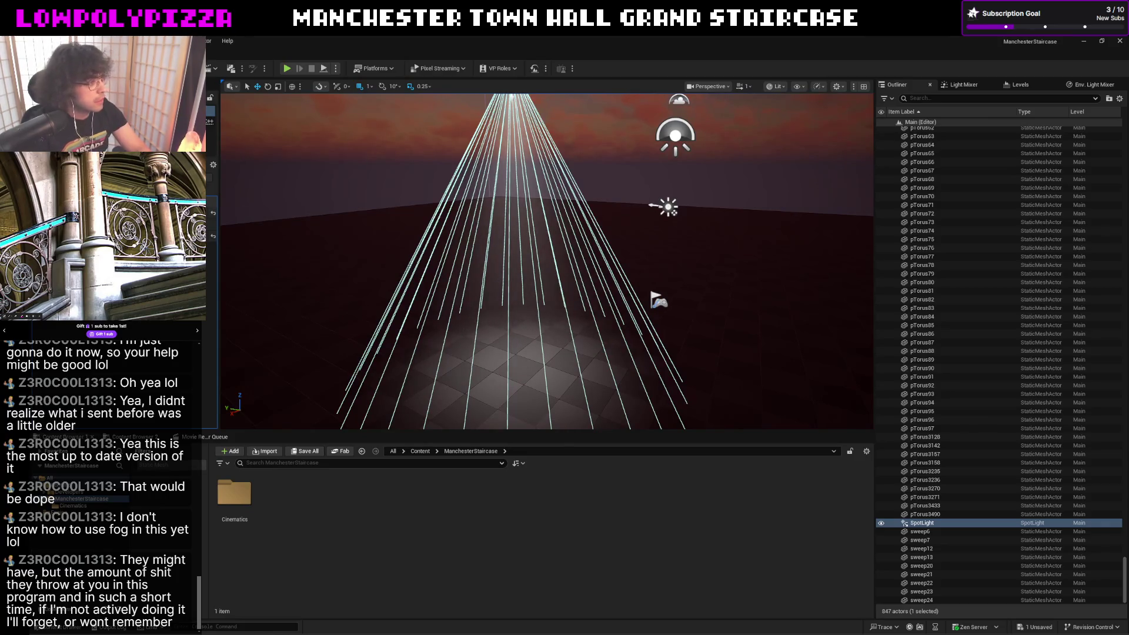
click(346, 226)
key(f)
mouse_move(345, 227)
right_down()
mouse_move(345, 159)
mouse_move(345, 264)
mouse_move(317, 238)
right_up()
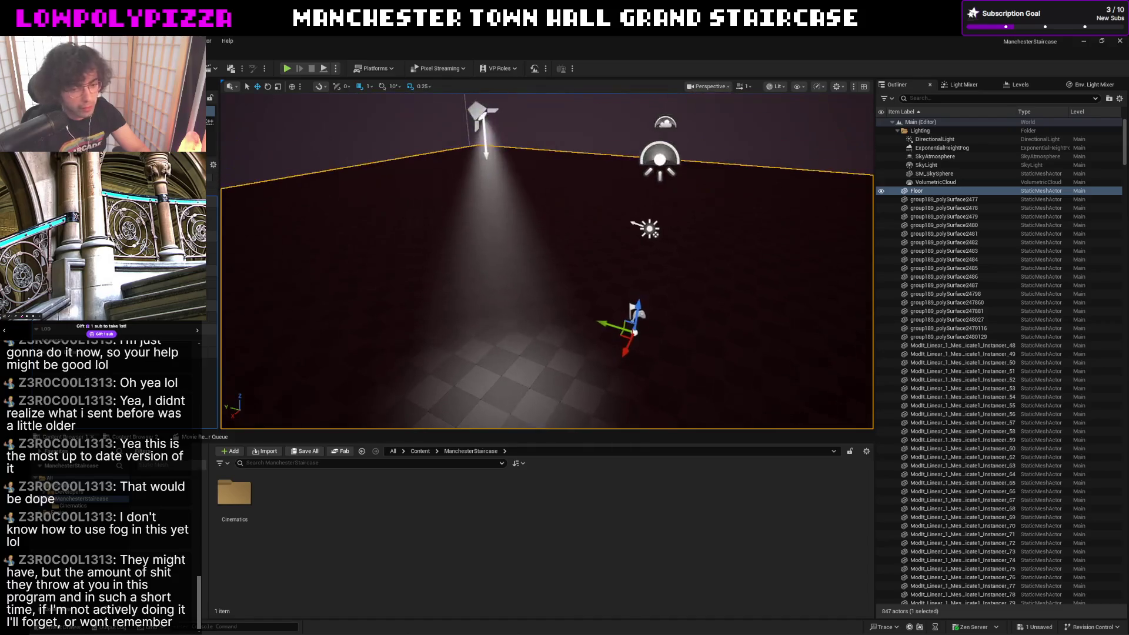
mouse_move(391, 244)
right_down()
mouse_move(392, 274)
mouse_move(391, 230)
right_up()
click(486, 149)
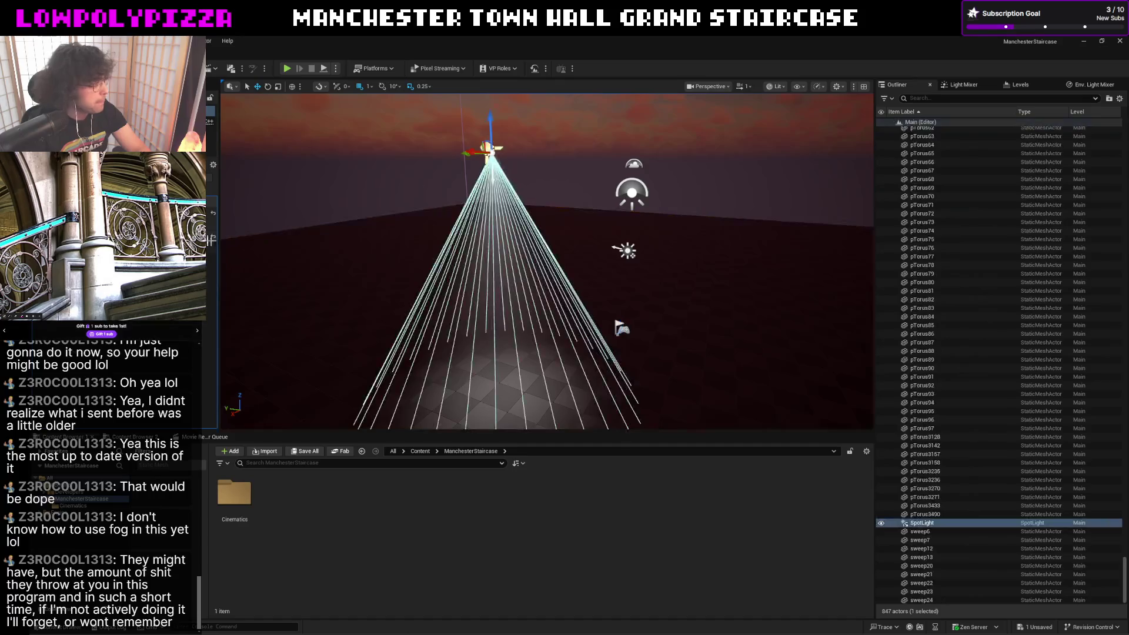
scroll(132, 309, up, 3)
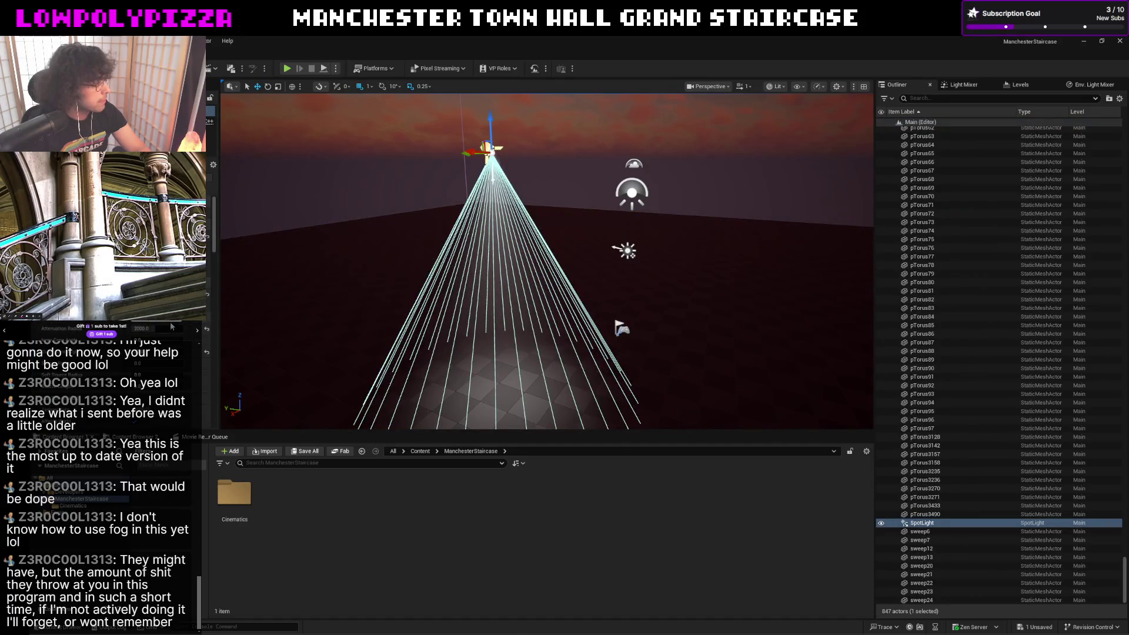
- Set the spotlight's Light Color to a warm light orange (FFD9C7)
click(163, 323)
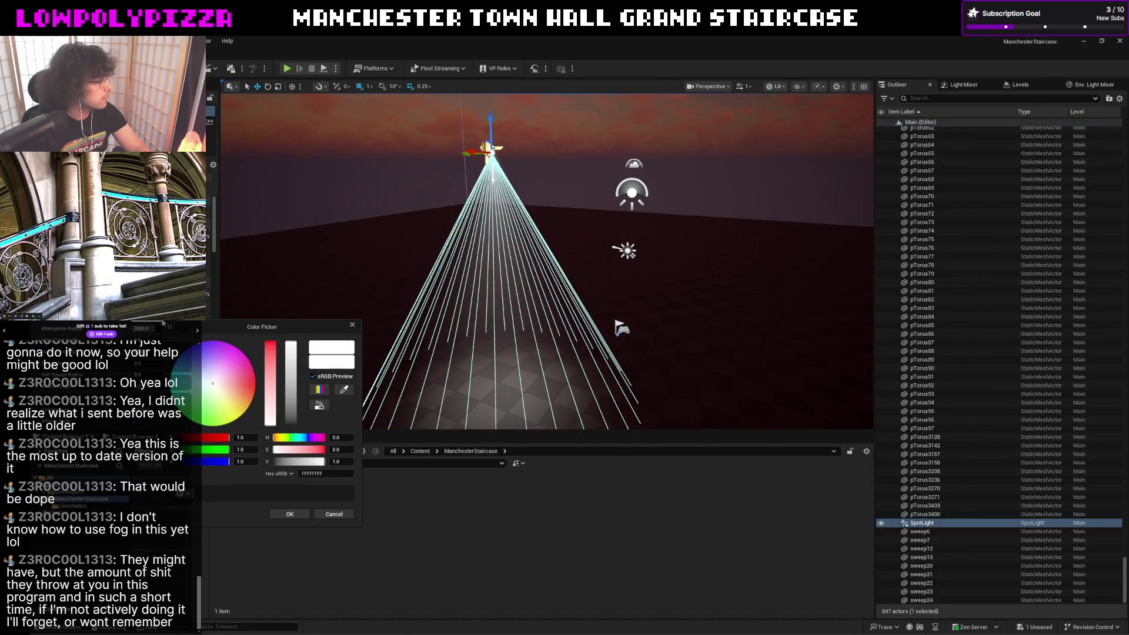
drag(235, 394, 231, 392)
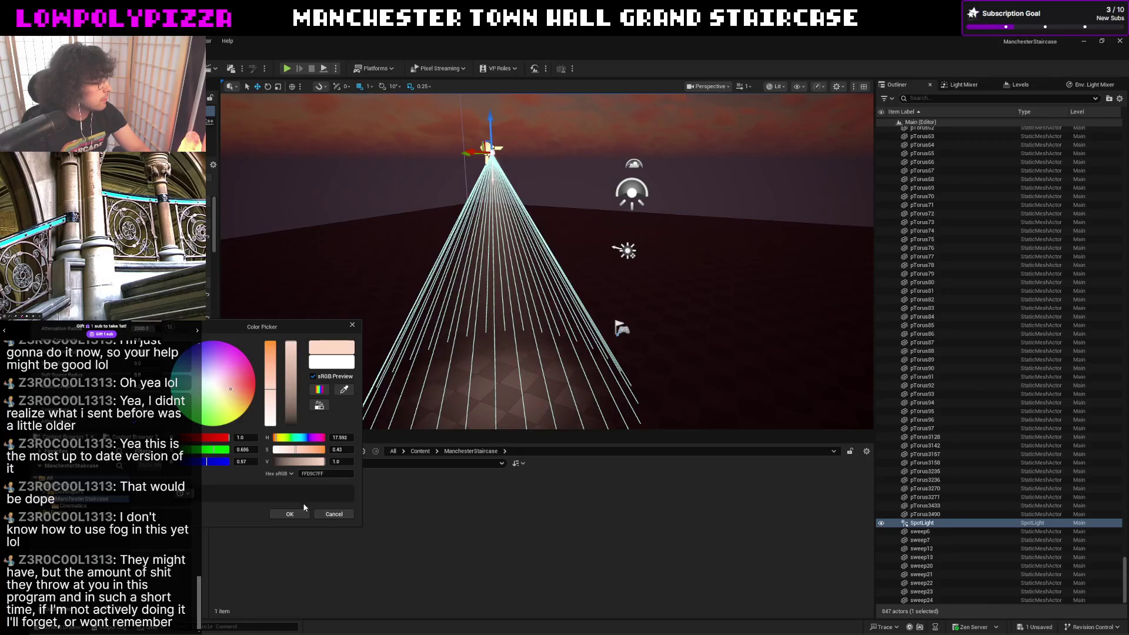
click(290, 513)
click(353, 338)
right_drag(370, 273, 371, 275)
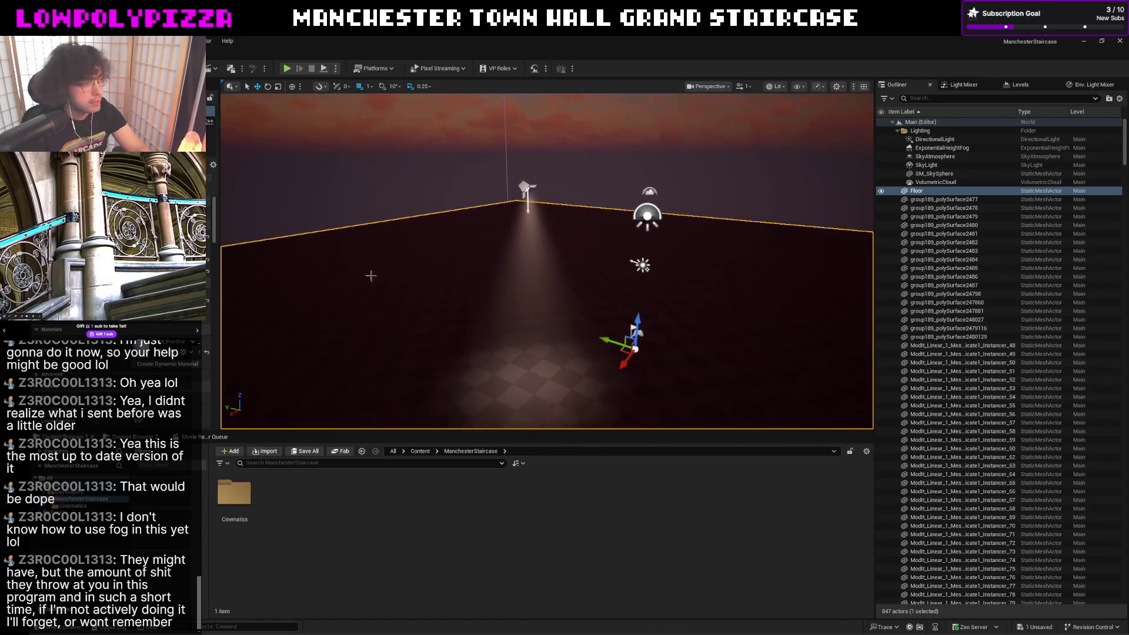
- Undo a stray change and check the beam against the height fog and sky
click(525, 190)
key(ctrl+z)
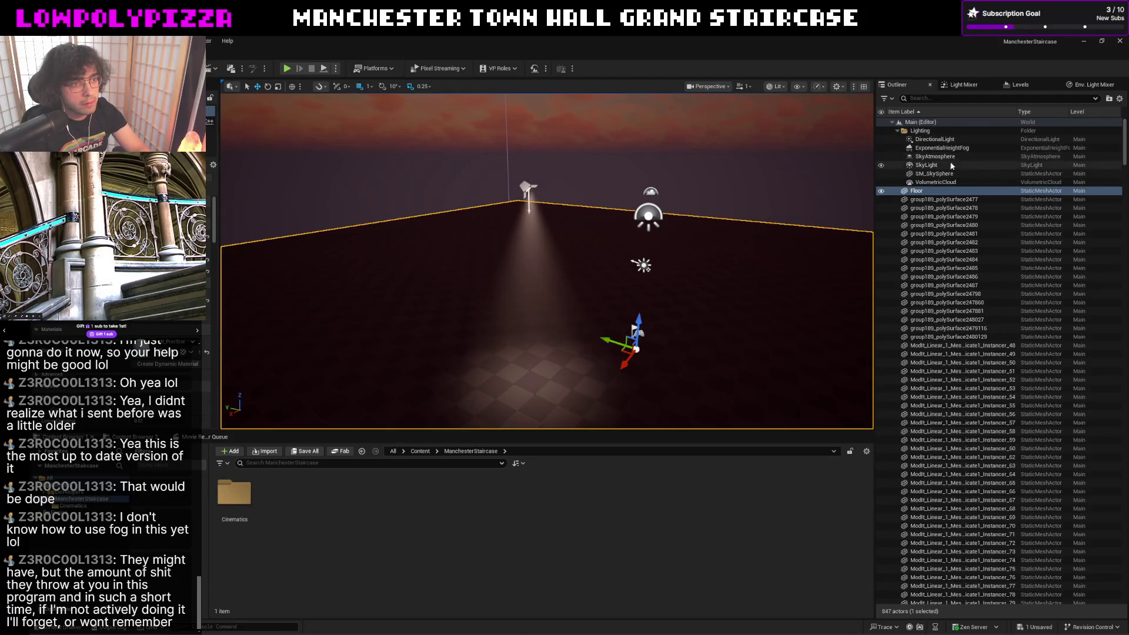
click(965, 148)
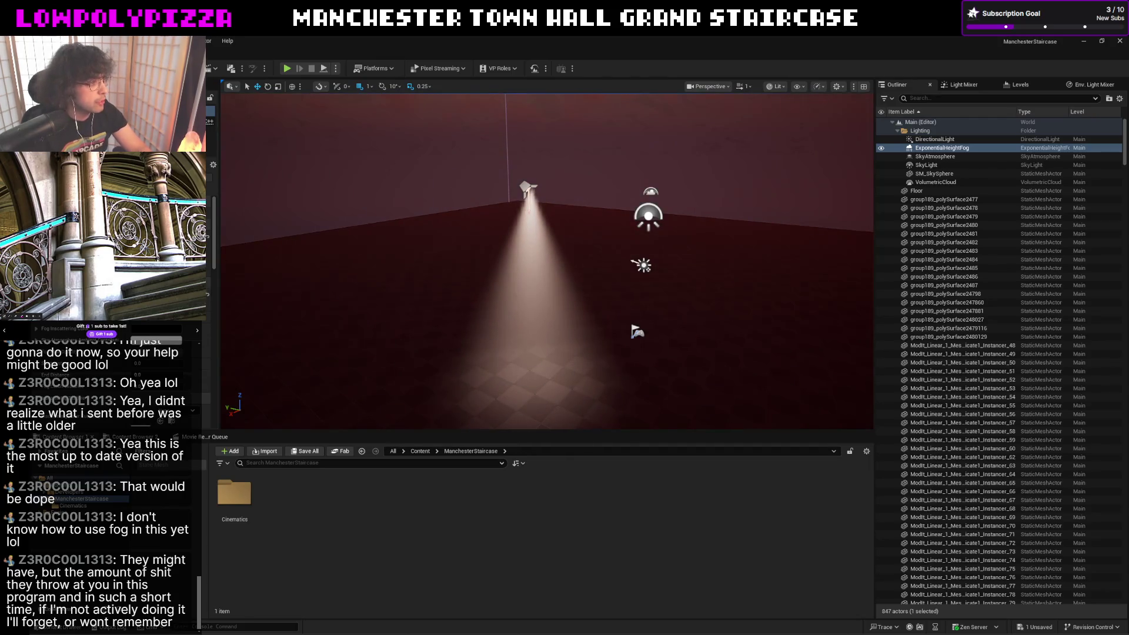
right_drag(386, 156, 494, 223)
click(508, 157)
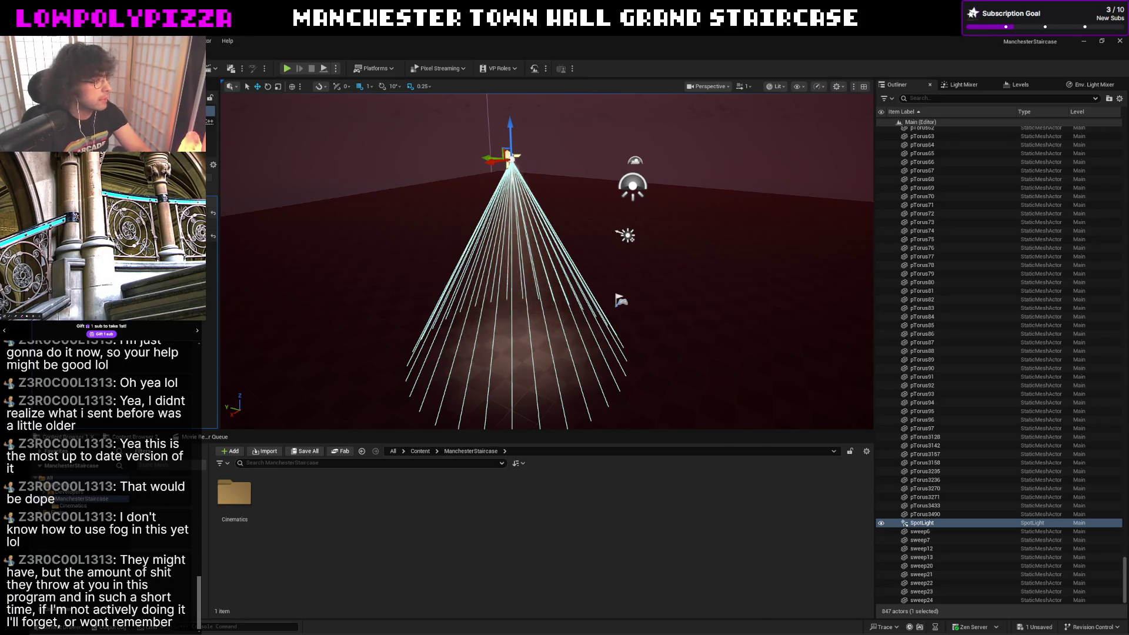
- Alt-drag the spotlight along Y to create copies so three lights line the wall
click(327, 244)
key(f)
right_drag(615, 247, 702, 269)
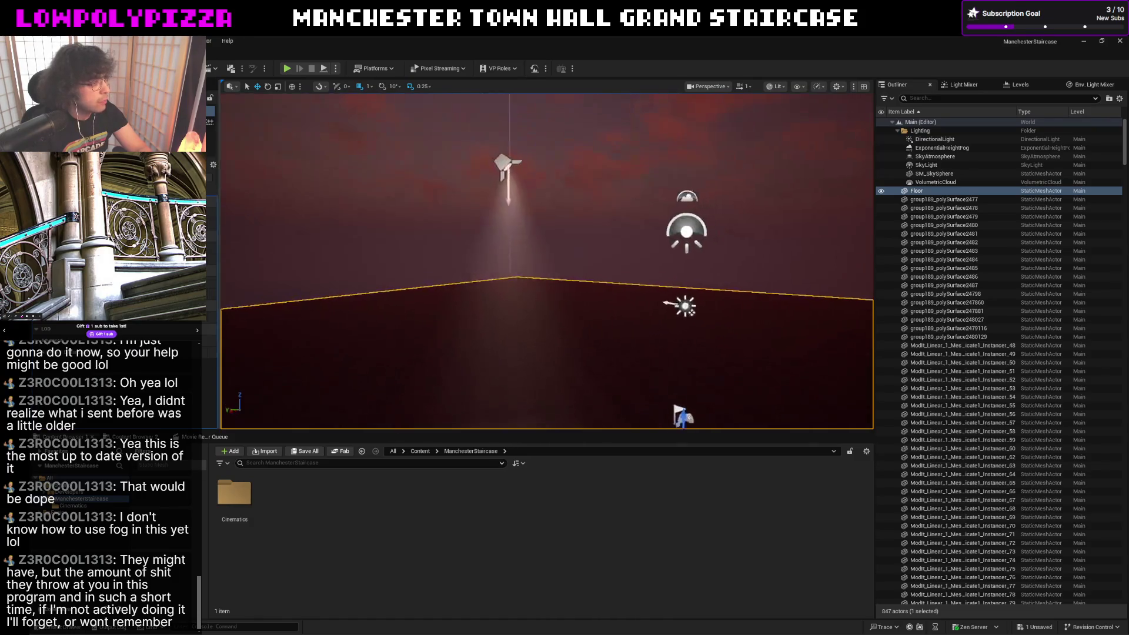
mouse_move(494, 238)
right_down()
mouse_move(518, 212)
mouse_move(428, 189)
right_up()
click(559, 190)
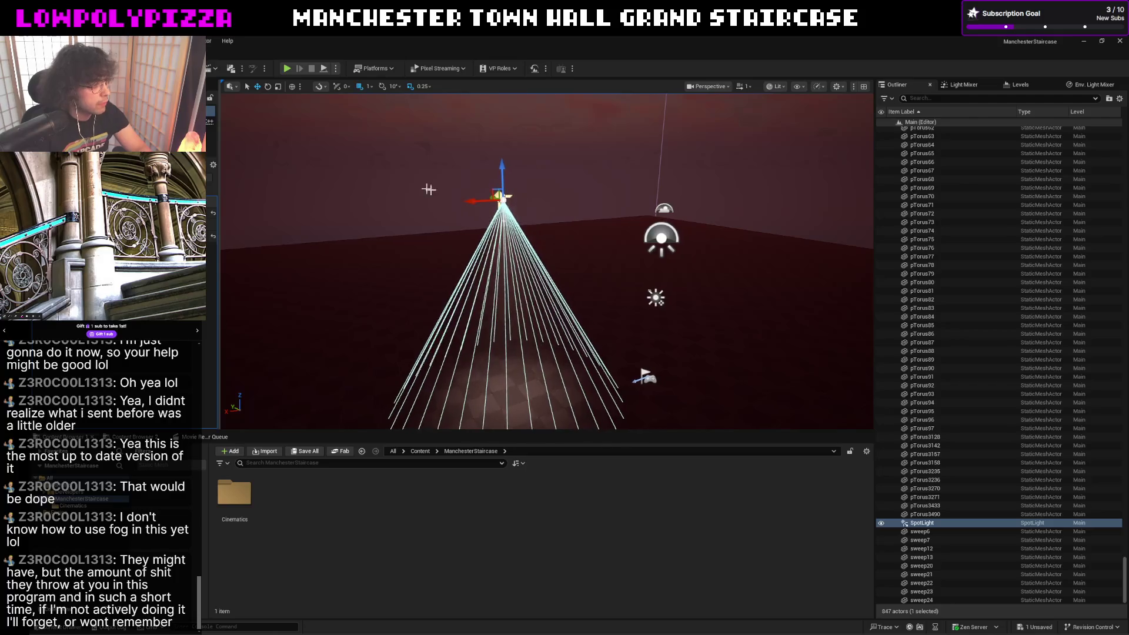
alt+drag(474, 201, 727, 178)
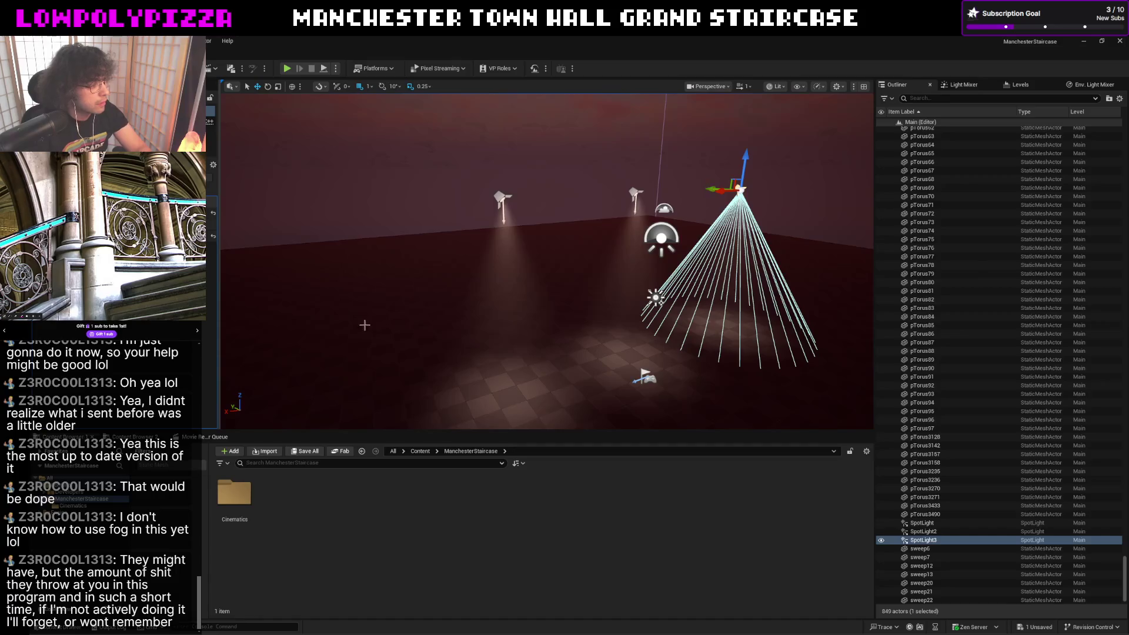
- Preview the three light pools in game view, then hide Unreal to return to Maya
click(365, 325)
mouse_move(364, 325)
right_down()
mouse_move(375, 324)
mouse_move(339, 319)
right_up()
key(g)
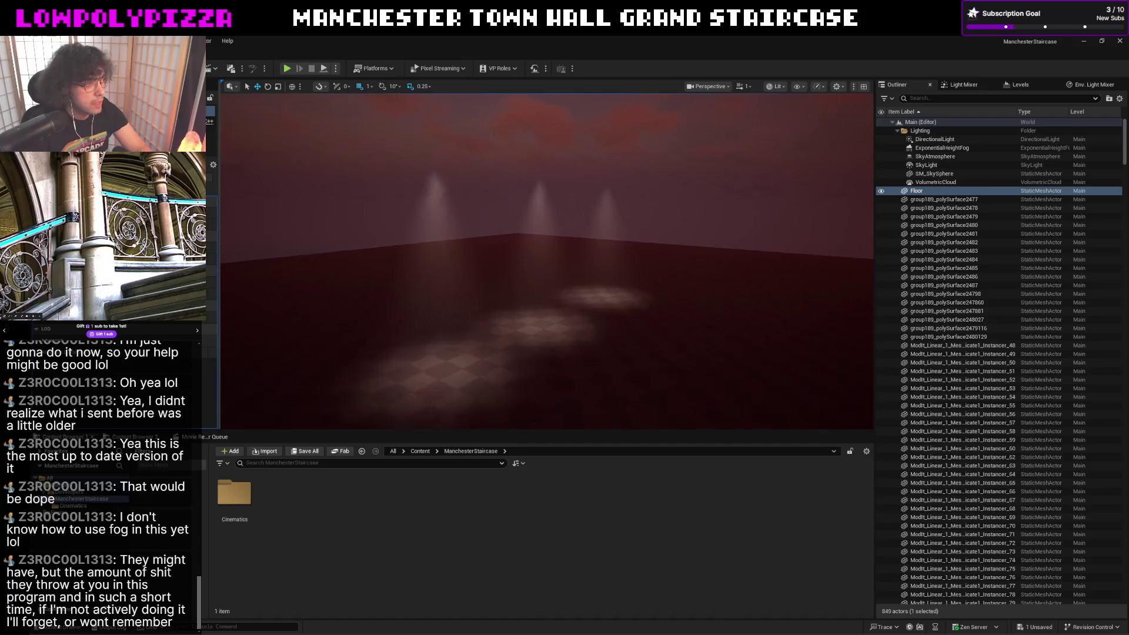
right_drag(340, 318, 330, 309)
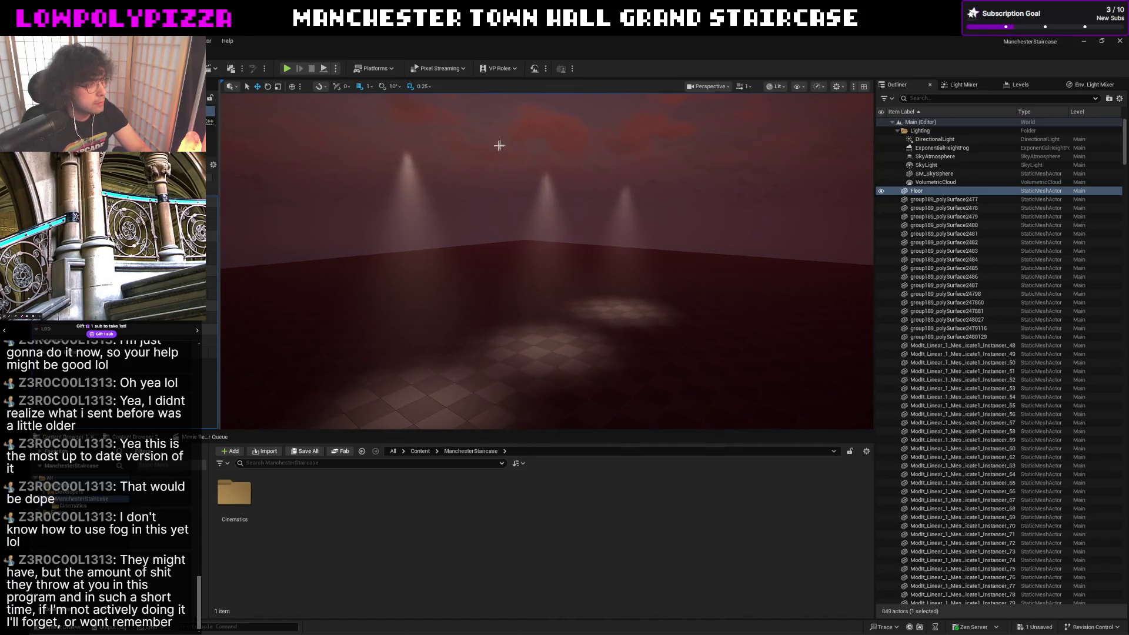
mouse_move(461, 162)
right_down()
mouse_move(503, 194)
mouse_move(494, 181)
mouse_move(542, 201)
right_up()
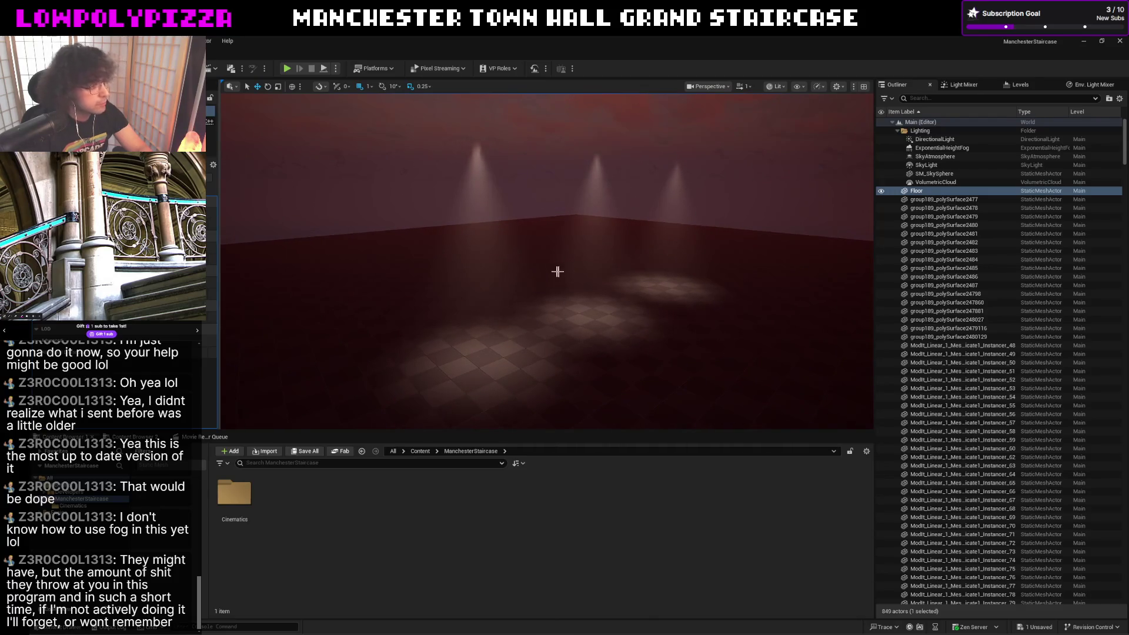
right_drag(556, 271, 529, 292)
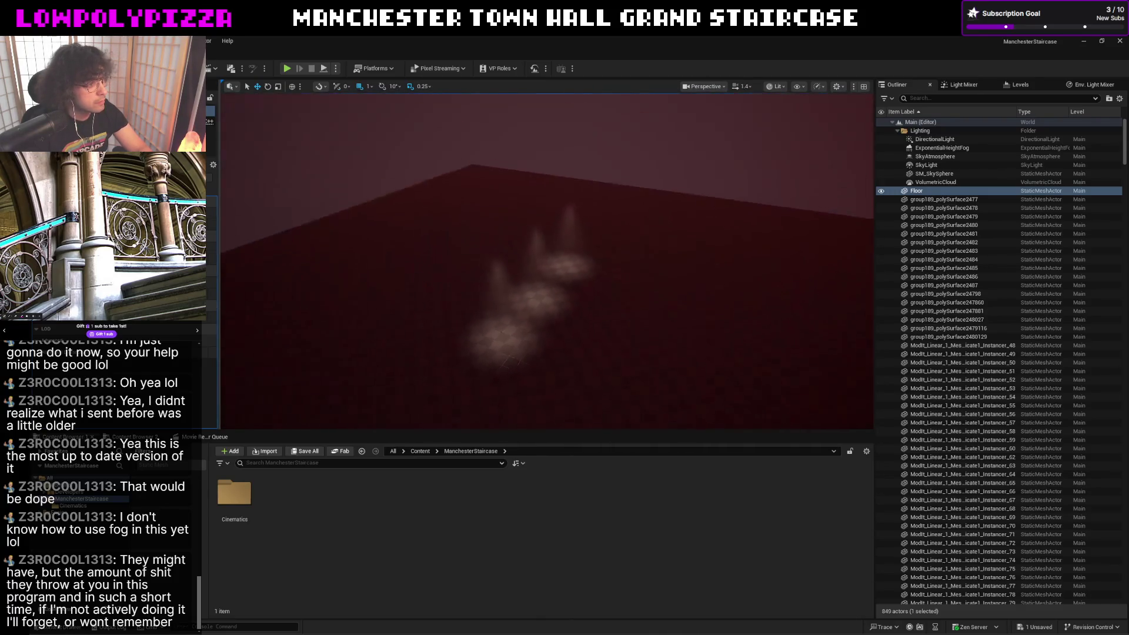
mouse_move(529, 292)
right_down()
mouse_move(549, 267)
mouse_move(652, 261)
right_up()
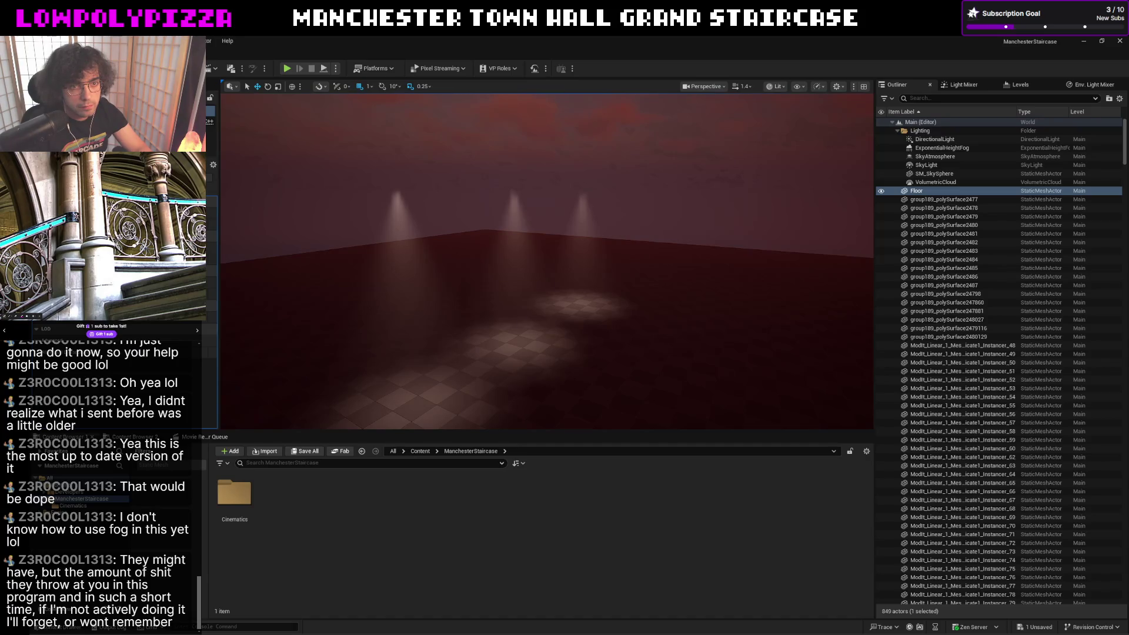
click(1084, 41)
- Orbit the Maya viewport around the columns, thin post and spiral railing curve
mouse_move(544, 276)
alt+mouse_down()
mouse_move(564, 259)
mouse_move(562, 271)
mouse_move(619, 270)
mouse_move(486, 365)
mouse_move(520, 362)
alt+mouse_up()
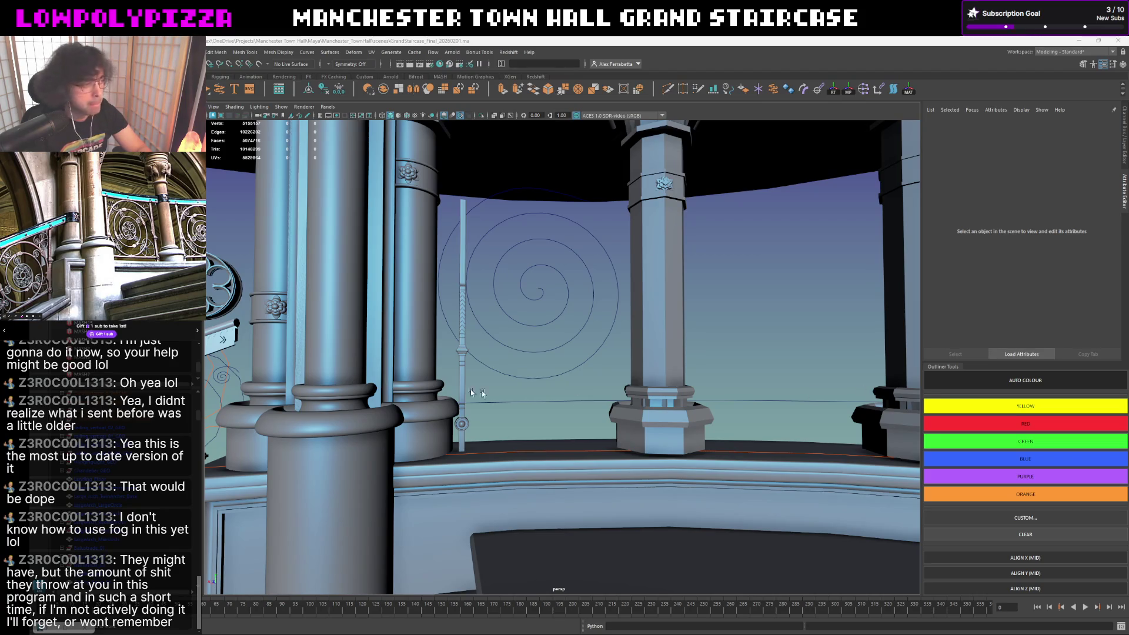
alt+drag(529, 377, 561, 371)
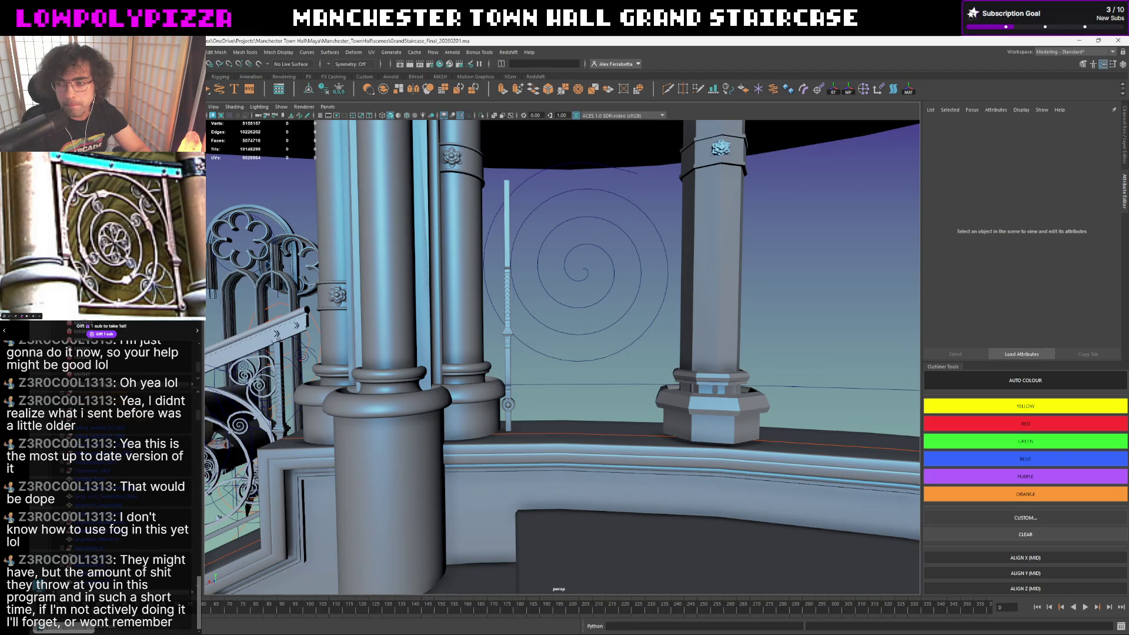
alt+drag(623, 335, 875, 344)
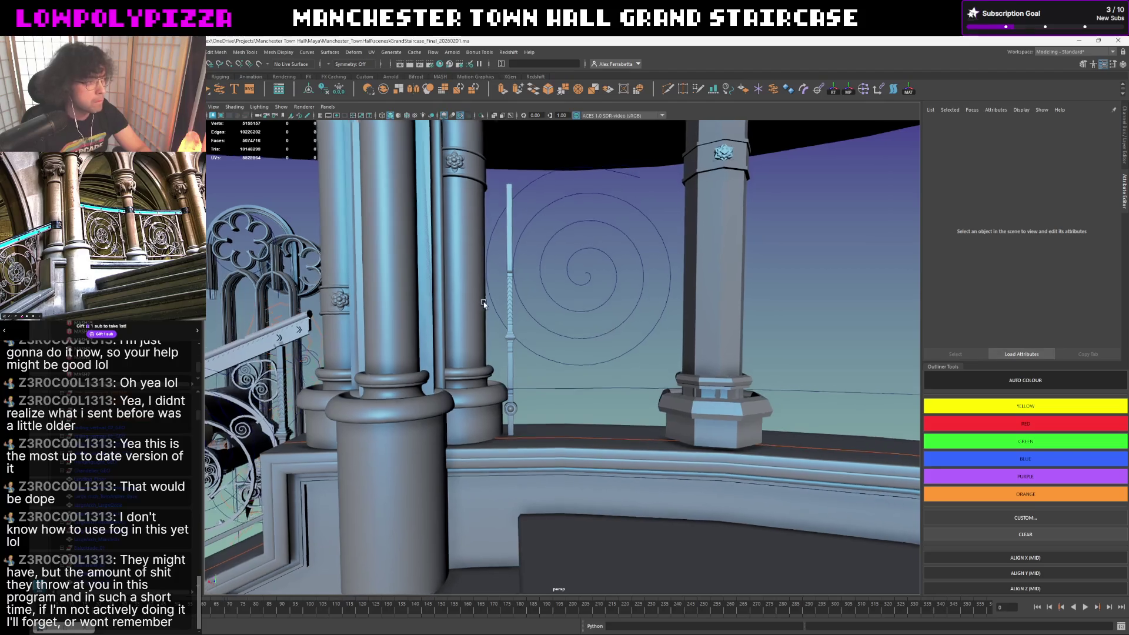
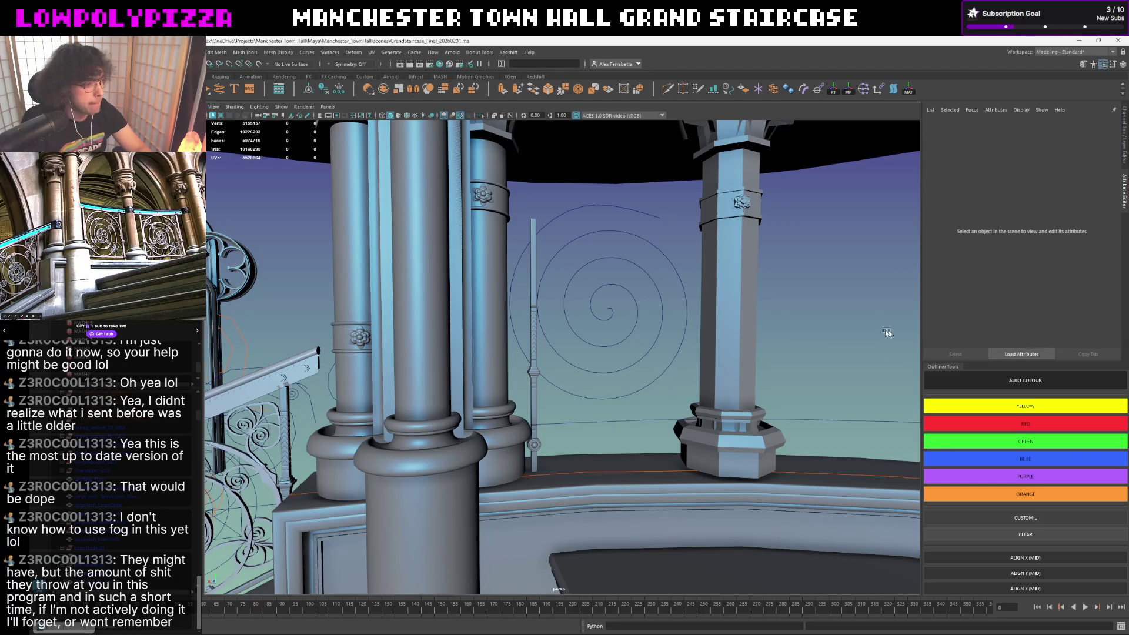
scroll(710, 331, down, 5)
scroll(713, 330, up, 2)
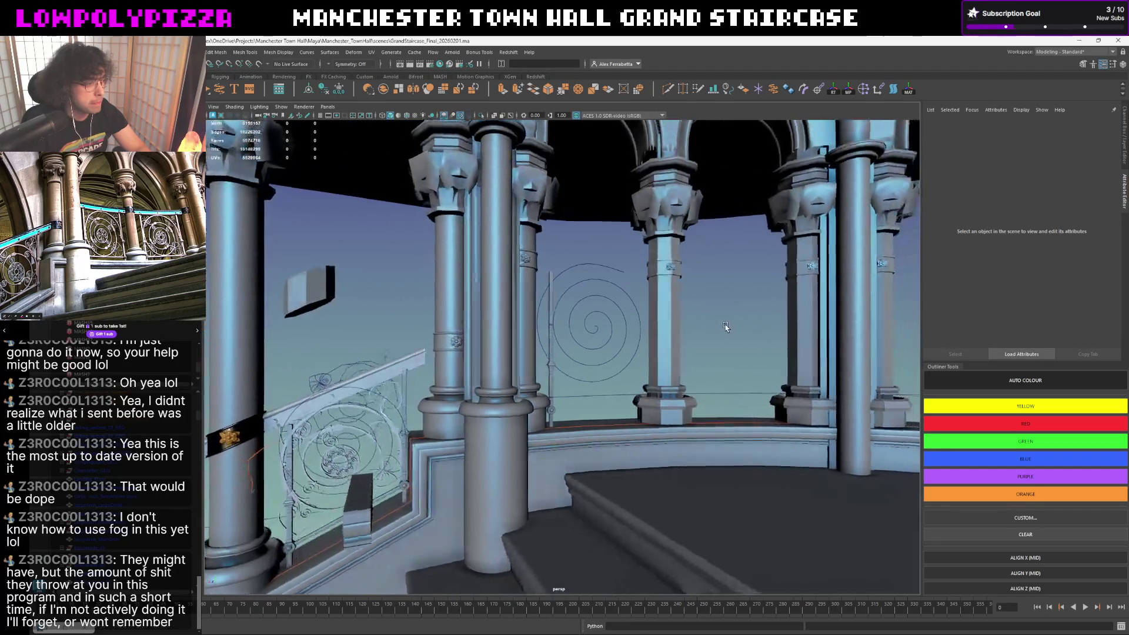
scroll(715, 331, up, 2)
scroll(713, 331, down, 3)
- Inspect the gallery base curve unsmoothed, then check the railing sweep, column base and polyToCurve18 curve
alt+drag(712, 333, 724, 332)
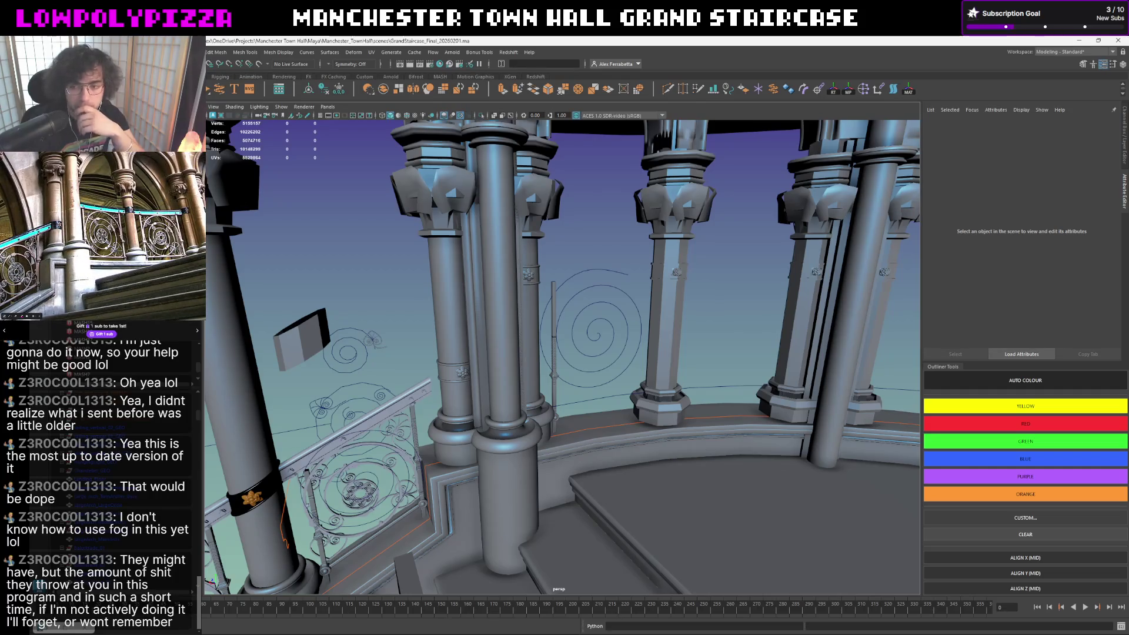
click(613, 428)
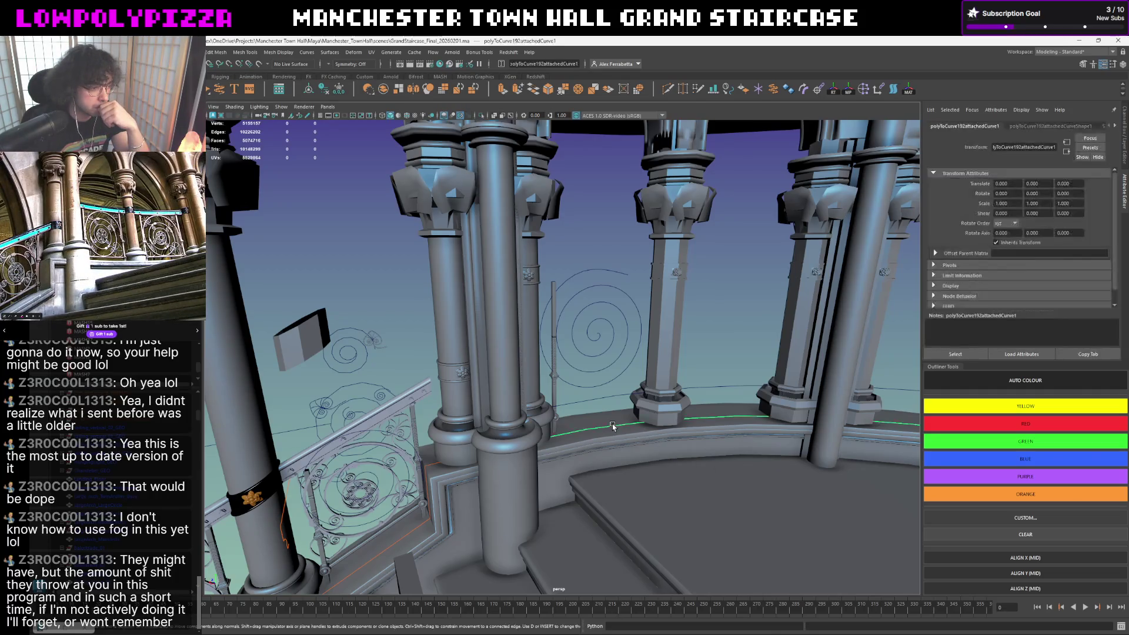
scroll(612, 427, up, 1)
scroll(639, 428, up, 1)
key(1)
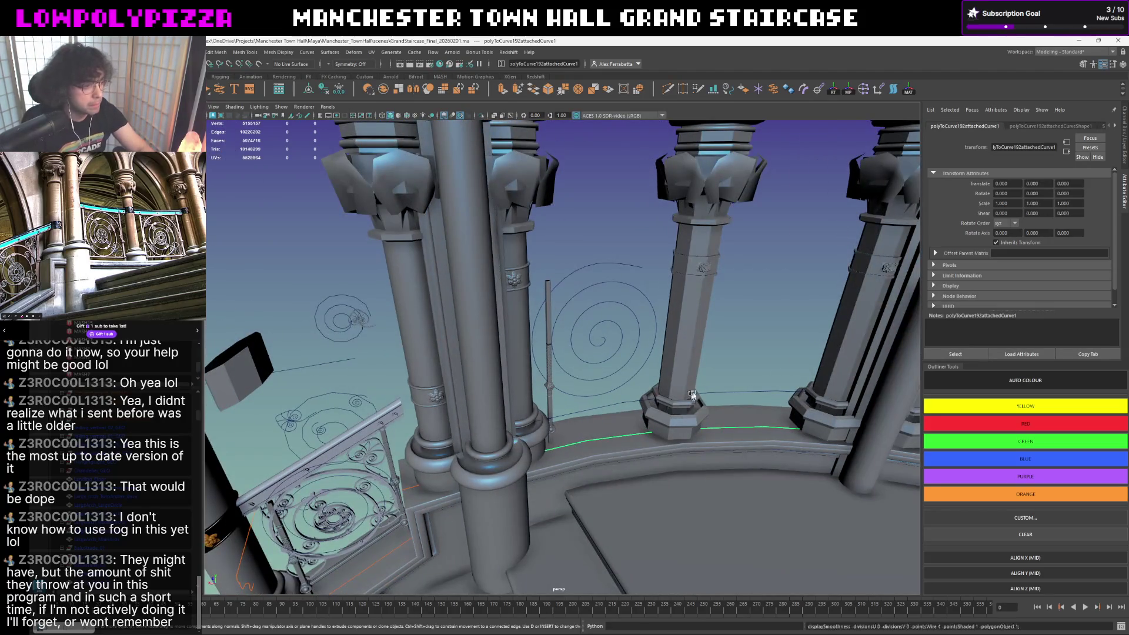
click(738, 353)
mouse_move(738, 354)
alt+mouse_down()
mouse_move(694, 366)
mouse_move(717, 375)
alt+mouse_up()
click(716, 375)
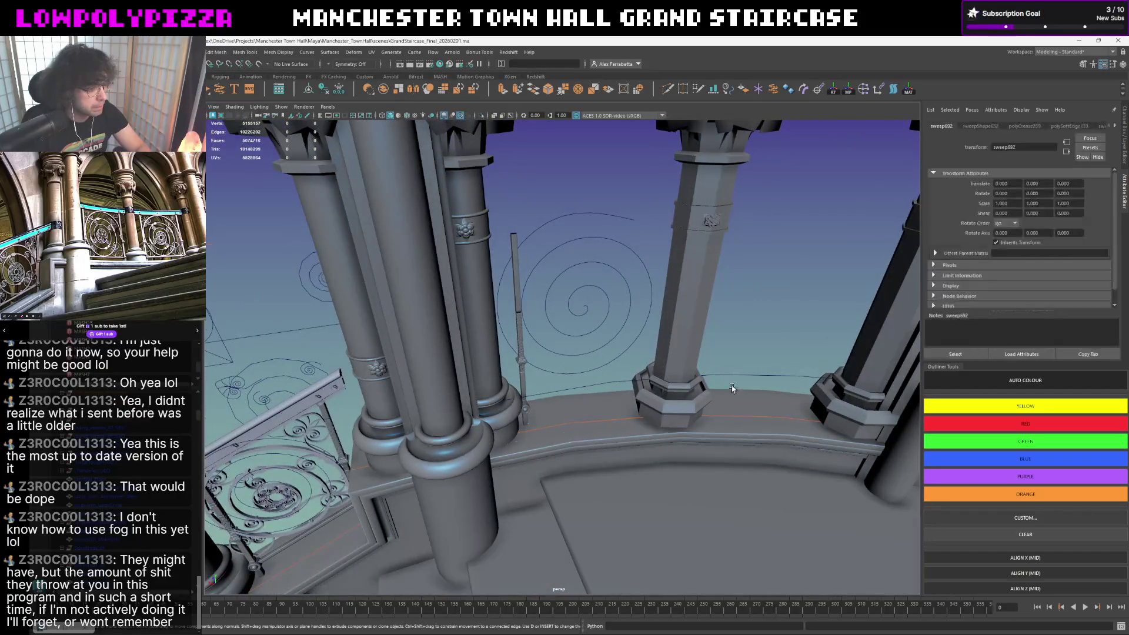
scroll(717, 375, down, 2)
click(716, 377)
click(688, 366)
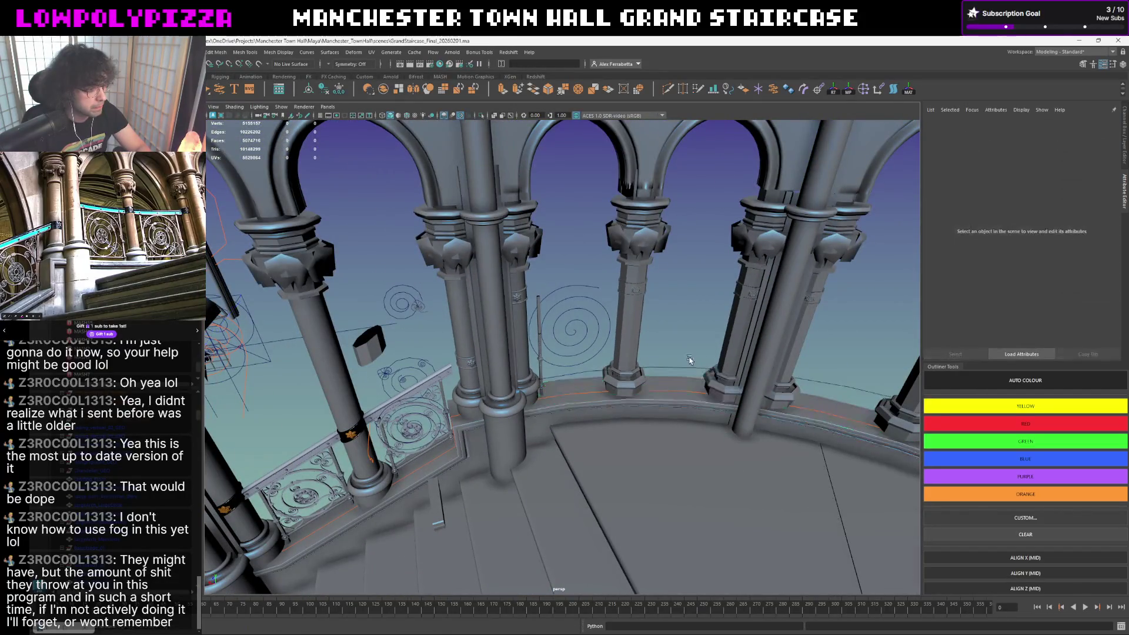
mouse_move(687, 367)
alt+mouse_down()
mouse_move(679, 410)
mouse_move(647, 389)
alt+mouse_up()
scroll(665, 394, down, 3)
scroll(666, 394, up, 1)
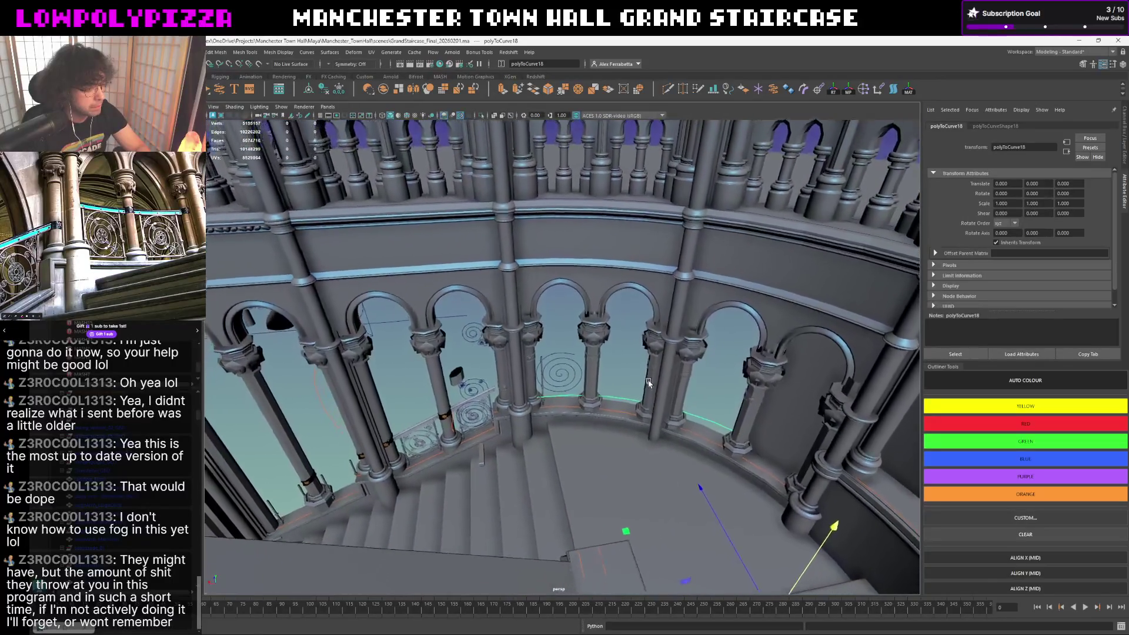
scroll(648, 377, up, 3)
scroll(645, 430, up, 2)
scroll(645, 430, up, 3)
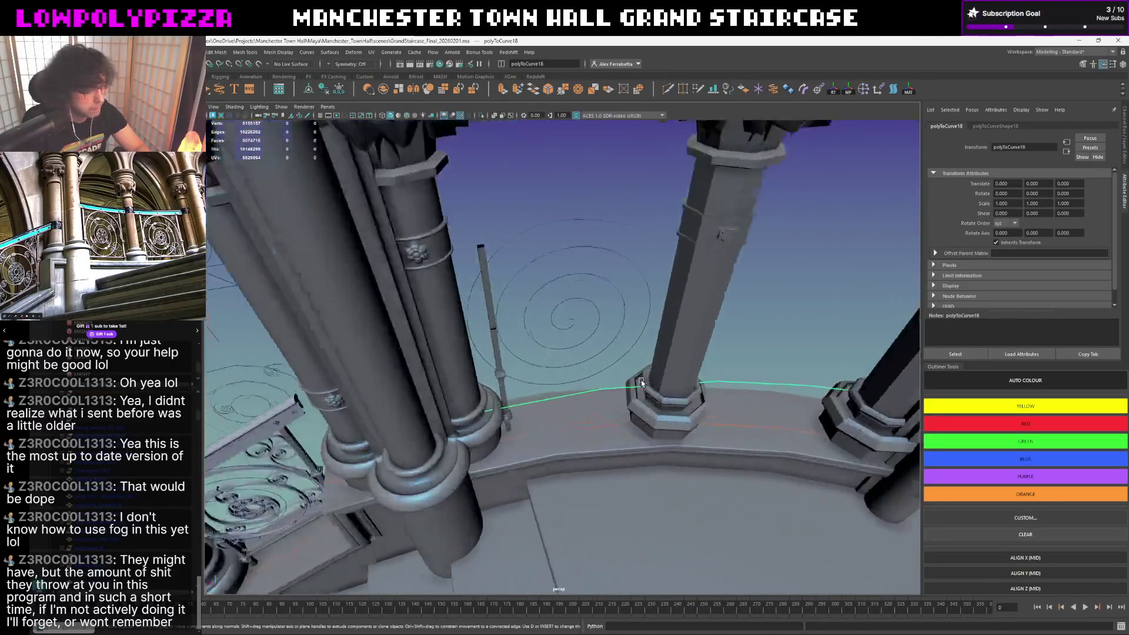
scroll(641, 380, up, 2)
- Check the stair-edge sweep, the vertical railing post and the torus ring at its base
click(562, 452)
alt+drag(562, 451, 580, 427)
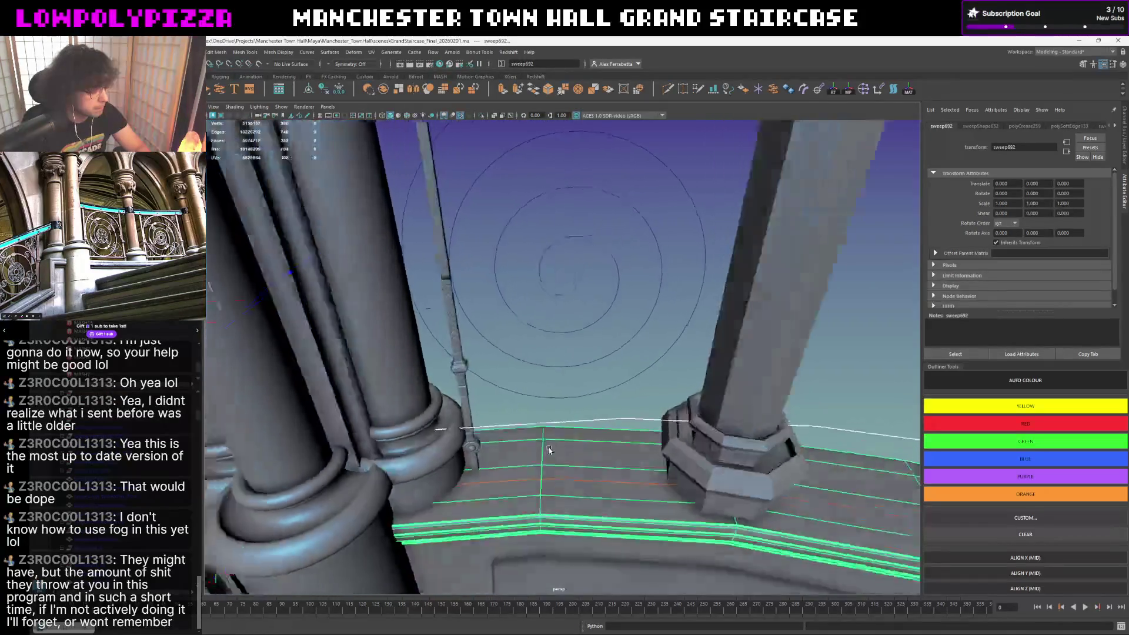
click(587, 407)
click(475, 438)
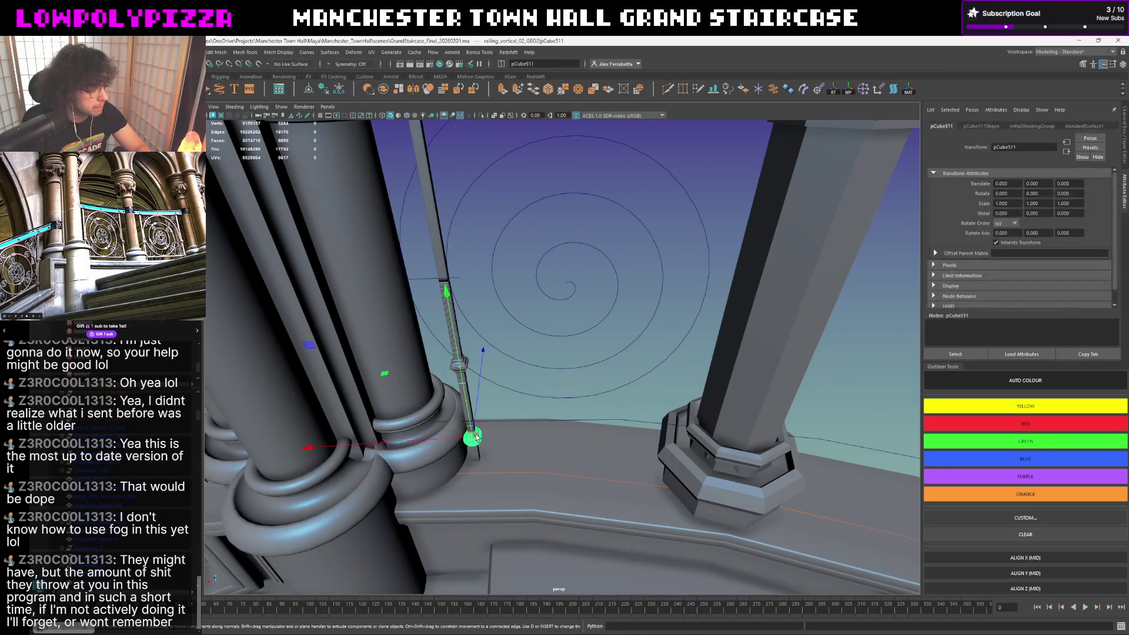
alt+drag(634, 429, 633, 387)
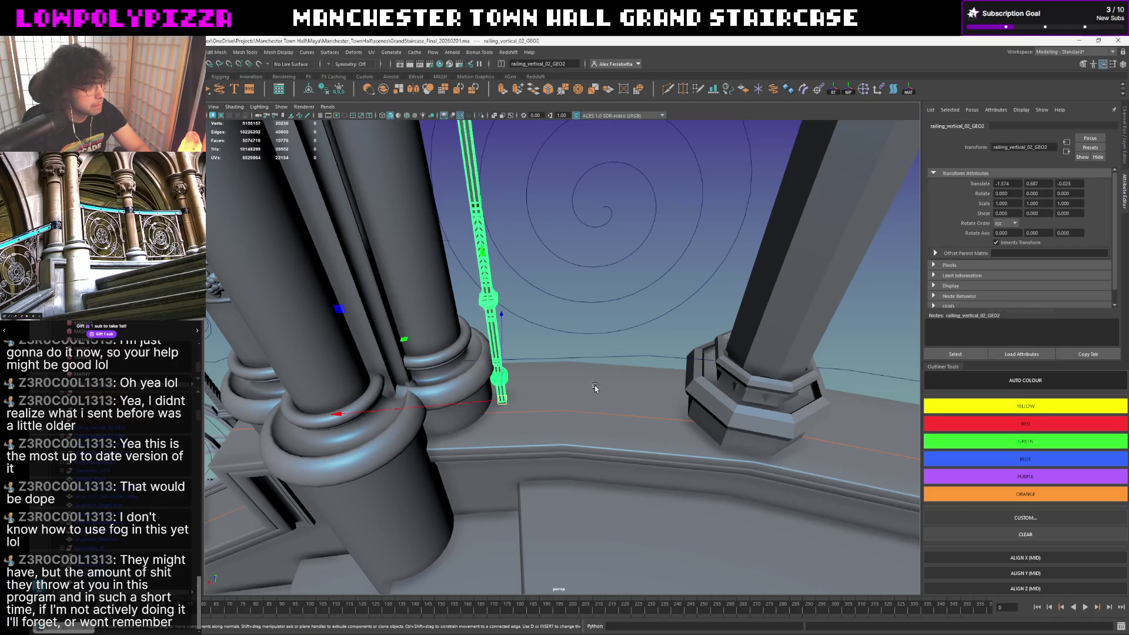
mouse_move(596, 389)
alt+mouse_down()
mouse_move(557, 376)
mouse_move(630, 362)
alt+mouse_up()
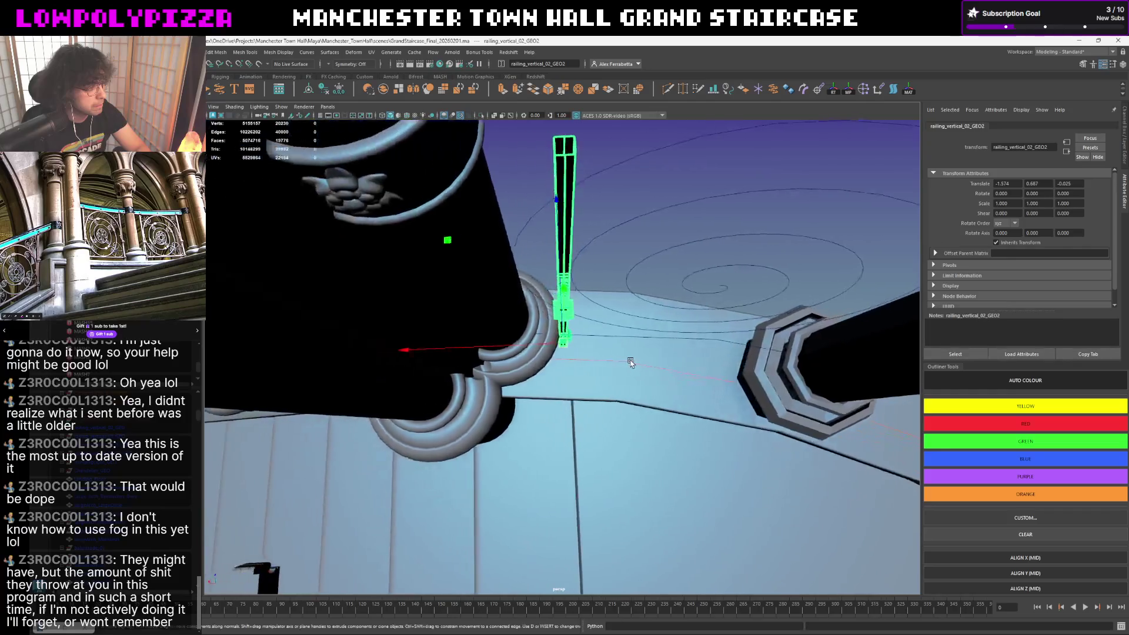
click(497, 278)
scroll(528, 295, down, 3)
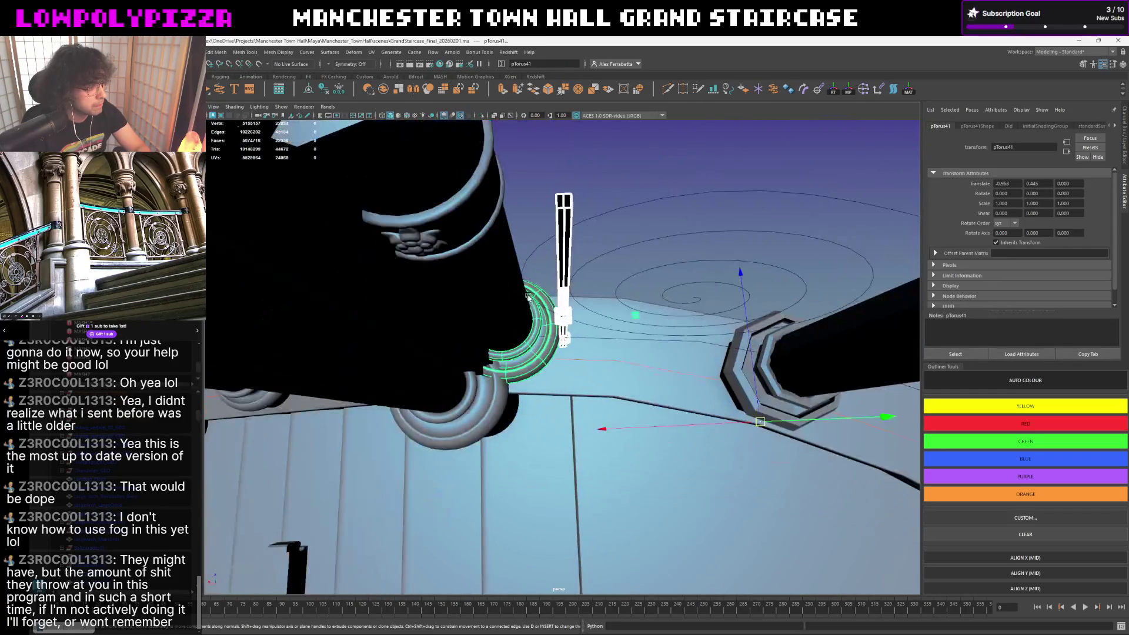
click(573, 187)
mouse_move(573, 187)
alt+mouse_down()
mouse_move(474, 342)
mouse_move(771, 259)
mouse_move(593, 338)
mouse_move(617, 327)
alt+mouse_up()
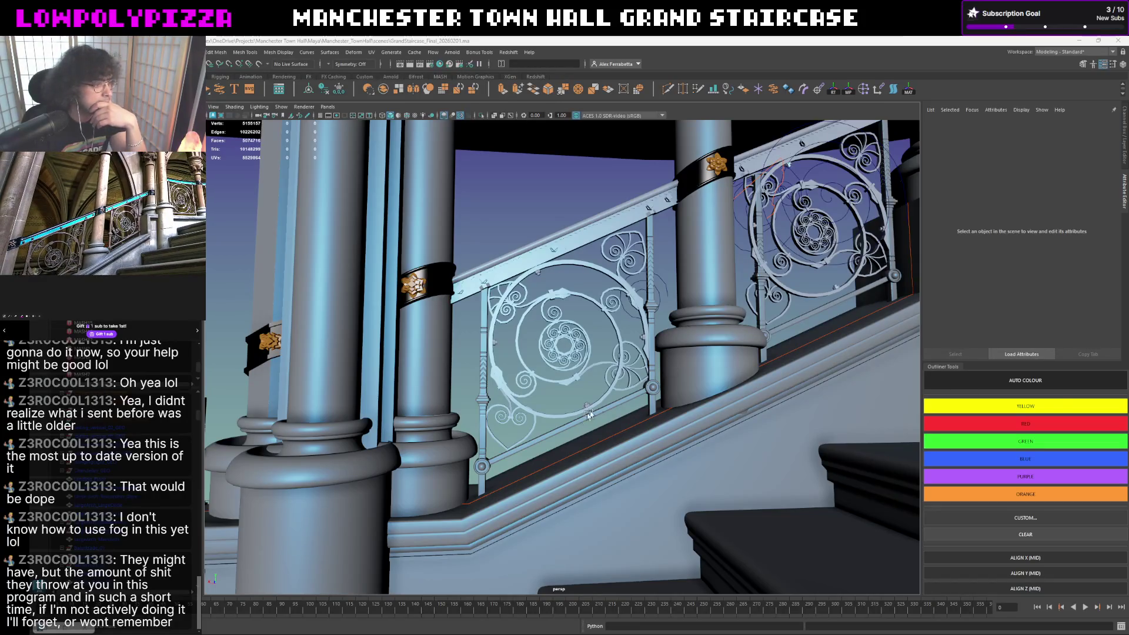
- Show the heart-shaped scroll ornament with smooth mesh preview (3)
click(532, 410)
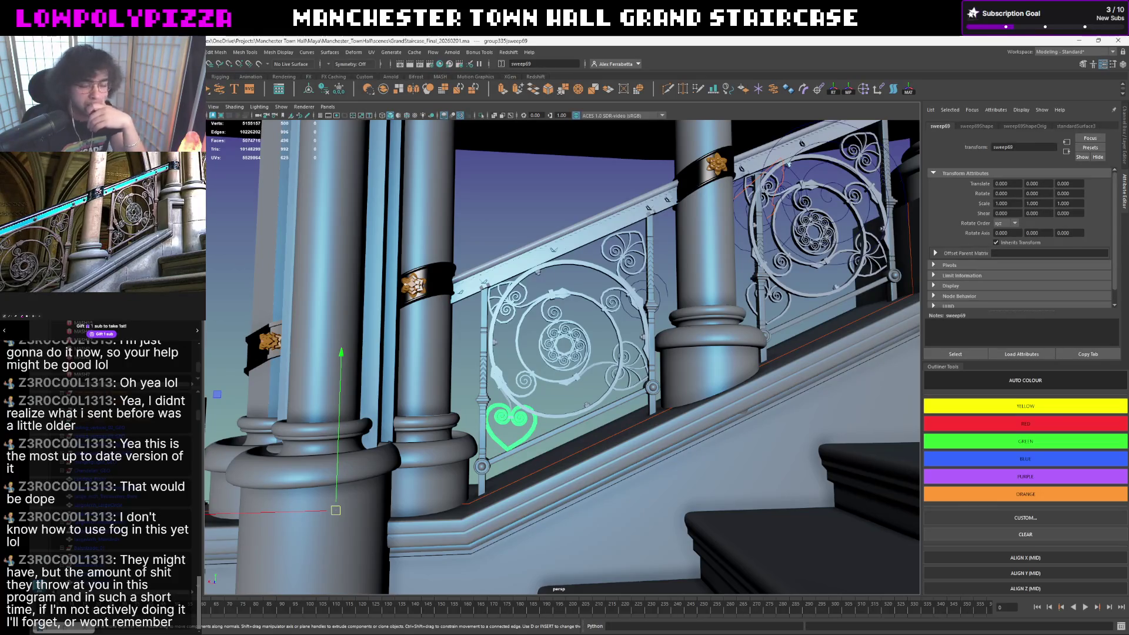
key(3)
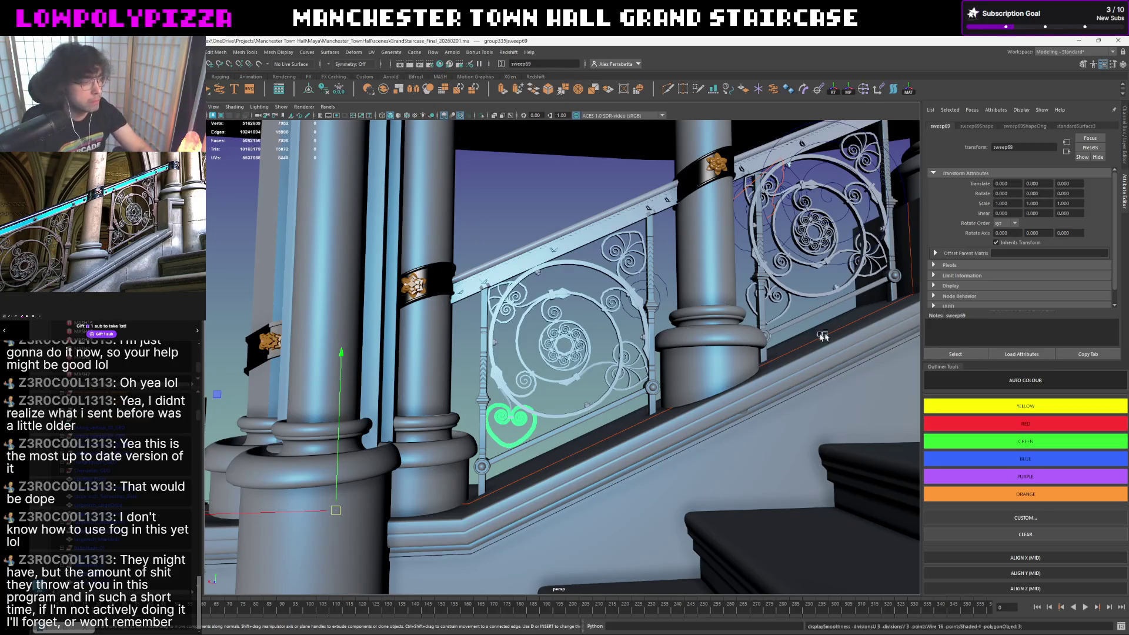
click(516, 233)
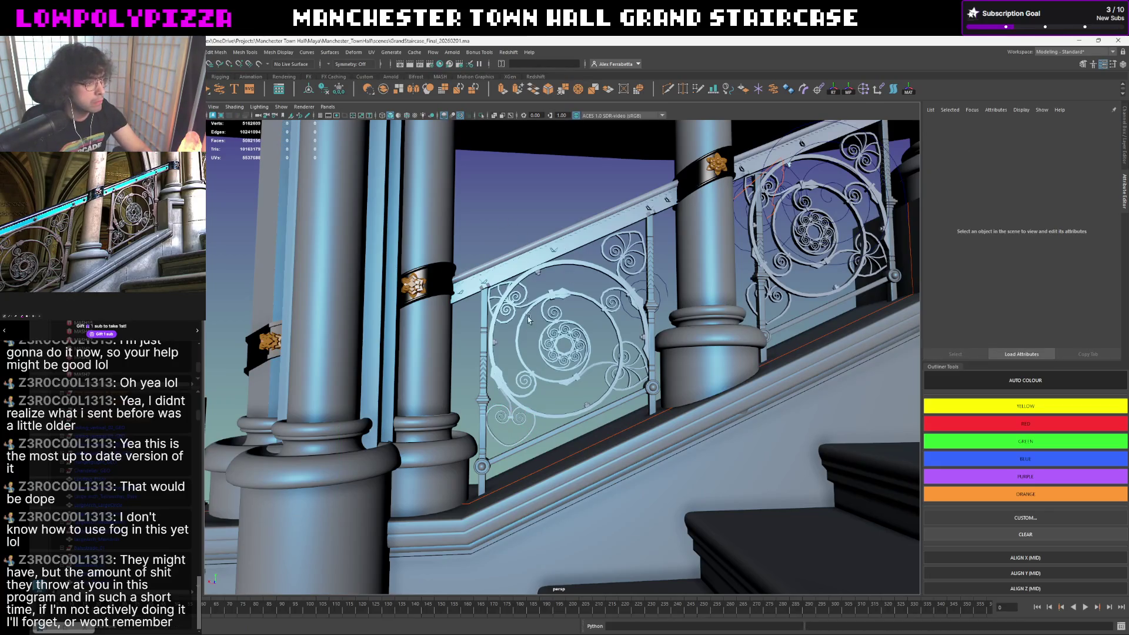
click(523, 431)
click(561, 386)
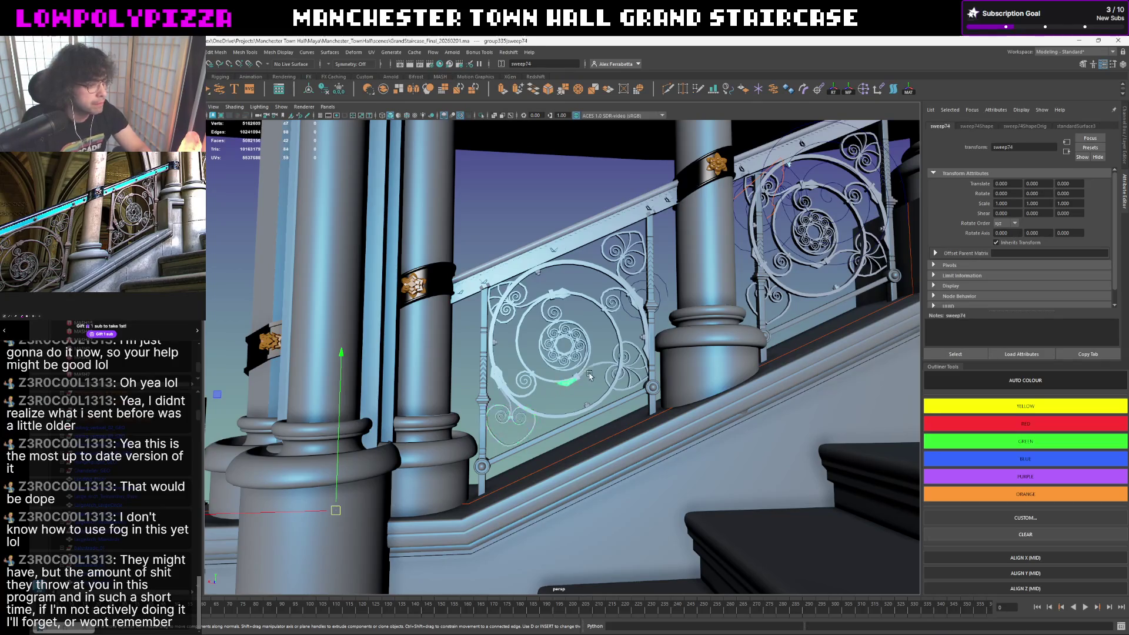
alt+drag(561, 386, 571, 387)
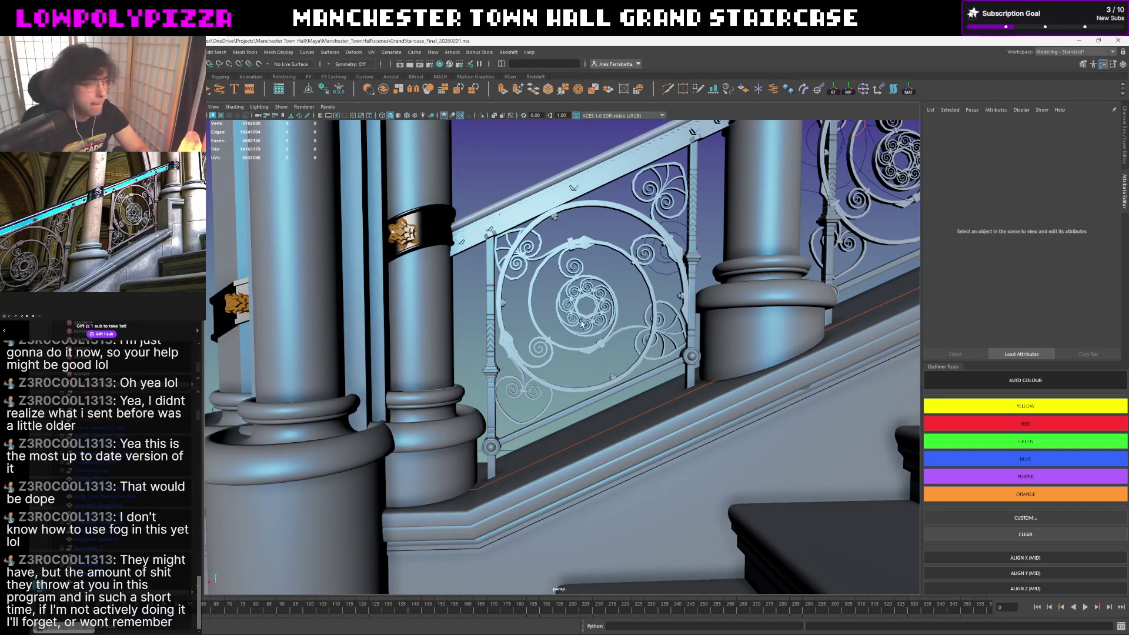
alt+drag(582, 324, 574, 323)
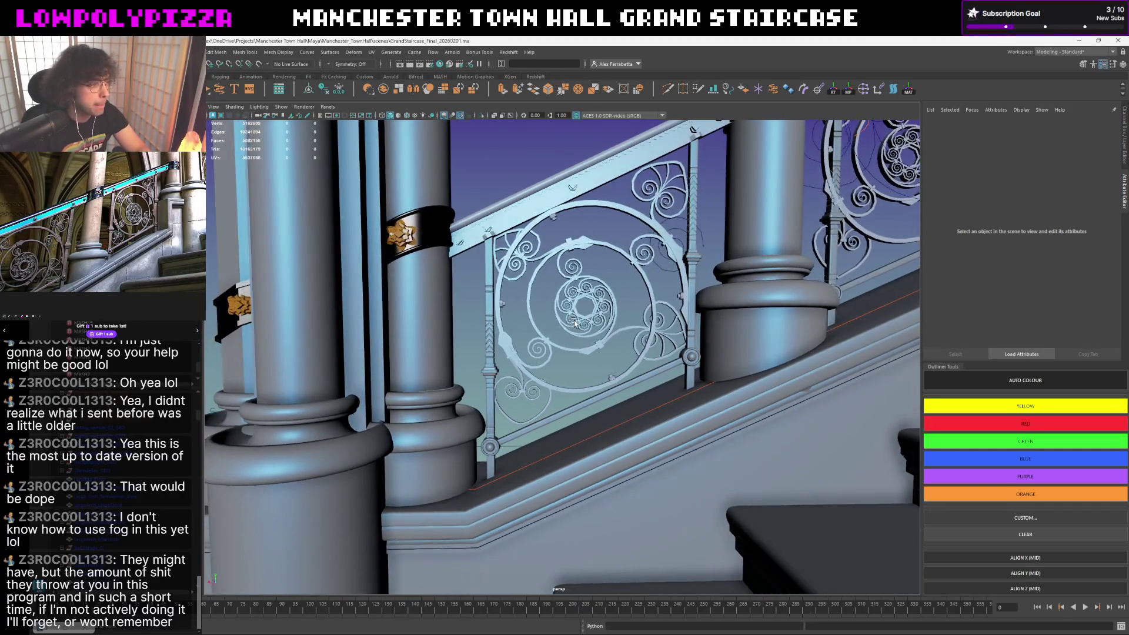
- Pick the spiral scroll's whole railing panel group, then select and frame the handrail
click(653, 301)
key(Up)
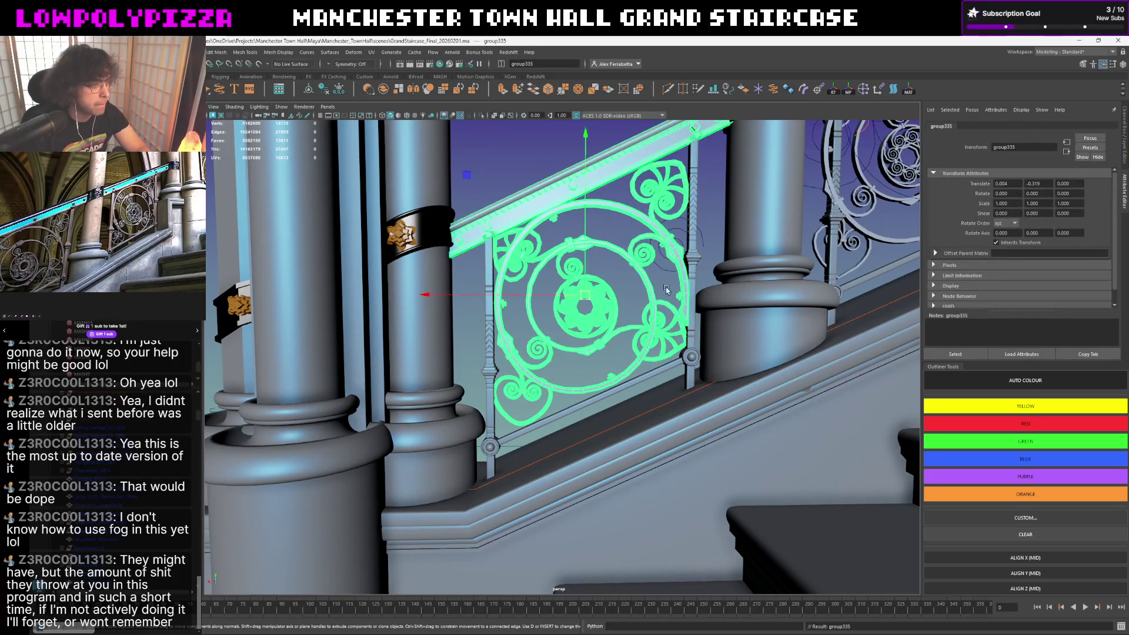
mouse_move(666, 291)
alt+mouse_down()
mouse_move(530, 208)
mouse_move(503, 235)
mouse_move(504, 268)
mouse_move(529, 264)
alt+mouse_up()
click(523, 179)
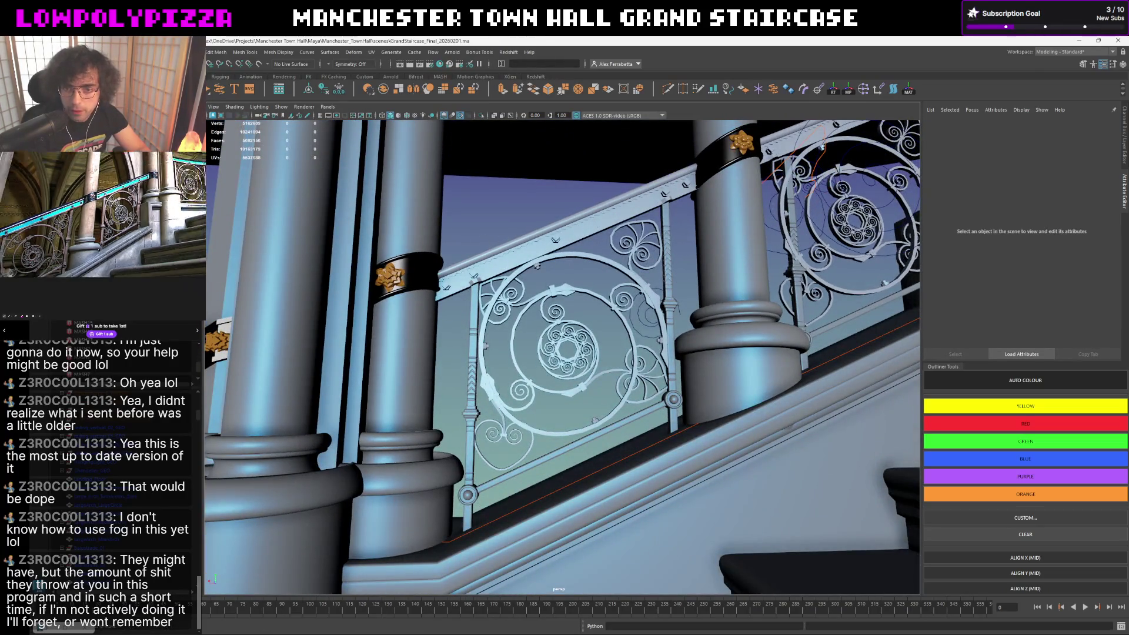
click(505, 275)
key(f)
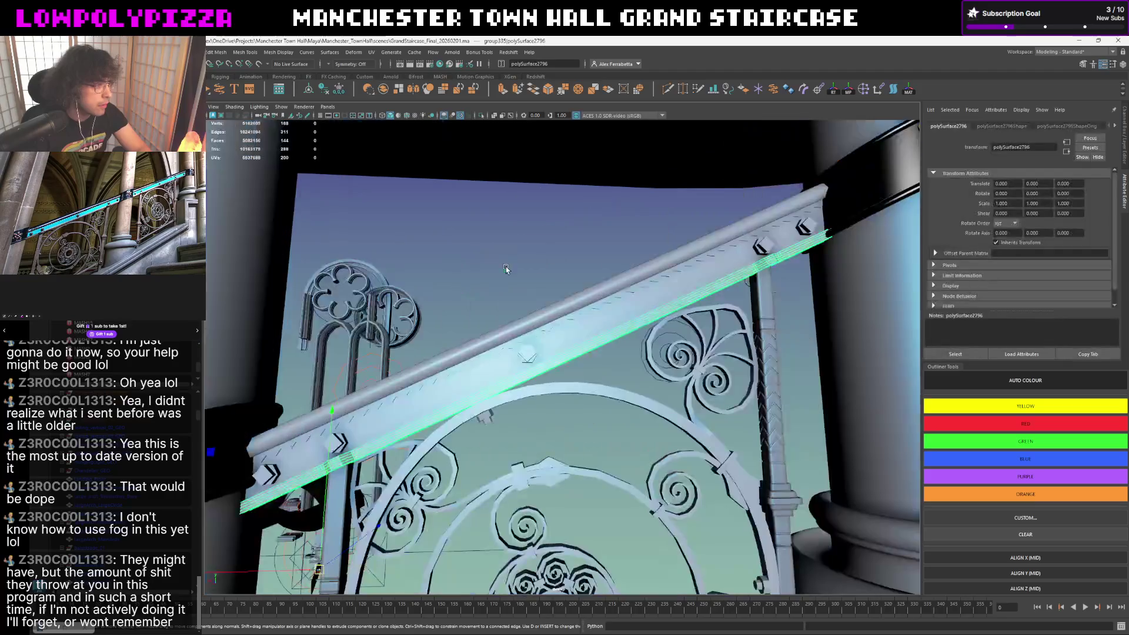
- Assign the existing standardSurface3 material to the handrail
mouse_move(506, 266)
alt+mouse_down()
mouse_move(583, 262)
mouse_move(552, 214)
alt+mouse_up()
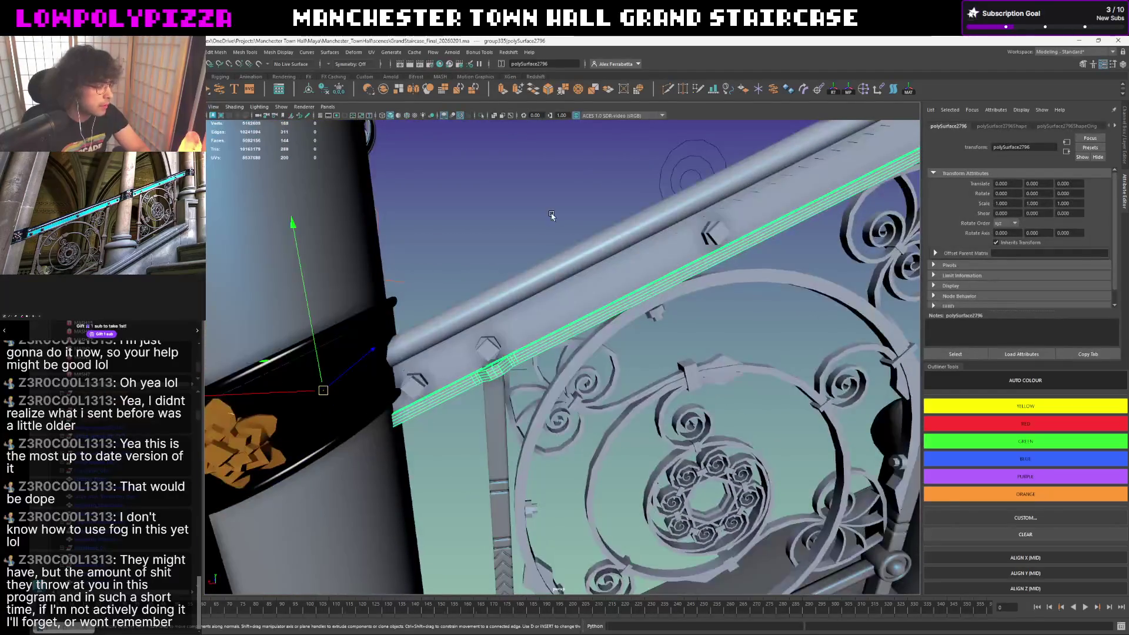
right_drag(552, 214, 575, 454)
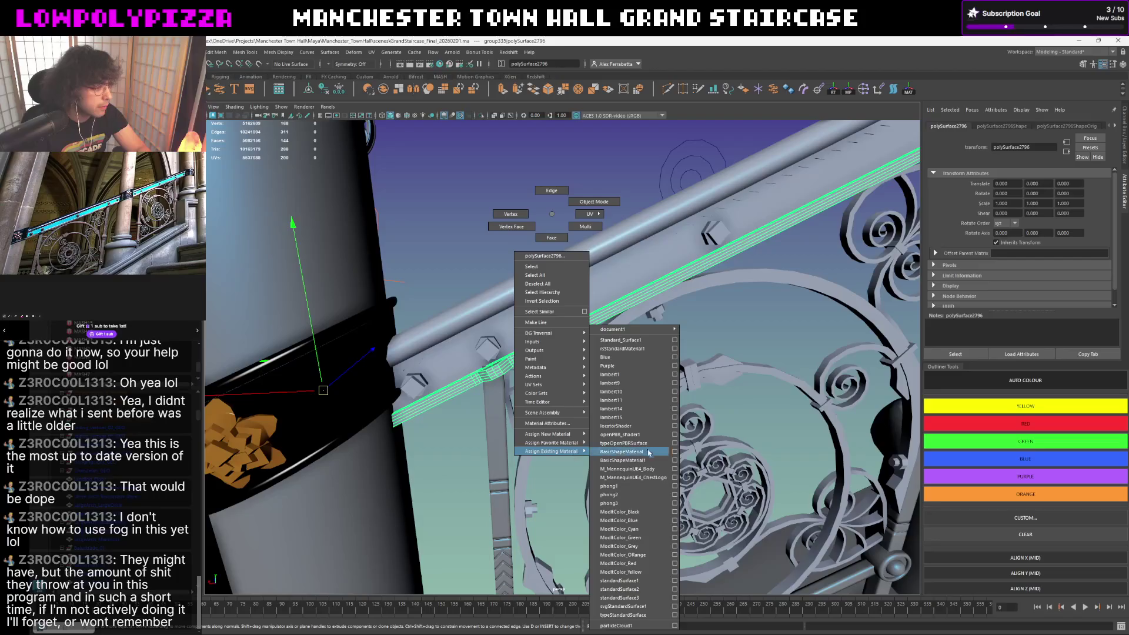
right_drag(646, 583, 647, 583)
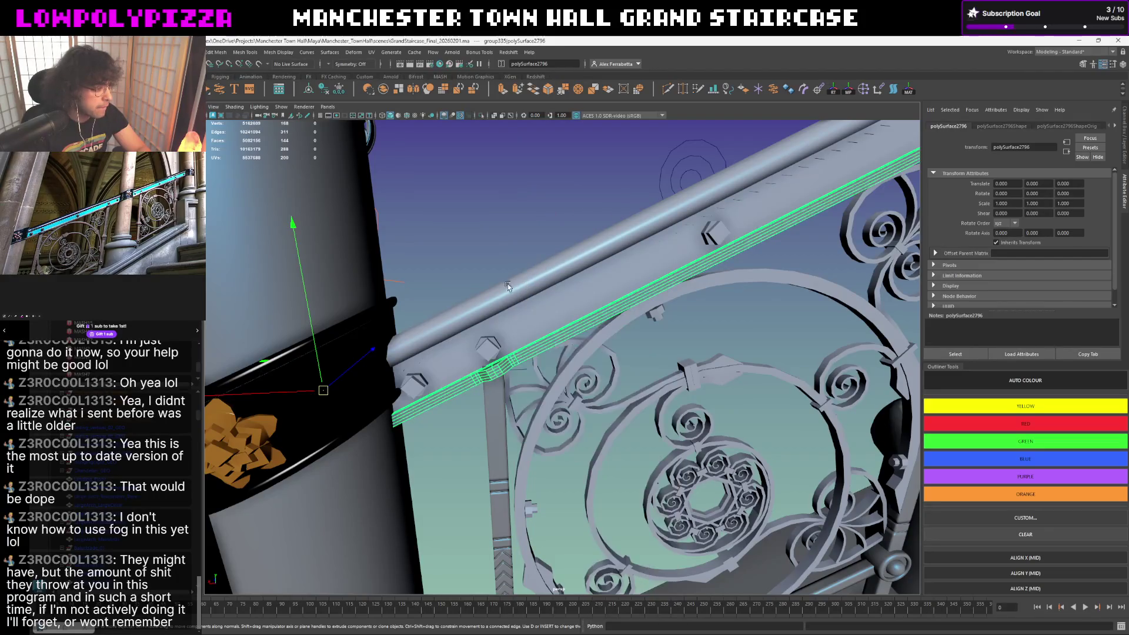
scroll(520, 325, up, 3)
click(521, 325)
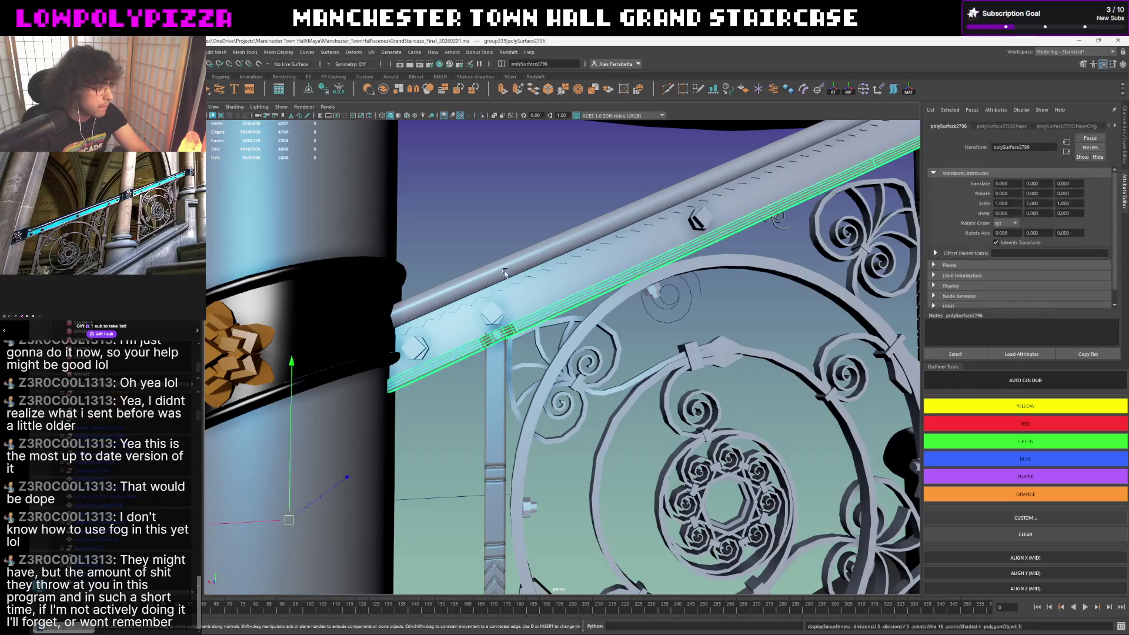
click(517, 235)
mouse_move(518, 235)
alt+mouse_down()
mouse_move(505, 237)
mouse_move(597, 298)
mouse_move(569, 306)
mouse_move(561, 285)
mouse_move(560, 307)
alt+mouse_up()
- Check the handrail strip, then select the long polyToCurve curve along the stair base
click(560, 271)
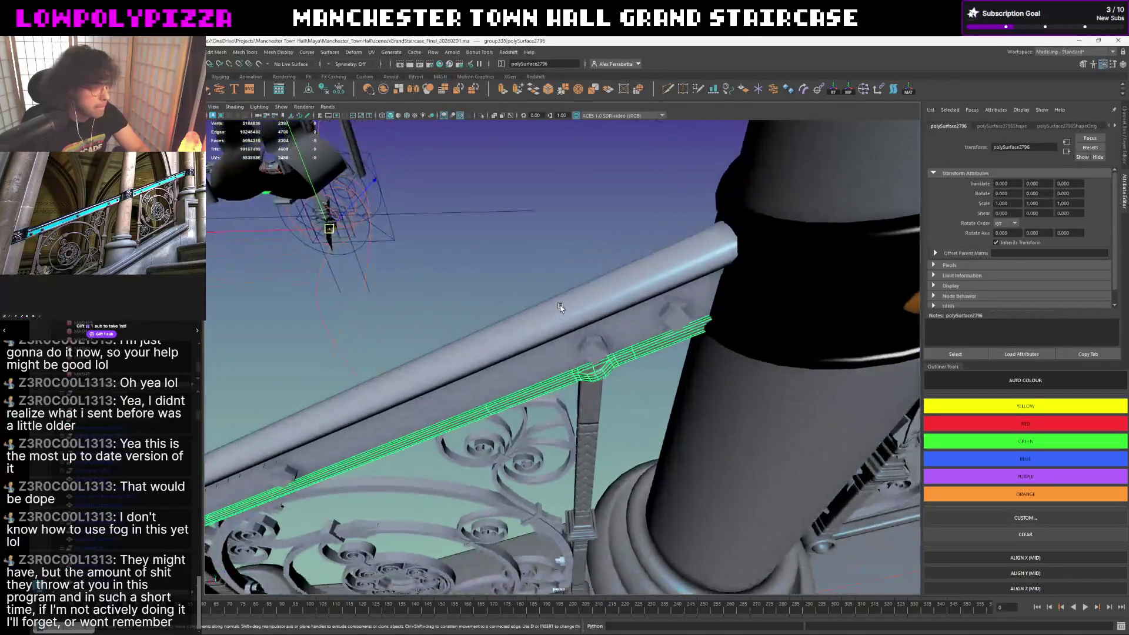
click(558, 305)
mouse_move(529, 253)
alt+mouse_down()
mouse_move(660, 247)
mouse_move(571, 240)
mouse_move(565, 267)
mouse_move(578, 294)
mouse_move(522, 301)
alt+mouse_up()
click(565, 270)
right_click(568, 300)
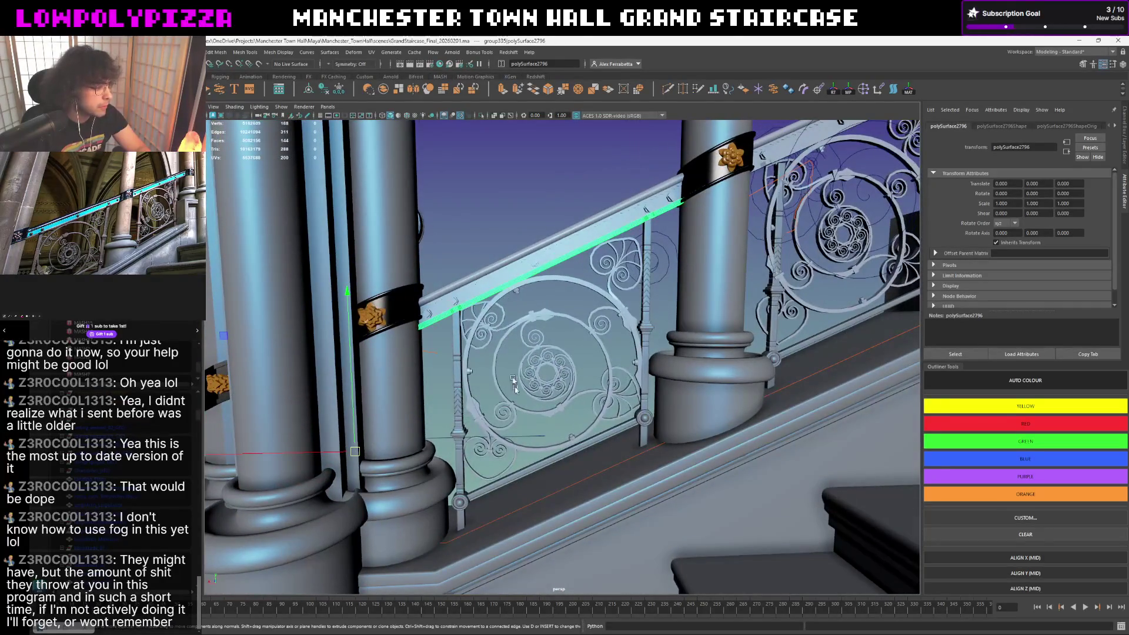
click(549, 495)
mouse_move(611, 459)
alt+mouse_down()
mouse_move(601, 468)
mouse_move(575, 425)
alt+mouse_up()
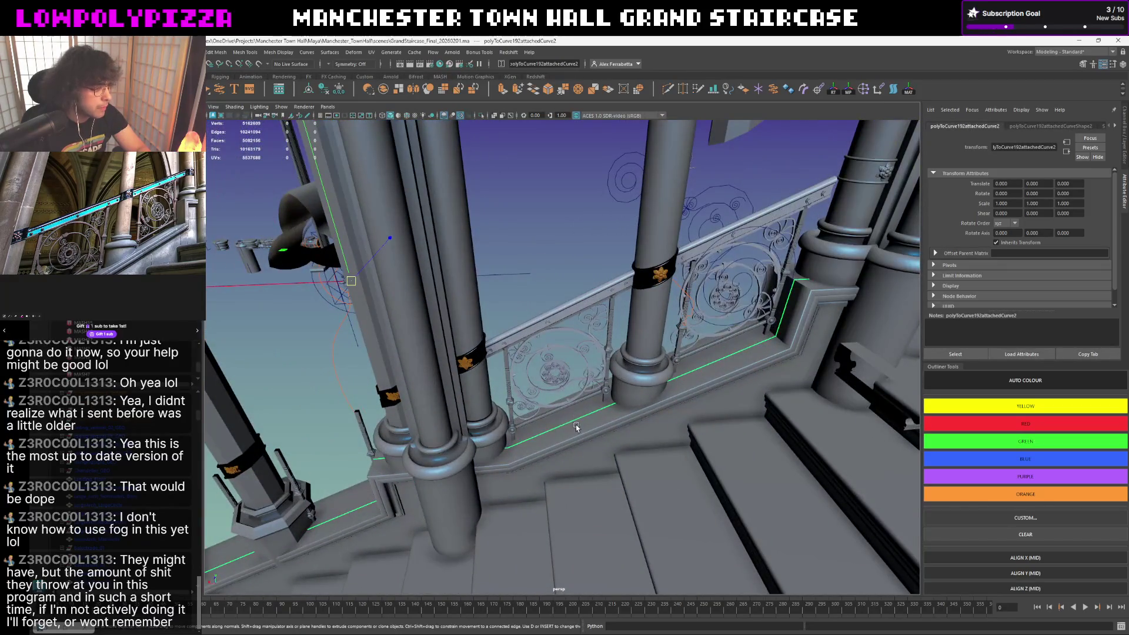
- Select the rail curve near the circular ornament and raise it upward under the handrail
click(804, 290)
alt+drag(556, 380, 596, 369)
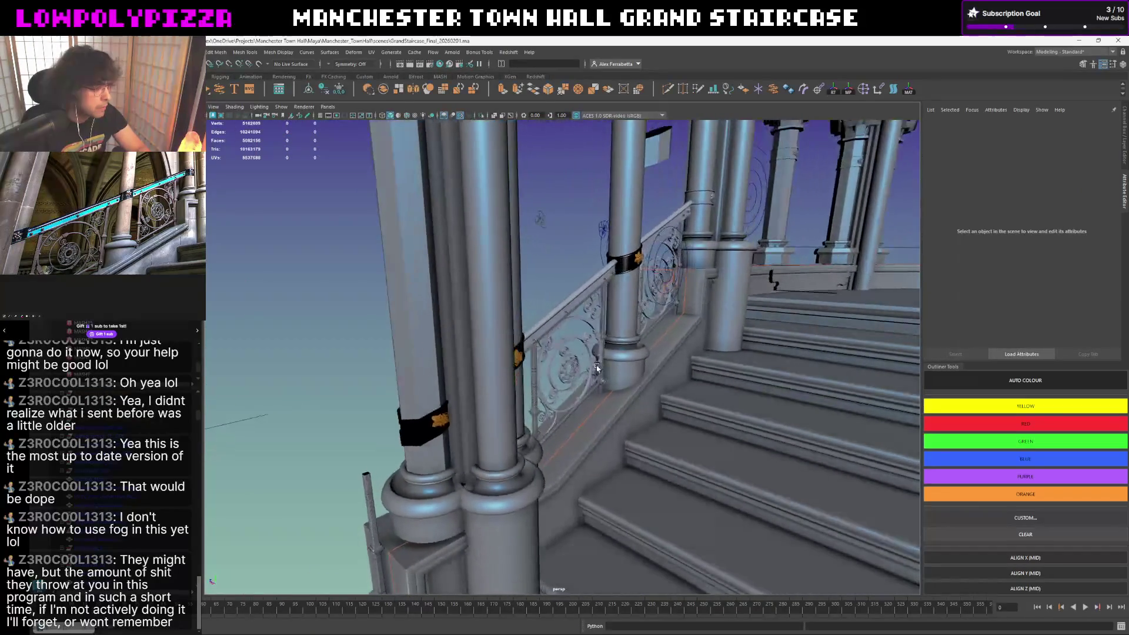
scroll(595, 405, up, 5)
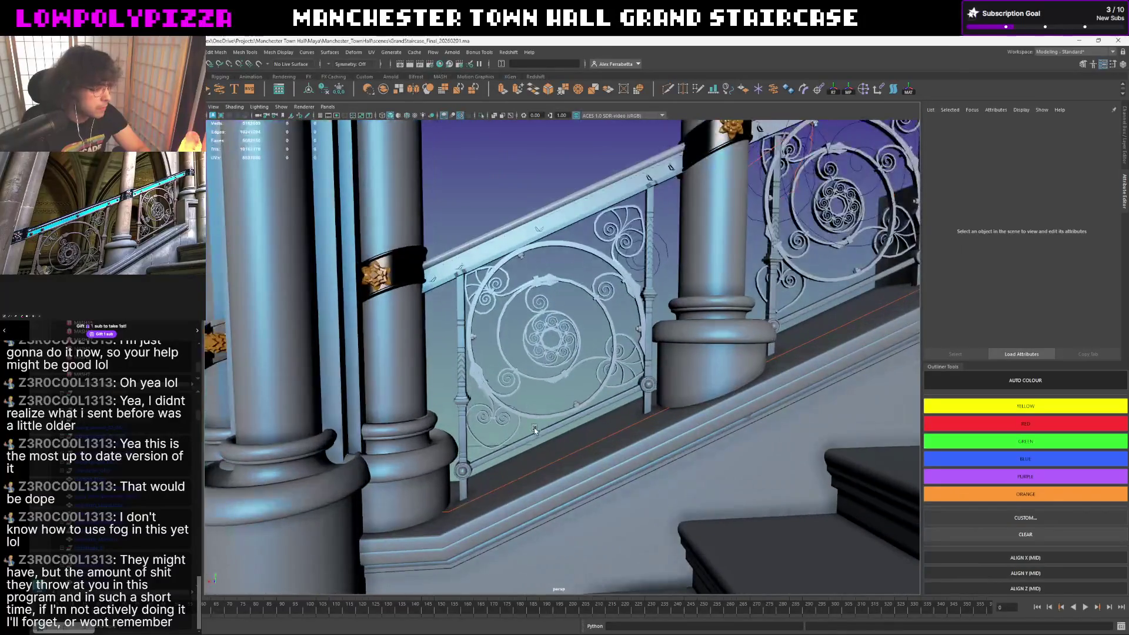
click(539, 439)
key(g)
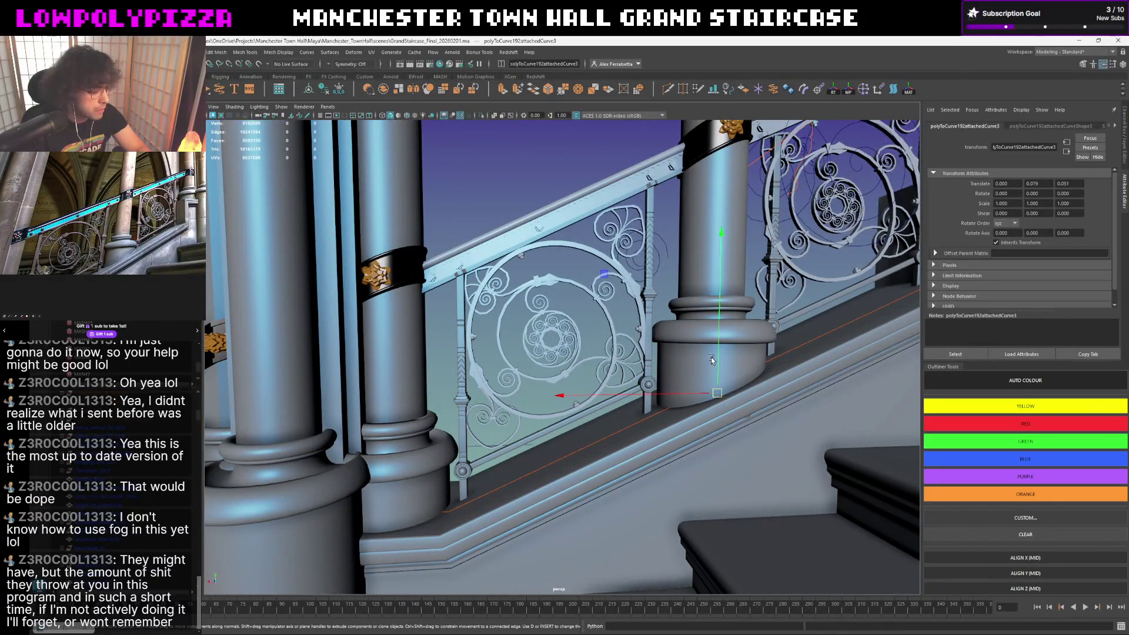
click(552, 353)
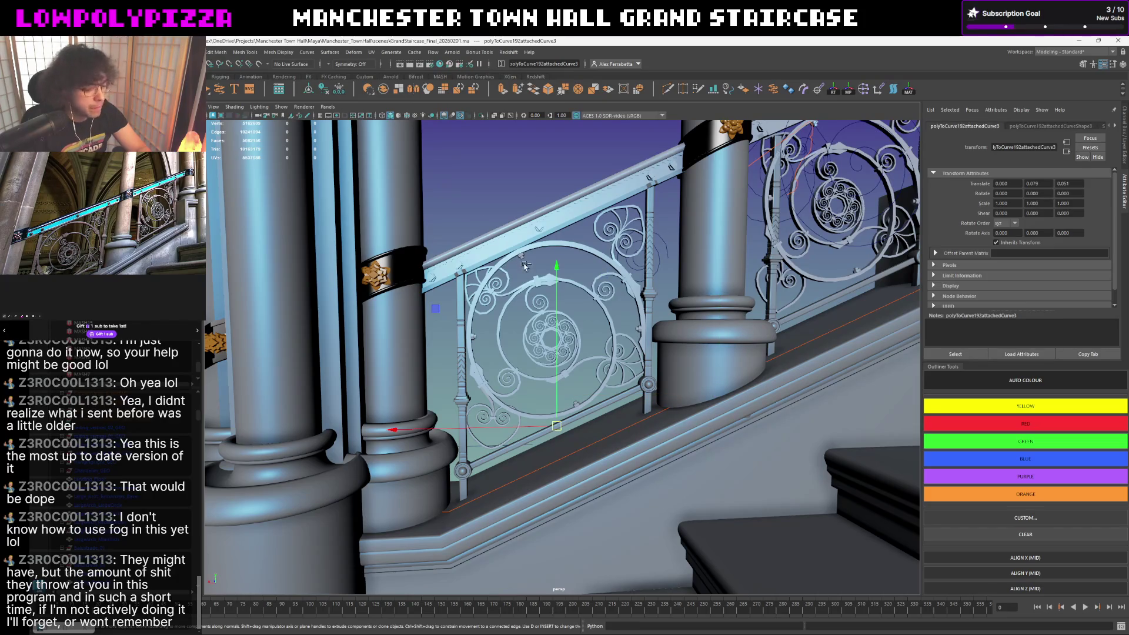
drag(547, 291, 542, 181)
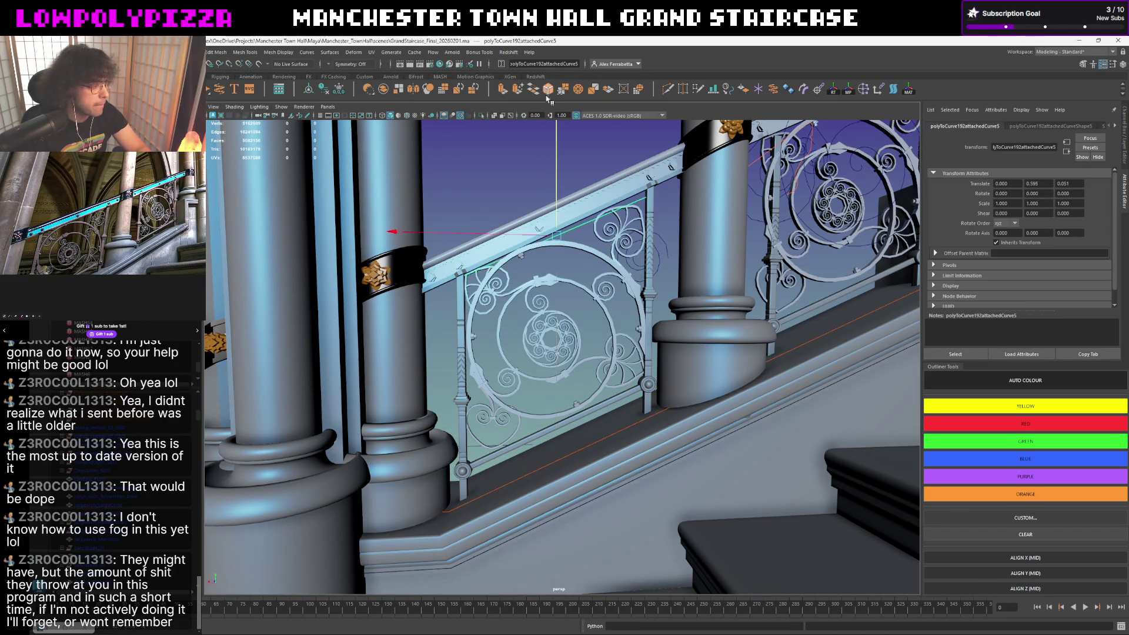
scroll(554, 300, up, 5)
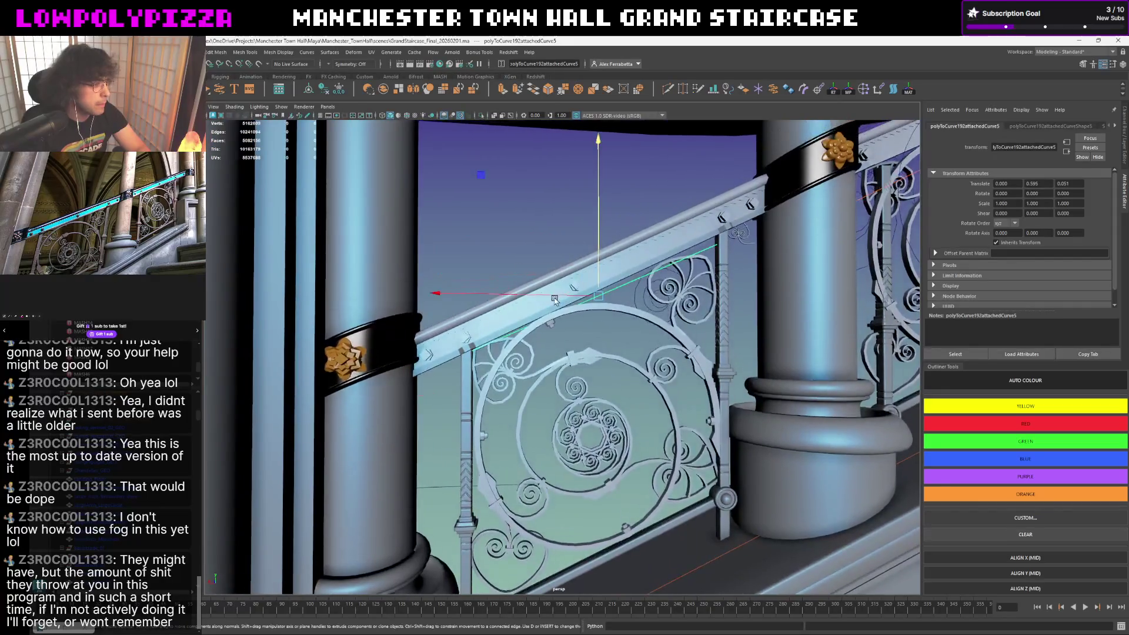
- Frame the handrail piece and isolate it so only it is shown
click(550, 311)
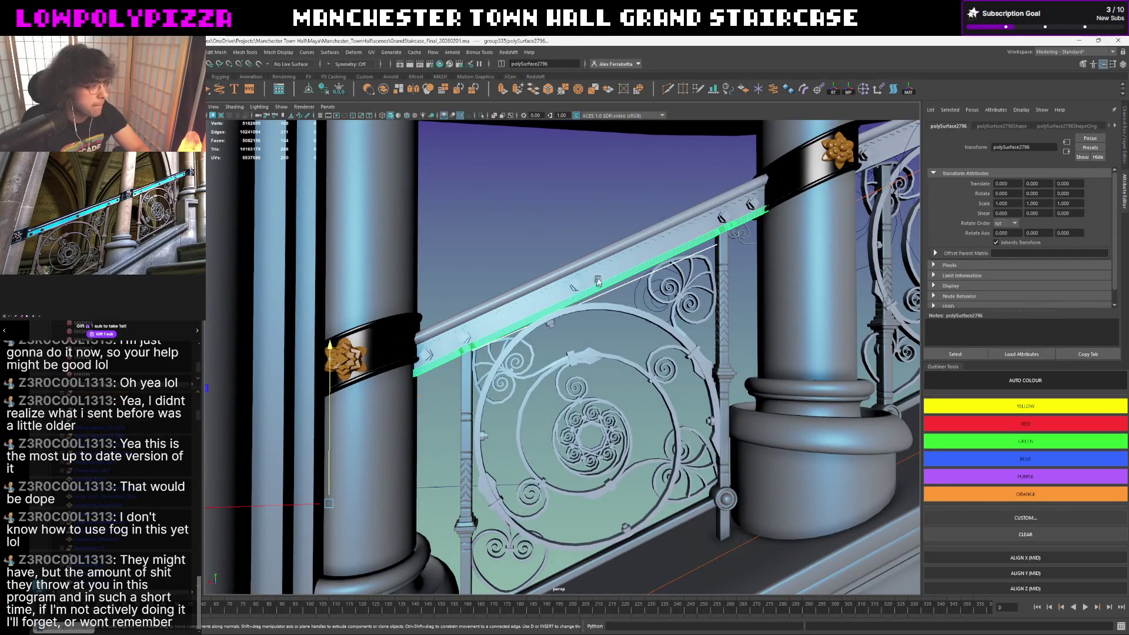
key(f)
key(ctrl+1)
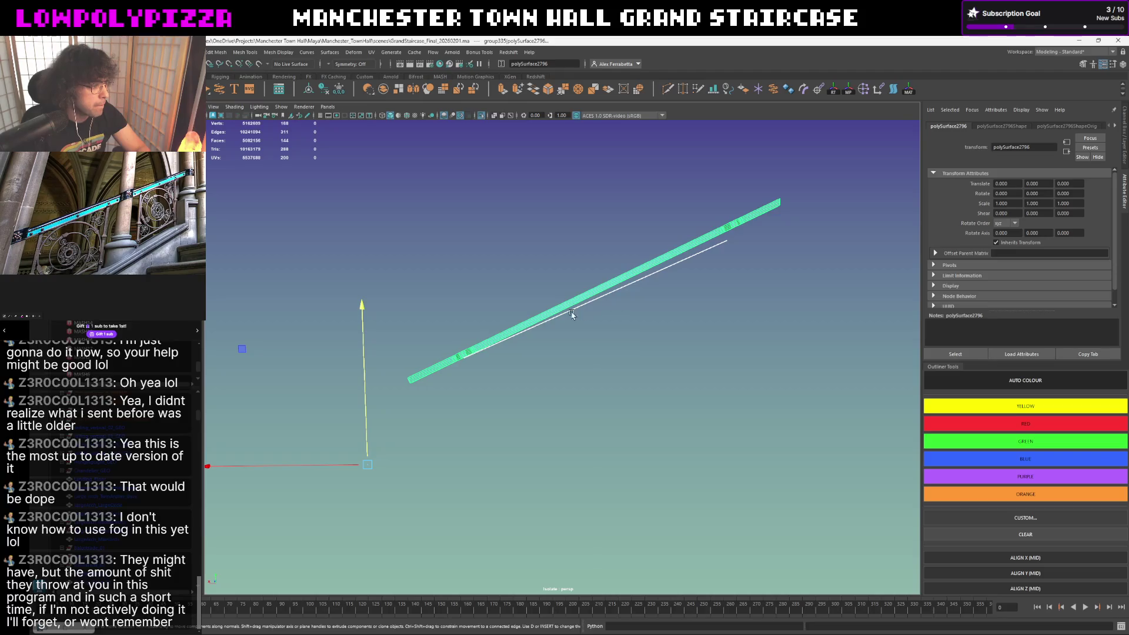
scroll(555, 318, up, 3)
- Snap the curve beneath the handrail to the rail's lower end and frame the rail in another camera
click(451, 299)
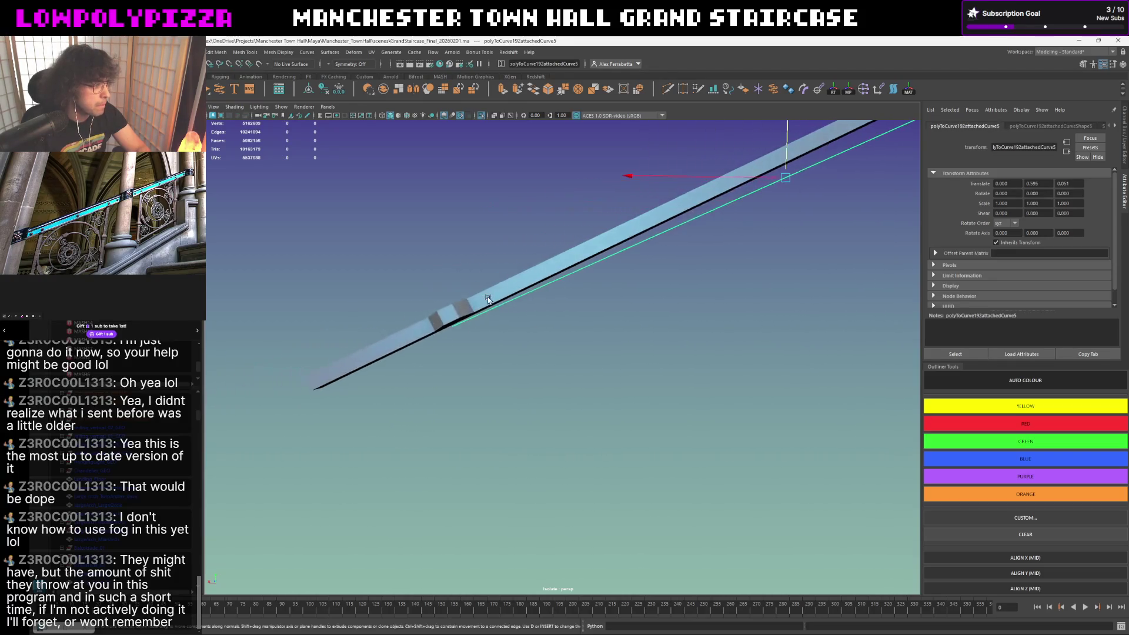
key(e)
drag(524, 323, 422, 376)
key(w)
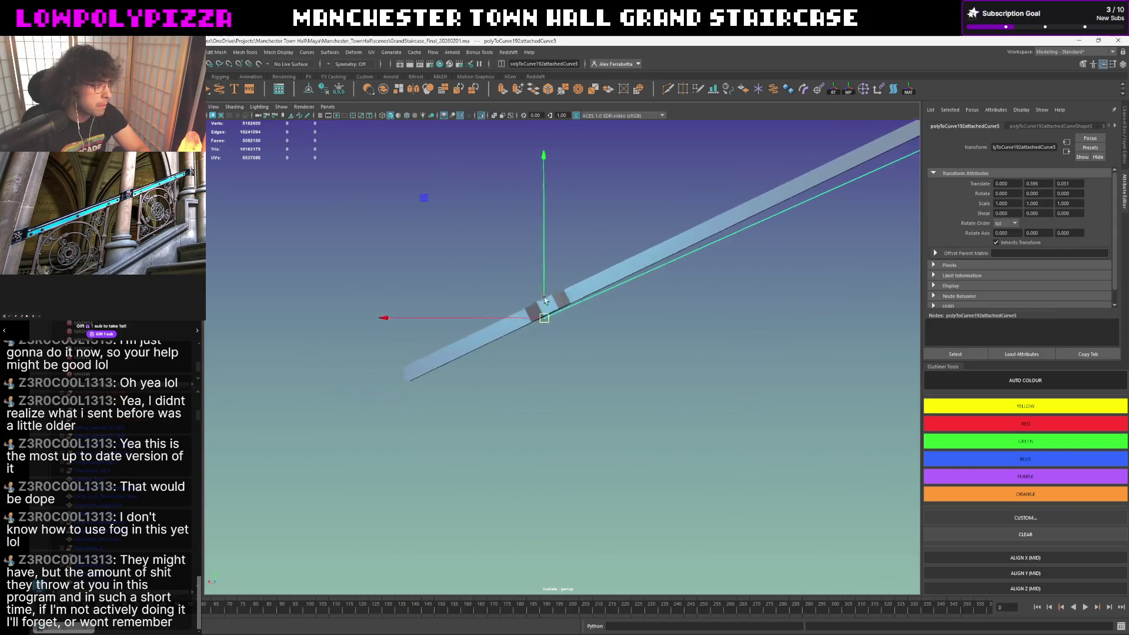
alt+middle_drag(491, 273, 546, 285)
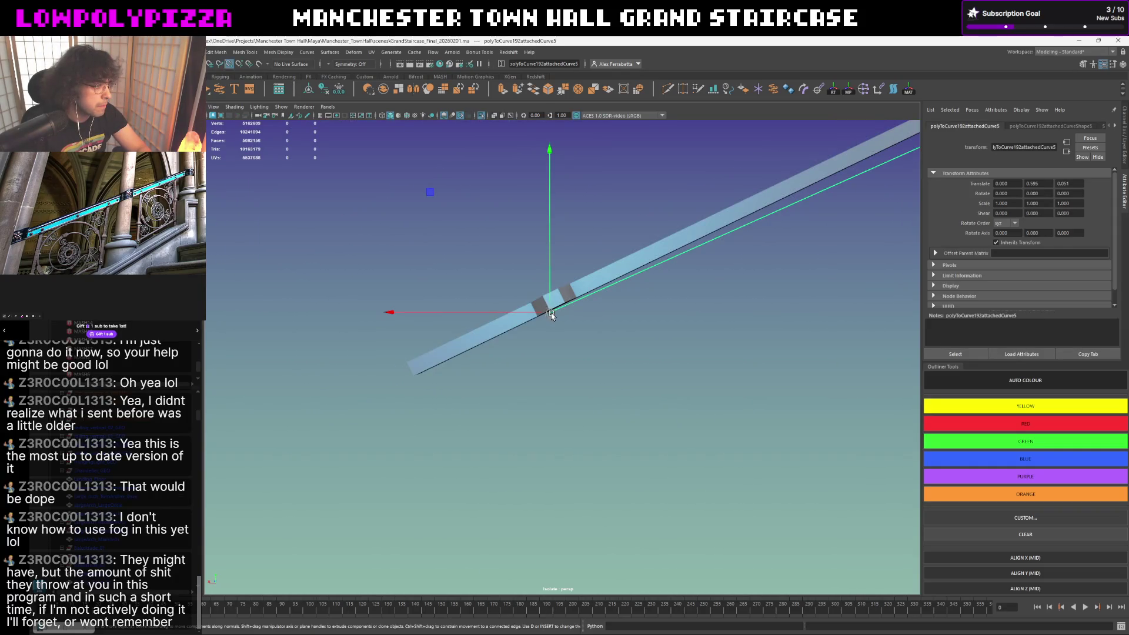
drag(548, 313, 414, 403)
key(space)
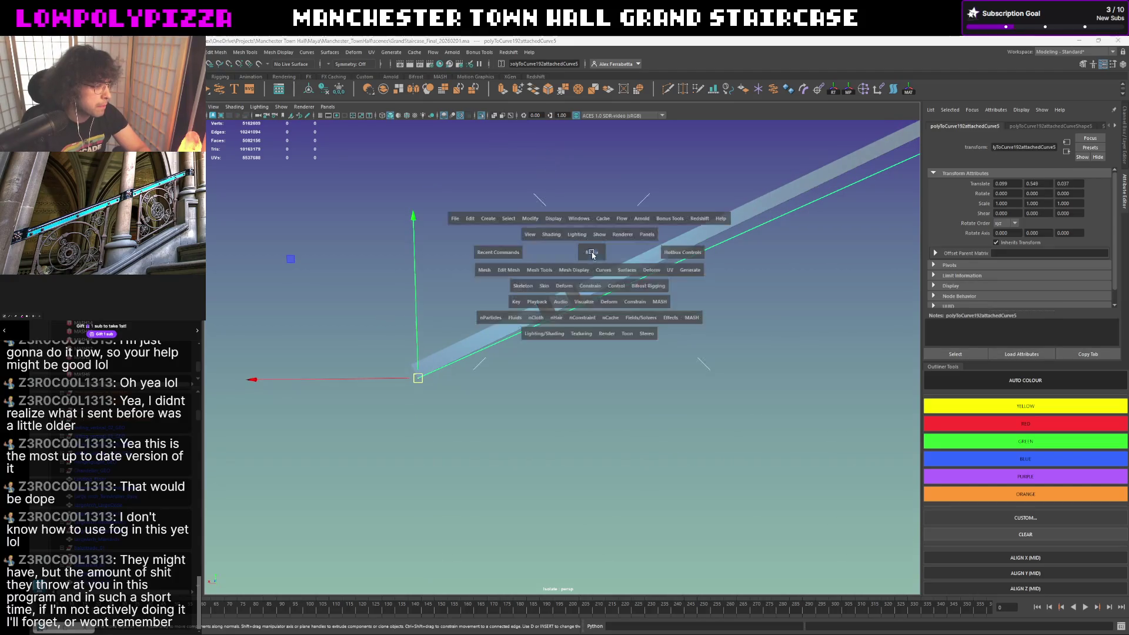
drag(592, 256, 585, 294)
key(f)
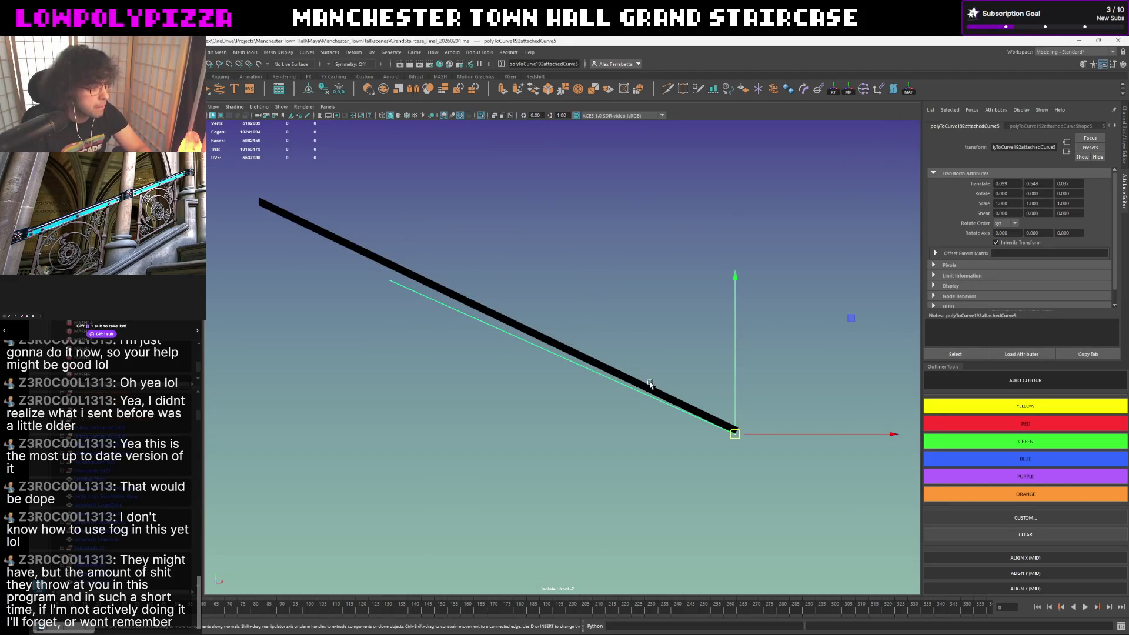
scroll(591, 318, up, 2)
- Move the handrail's rotation pivot to its end and tilt the rail slightly to follow the stair slope
click(583, 354)
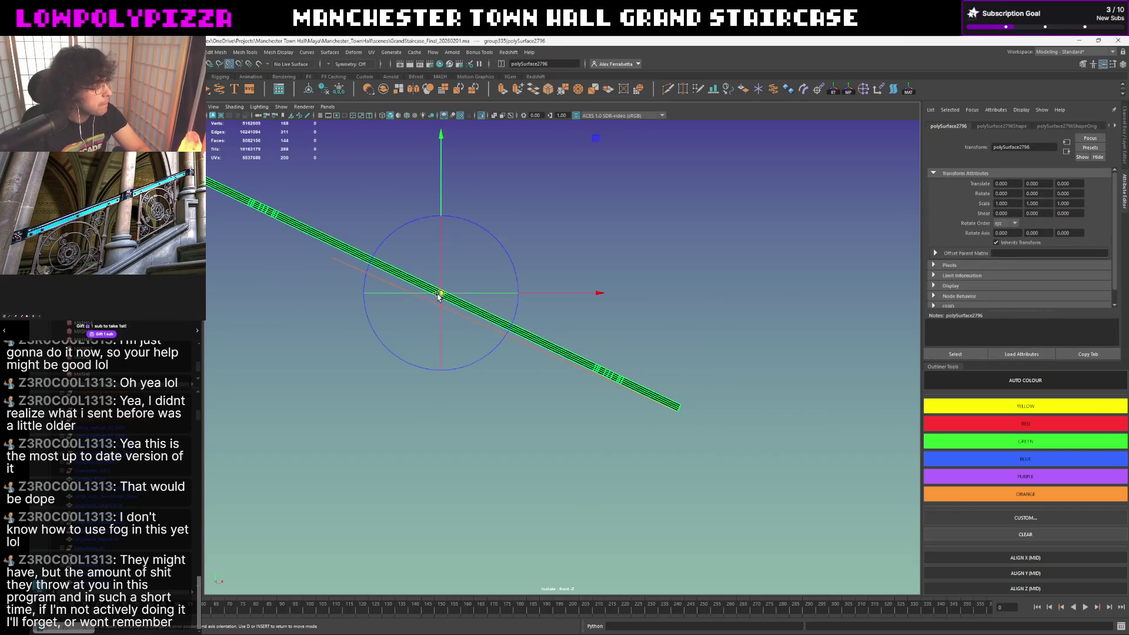
drag(441, 294, 677, 406)
key(f)
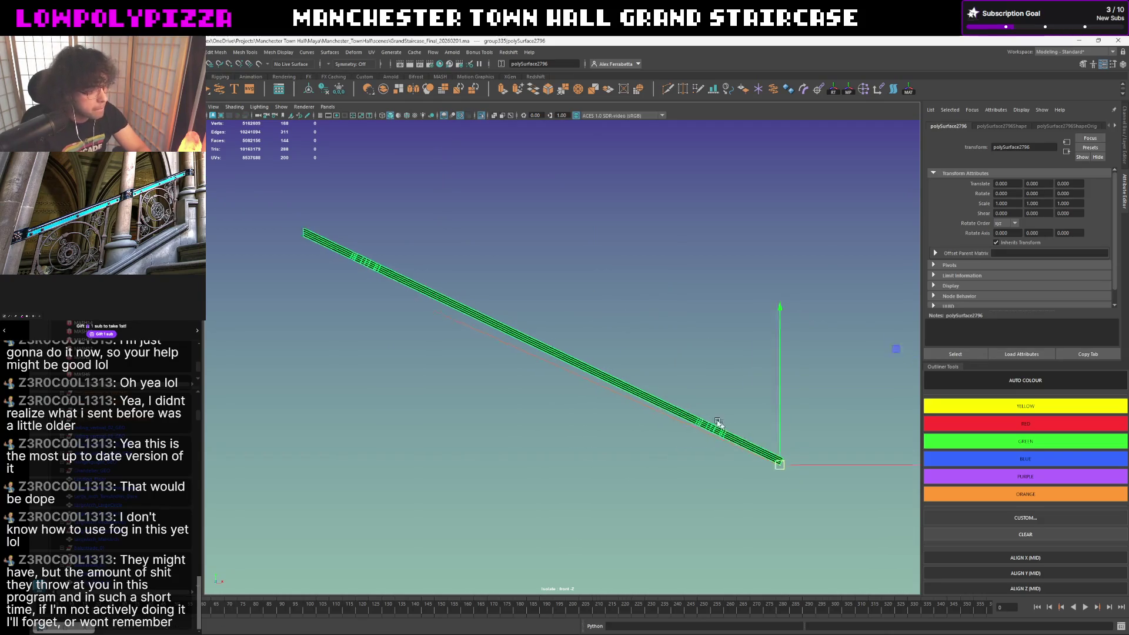
mouse_move(662, 411)
alt+middle_down()
mouse_move(878, 315)
mouse_move(732, 441)
alt+middle_up()
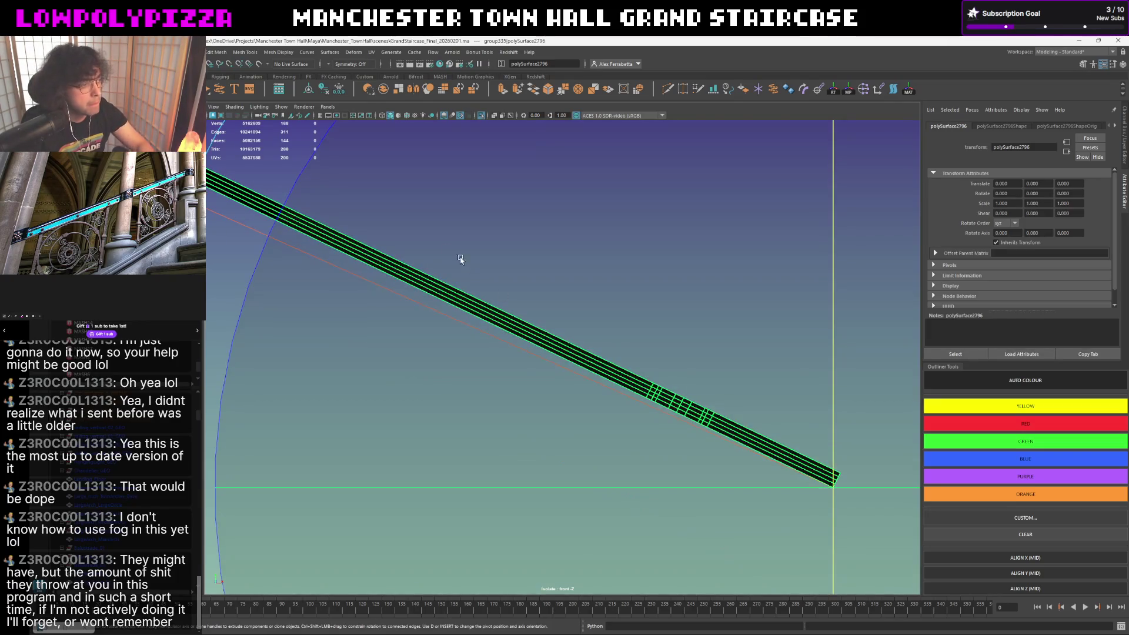
alt+middle_drag(459, 260, 585, 341)
mouse_move(355, 345)
alt+middle_down()
mouse_move(484, 336)
mouse_move(603, 348)
mouse_move(494, 295)
mouse_move(398, 312)
mouse_move(503, 303)
mouse_move(555, 327)
mouse_move(415, 309)
alt+middle_up()
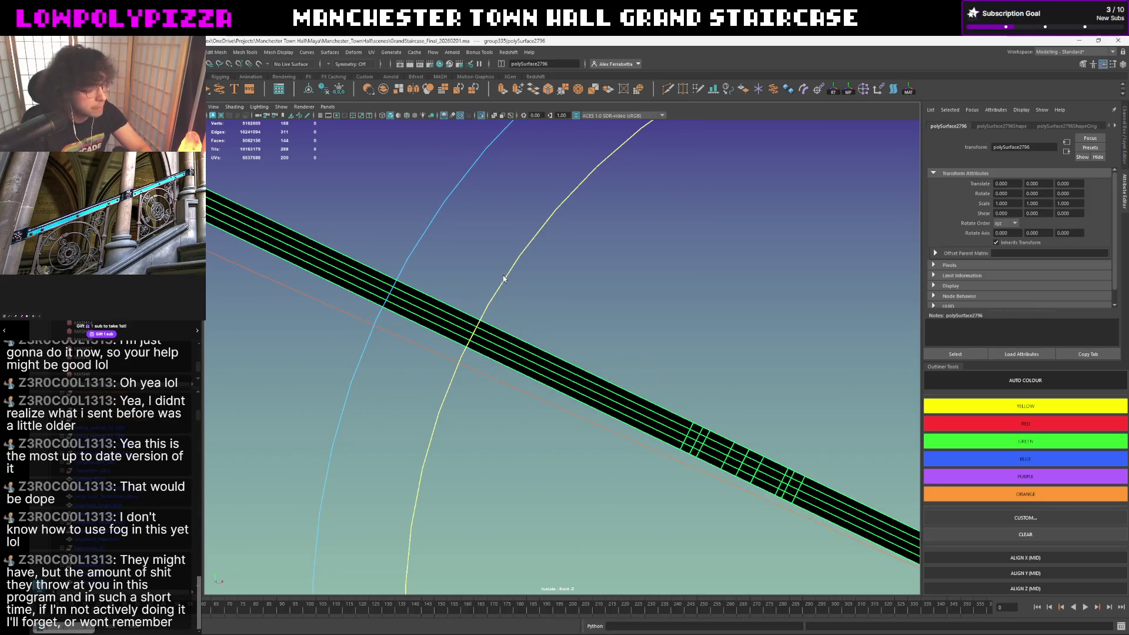
drag(504, 277, 487, 288)
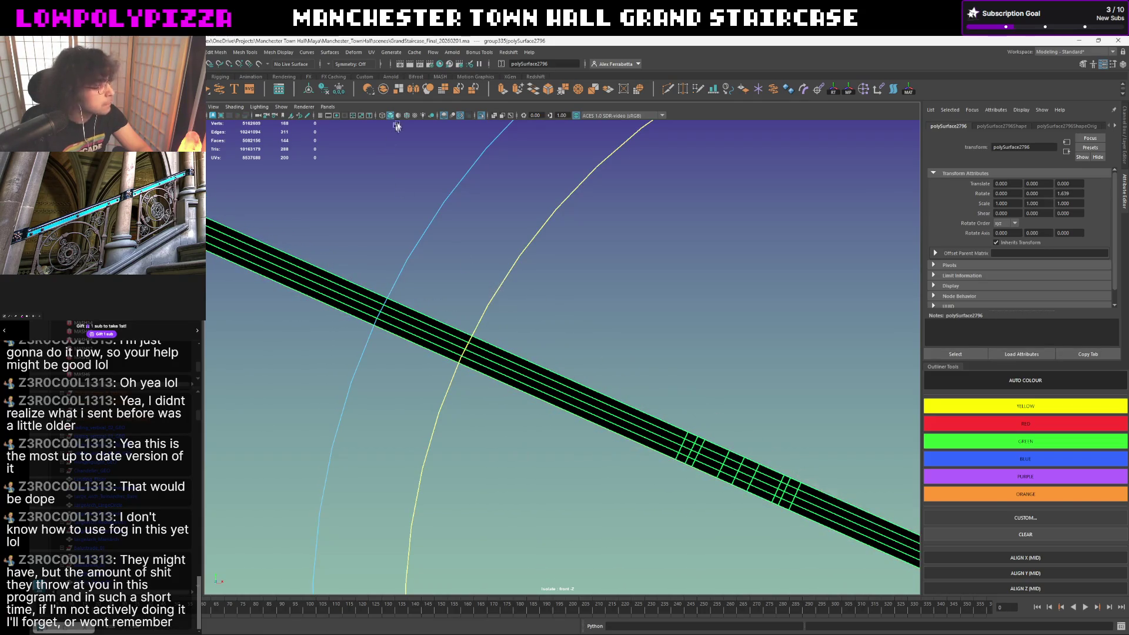
- Hide the wireframe overlay and show the whole staircase scene again
click(460, 121)
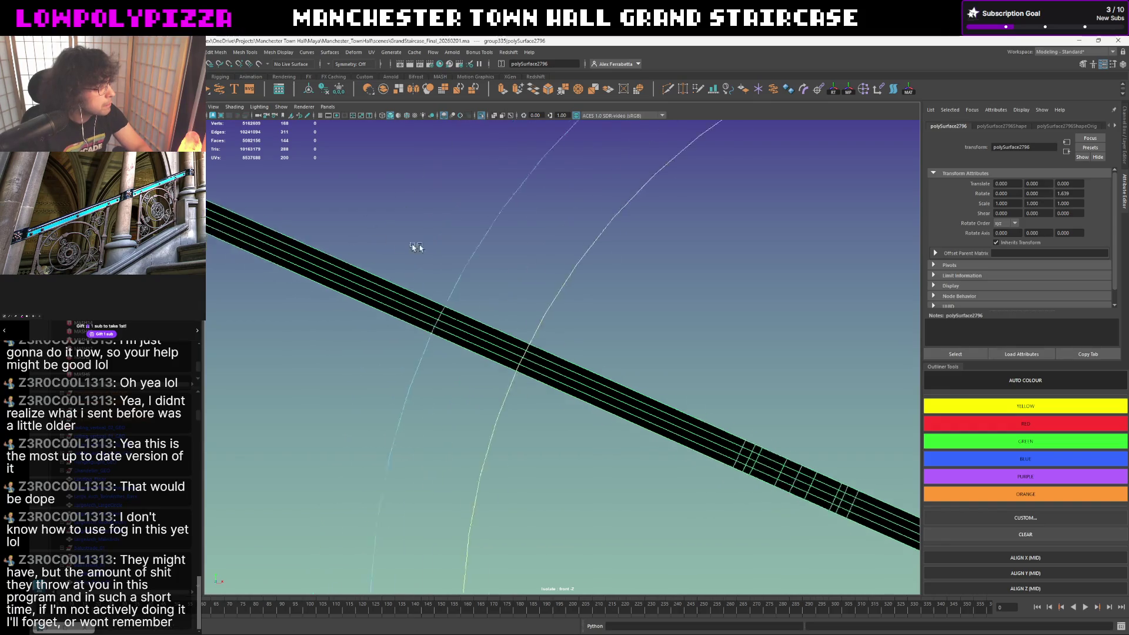
mouse_move(415, 247)
alt+mouse_down()
mouse_move(953, 329)
mouse_move(350, 200)
alt+mouse_up()
key(space)
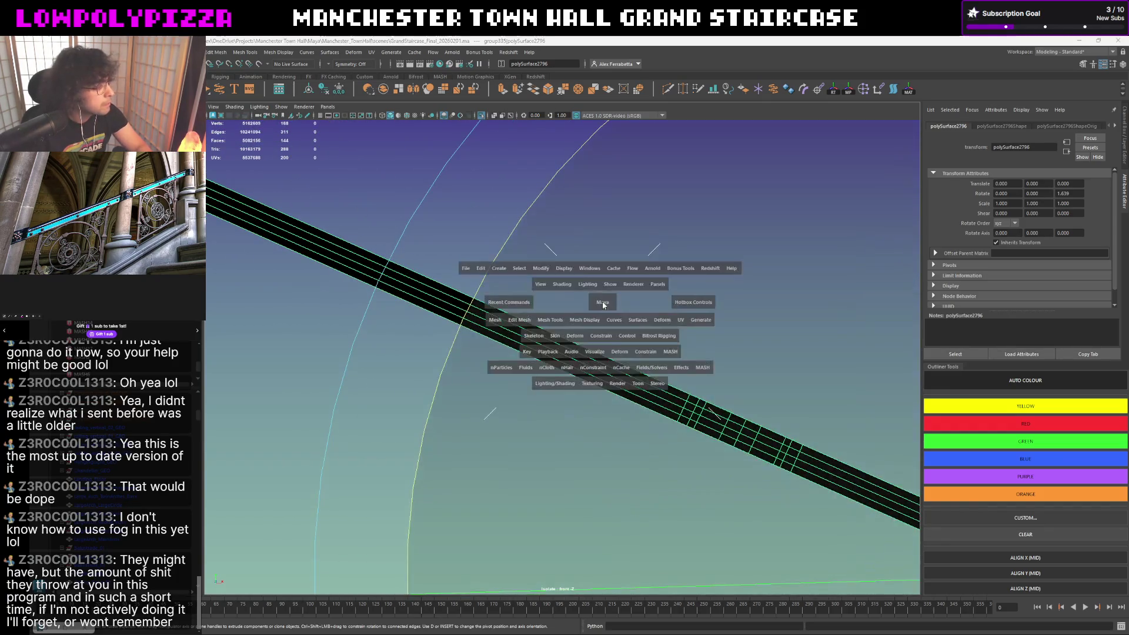
key(f)
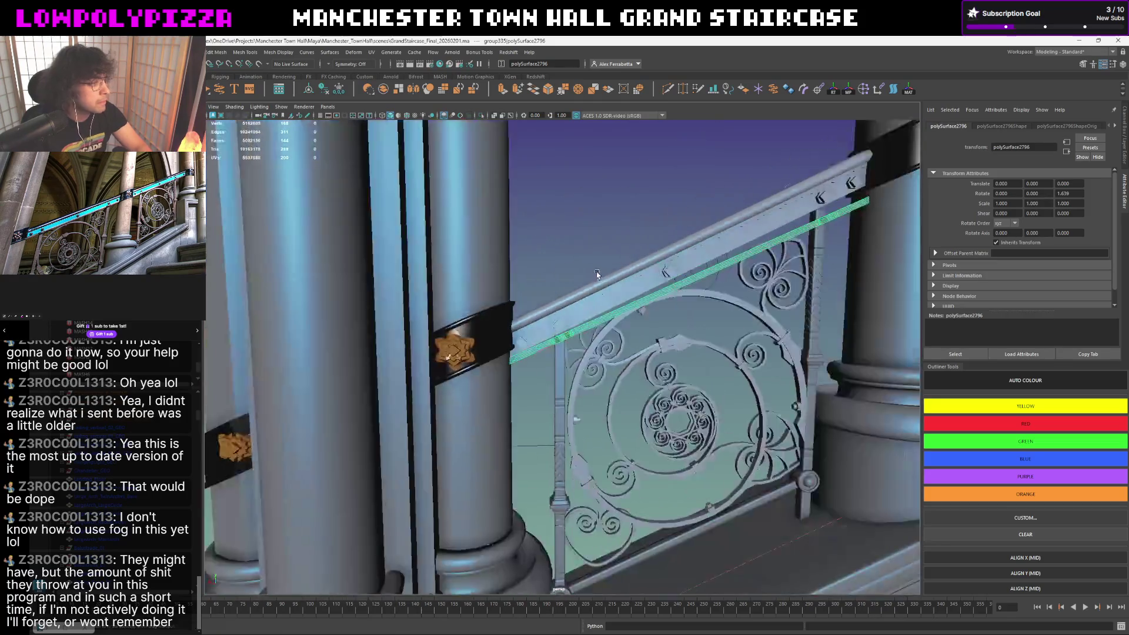
- Show the models unsmoothed with wireframe on shaded and select the handrail piece
alt+drag(597, 277, 566, 281)
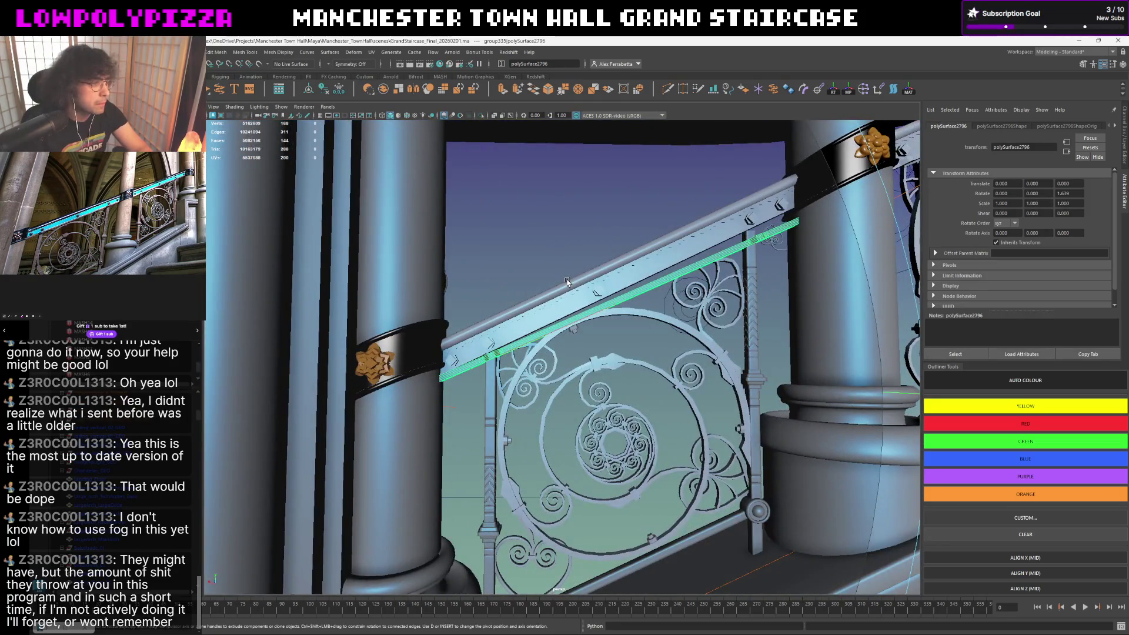
key(1)
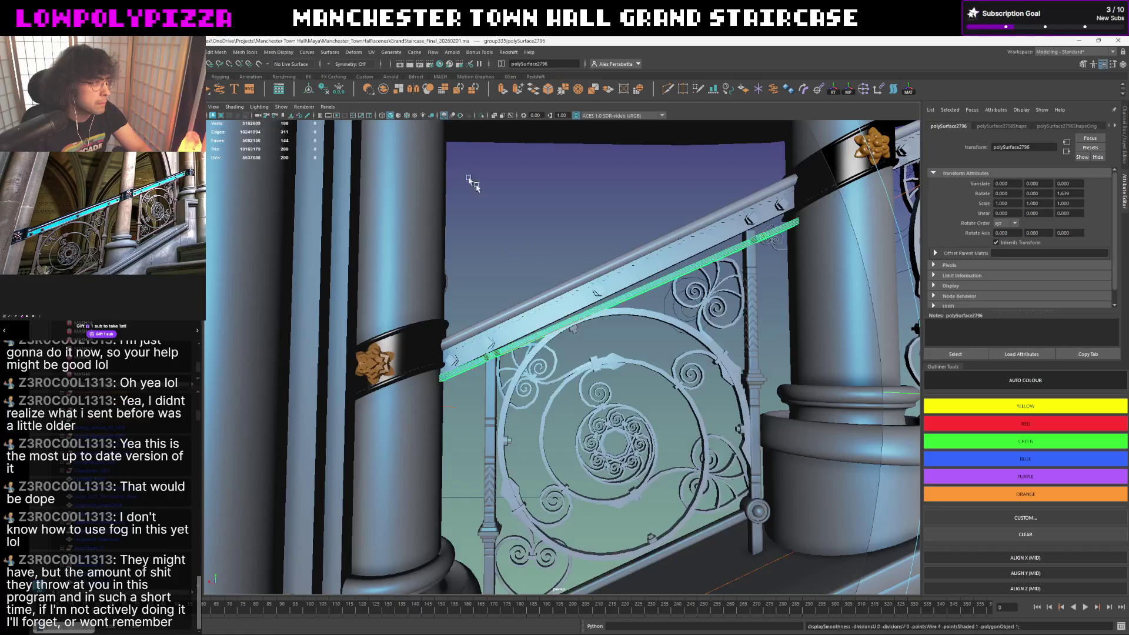
click(408, 120)
key(e)
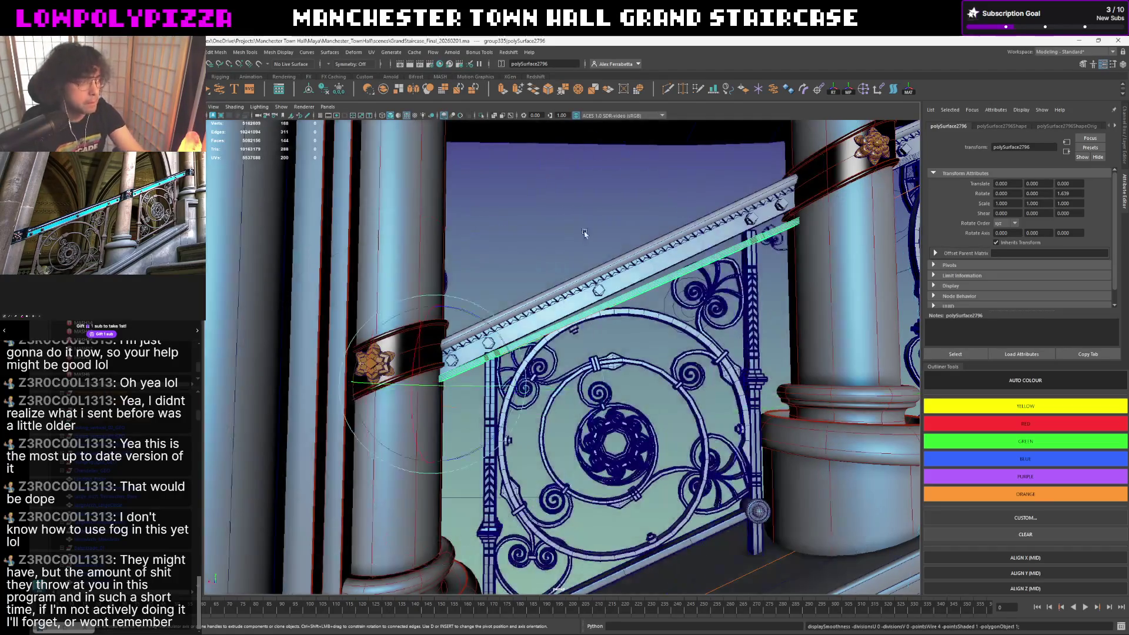
click(542, 221)
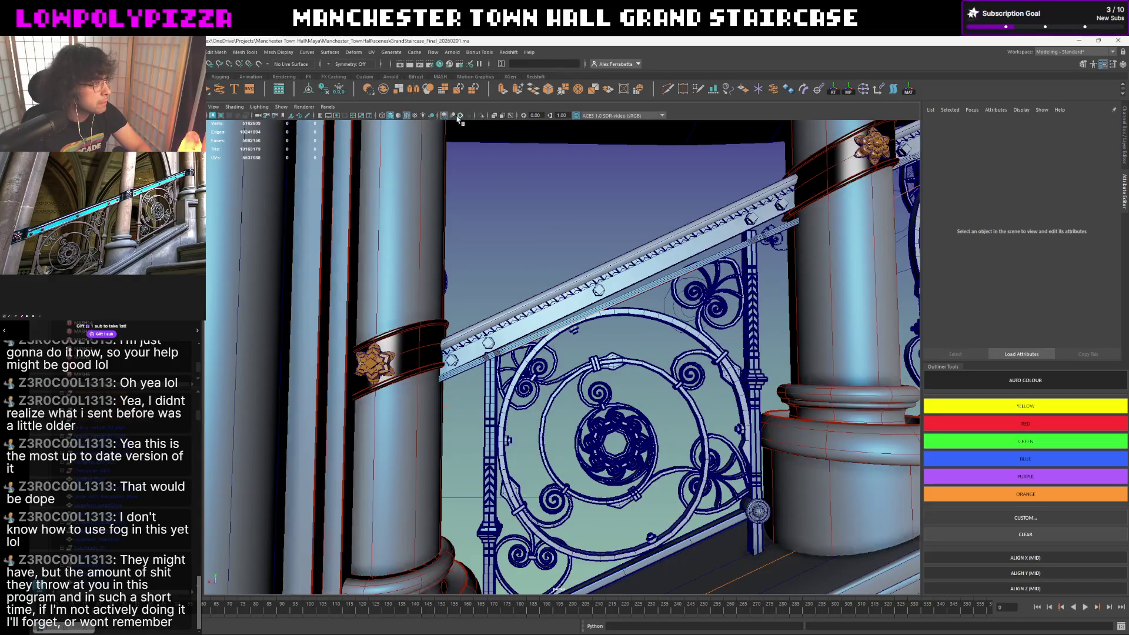
alt+drag(530, 176, 538, 183)
scroll(538, 185, up, 3)
scroll(533, 196, up, 3)
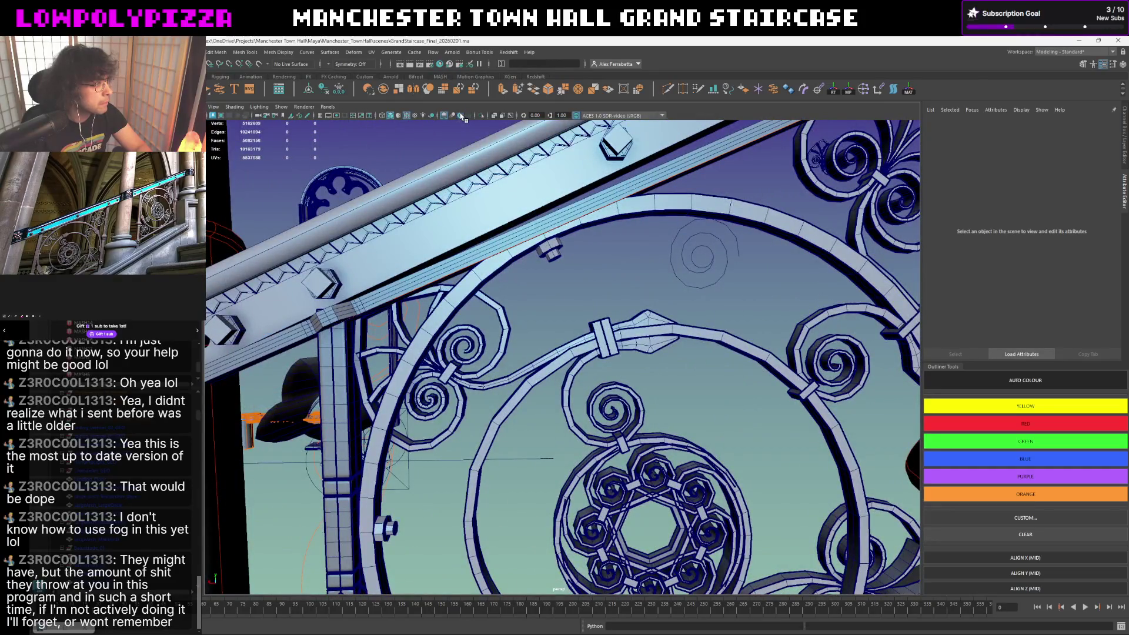
scroll(607, 227, down, 5)
mouse_move(606, 227)
alt+mouse_down()
mouse_move(625, 242)
mouse_move(592, 255)
mouse_move(669, 236)
mouse_move(432, 265)
alt+mouse_up()
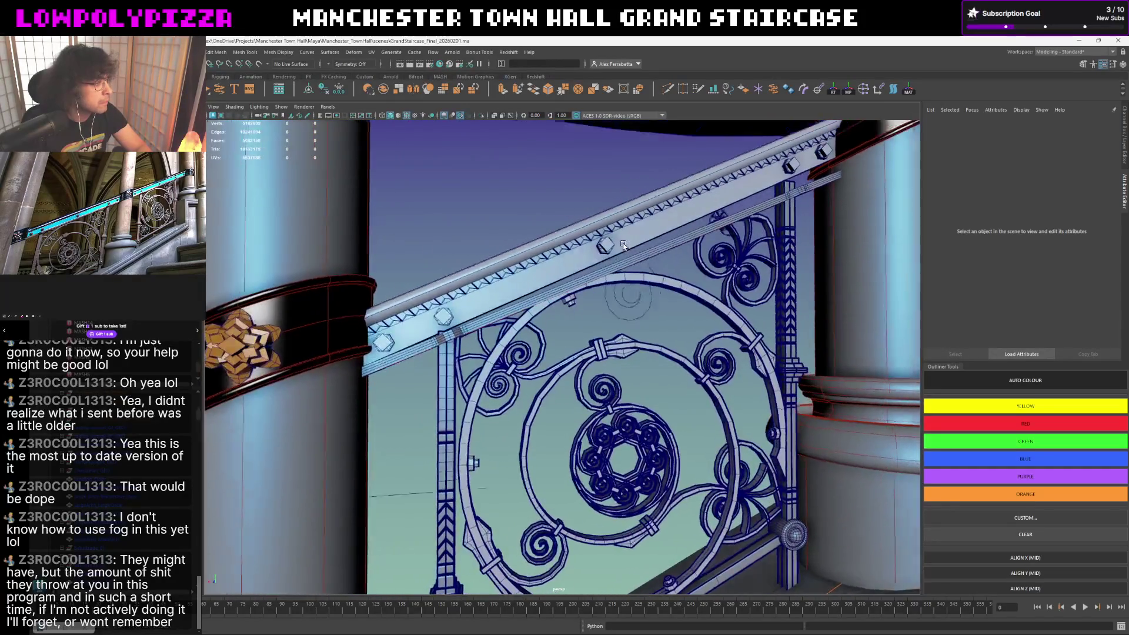
click(670, 237)
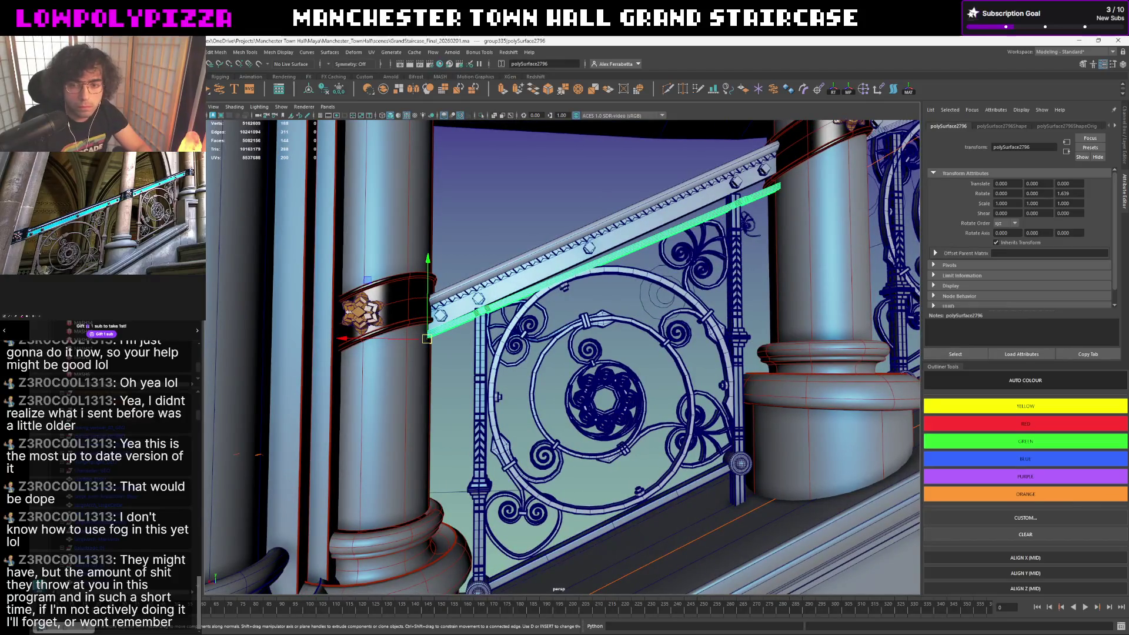
- Lift the handrail strip in Y to about 0.024 onto the rail, then select both baluster posts
alt+drag(567, 306, 583, 305)
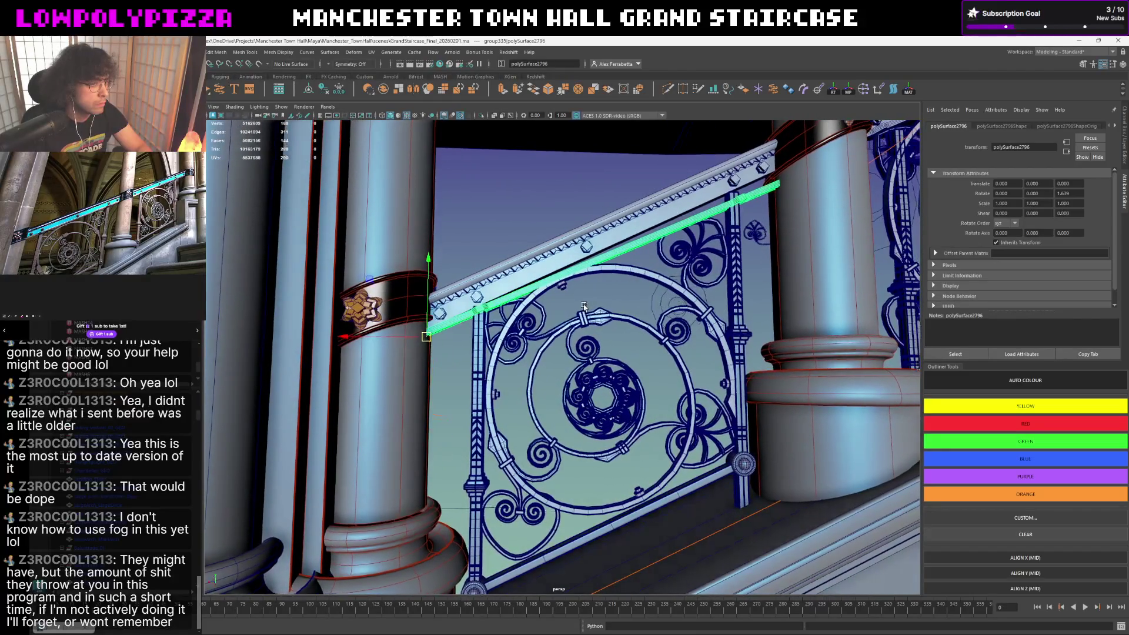
scroll(479, 267, down, 3)
scroll(478, 267, down, 2)
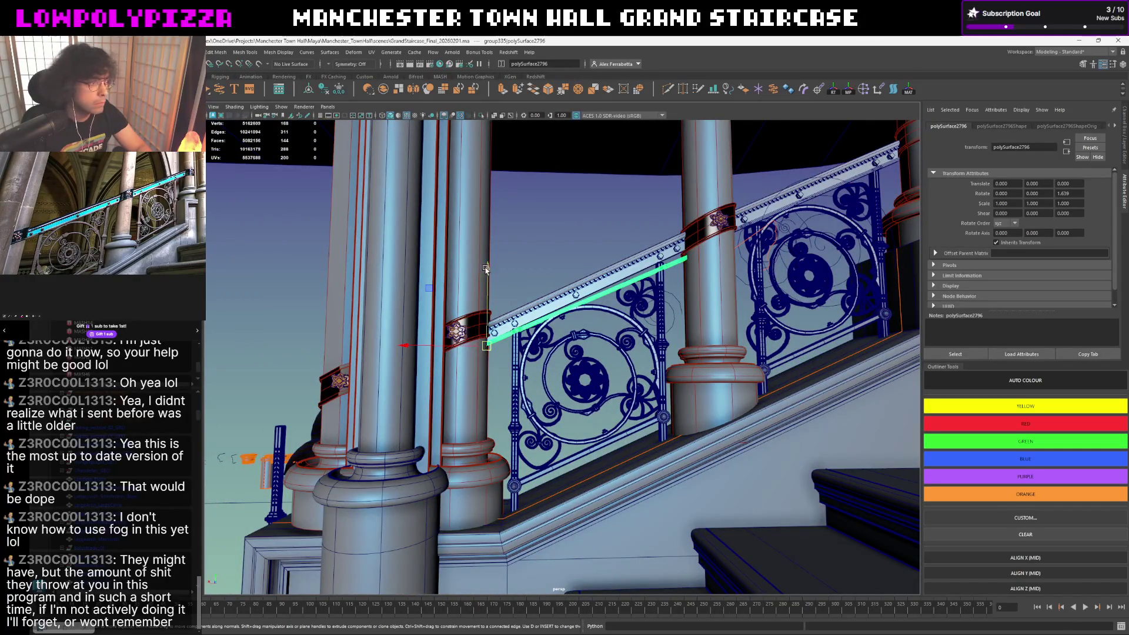
drag(486, 268, 488, 264)
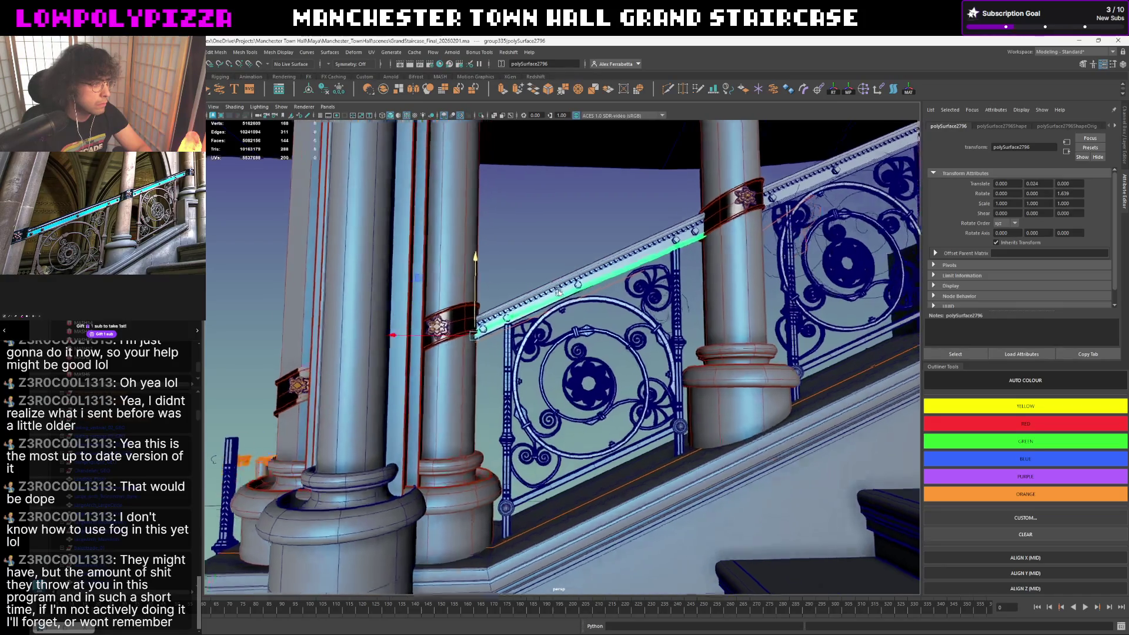
scroll(564, 300, up, 5)
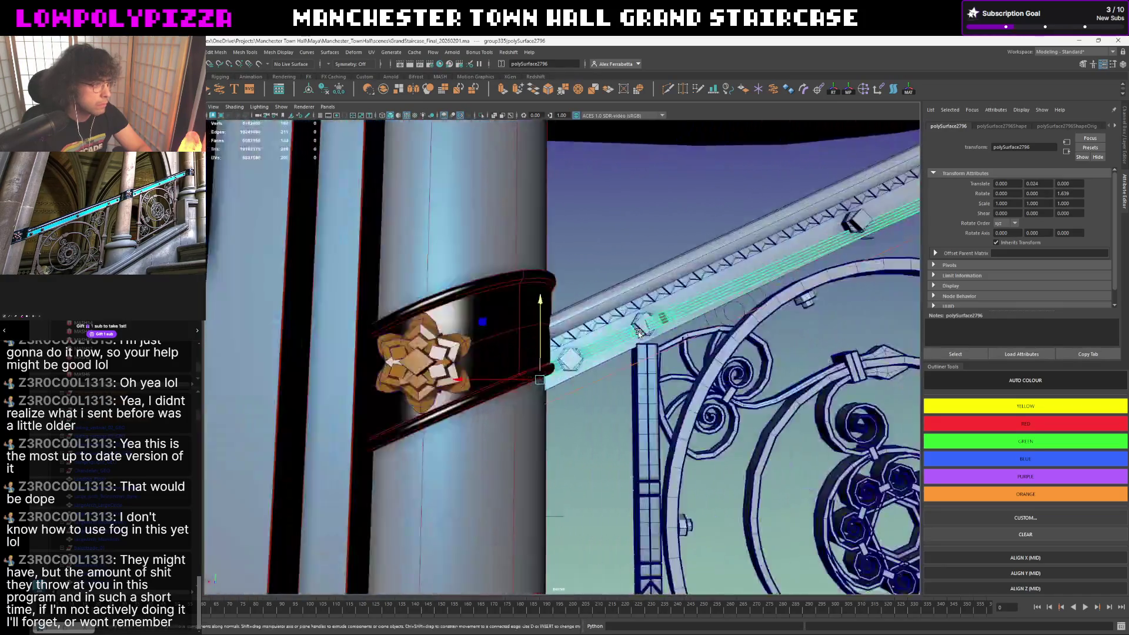
scroll(639, 331, up, 2)
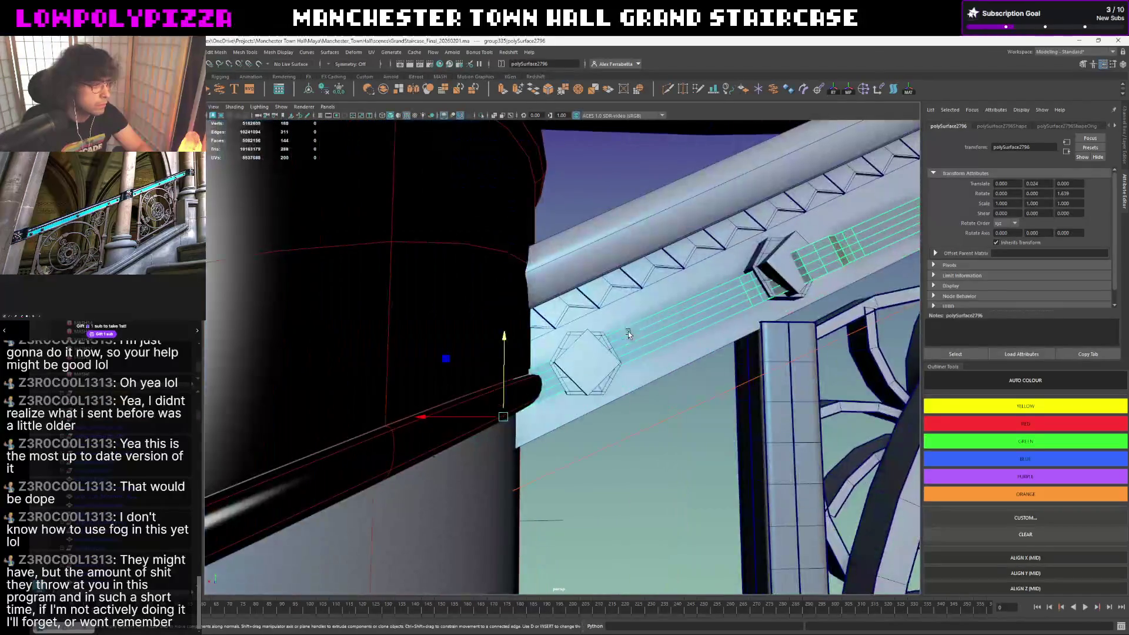
drag(503, 349, 505, 344)
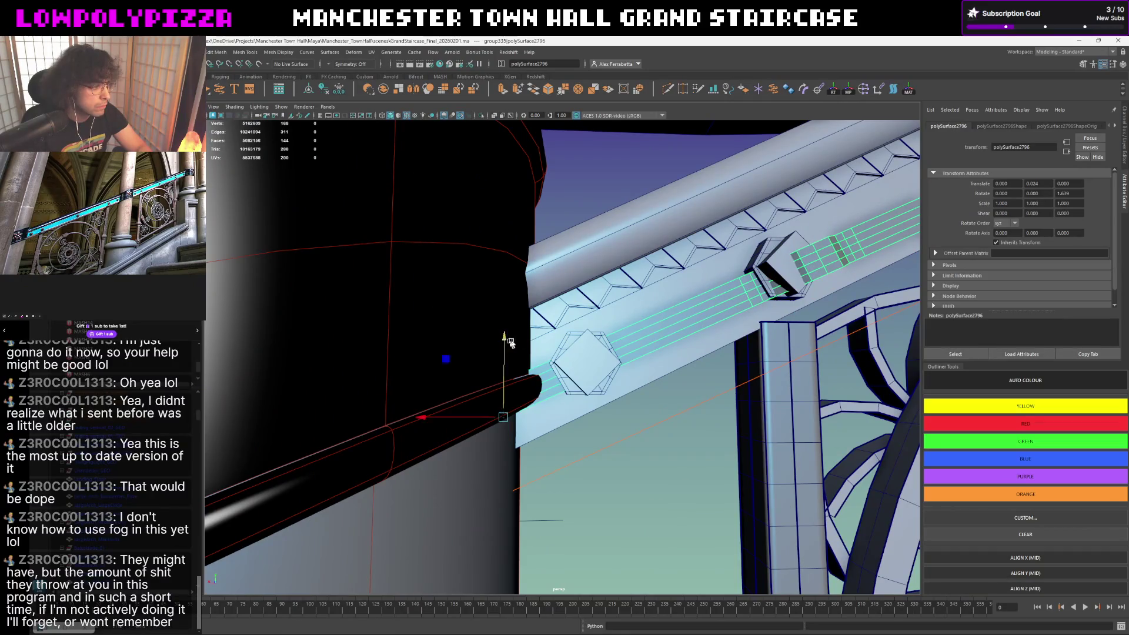
scroll(509, 343, down, 3)
scroll(530, 348, down, 3)
scroll(557, 353, down, 1)
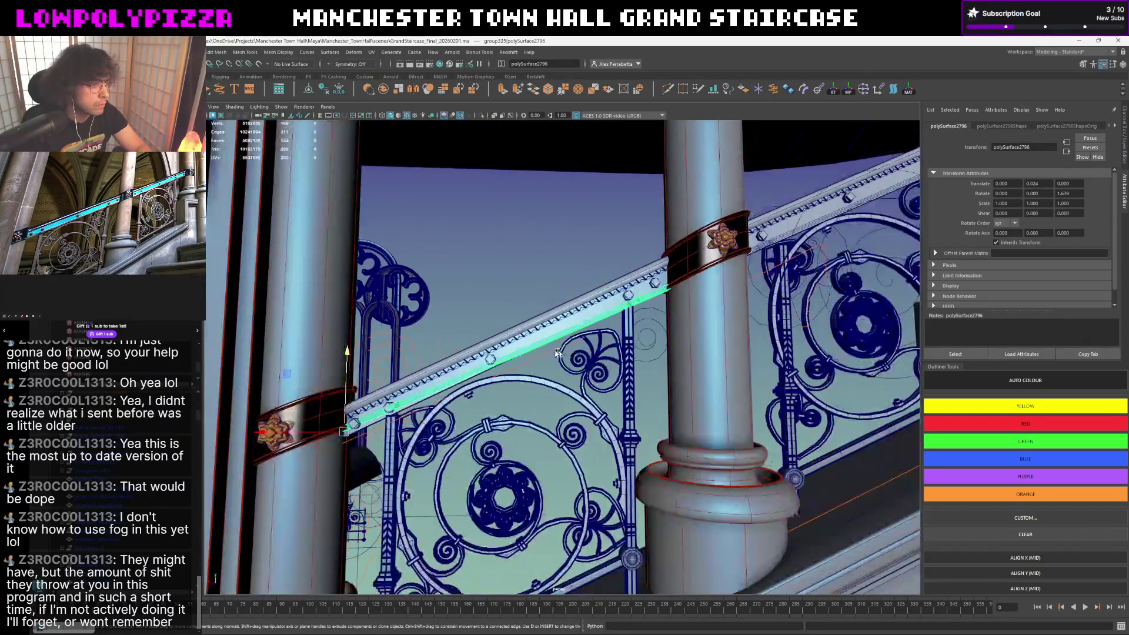
alt+middle_drag(557, 353, 578, 308)
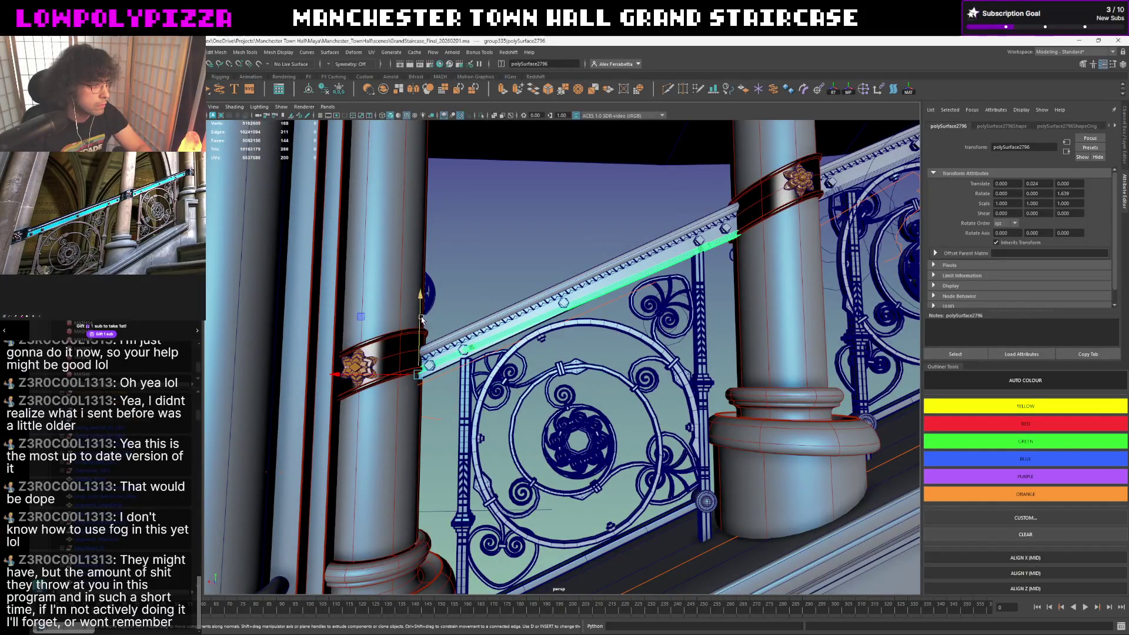
drag(419, 299, 420, 298)
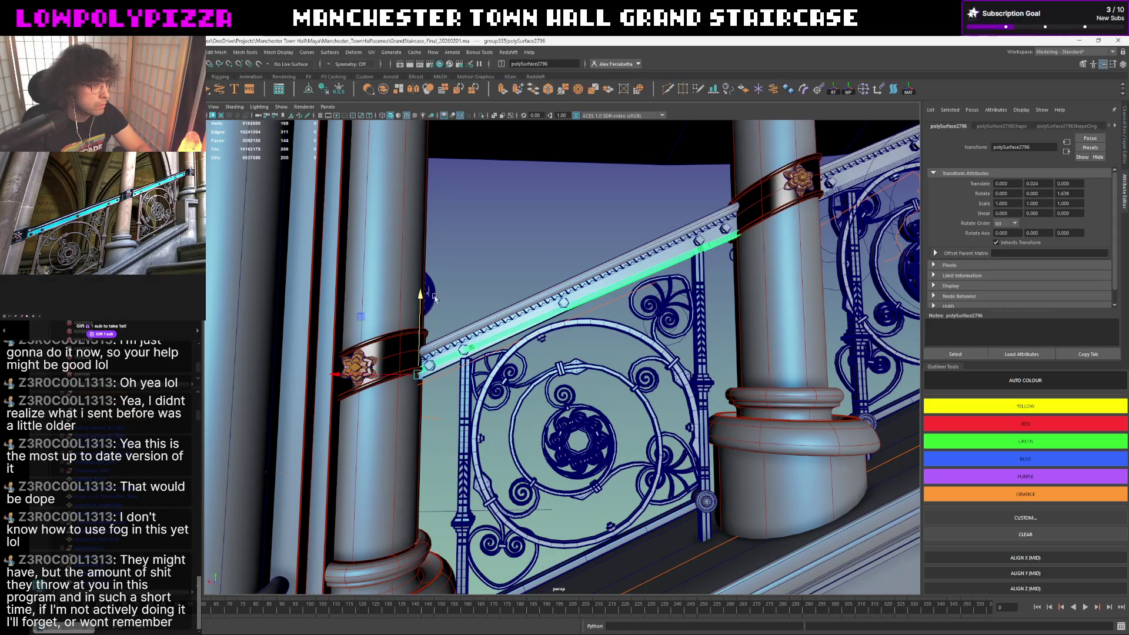
click(470, 367)
click(697, 275)
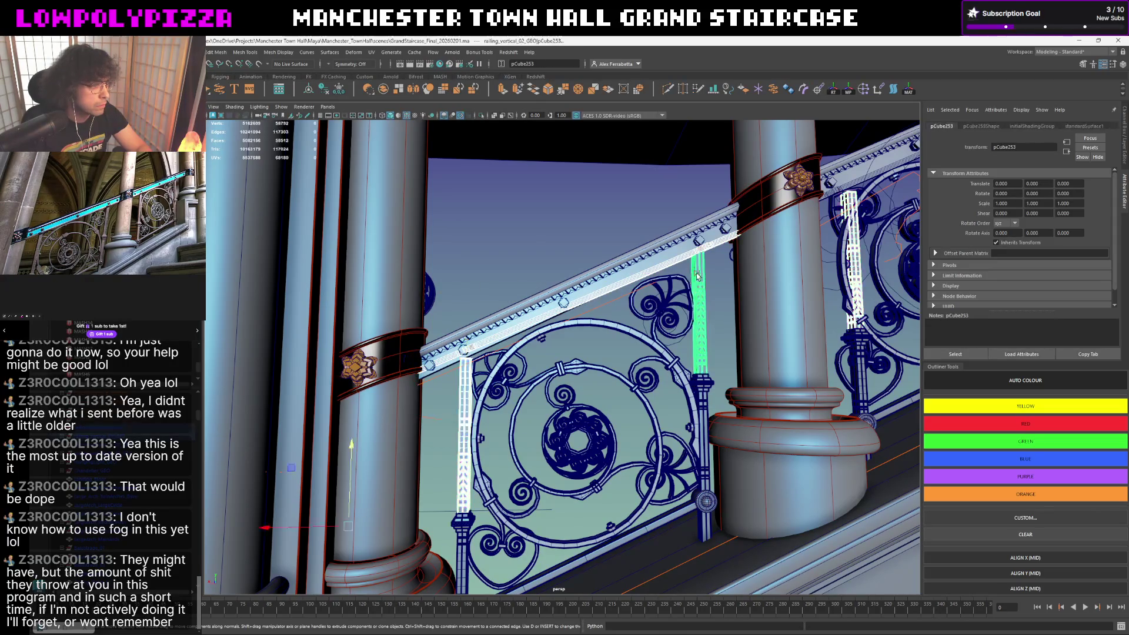
- Isolate the rail with its two posts and extrude an edge at the rail's end past the pillar
key(ctrl+1)
click(578, 268)
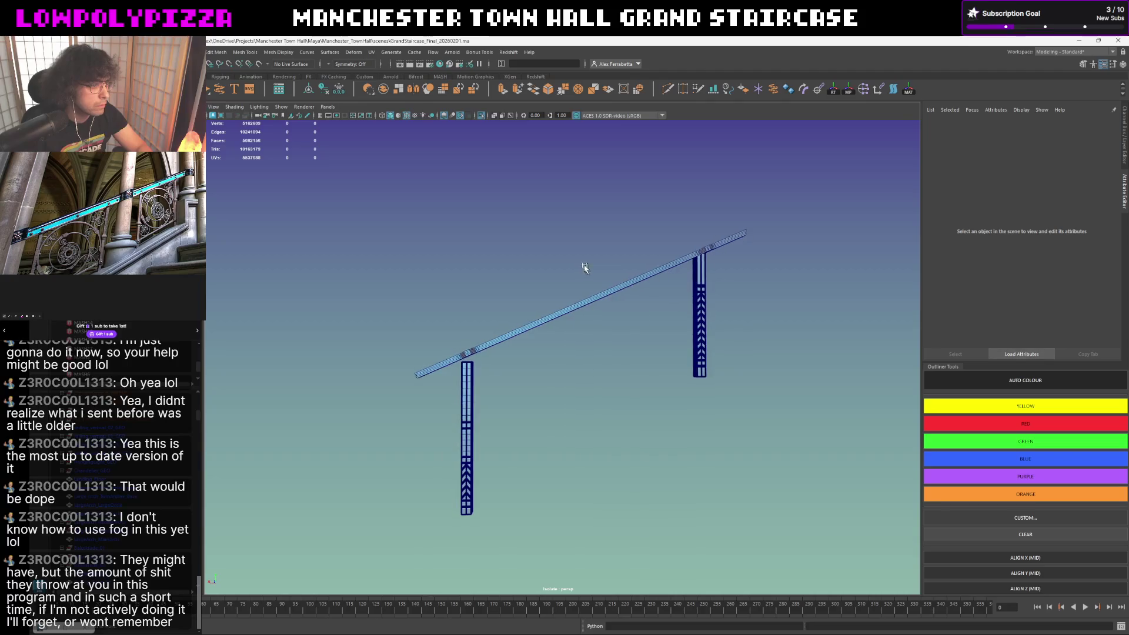
mouse_move(569, 307)
alt+mouse_down()
mouse_move(561, 321)
mouse_move(686, 294)
mouse_move(641, 338)
alt+mouse_up()
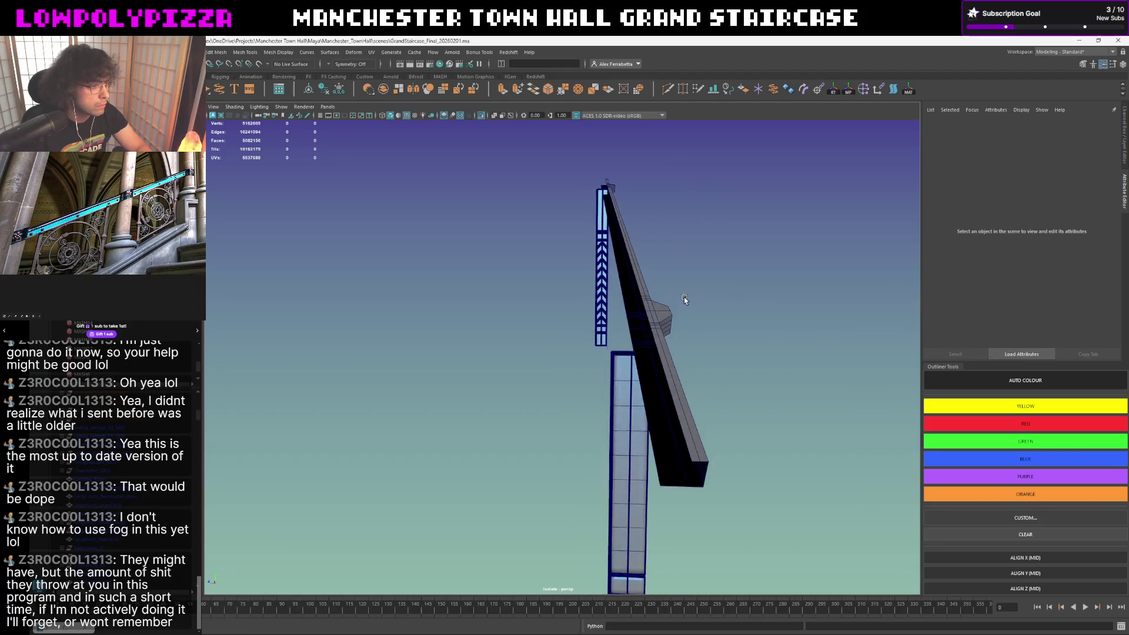
right_drag(641, 336, 647, 320)
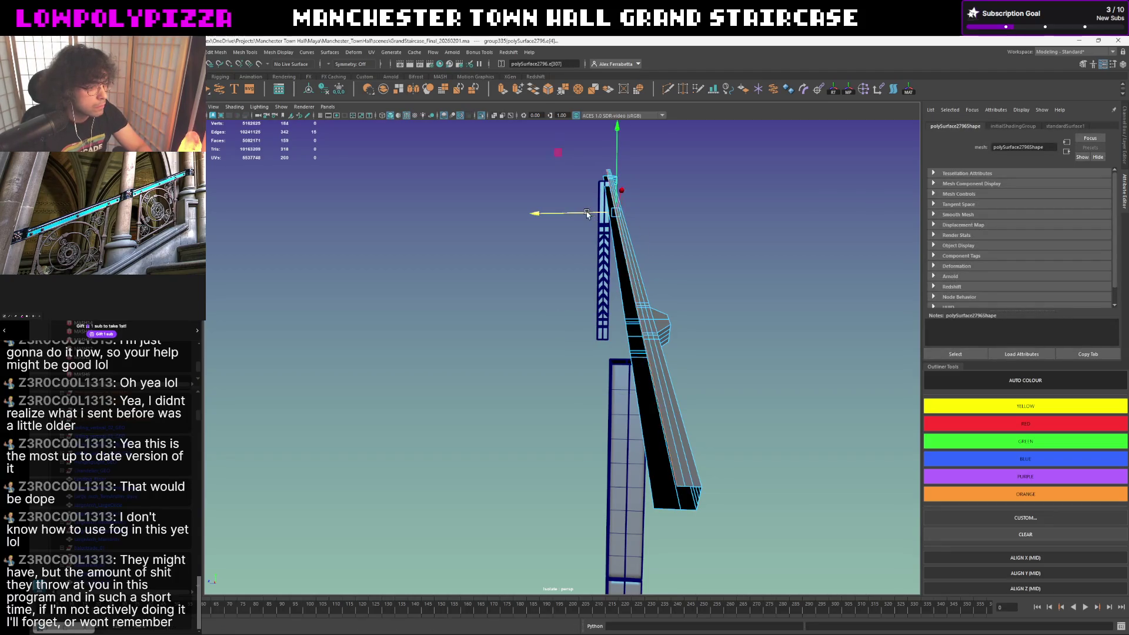
key(ctrl+e)
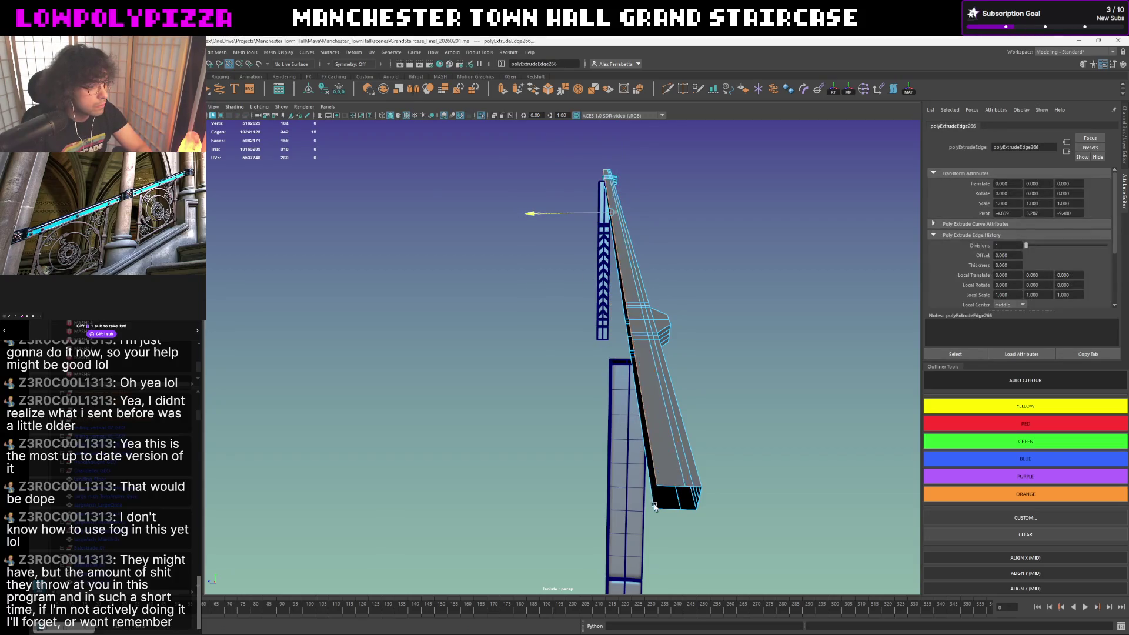
- Delete the stray edge on the rail end and shift the end-face edge slightly sideways
alt+drag(662, 441, 654, 432)
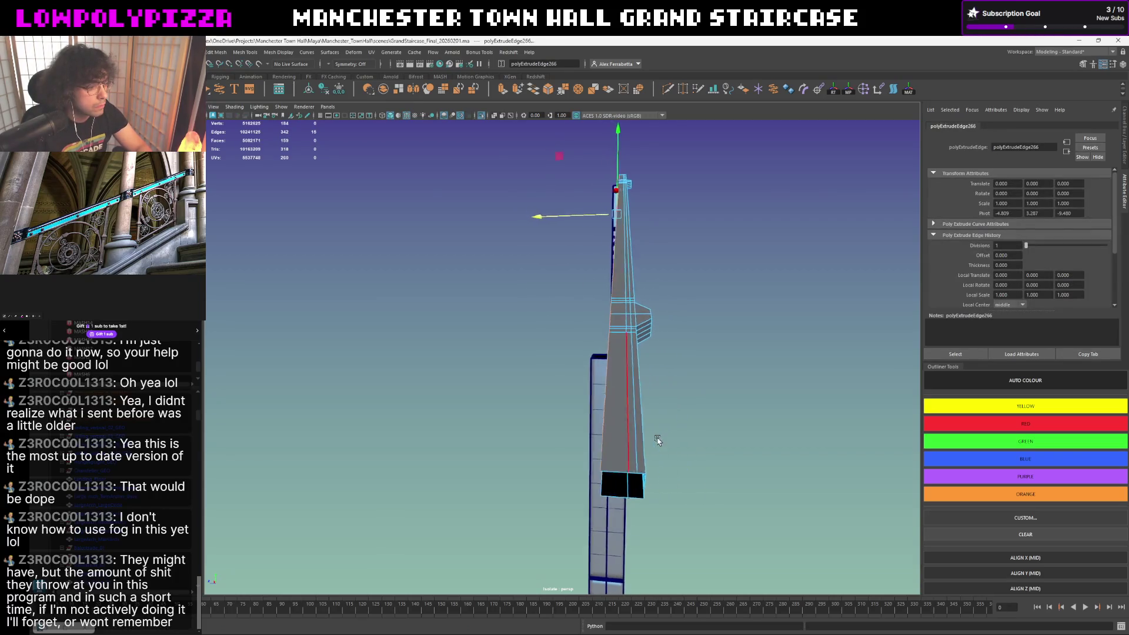
click(622, 403)
shift+right_drag(600, 408, 616, 387)
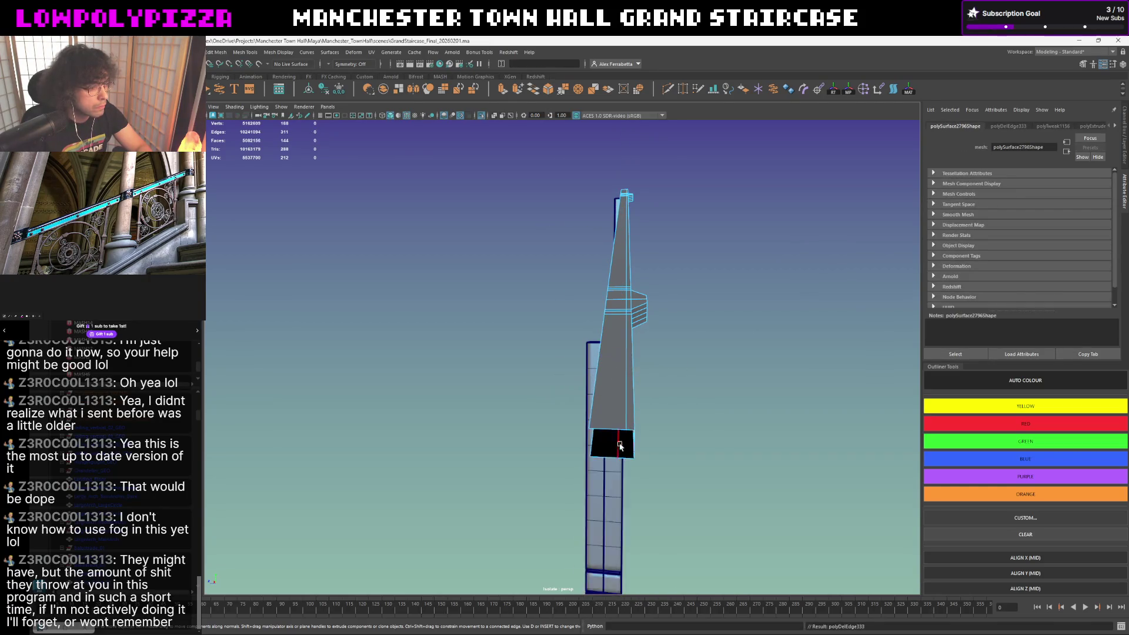
click(615, 442)
middle_drag(611, 314, 626, 319)
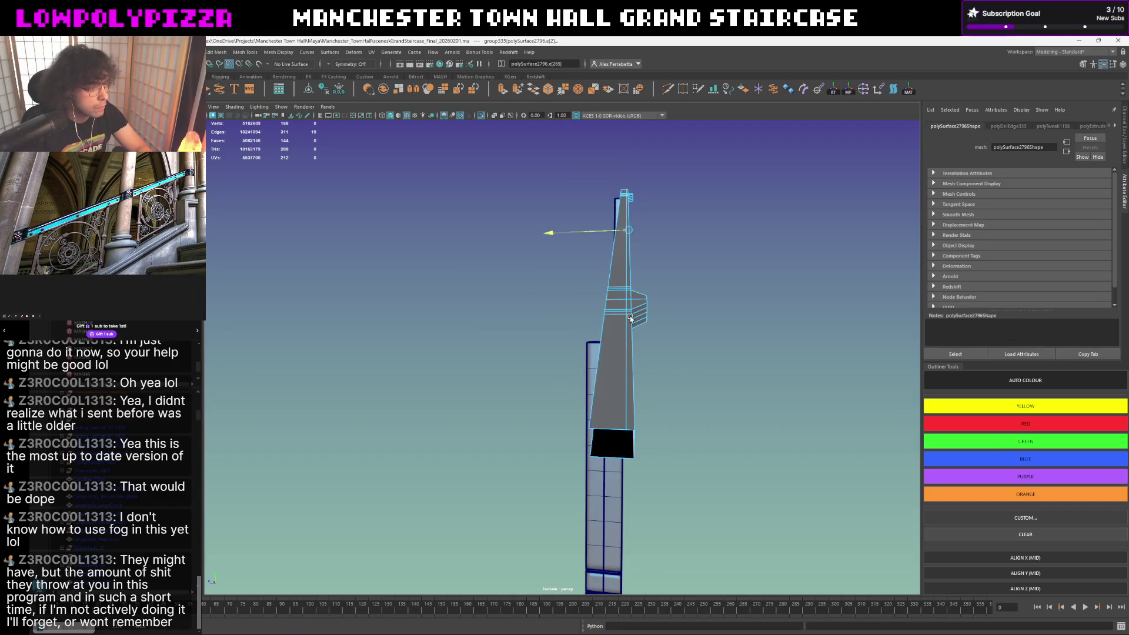
click(703, 271)
mouse_move(702, 271)
alt+mouse_down()
mouse_move(676, 309)
mouse_move(513, 318)
alt+mouse_up()
scroll(525, 325, up, 2)
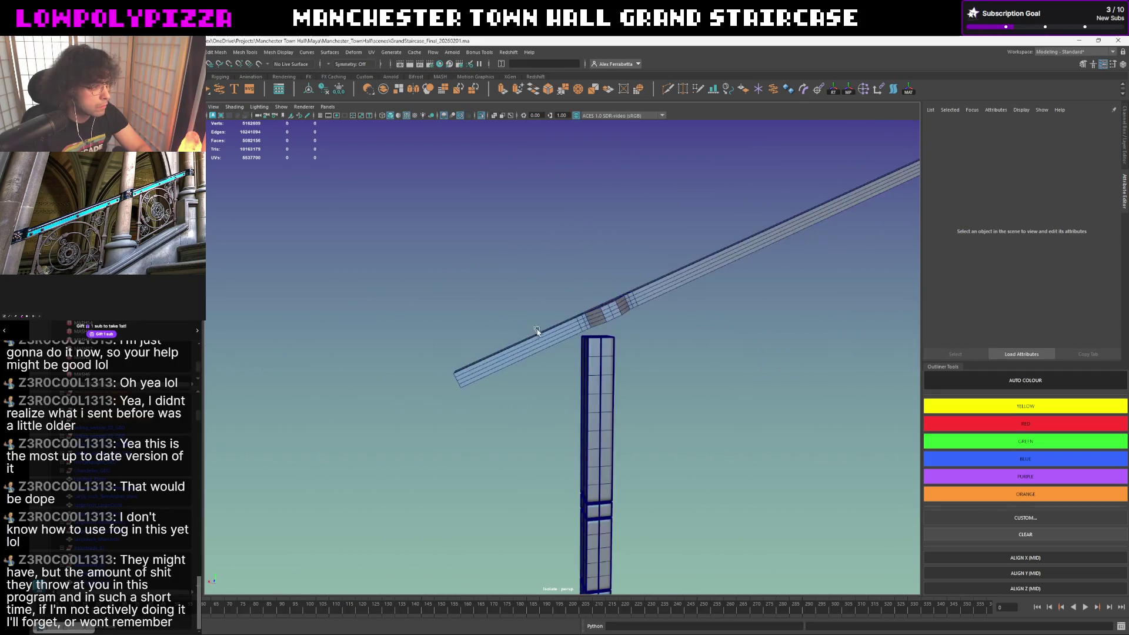
scroll(538, 331, up, 2)
scroll(564, 291, up, 3)
- Drop the beam's smooth preview, briefly show the full scene, then isolate the beam and posts again
click(557, 273)
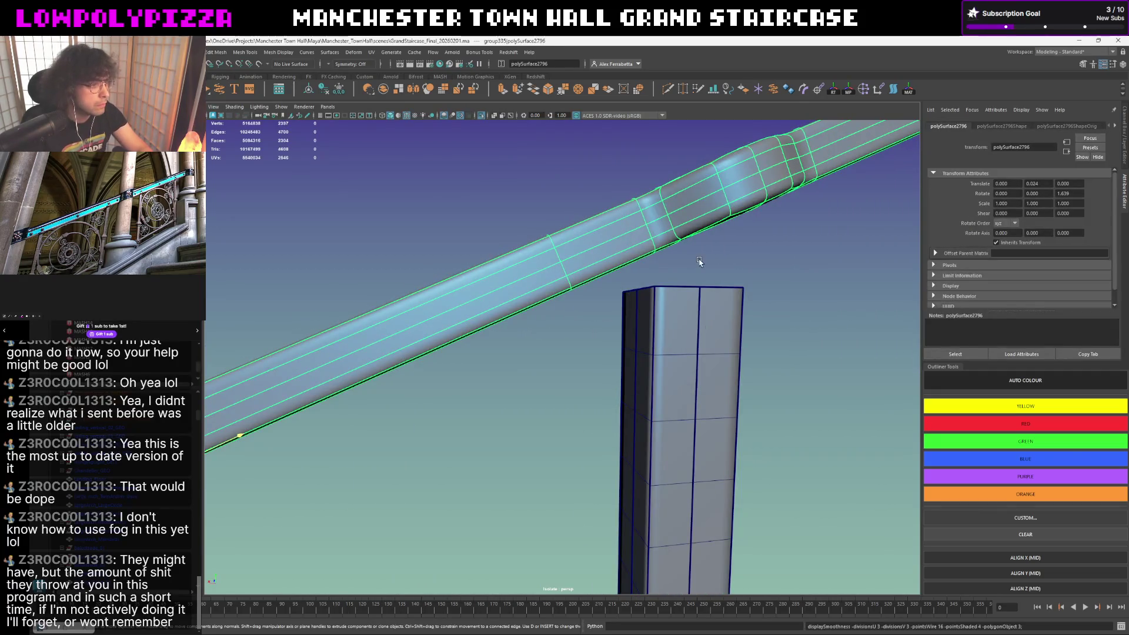
key(1)
mouse_move(733, 247)
alt+mouse_down()
mouse_move(728, 259)
mouse_move(759, 267)
mouse_move(715, 280)
alt+mouse_up()
scroll(759, 264, down, 8)
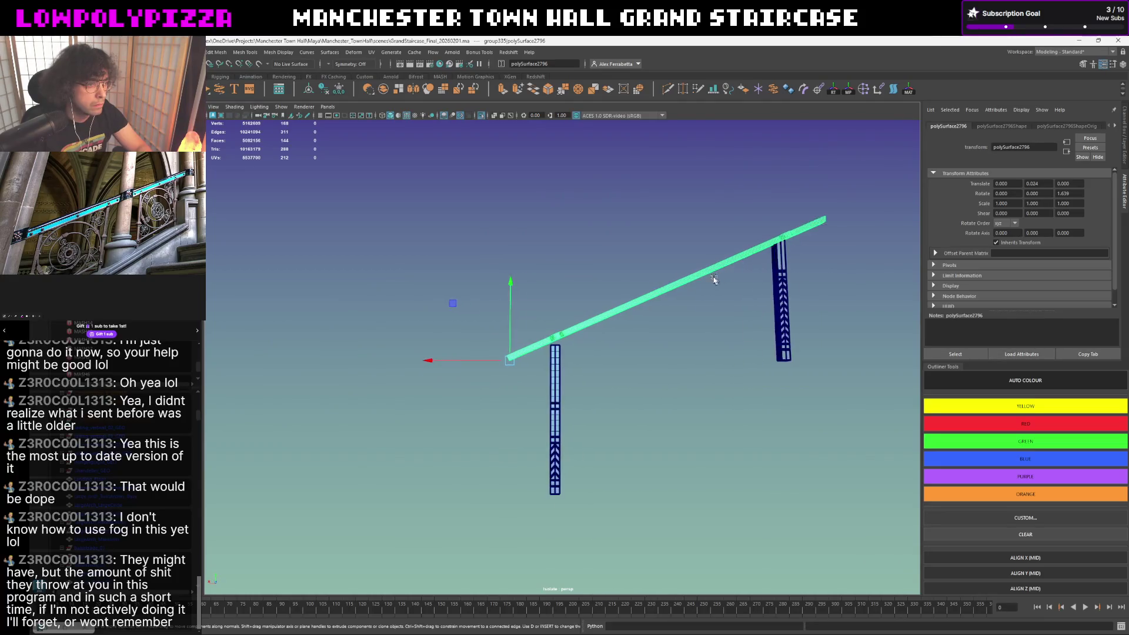
click(639, 239)
mouse_move(639, 240)
alt+mouse_down()
mouse_move(674, 256)
mouse_move(664, 304)
alt+mouse_up()
click(484, 121)
scroll(672, 268, up, 2)
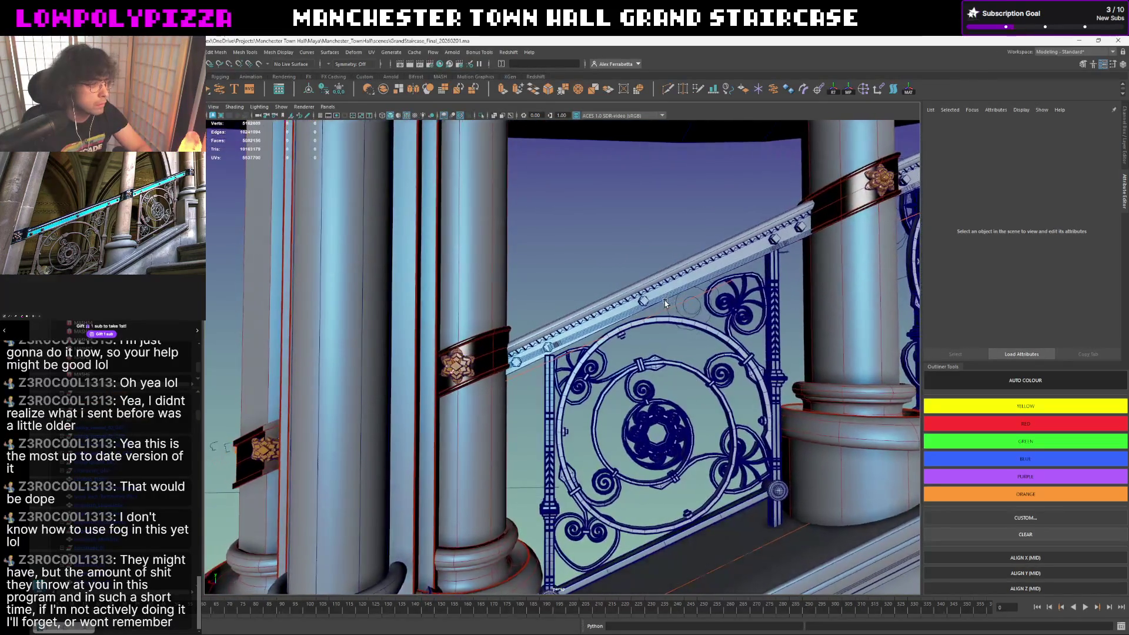
key(ctrl+1)
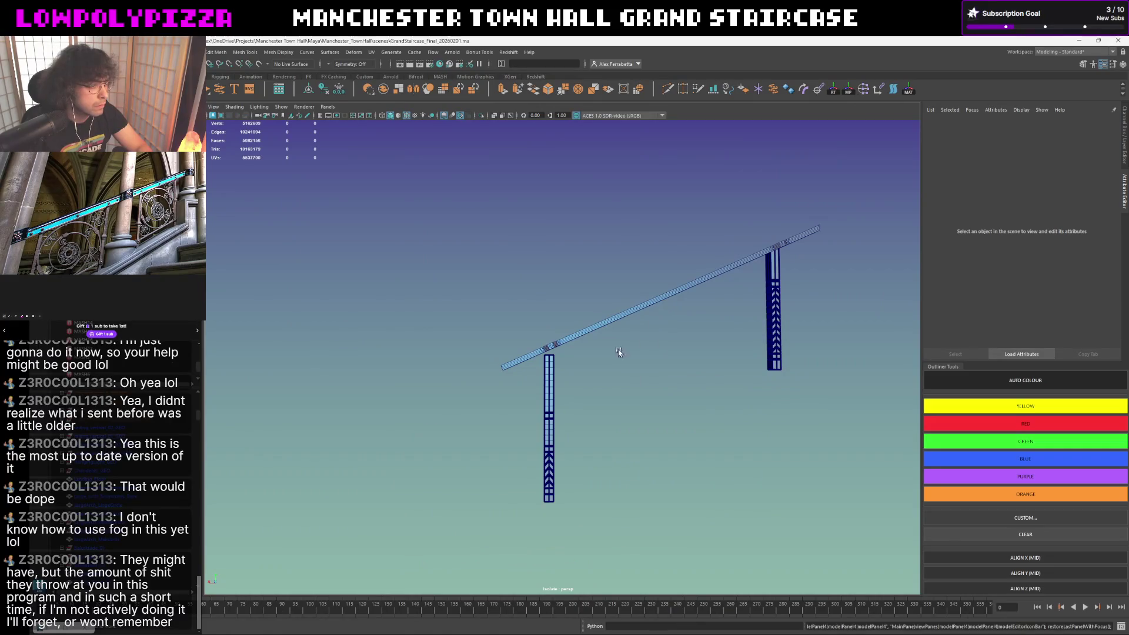
scroll(562, 366, up, 4)
scroll(593, 358, down, 2)
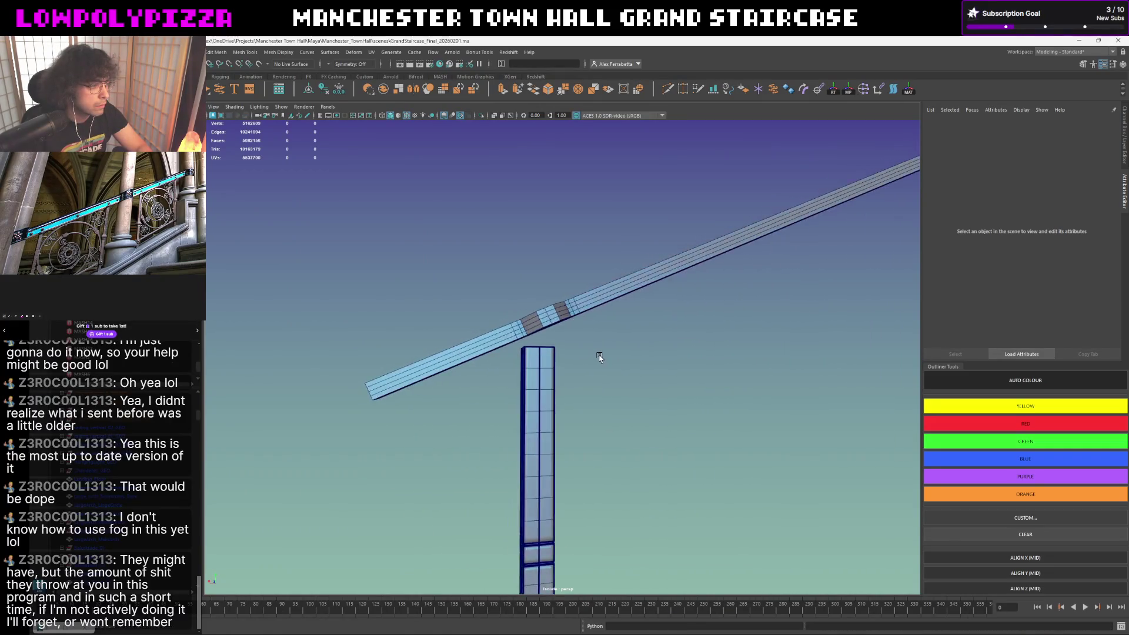
scroll(592, 357, down, 2)
scroll(592, 359, up, 2)
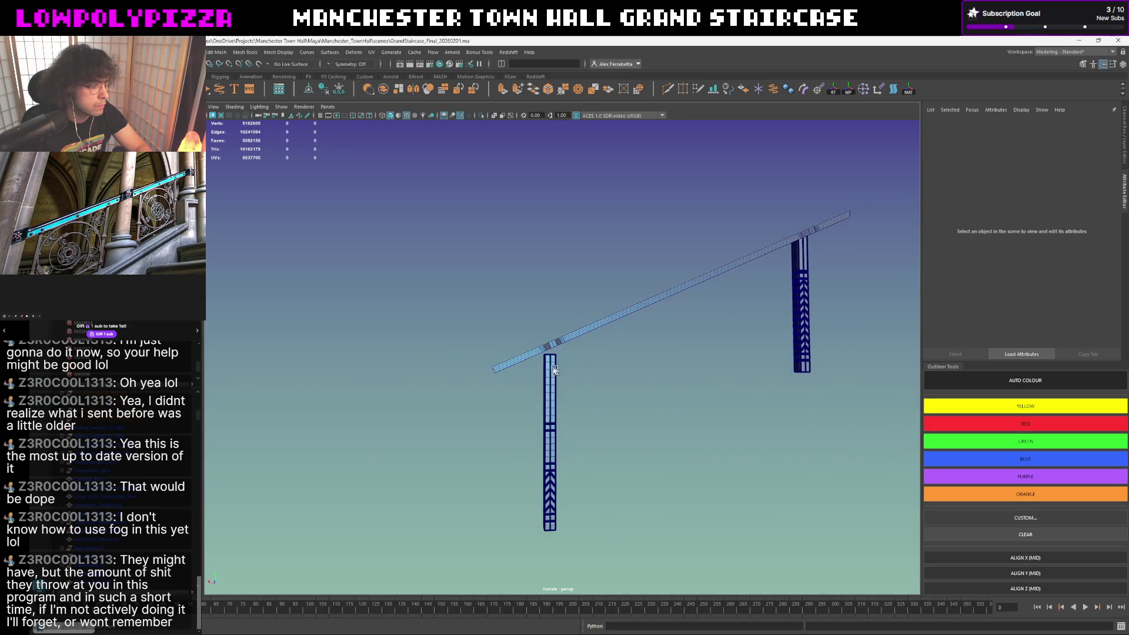
- Move the left post's top vertices up to meet the underside of the rail, then select the beam
click(547, 415)
right_drag(544, 406, 573, 371)
scroll(573, 371, up, 2)
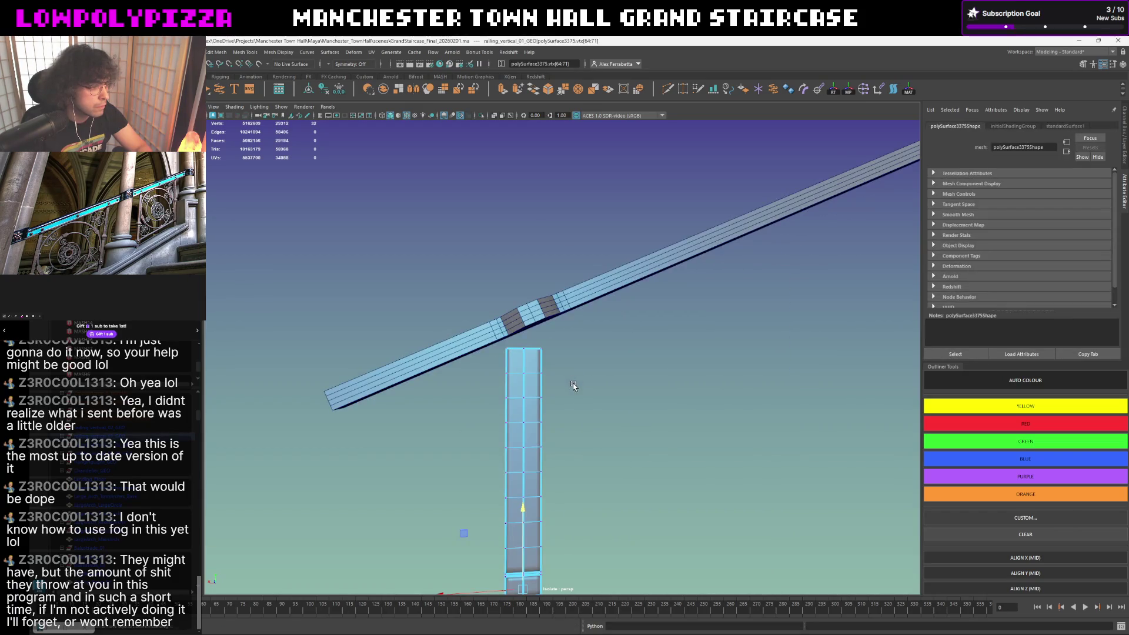
alt+drag(573, 385, 573, 366)
drag(459, 456, 467, 467)
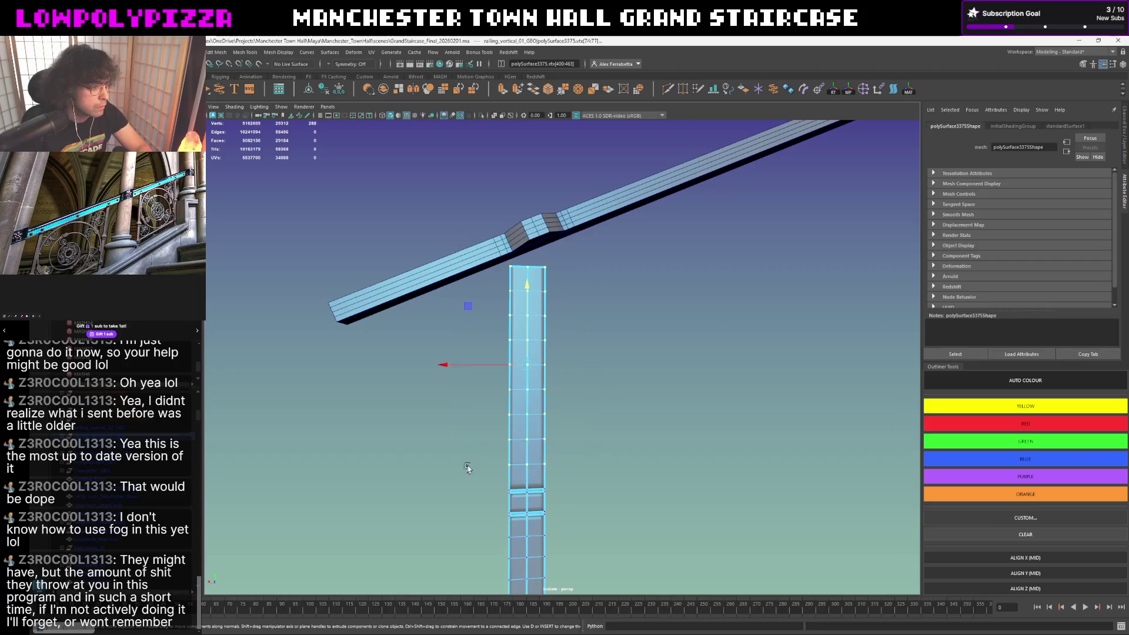
key(d)
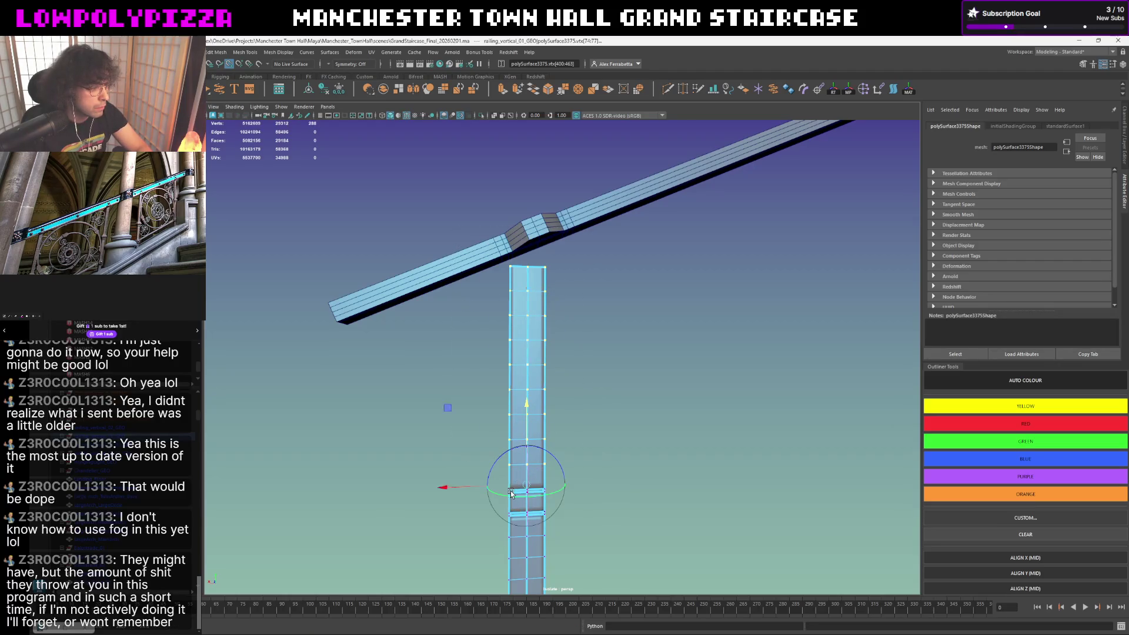
drag(527, 408, 530, 401)
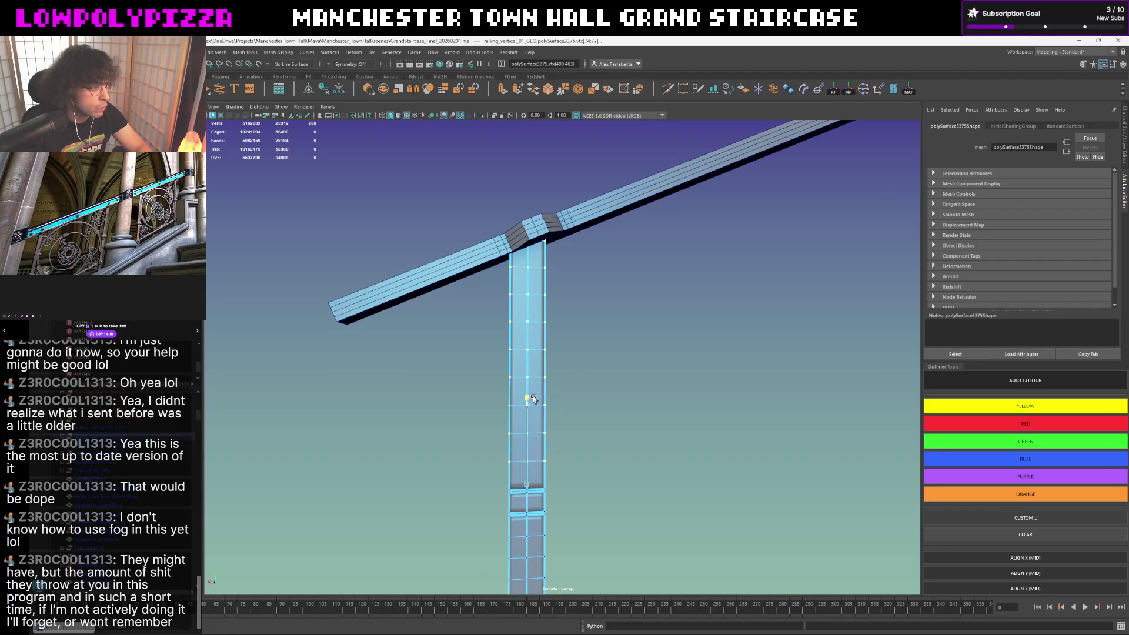
click(616, 350)
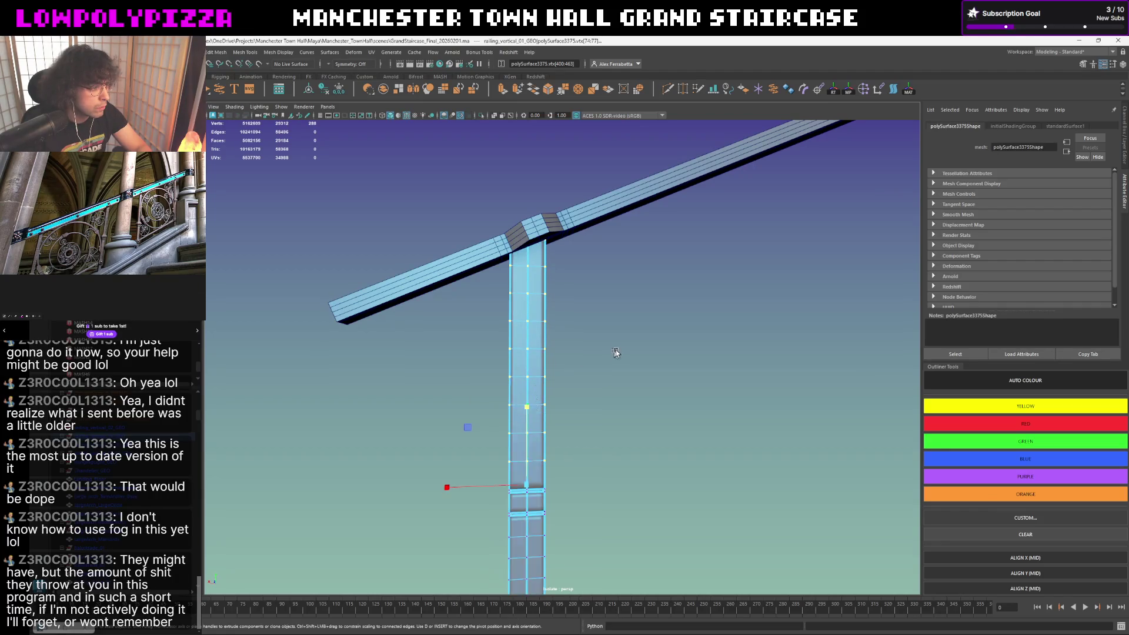
mouse_move(598, 249)
alt+mouse_down()
mouse_move(602, 262)
mouse_move(586, 265)
alt+mouse_up()
click(588, 245)
key(space)
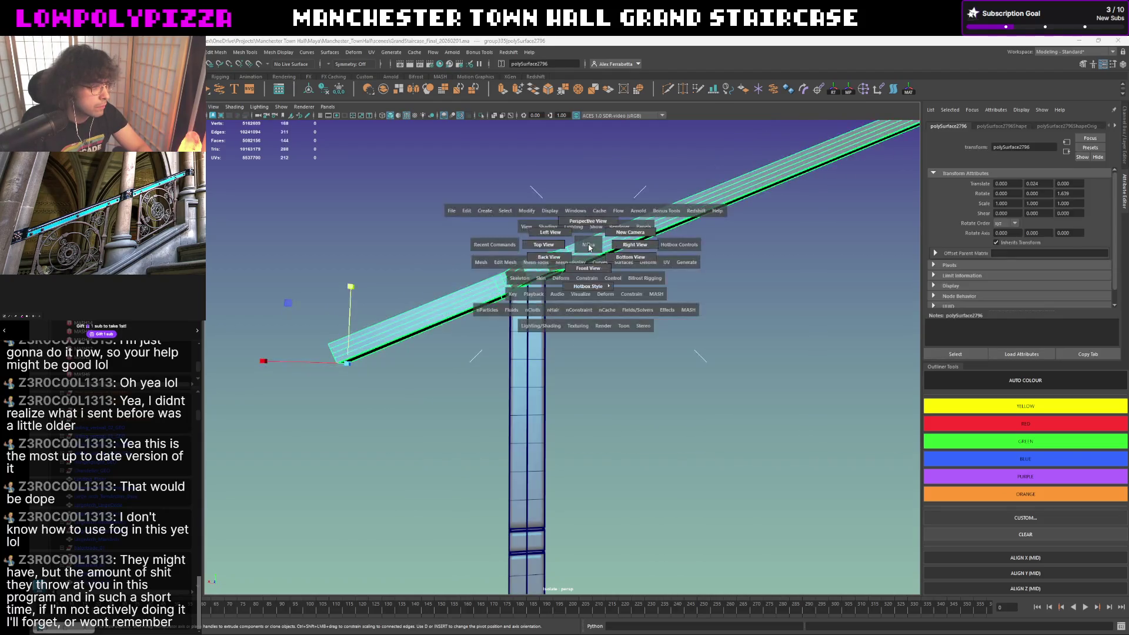
- View the rail from the back and select the edge loop around it near the post
click(555, 261)
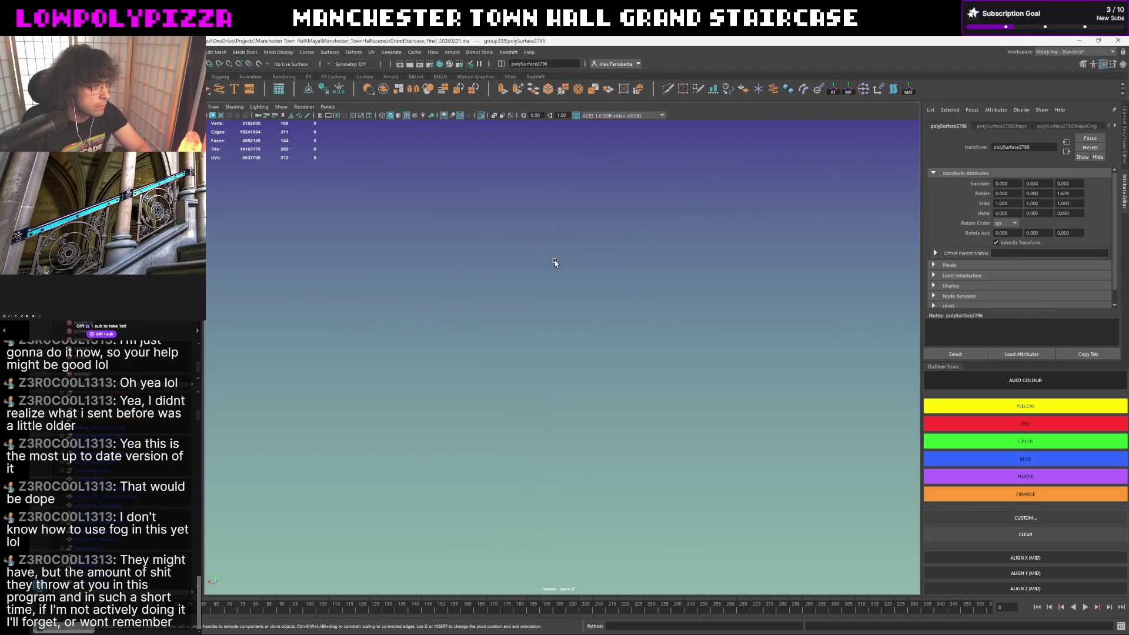
scroll(481, 353, up, 3)
alt+middle_drag(480, 353, 439, 342)
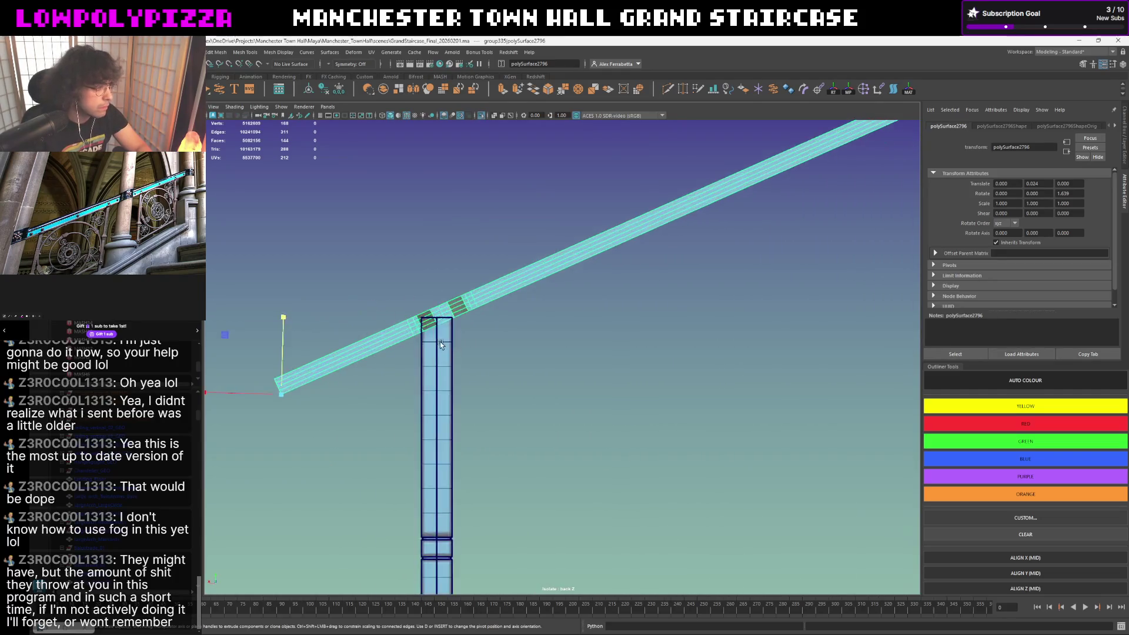
scroll(529, 339, up, 2)
alt+middle_drag(535, 339, 563, 337)
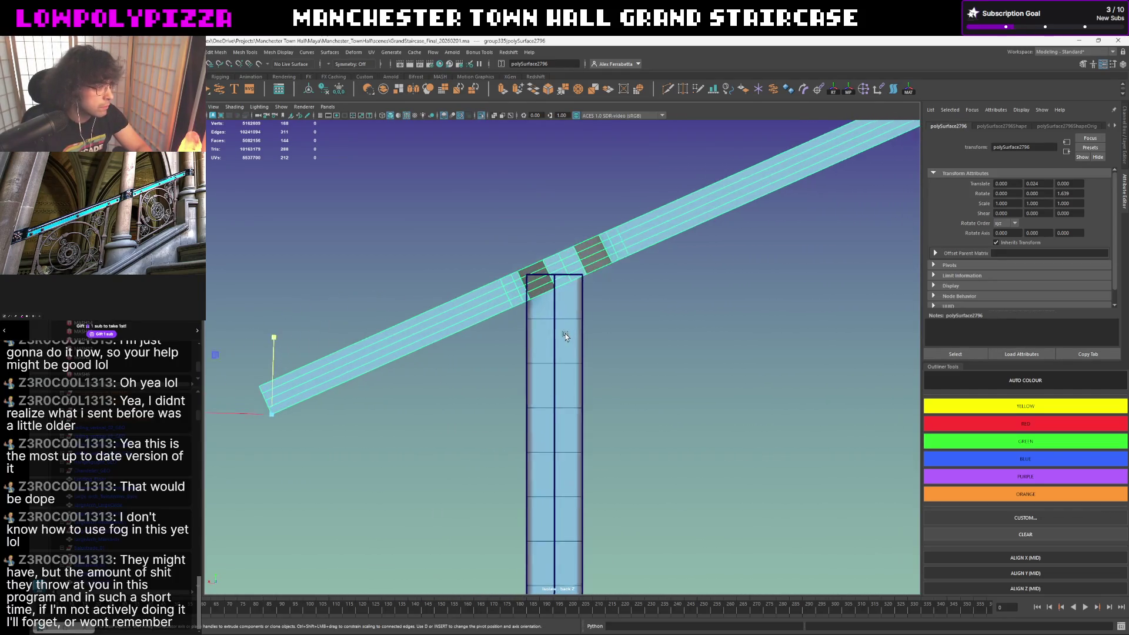
alt+drag(563, 337, 471, 287)
right_click(471, 288)
click(693, 179)
double_click(617, 231)
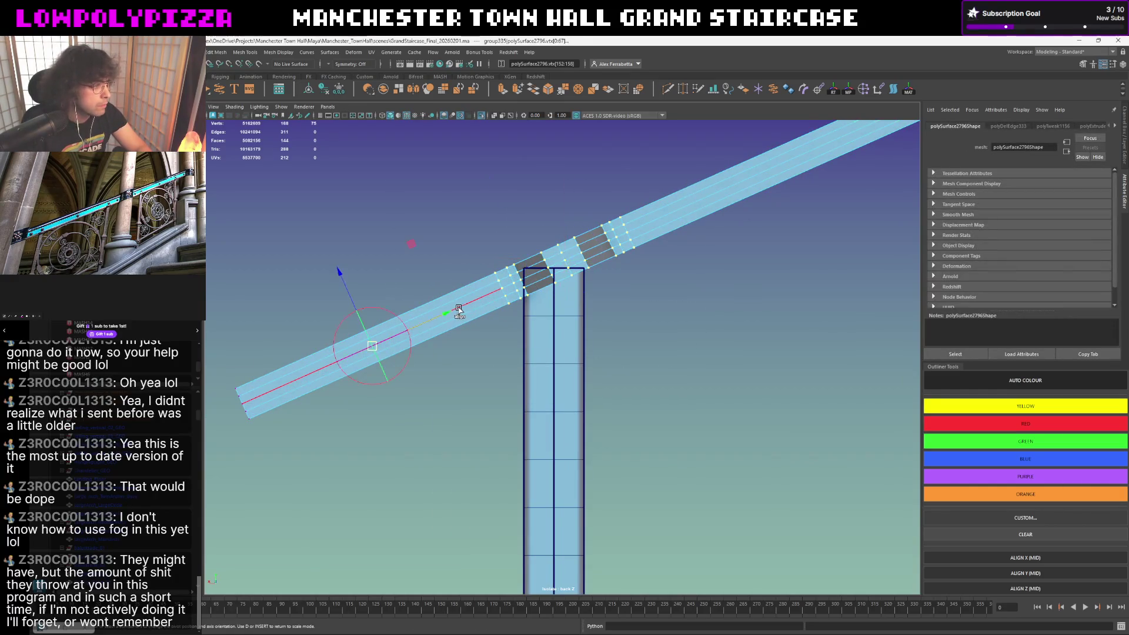
- Slide the support edge loops down the rail toward the post junction and return to object mode
key(r)
shift+middle_drag(444, 317, 430, 319)
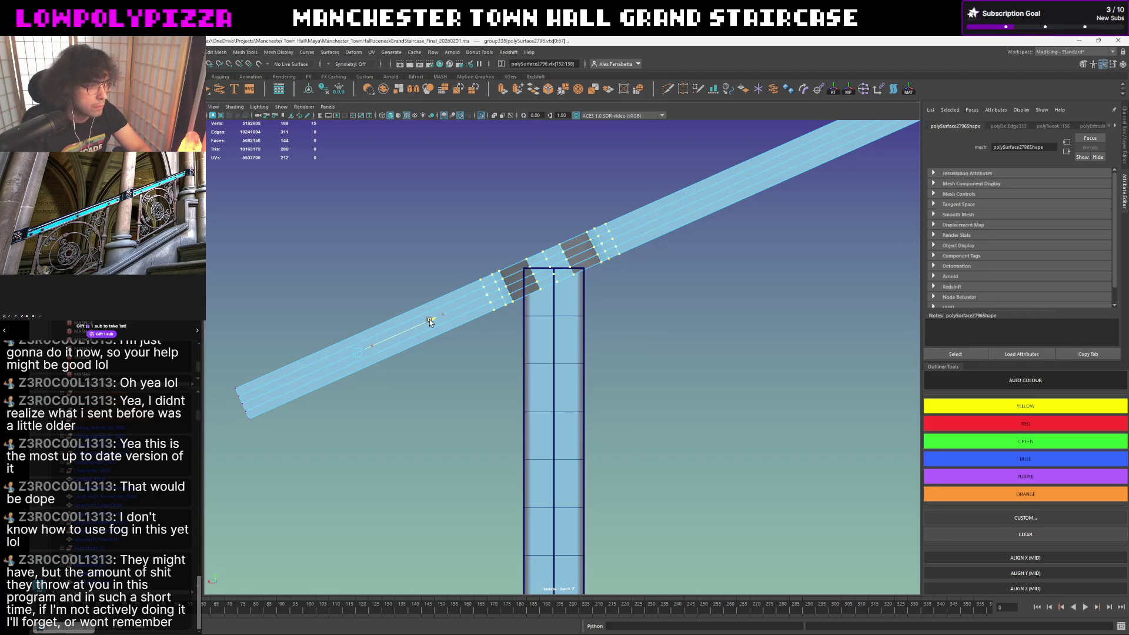
shift+middle_drag(430, 320, 427, 321)
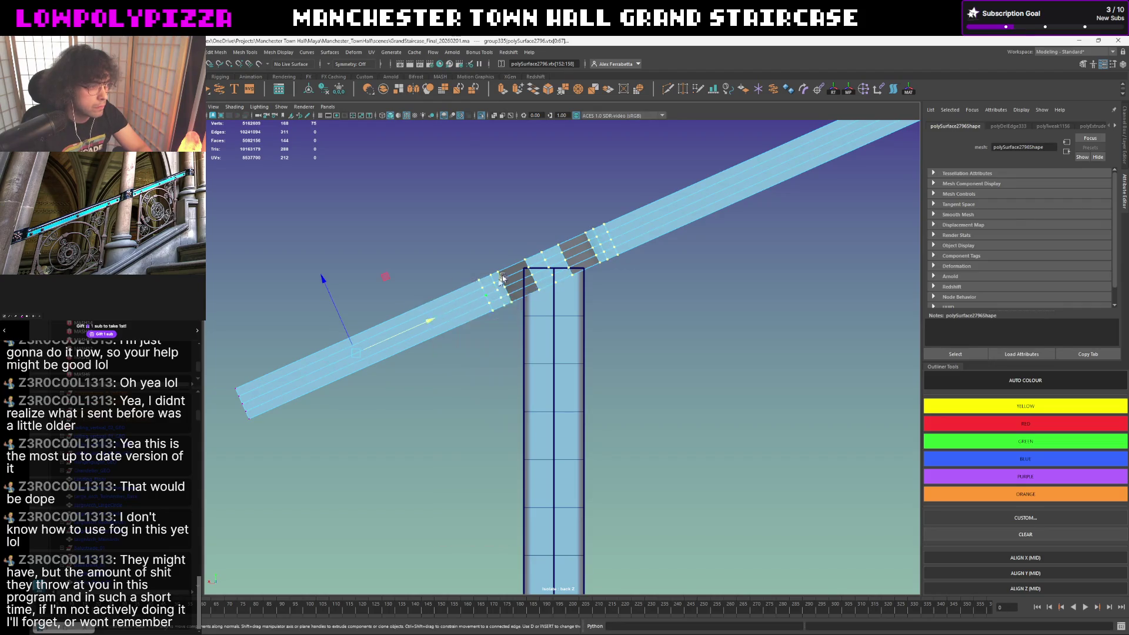
right_drag(502, 277, 503, 240)
click(494, 242)
key(space)
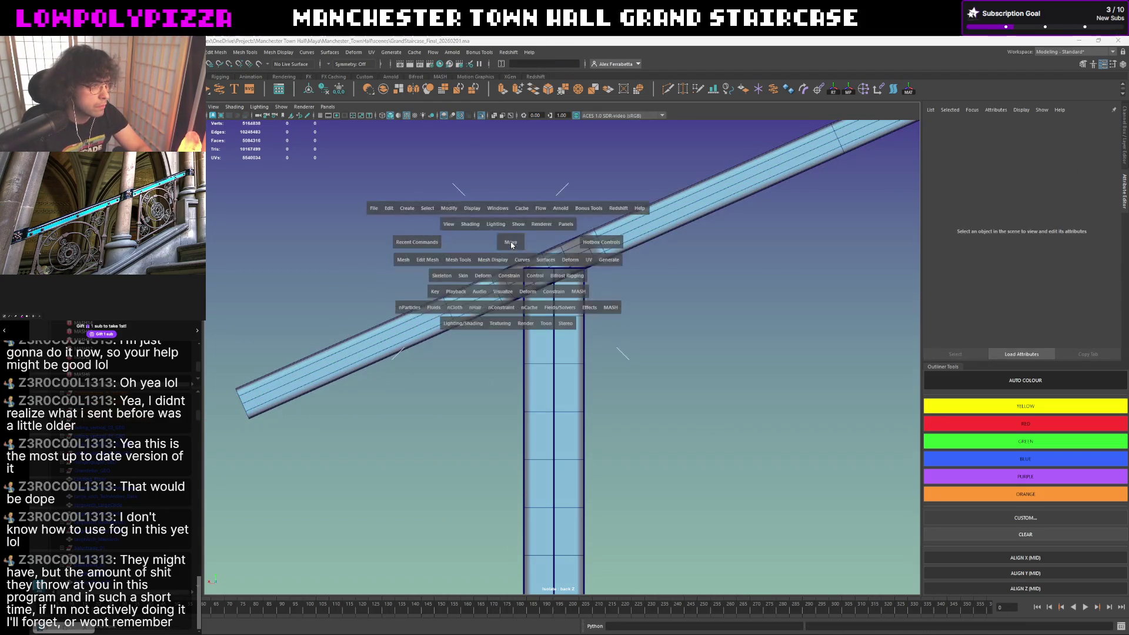
- Turn off wireframe on shaded and preview the handrail beam smoothed (3), starting an edge selection at the collar
alt+drag(510, 245, 477, 168)
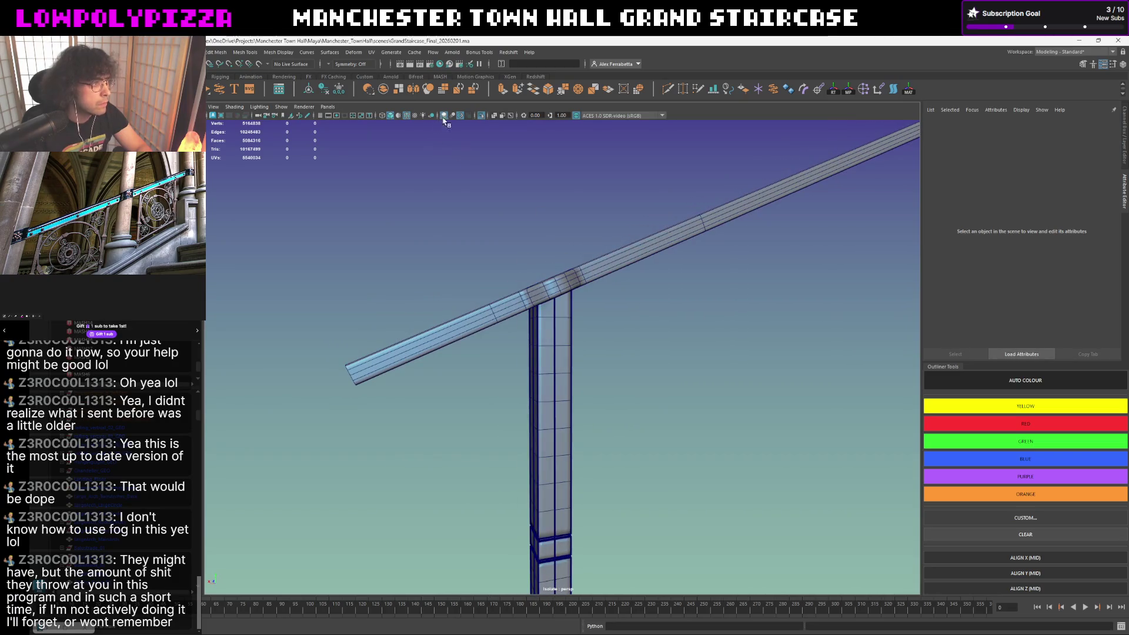
click(405, 116)
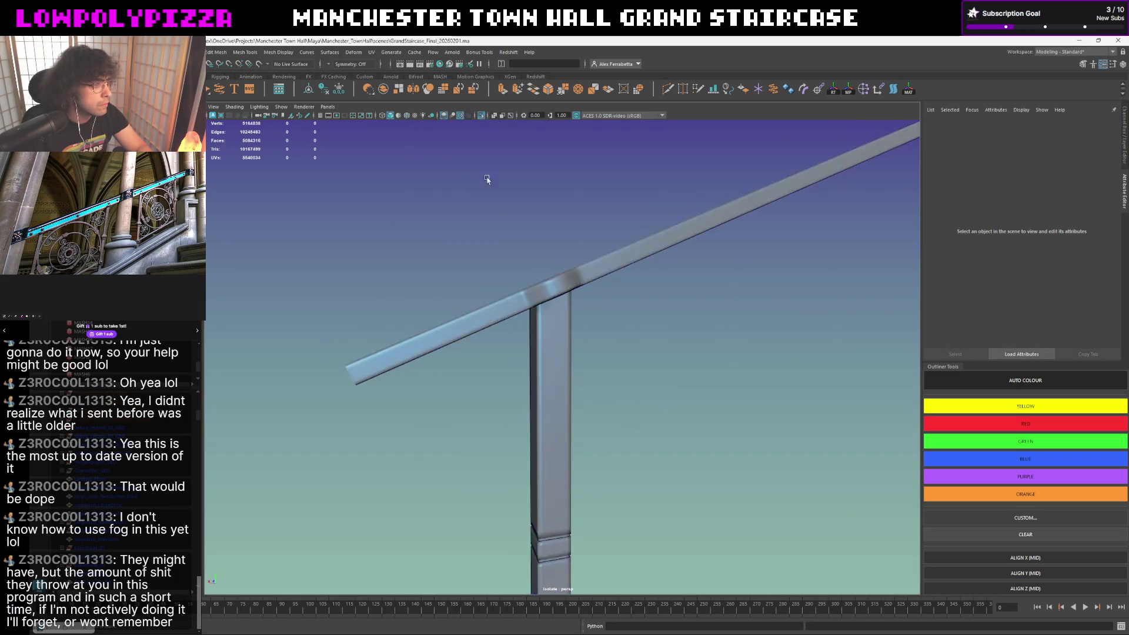
scroll(486, 176, down, 5)
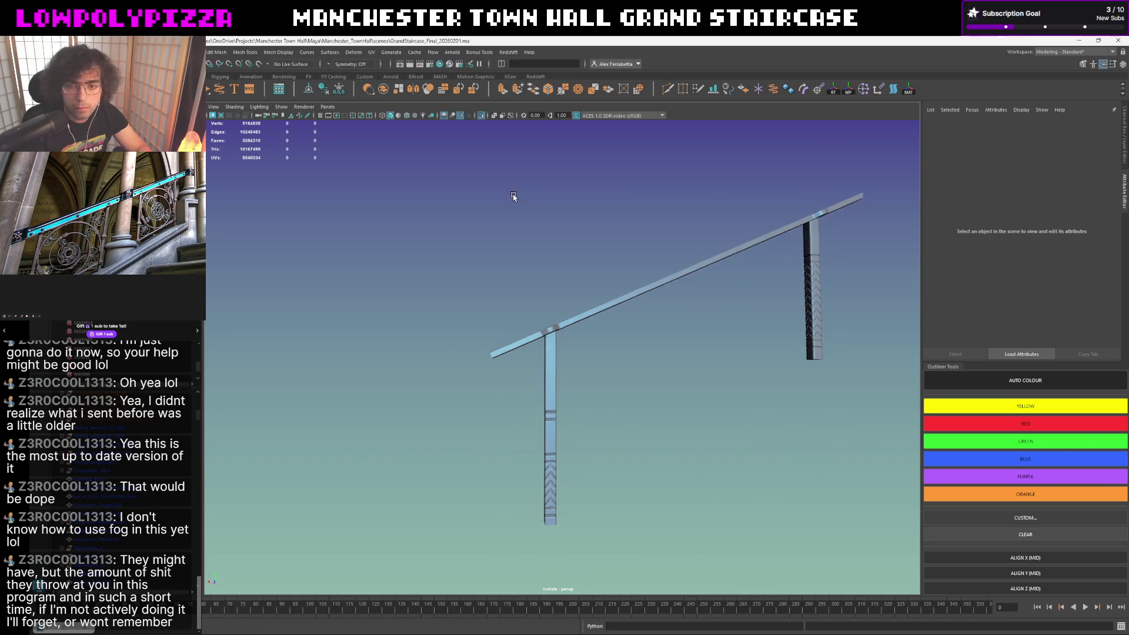
alt+drag(514, 193, 517, 199)
scroll(557, 270, up, 3)
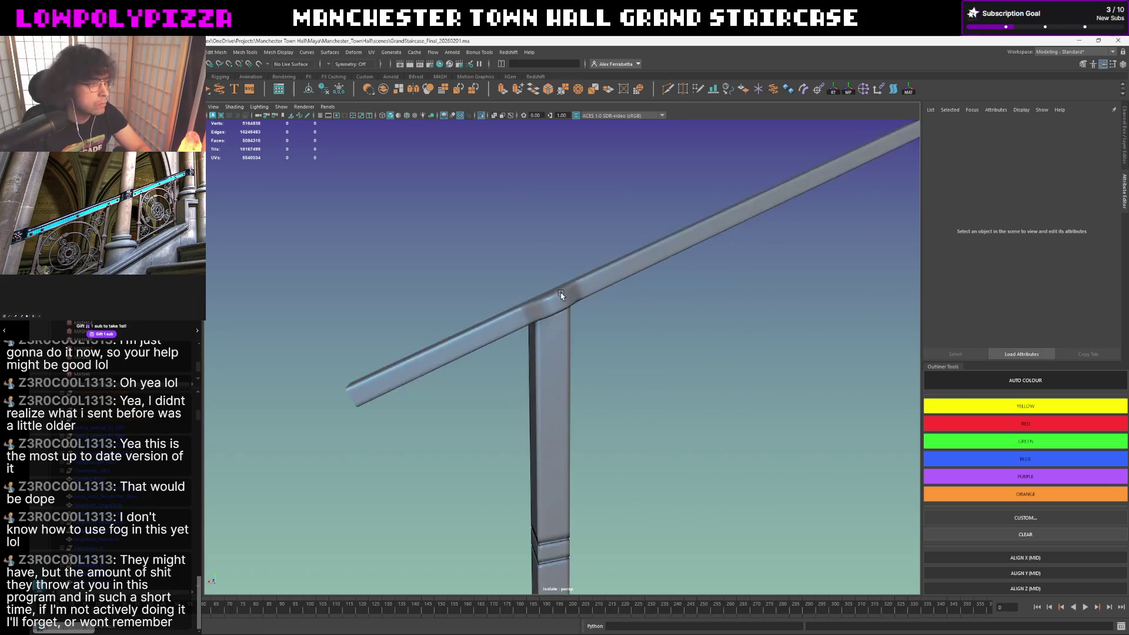
click(555, 299)
mouse_move(554, 300)
alt+mouse_down()
mouse_move(557, 328)
mouse_move(632, 354)
mouse_move(635, 368)
mouse_move(620, 310)
alt+mouse_up()
key(3)
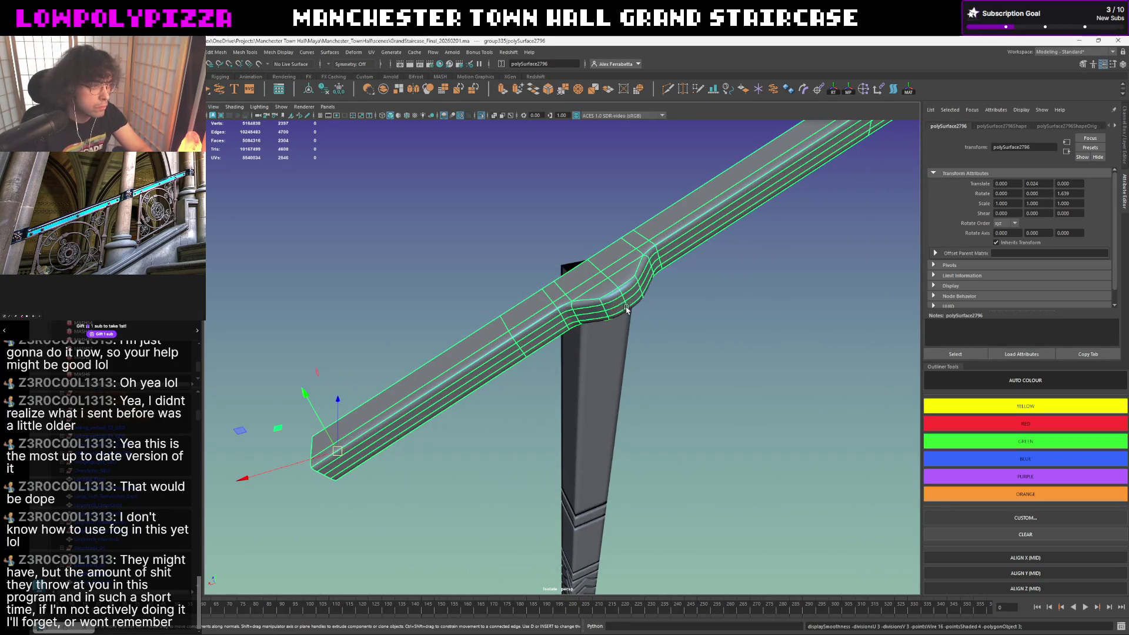
right_drag(626, 308, 582, 309)
- Even out the edge flow on a selected rail-corner edge
click(626, 304)
shift+right_click(668, 305)
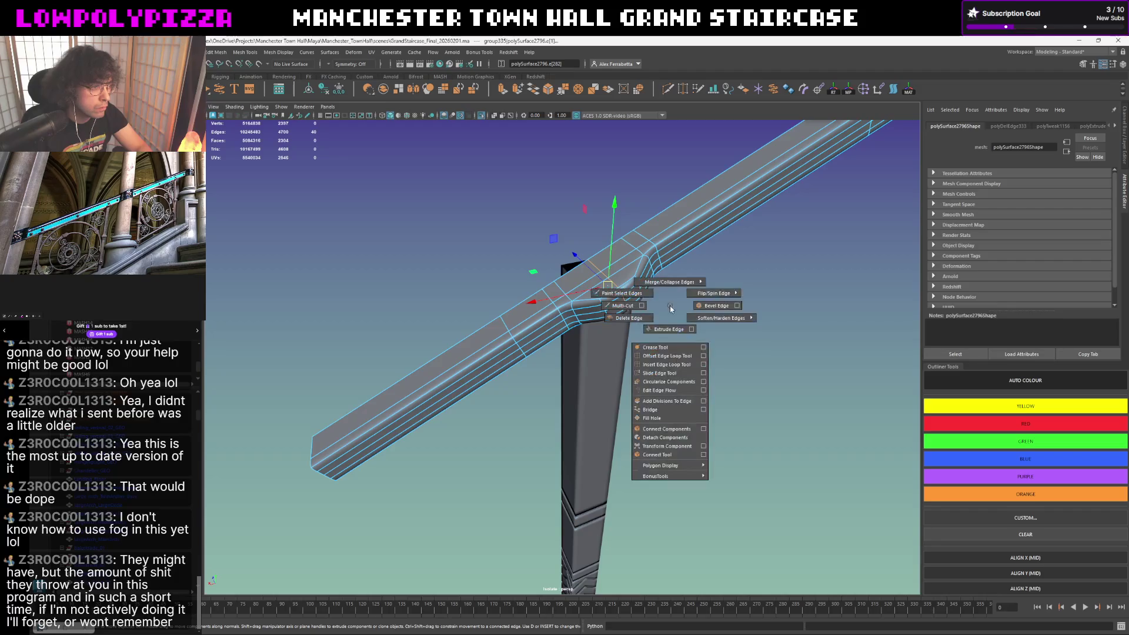
click(670, 390)
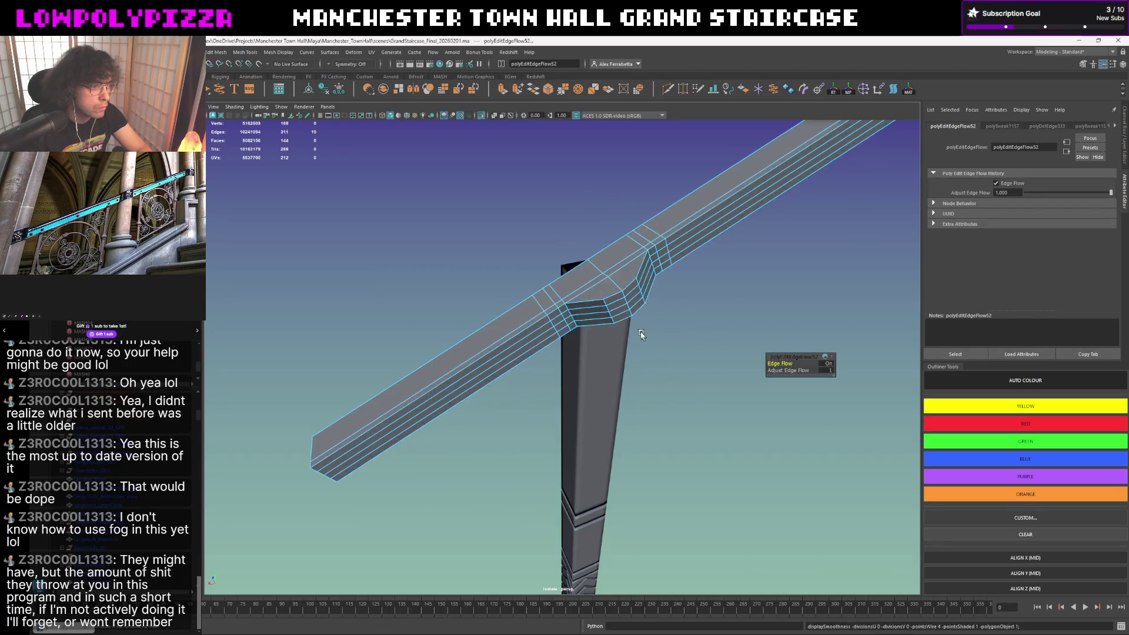
alt+drag(632, 290, 638, 283)
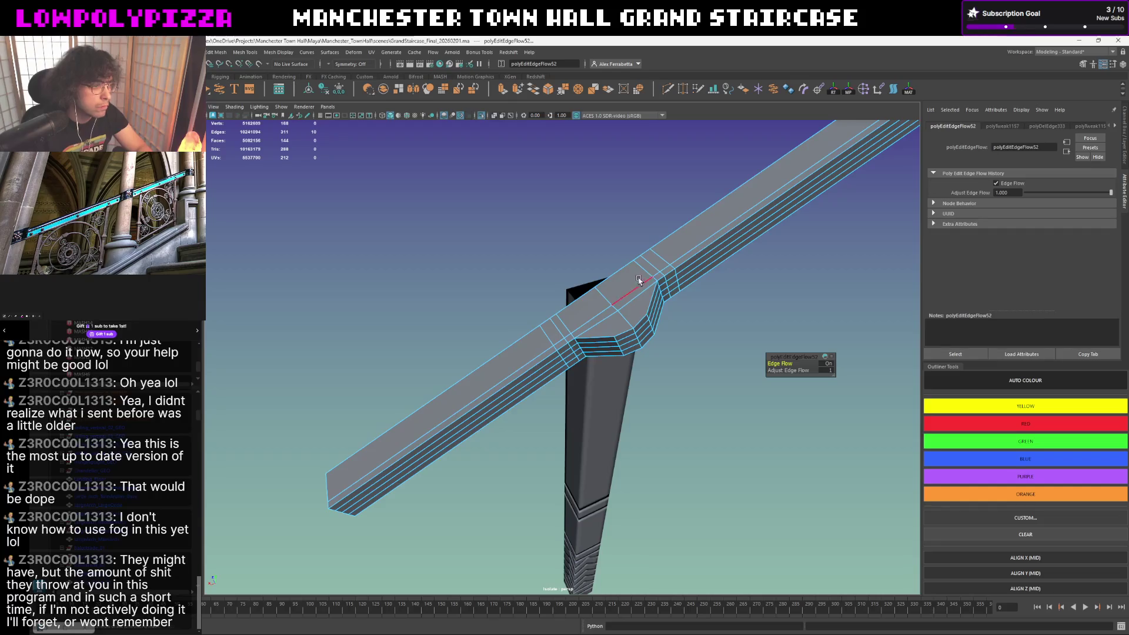
- Multi-Cut a new edge loop around the rail corner and circularize it
click(668, 93)
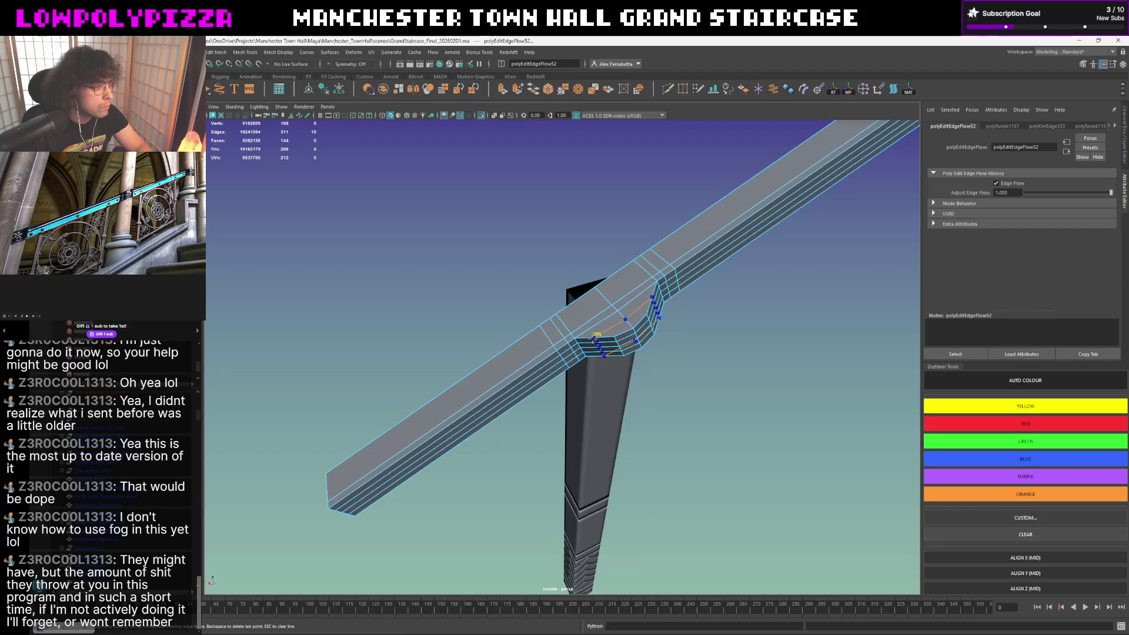
ctrl+click(596, 340)
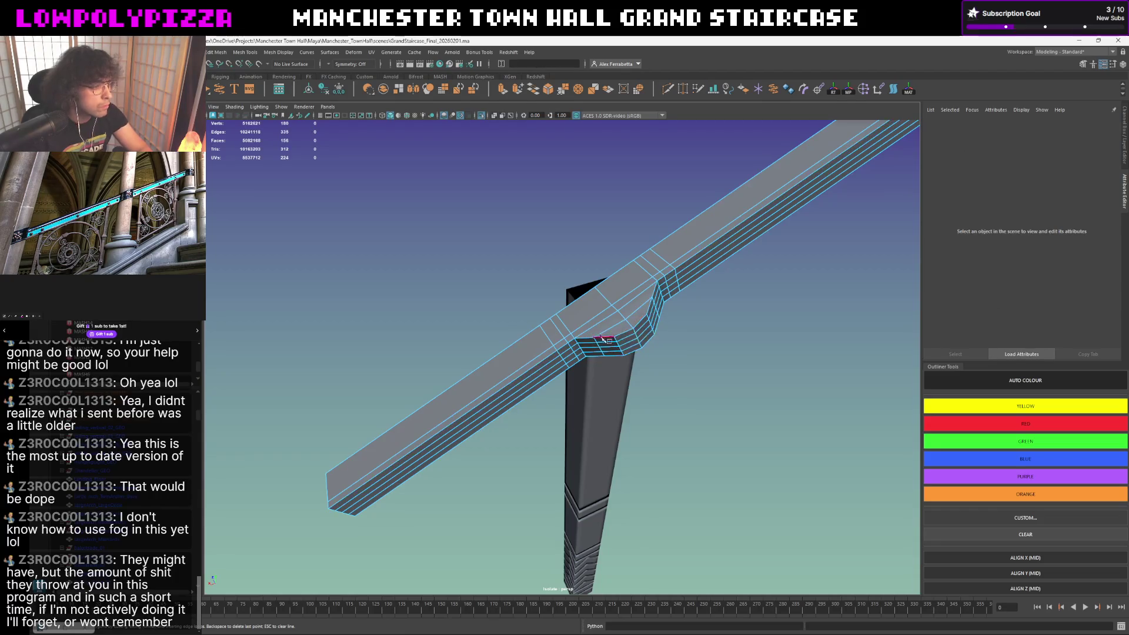
key(w)
shift+right_drag(605, 335, 607, 408)
mouse_move(606, 408)
alt+mouse_down()
mouse_move(686, 281)
mouse_move(600, 318)
alt+mouse_up()
- Circularize the neighbouring corner edge loop as well
double_click(609, 327)
shift+right_drag(635, 350, 616, 429)
mouse_move(564, 390)
alt+mouse_down()
mouse_move(617, 312)
mouse_move(549, 370)
alt+mouse_up()
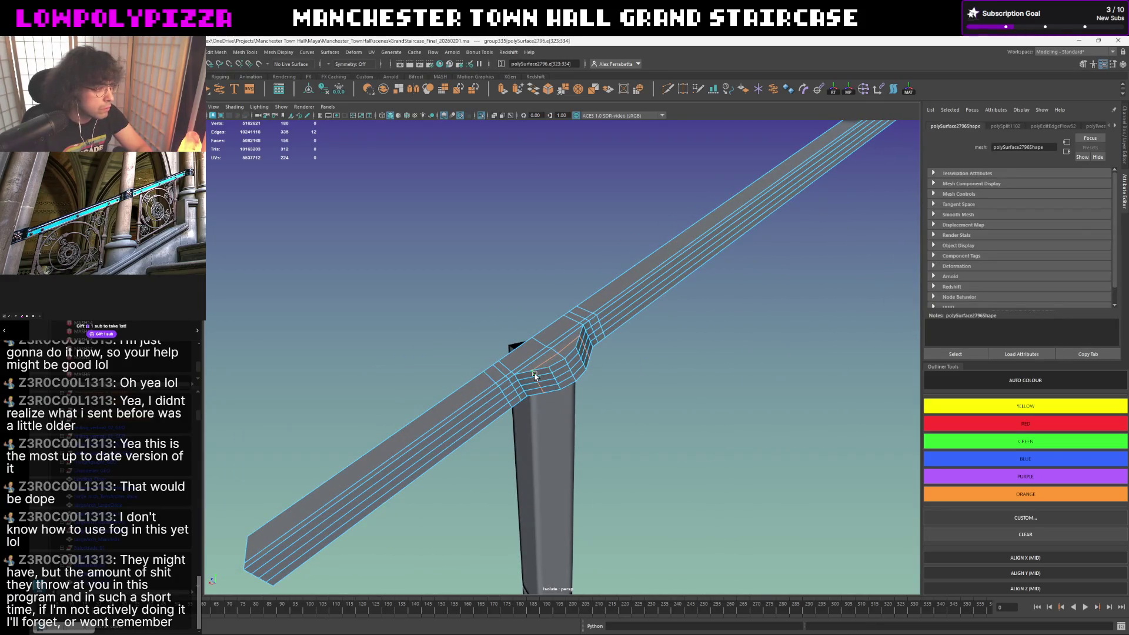
- Reapply Edit Edge Flow on the corner and preview the railing smoothed
key(g)
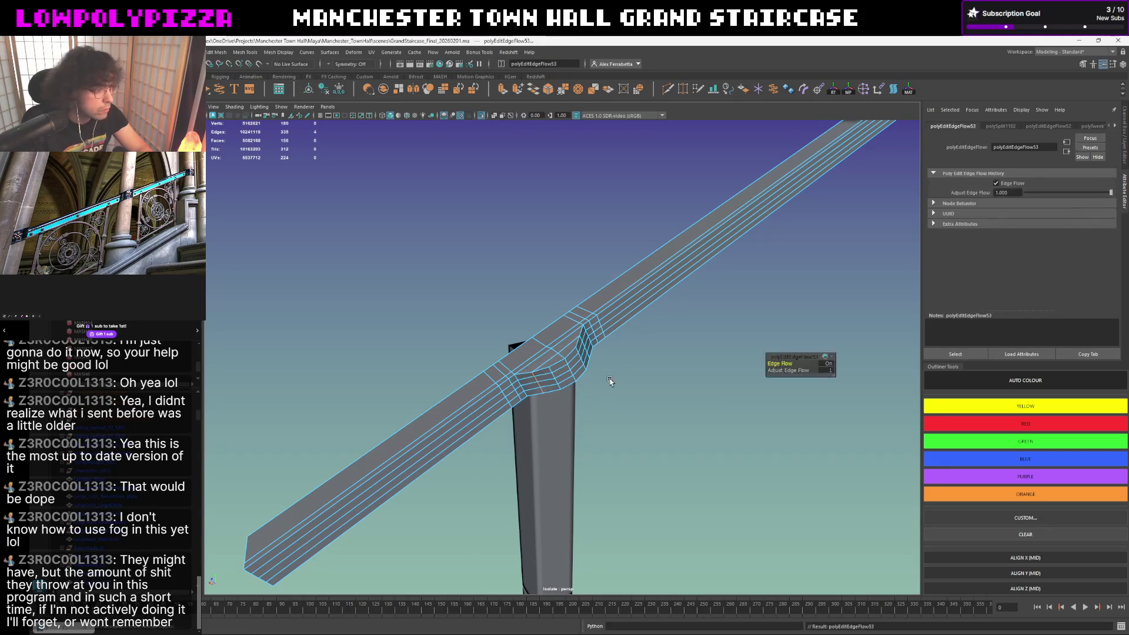
click(622, 358)
mouse_move(622, 358)
alt+mouse_down()
mouse_move(593, 377)
mouse_move(602, 381)
alt+mouse_up()
key(3)
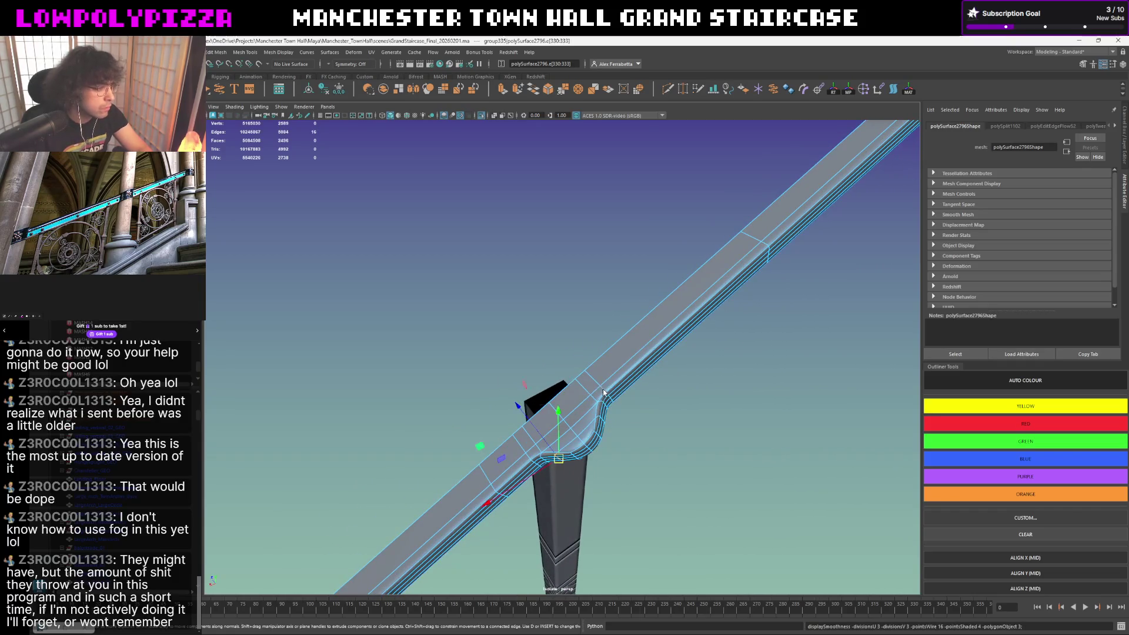
- Deselect the railing and orbit to inspect the rounded corner
click(600, 322)
alt+drag(600, 322, 568, 323)
right_click(566, 325)
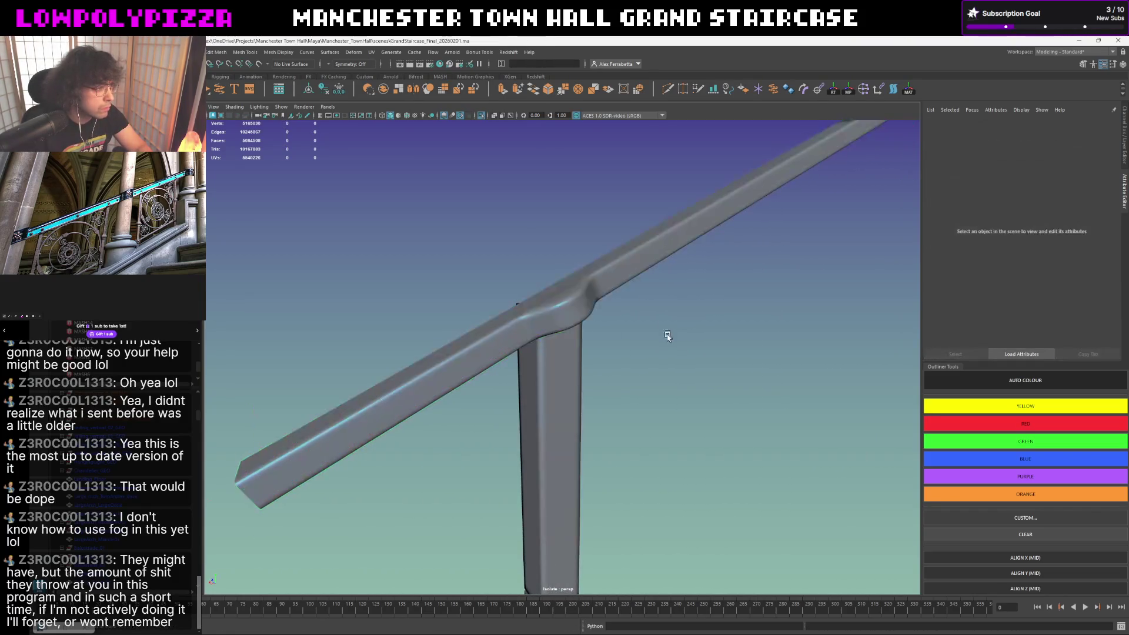
mouse_move(668, 335)
alt+mouse_down()
mouse_move(624, 345)
mouse_move(685, 343)
mouse_move(651, 341)
mouse_move(647, 365)
mouse_move(598, 351)
alt+mouse_up()
- Select the handrail in edge mode, pick a corner edge, then return to object selection
click(597, 351)
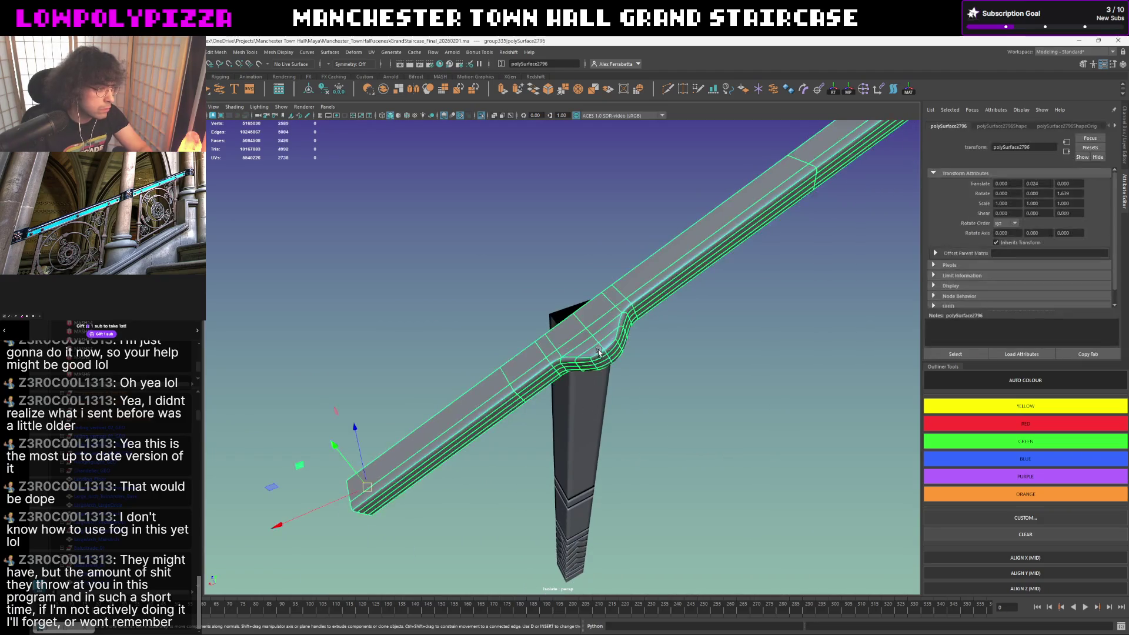
right_drag(597, 351, 599, 321)
scroll(635, 330, up, 3)
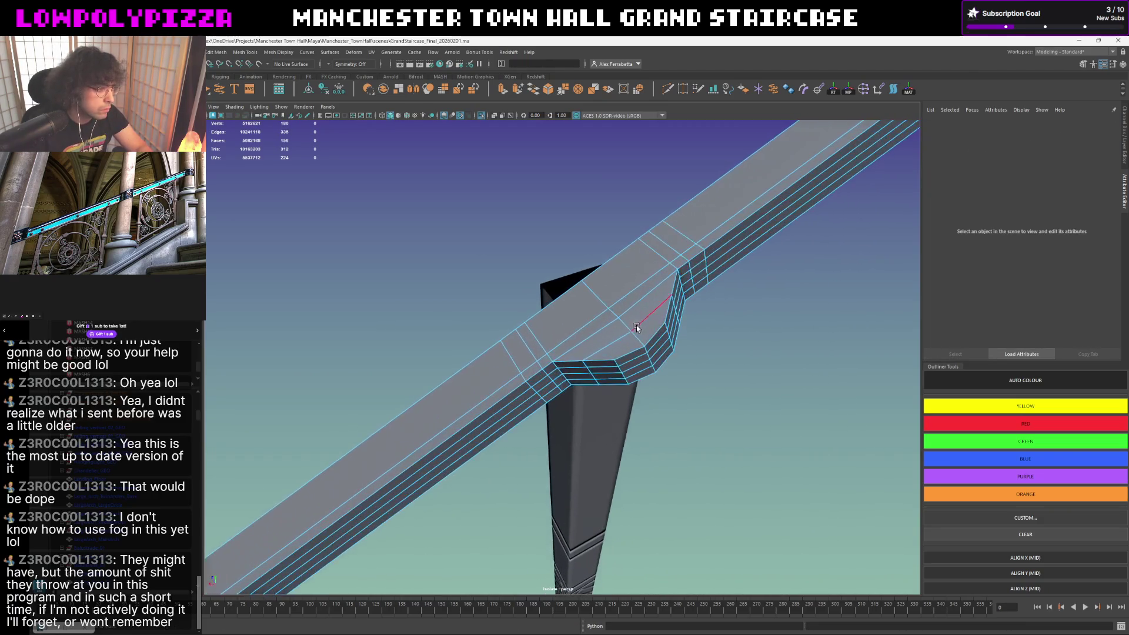
scroll(636, 330, up, 2)
click(636, 330)
mouse_move(636, 330)
alt+mouse_down()
mouse_move(614, 304)
mouse_move(647, 310)
mouse_move(682, 345)
mouse_move(631, 358)
alt+mouse_up()
right_click(615, 304)
key(F8)
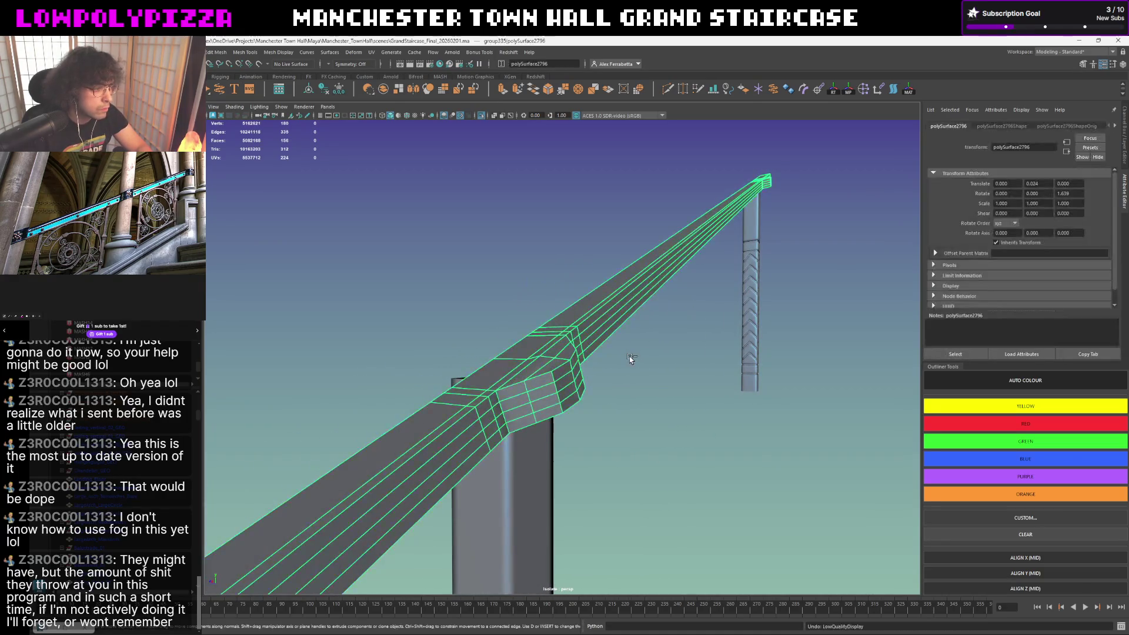
- Re-enter component mode and undo the last two corner edits
key(F8)
key(ctrl+z)
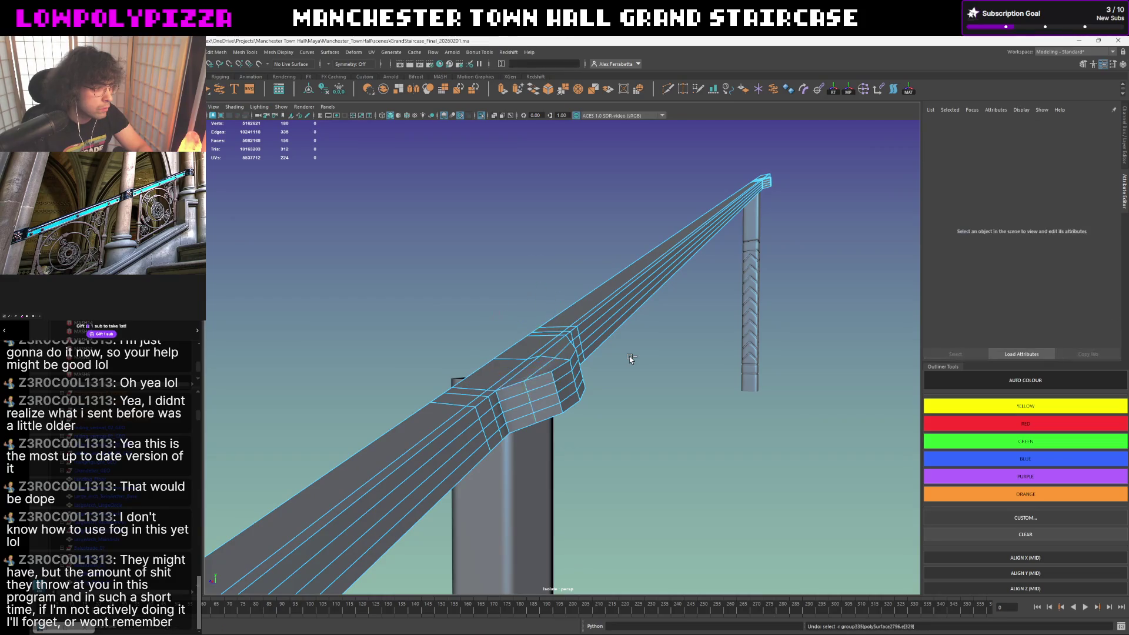
key(ctrl+z)
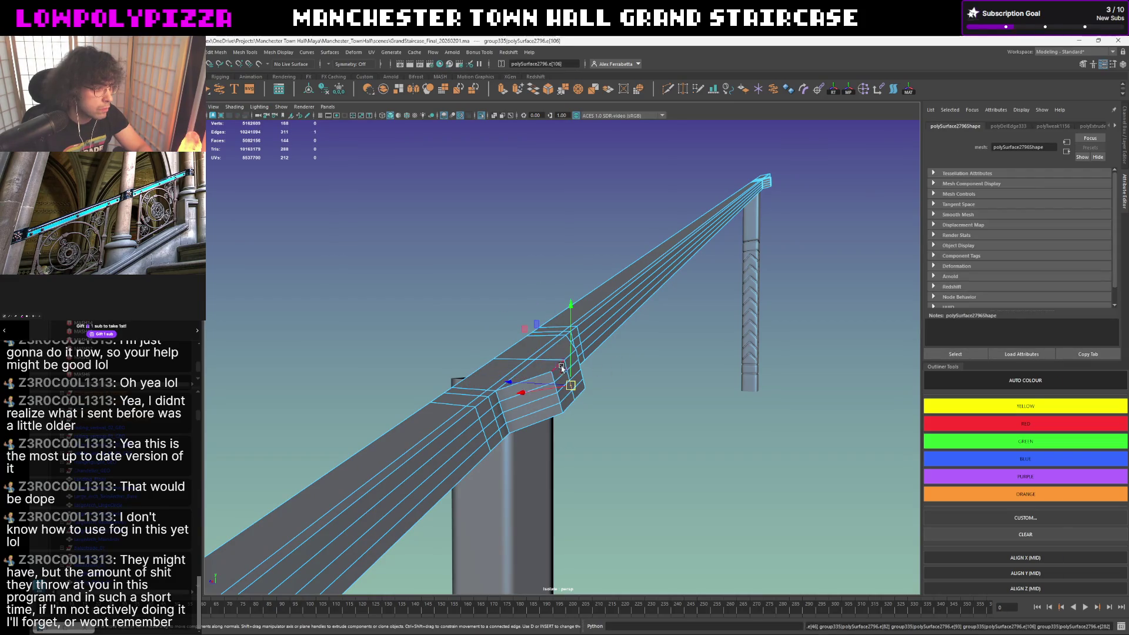
- Select two corner vertices, nudge one slightly along X and preview smoothed
click(562, 365)
click(569, 380)
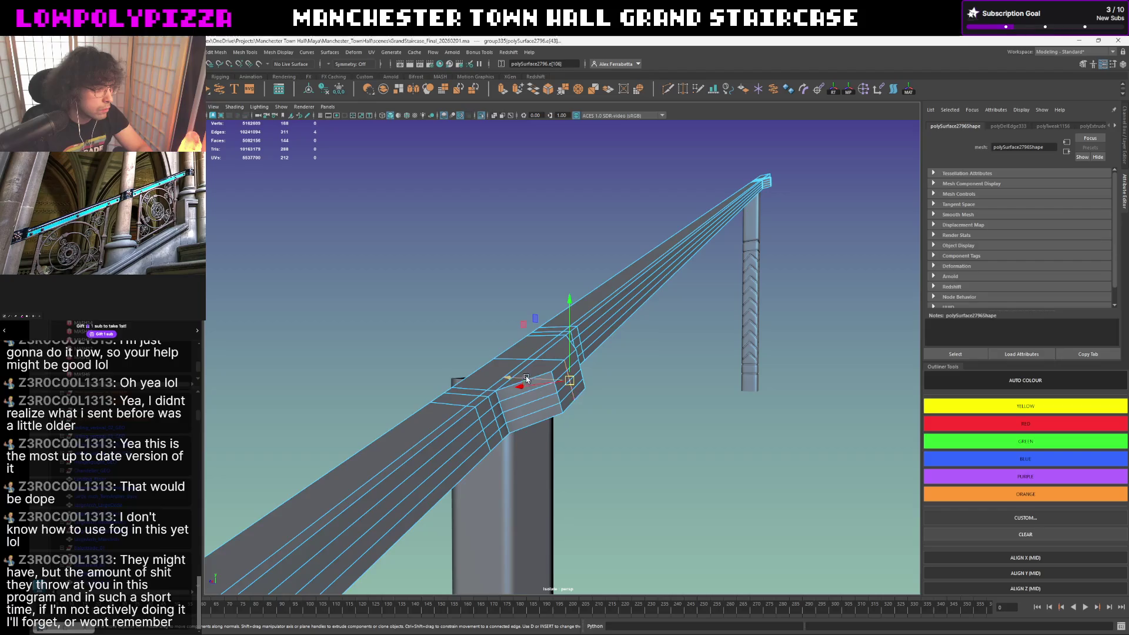
alt+drag(533, 377, 615, 407)
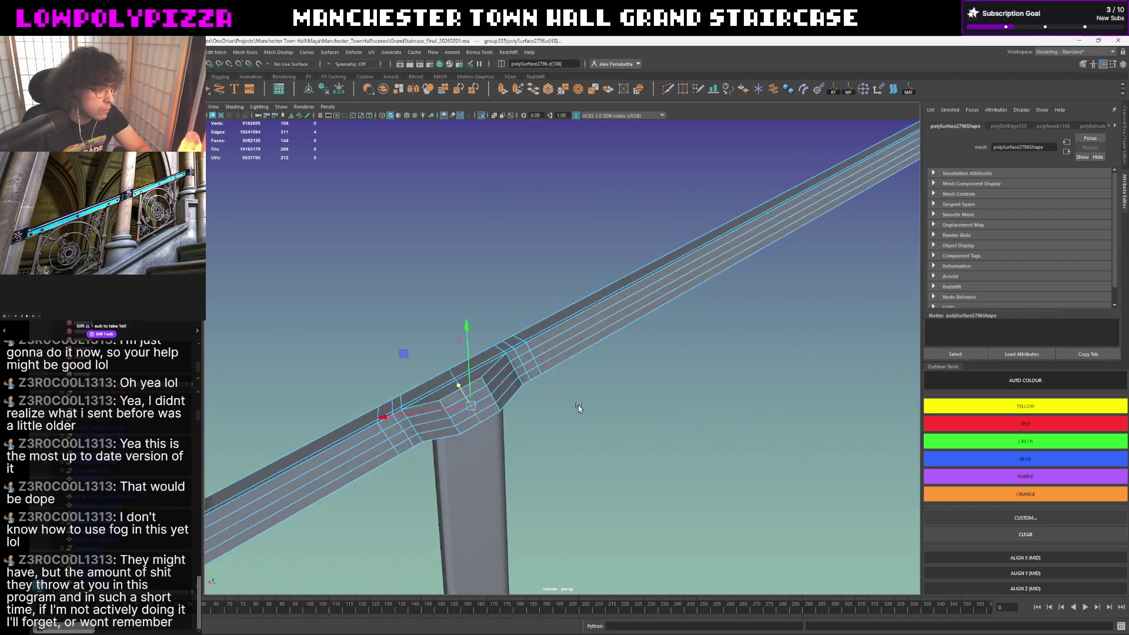
drag(539, 404, 545, 404)
key(3)
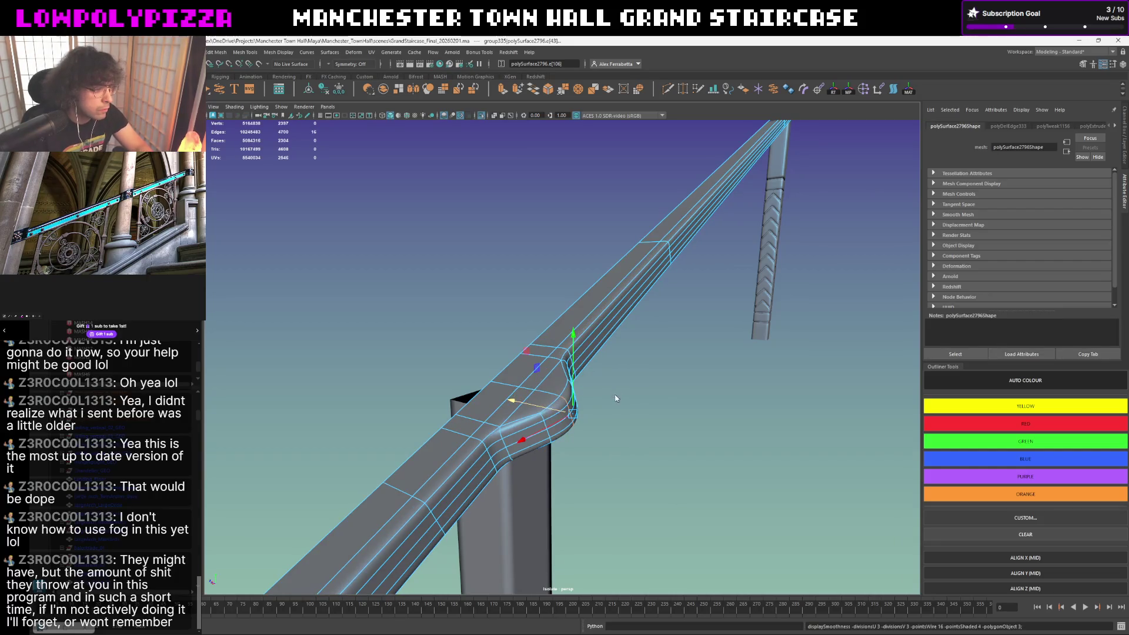
- Leave vertex editing and select the whole handrail as one object
right_drag(616, 398, 659, 349)
click(659, 349)
scroll(658, 352, down, 5)
mouse_move(657, 352)
alt+mouse_down()
mouse_move(577, 361)
mouse_move(649, 351)
mouse_move(556, 398)
mouse_move(640, 347)
alt+mouse_up()
click(577, 361)
scroll(556, 397, down, 3)
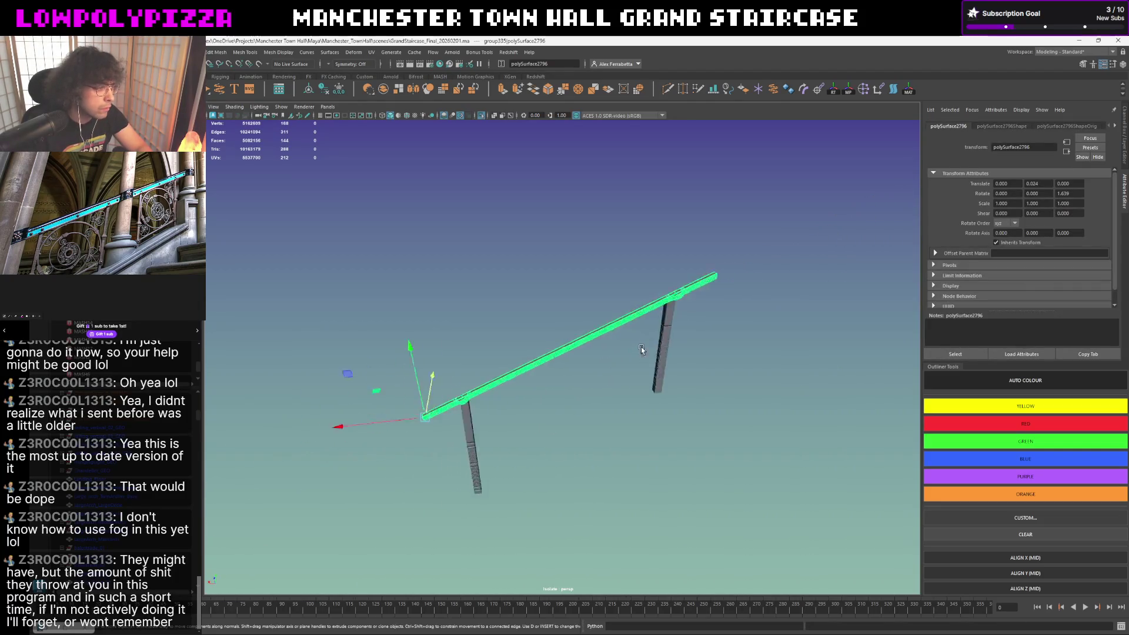
- Select and frame the handrail, then clear the selection
click(641, 347)
right_drag(642, 347, 629, 356)
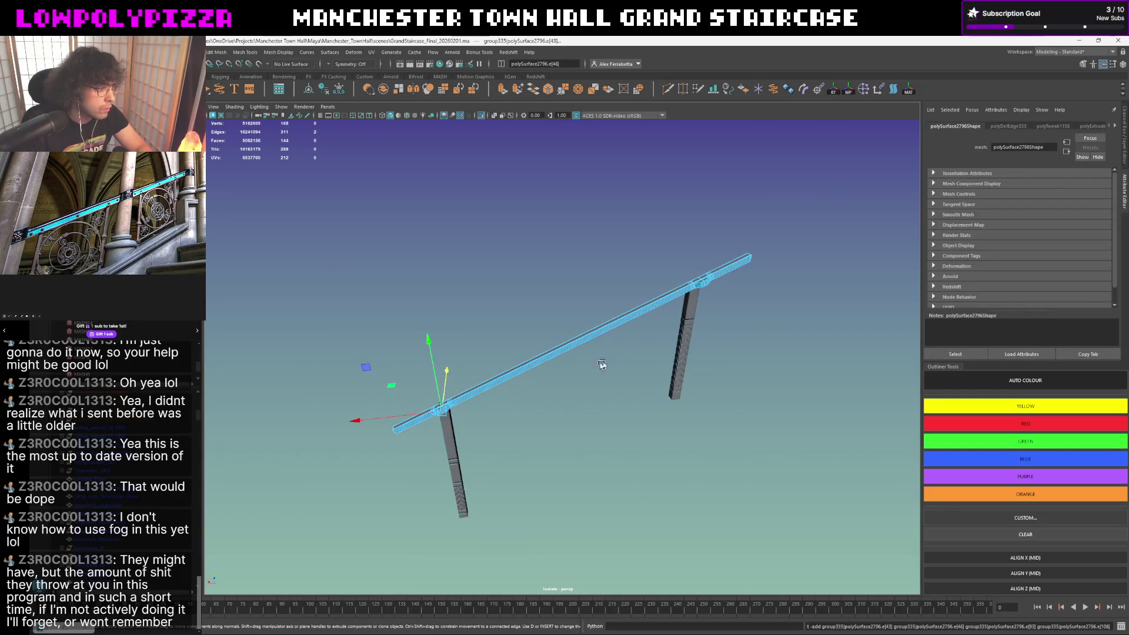
mouse_move(626, 354)
alt+mouse_down()
mouse_move(467, 397)
mouse_move(525, 367)
alt+mouse_up()
key(f)
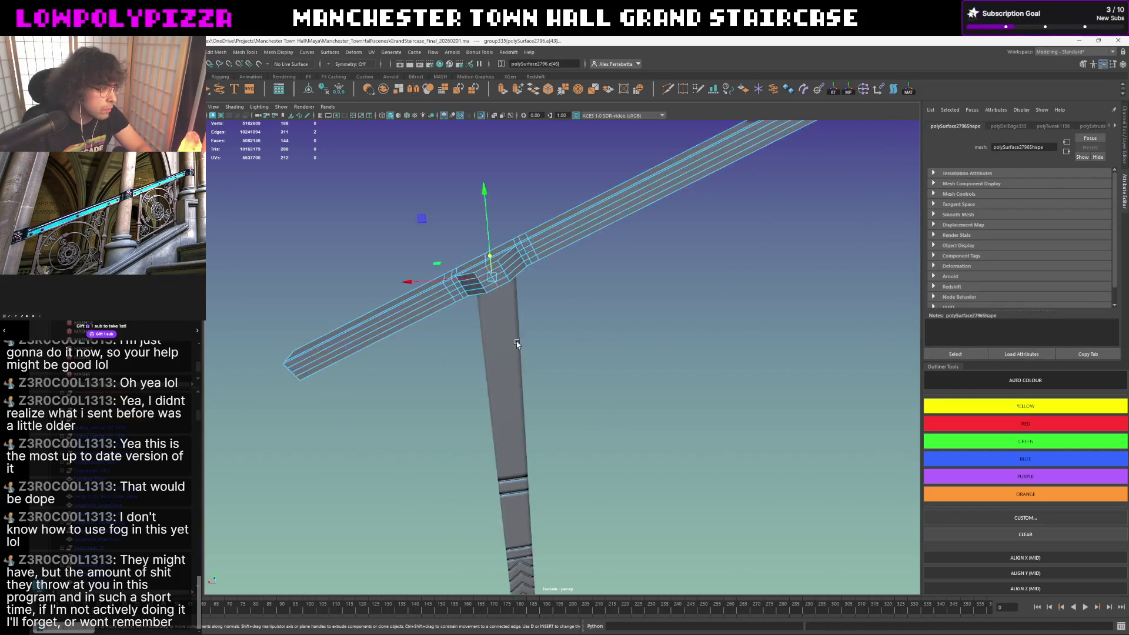
click(610, 294)
- Pick the components at the rail-post junction and extrude them with Ctrl+E
click(488, 272)
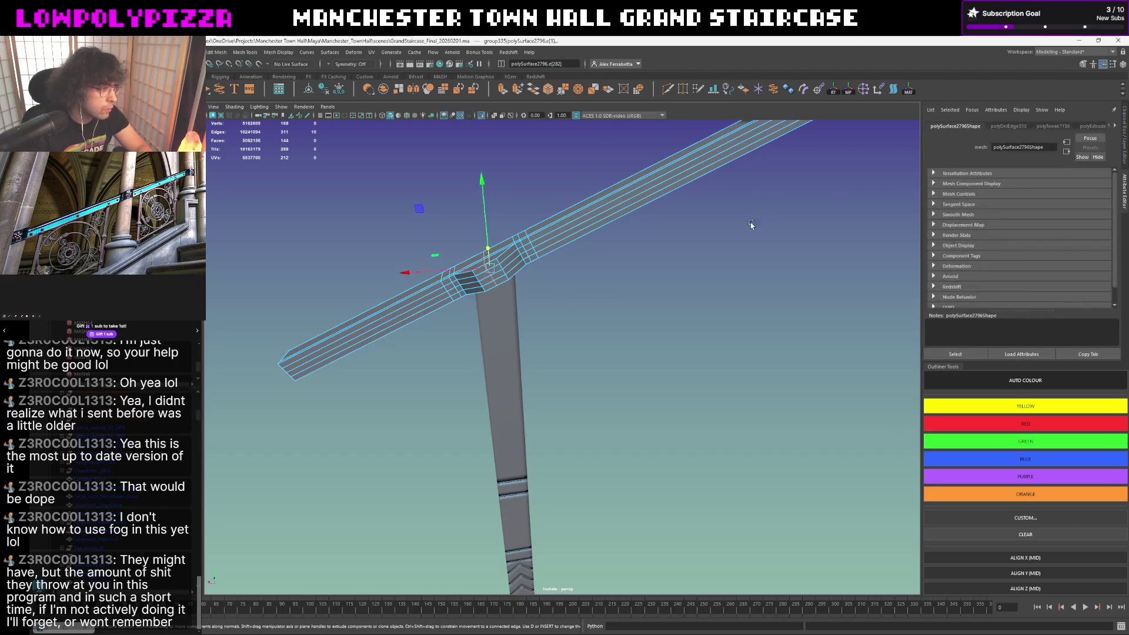
alt+drag(548, 289, 605, 348)
click(606, 350)
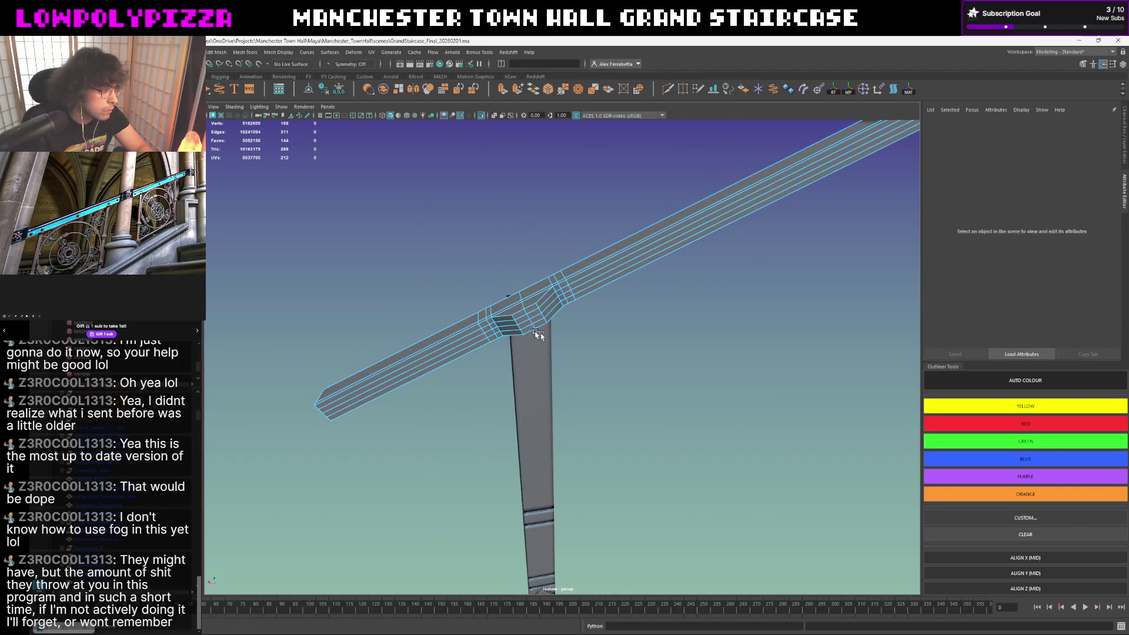
click(535, 327)
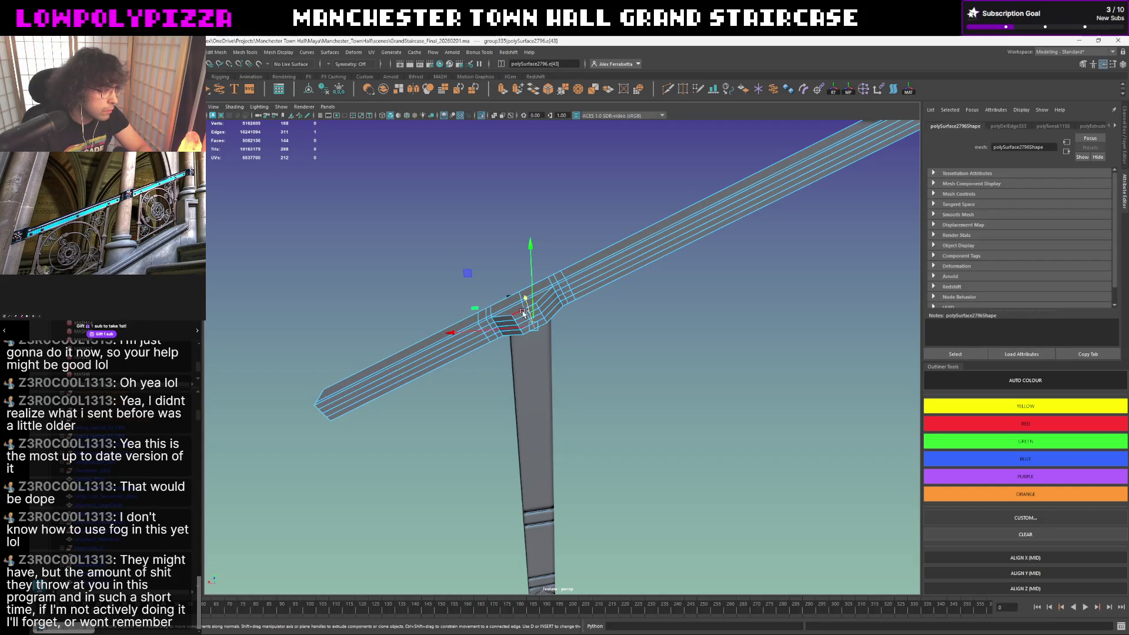
key(ctrl+e)
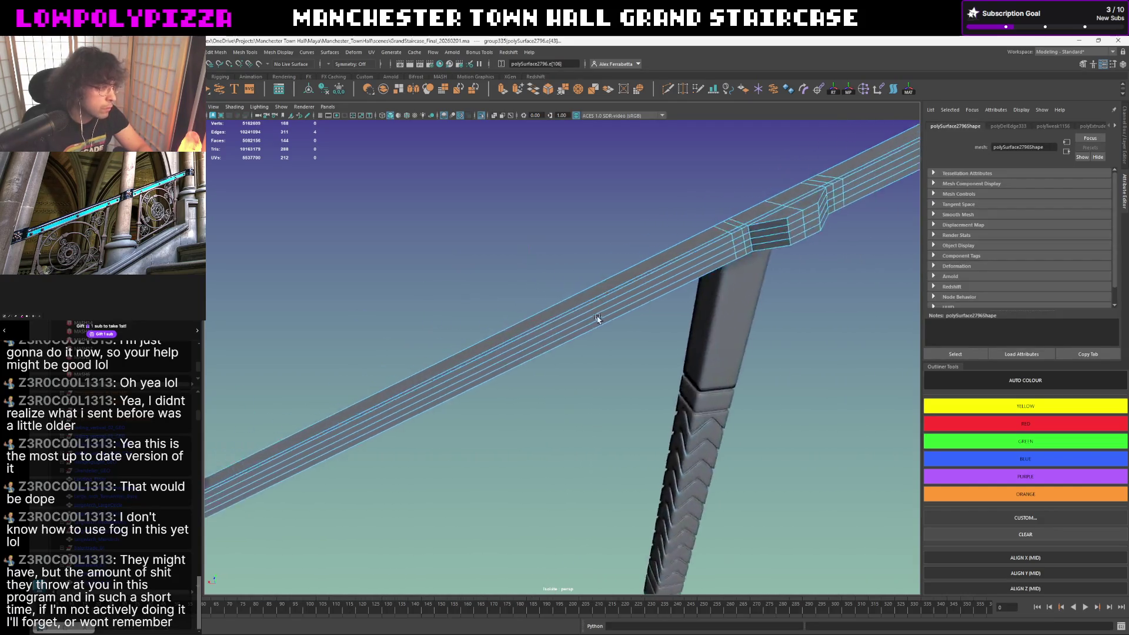
- Select the edge loop along the rail and toggle smooth preview on and off
alt+drag(765, 229, 547, 340)
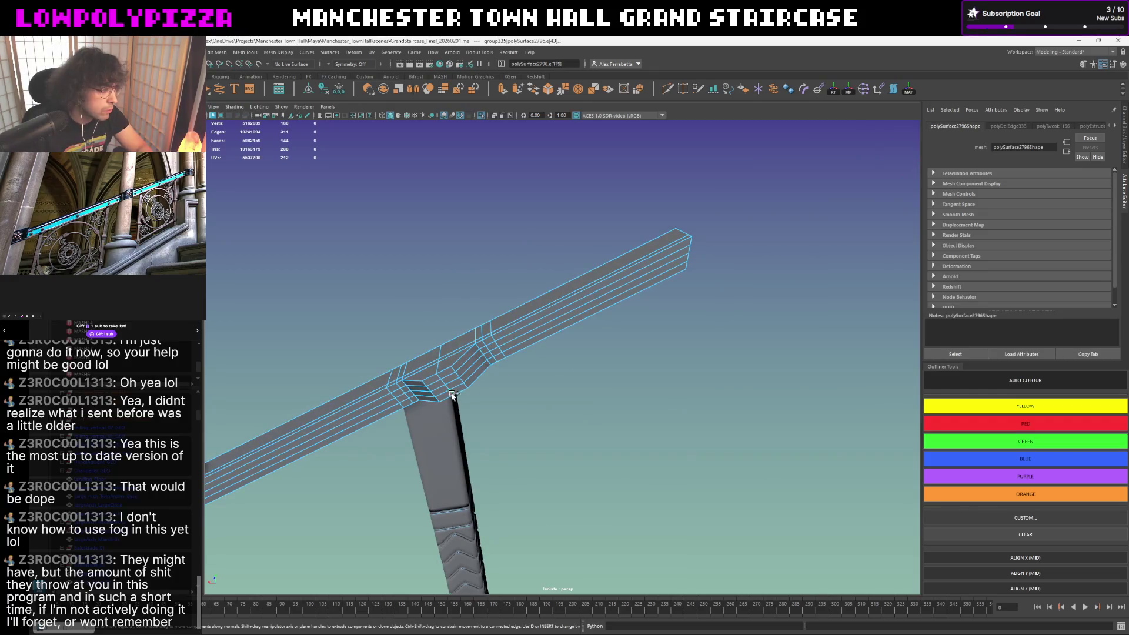
double_click(435, 382)
mouse_move(436, 381)
alt+mouse_down()
mouse_move(520, 345)
mouse_move(475, 396)
mouse_move(608, 357)
alt+mouse_up()
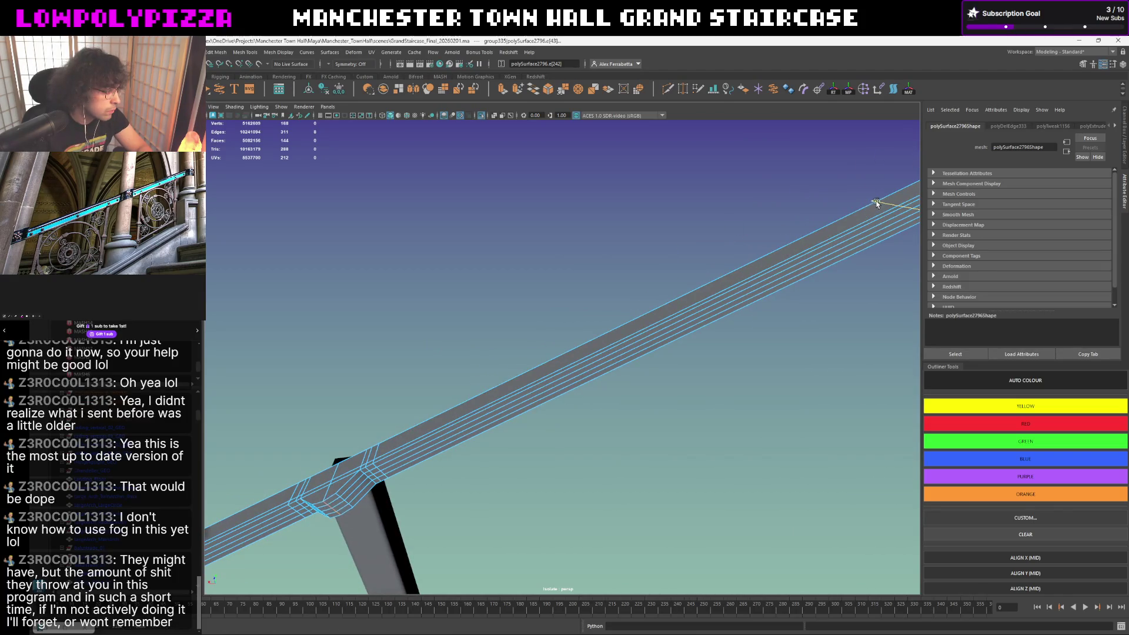
key(3)
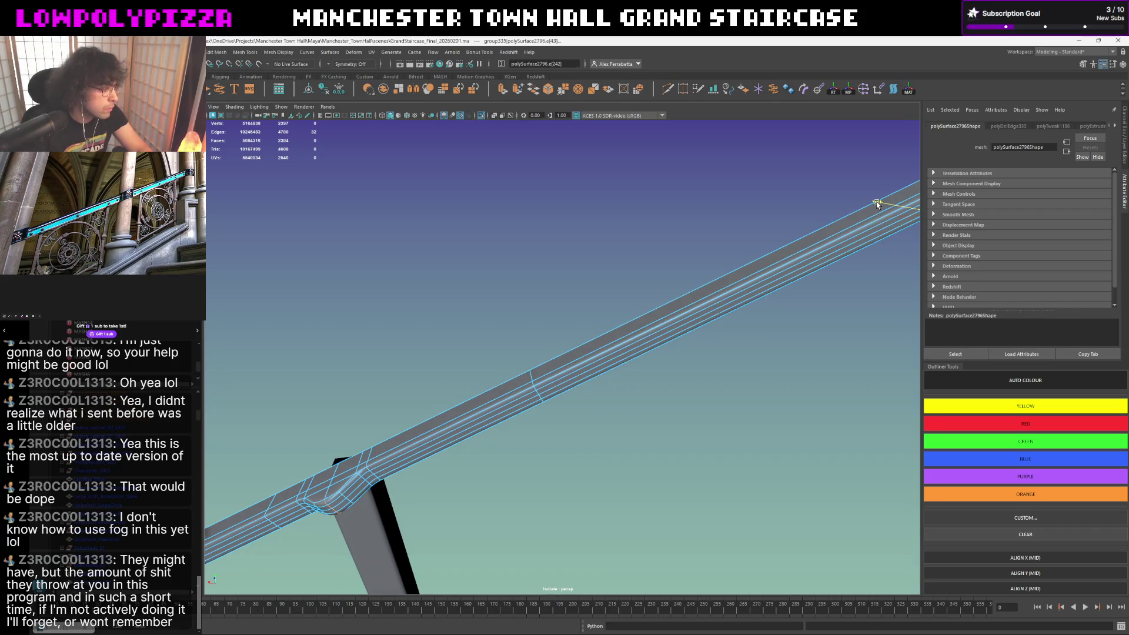
key(1)
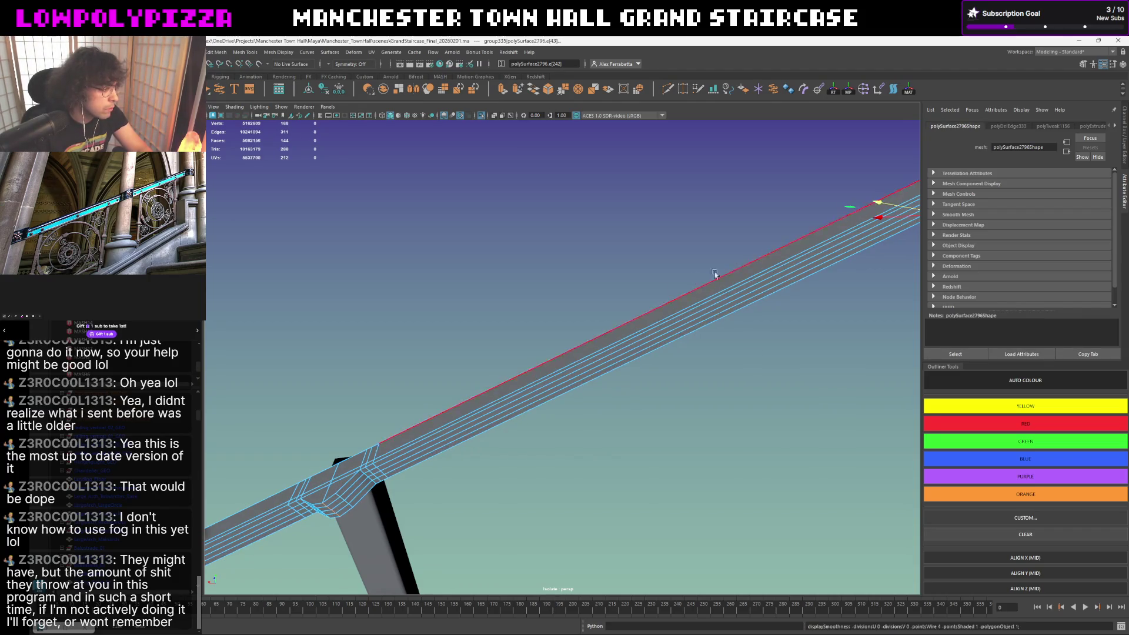
- Switch to an orthographic view via the hotbox and reposition along the rail and posts
mouse_move(714, 271)
alt+mouse_down()
mouse_move(604, 303)
mouse_move(603, 291)
alt+mouse_up()
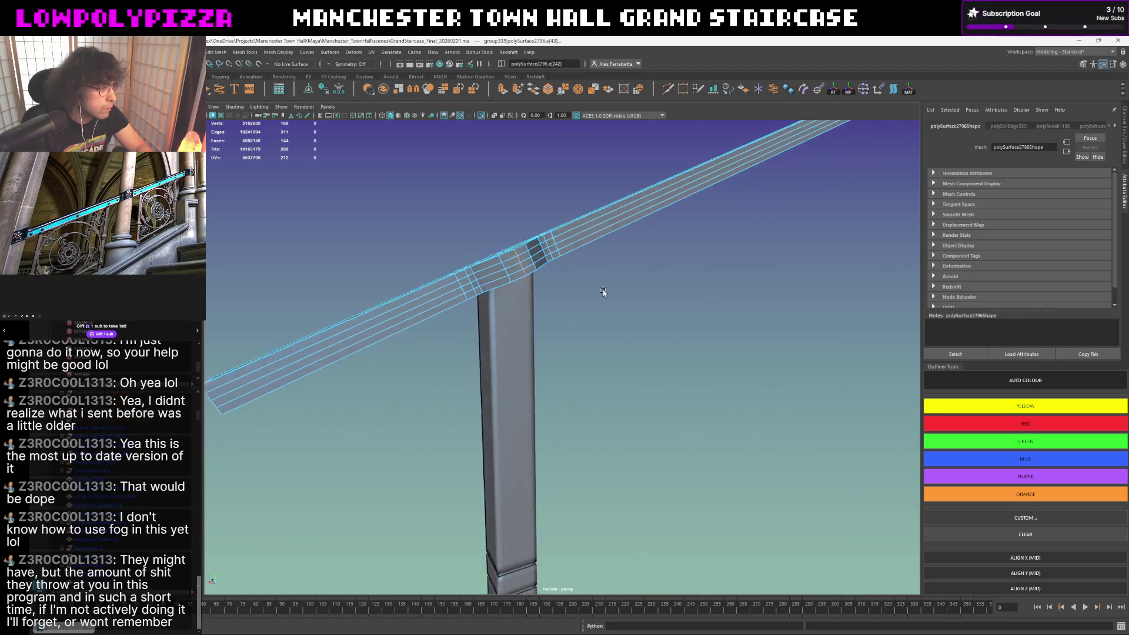
key(space)
click(604, 294)
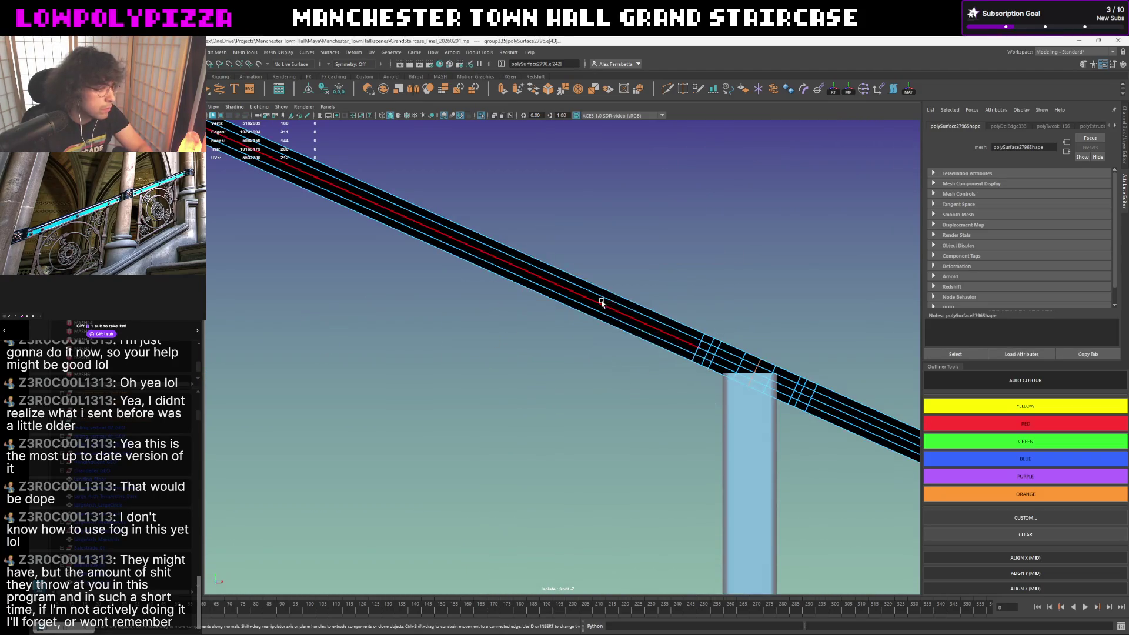
mouse_move(465, 303)
alt+mouse_down()
mouse_move(858, 561)
mouse_move(598, 277)
mouse_move(608, 304)
alt+mouse_up()
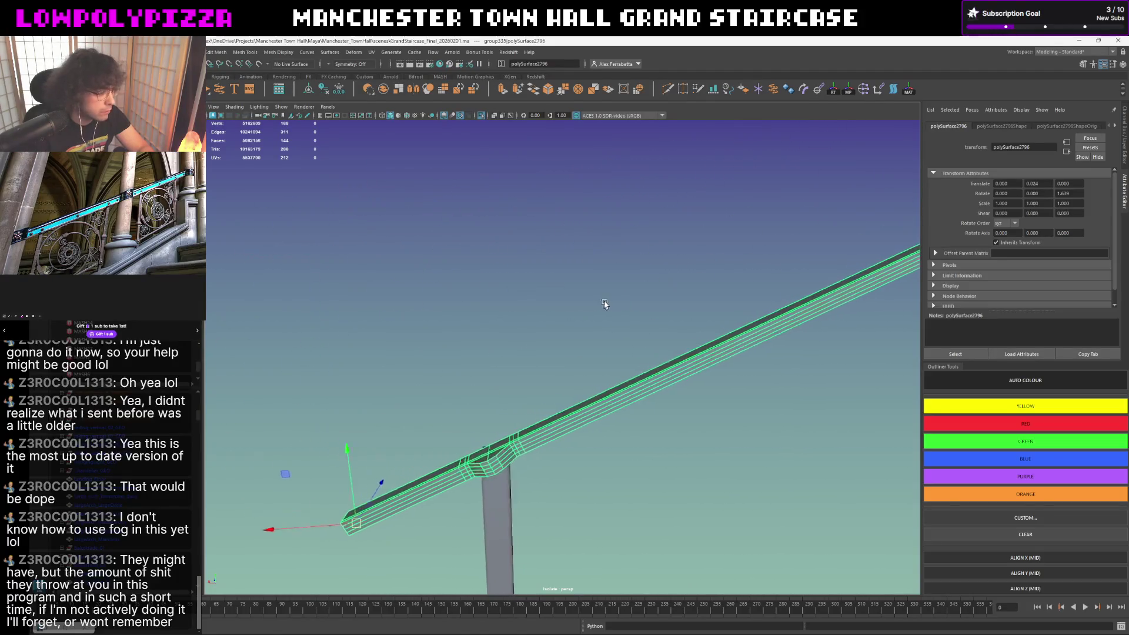
click(608, 303)
scroll(613, 302, down, 5)
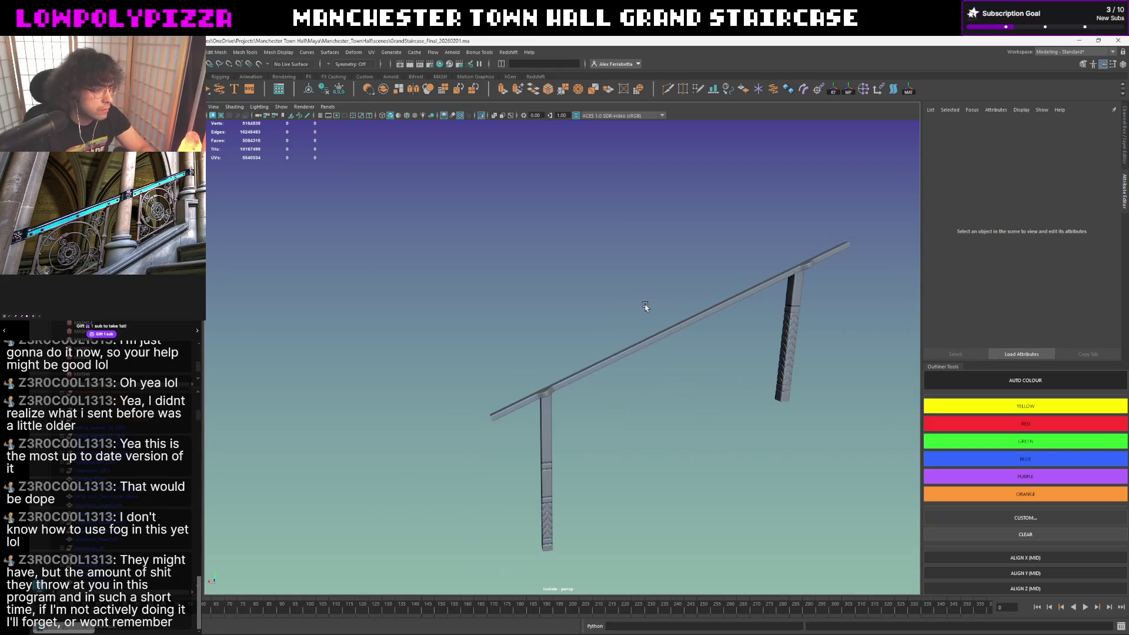
alt+middle_drag(645, 306, 586, 310)
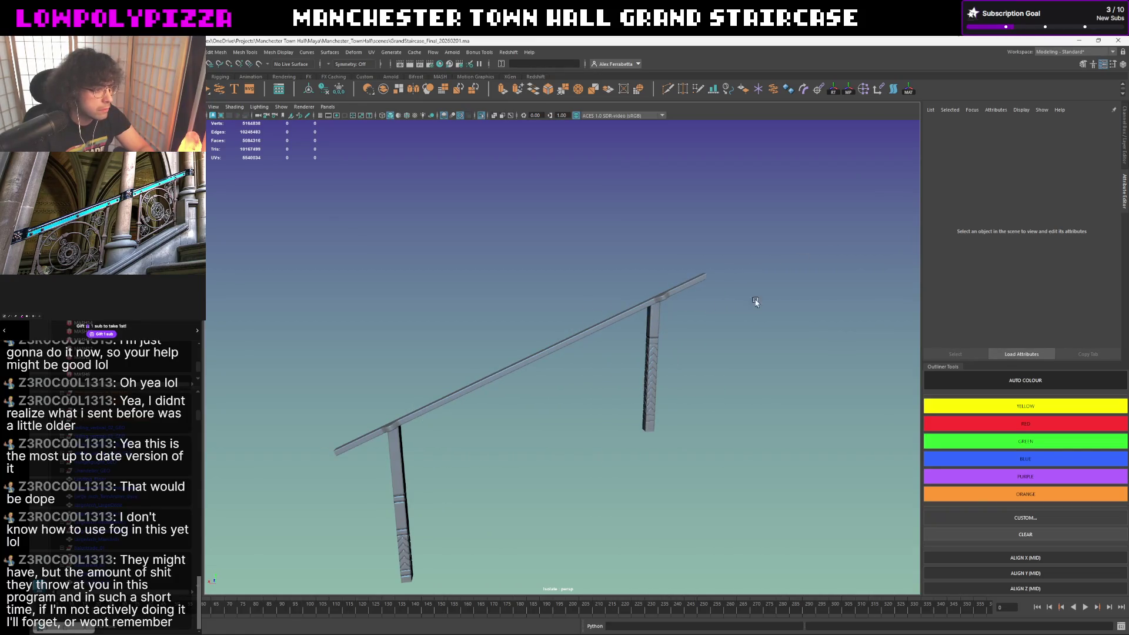
click(657, 299)
key(space)
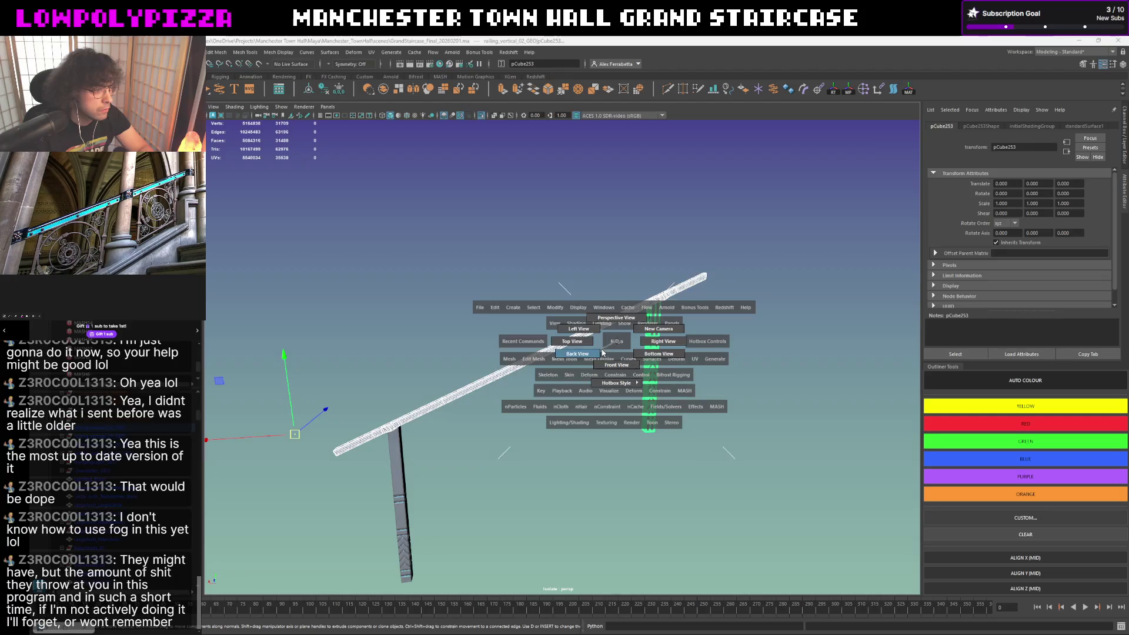
- Go to Back view and pan along the rail away from the posts
click(602, 353)
alt+middle_drag(641, 345, 497, 434)
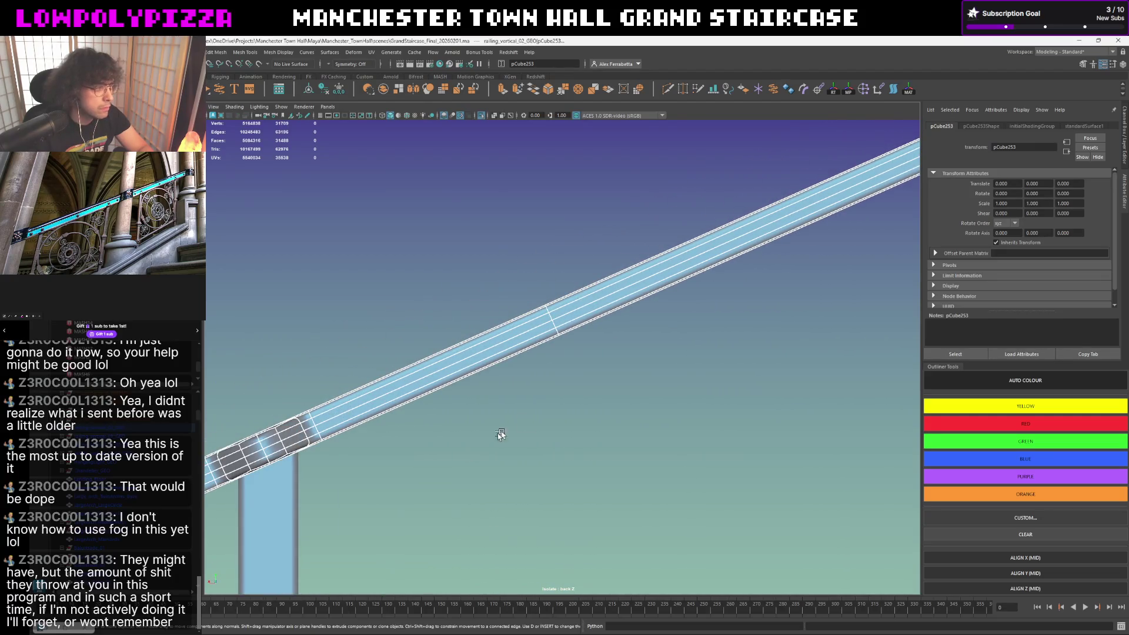
click(570, 394)
scroll(586, 391, up, 2)
alt+middle_drag(663, 346, 243, 515)
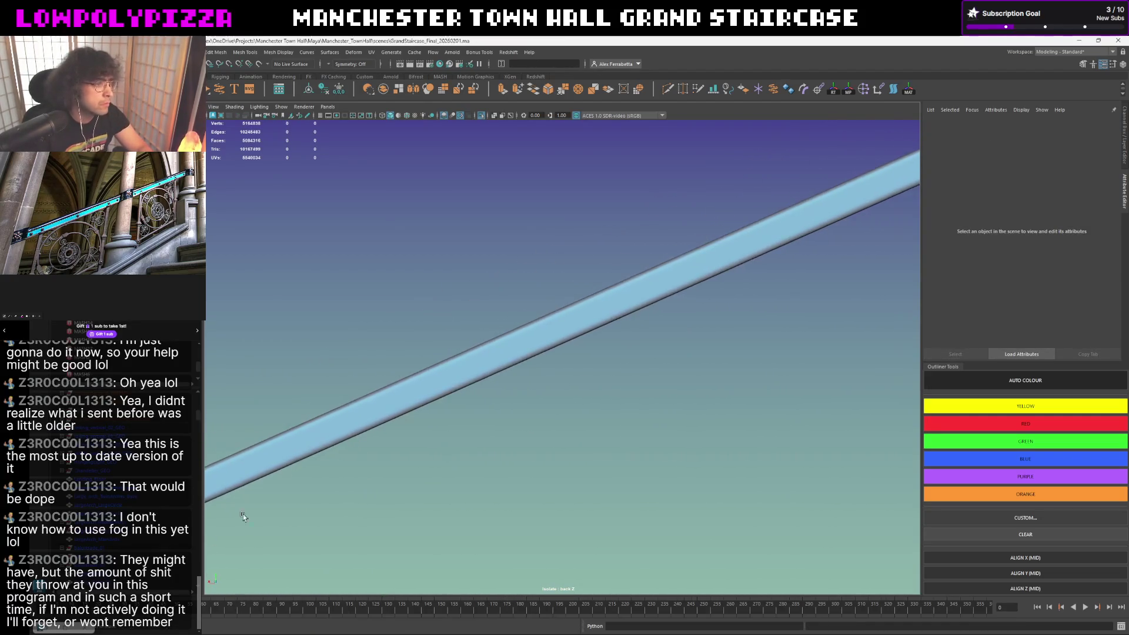
scroll(593, 364, down, 5)
scroll(616, 327, up, 3)
scroll(673, 309, up, 2)
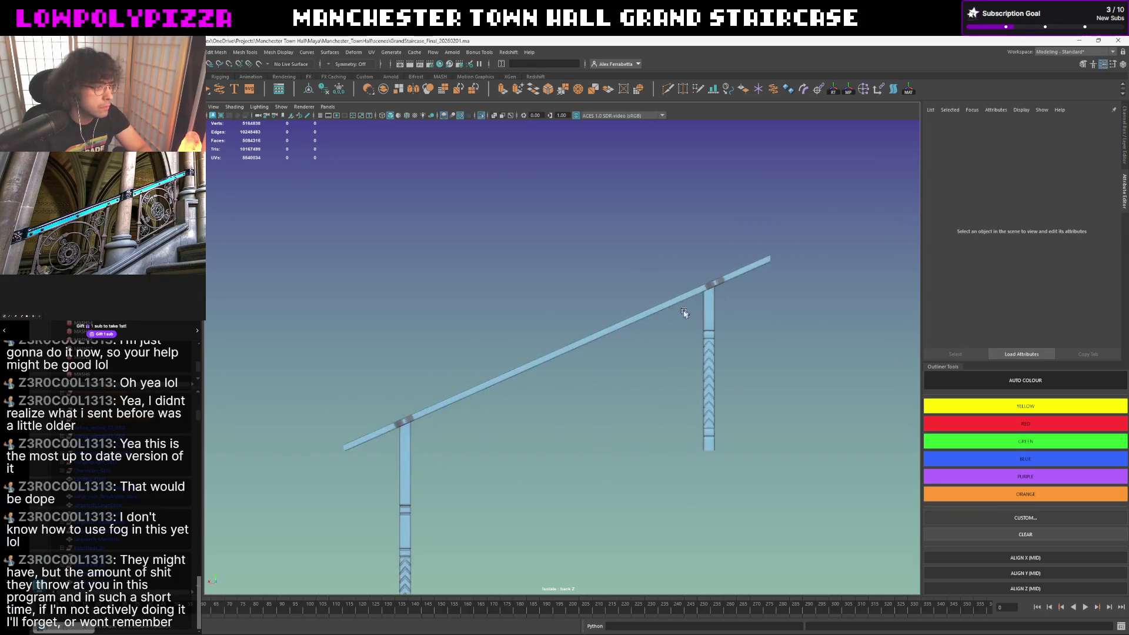
scroll(685, 315, up, 3)
scroll(559, 371, up, 3)
- Select the rail's junction vertices and slide the edge loops down along the rail
click(589, 349)
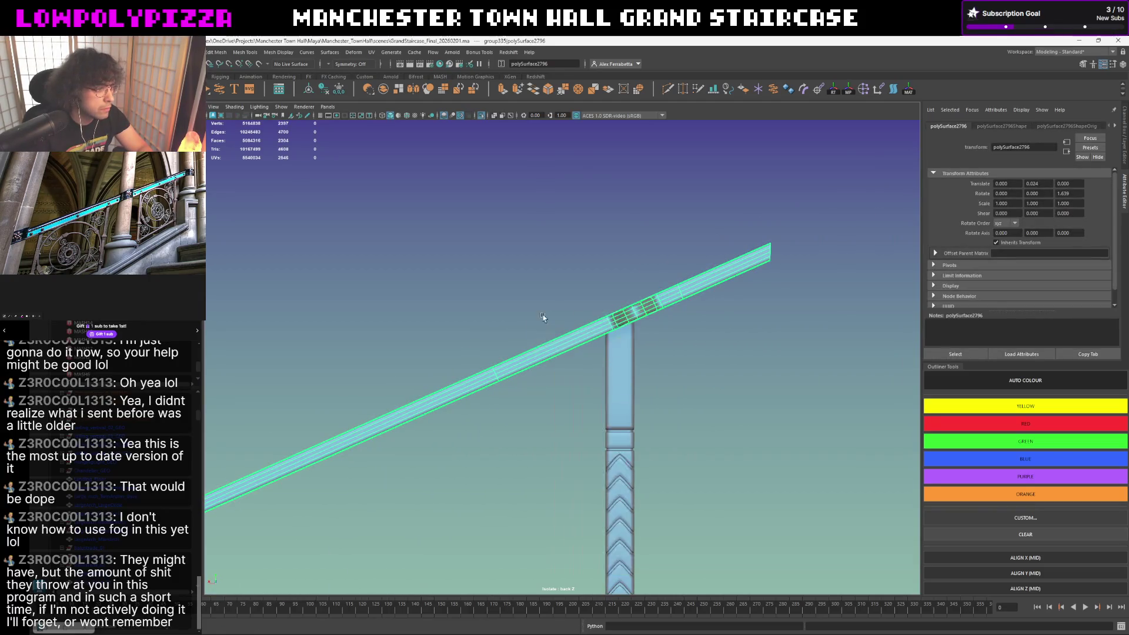
key(F8)
drag(676, 283, 599, 340)
scroll(599, 339, up, 2)
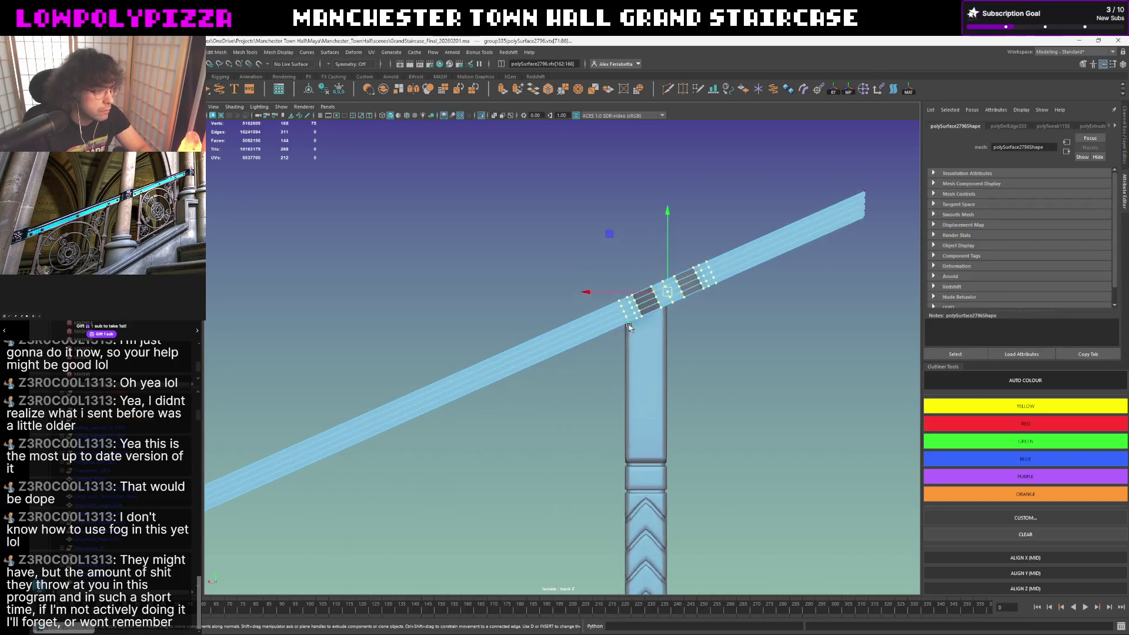
scroll(557, 362, up, 2)
drag(811, 190, 739, 406)
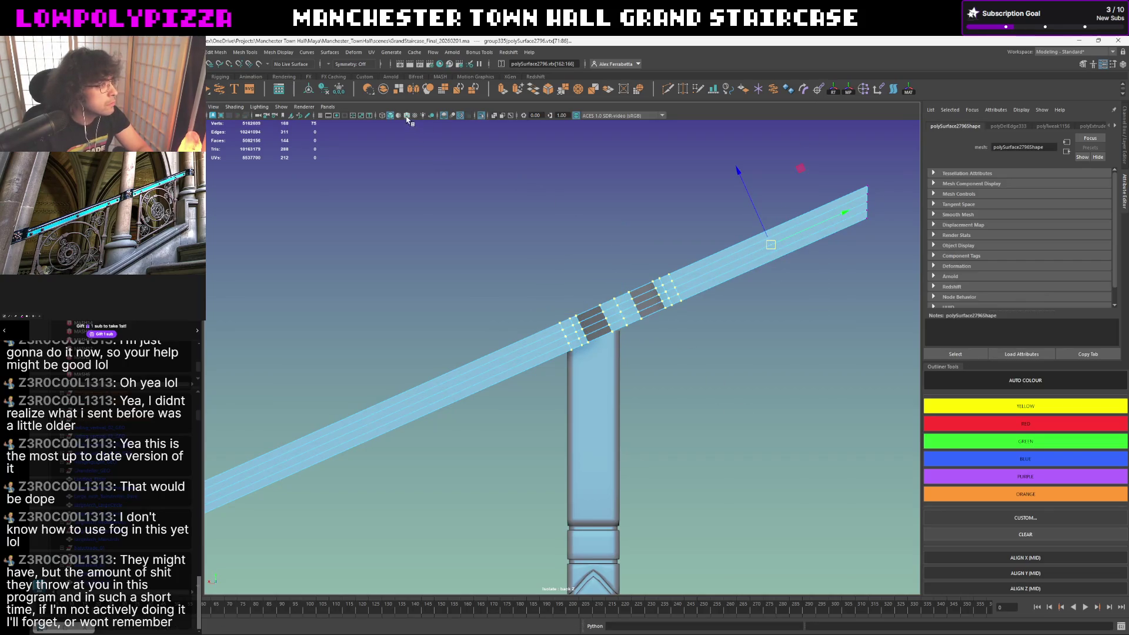
drag(809, 226, 784, 245)
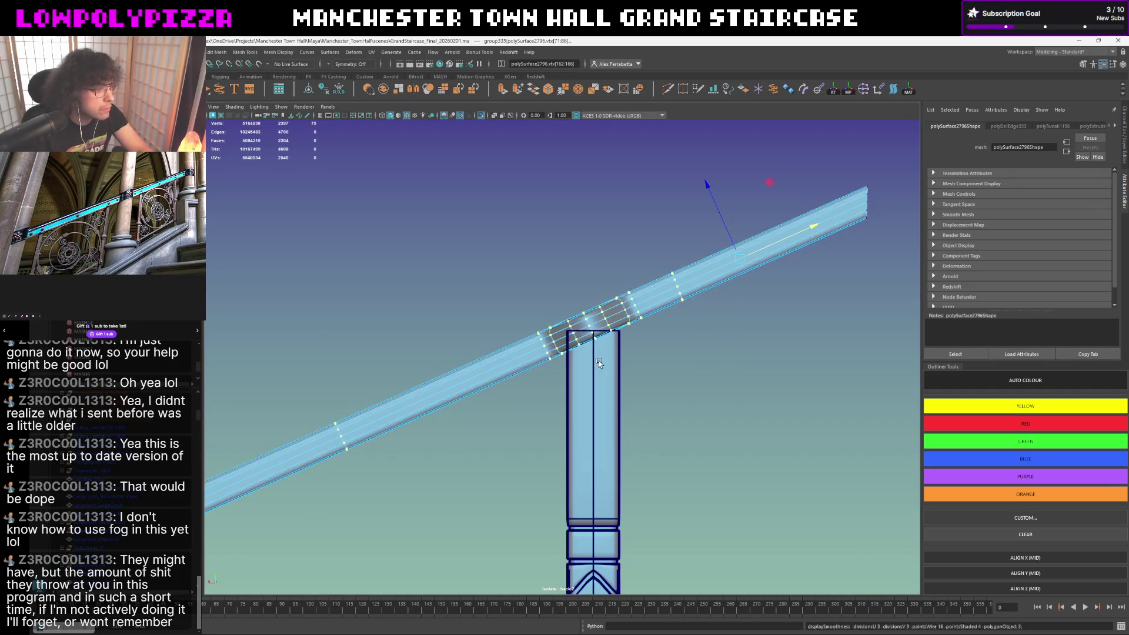
- Raise the post slightly on Y so it meets the rail, then deselect it
right_drag(598, 362, 583, 302)
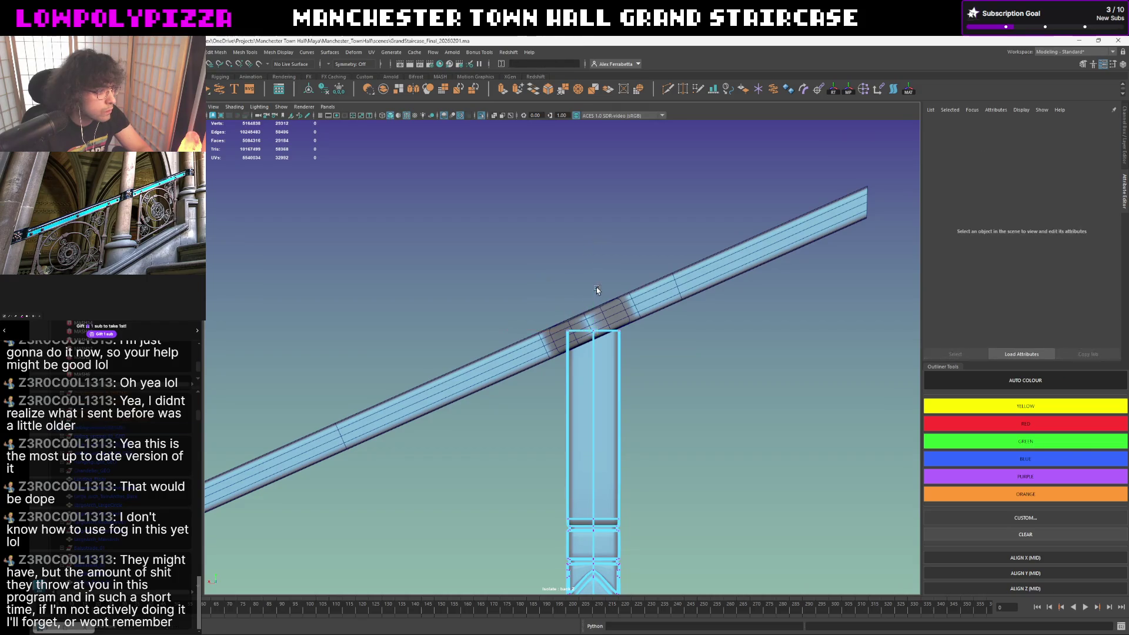
drag(597, 289, 593, 285)
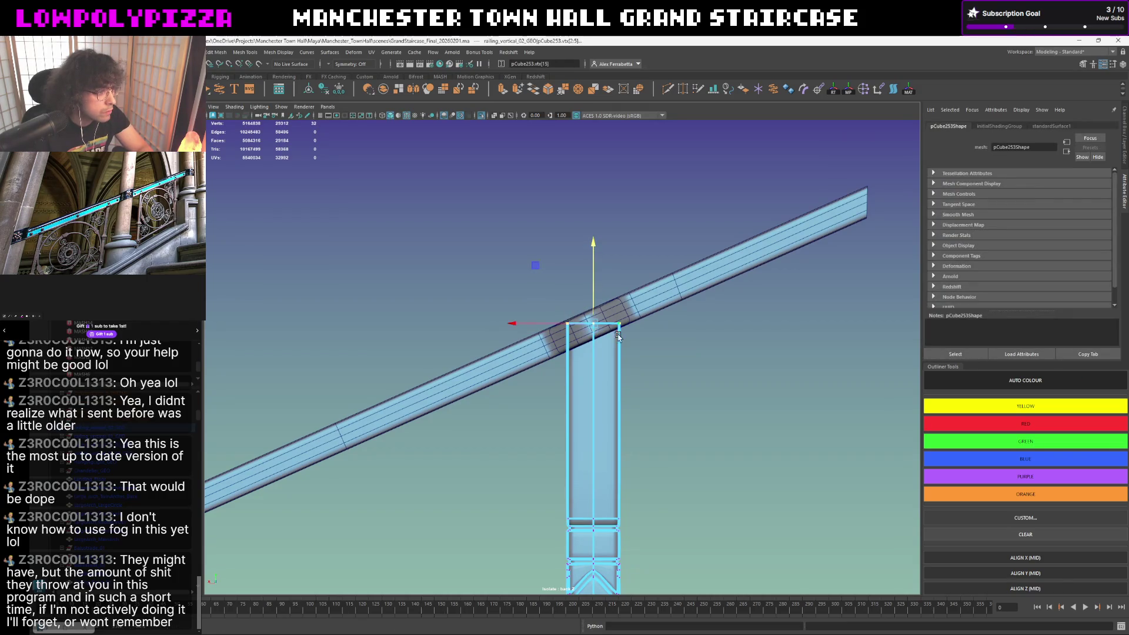
click(592, 252)
scroll(530, 221, down, 5)
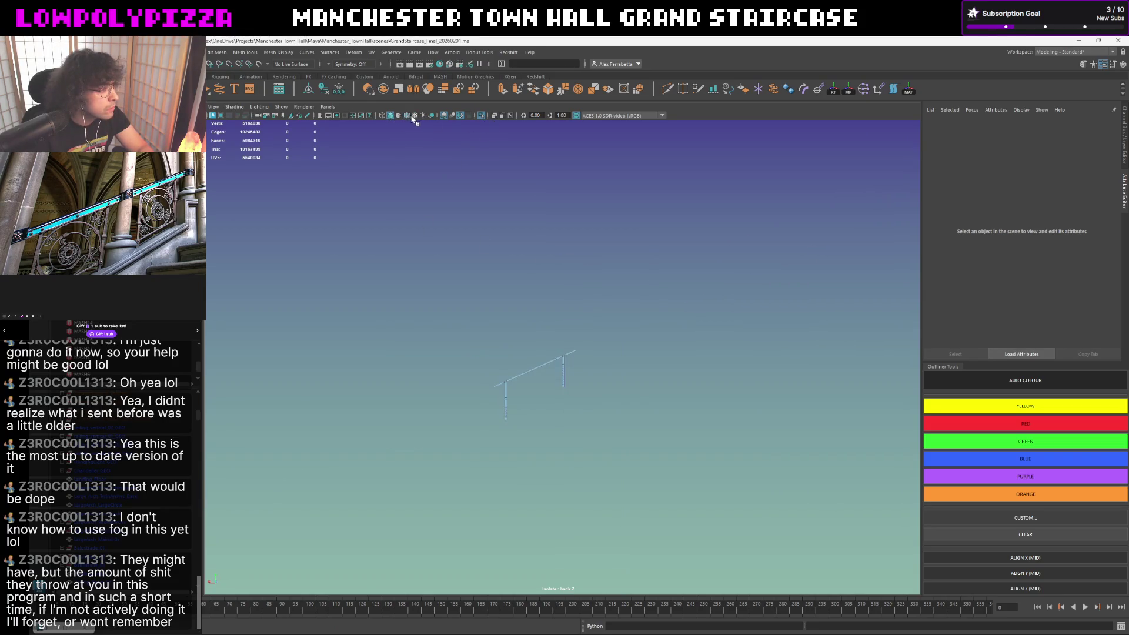
scroll(580, 349, up, 2)
scroll(573, 357, up, 3)
scroll(565, 370, up, 3)
key(space)
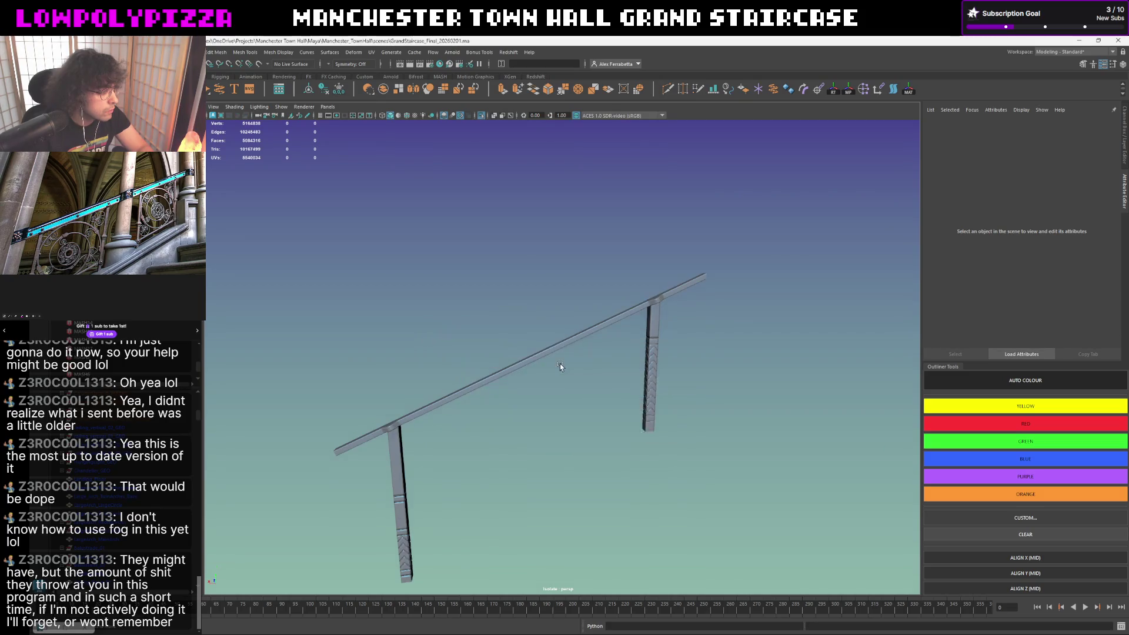
- Tumble in to the handrail beside the banded column and select the top rail piece
mouse_move(559, 378)
alt+mouse_down()
mouse_move(585, 344)
mouse_move(564, 350)
alt+mouse_up()
scroll(583, 344, down, 4)
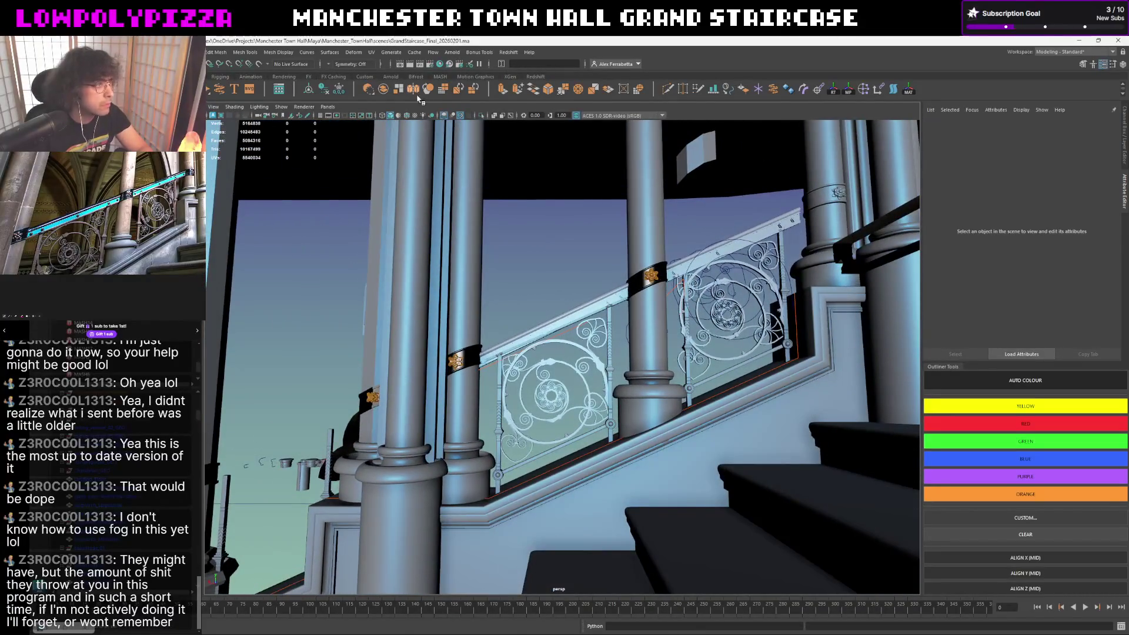
mouse_move(564, 301)
alt+mouse_down()
mouse_move(561, 282)
mouse_move(595, 301)
mouse_move(573, 343)
alt+mouse_up()
scroll(561, 282, up, 2)
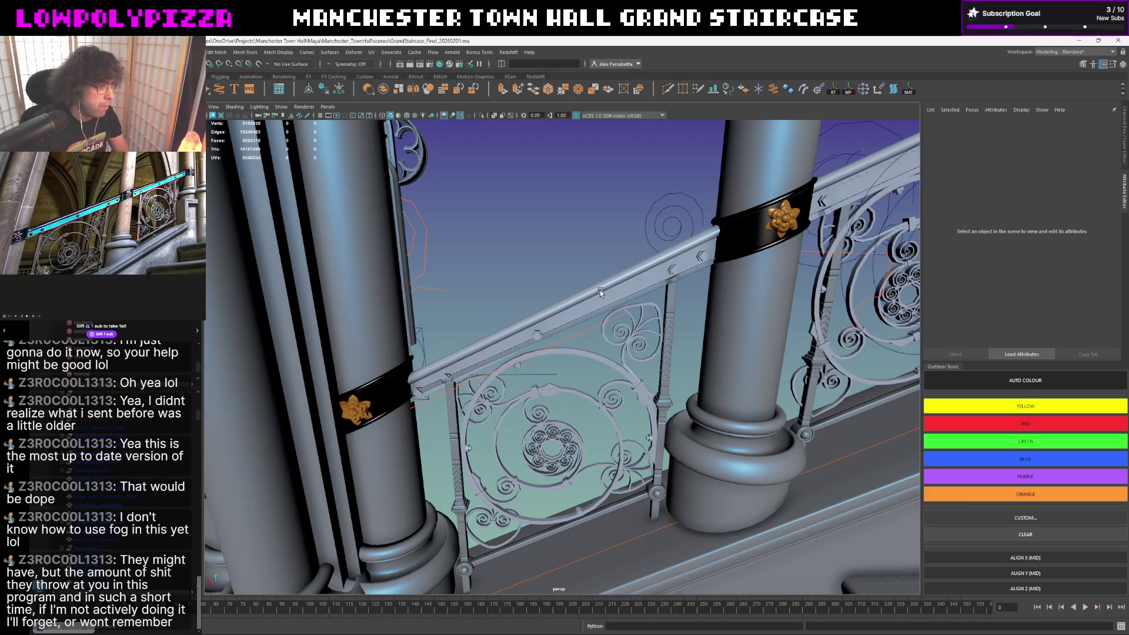
mouse_move(551, 255)
alt+mouse_down()
mouse_move(605, 362)
mouse_move(638, 315)
alt+mouse_up()
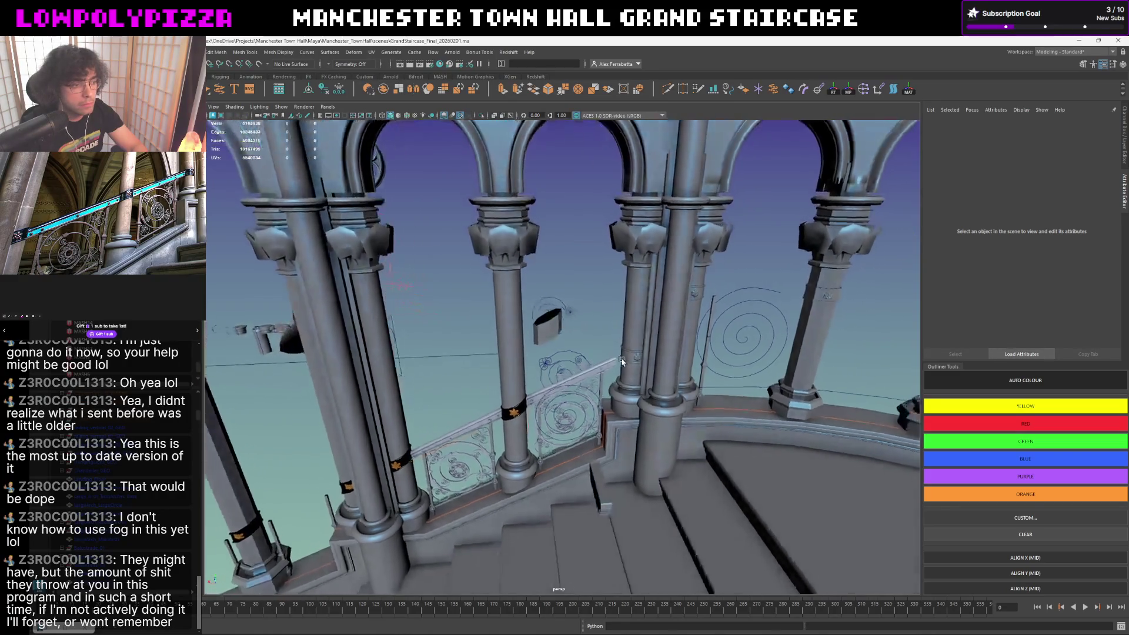
scroll(637, 314, up, 5)
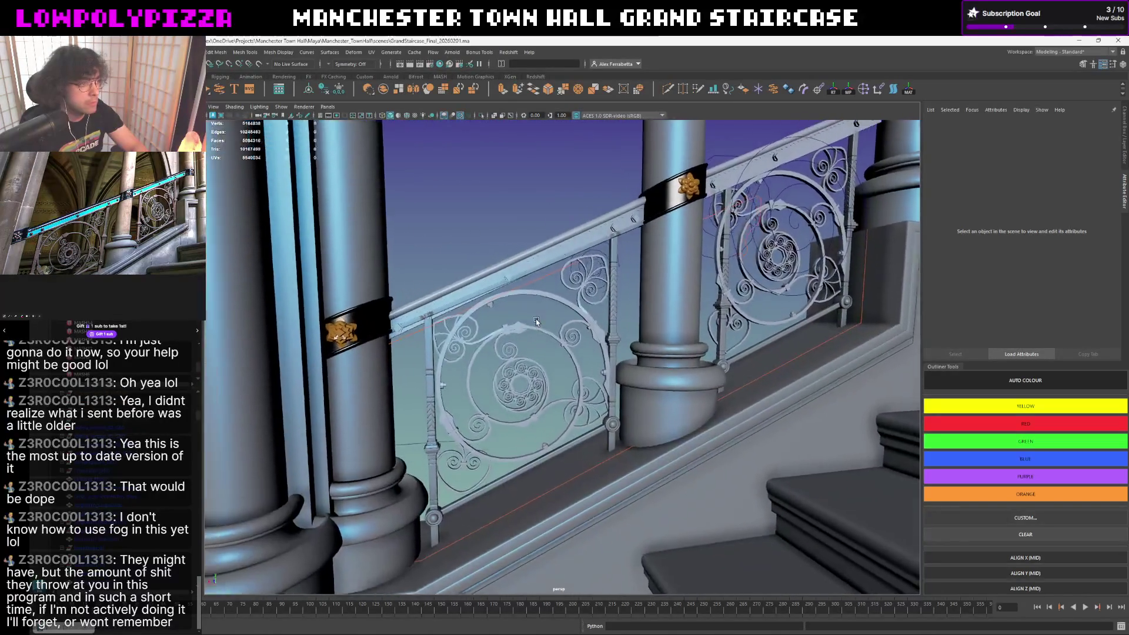
mouse_move(638, 314)
alt+mouse_down()
mouse_move(593, 338)
mouse_move(523, 337)
mouse_move(547, 351)
alt+mouse_up()
click(521, 321)
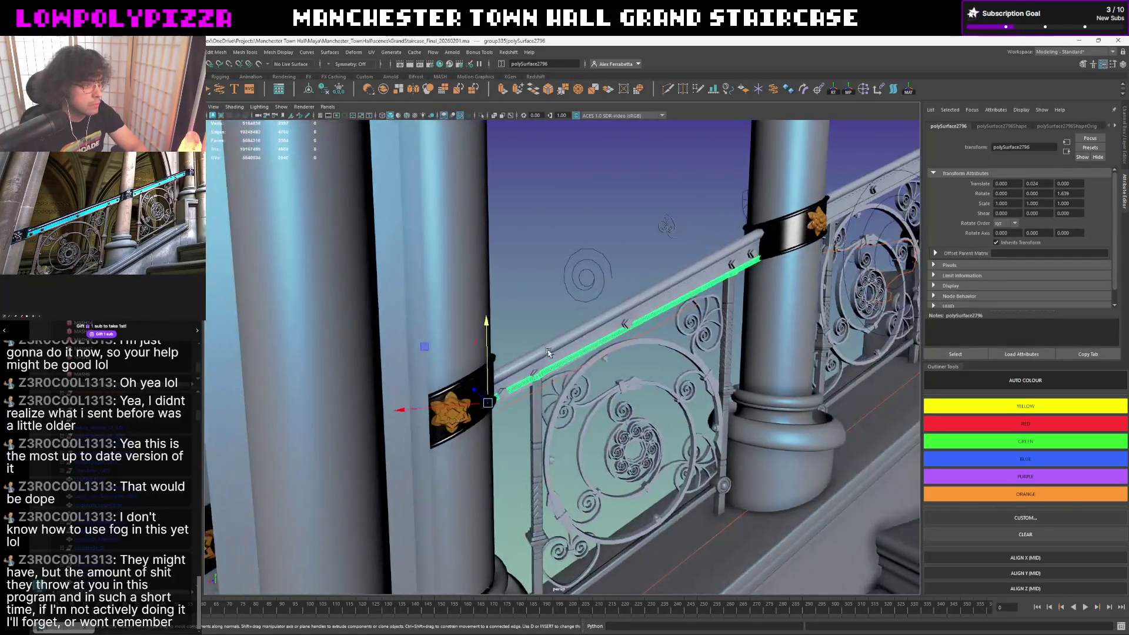
- Isolate the thin handrail rod with Ctrl+1, inspect it, then restore the scene
drag(483, 390, 430, 330)
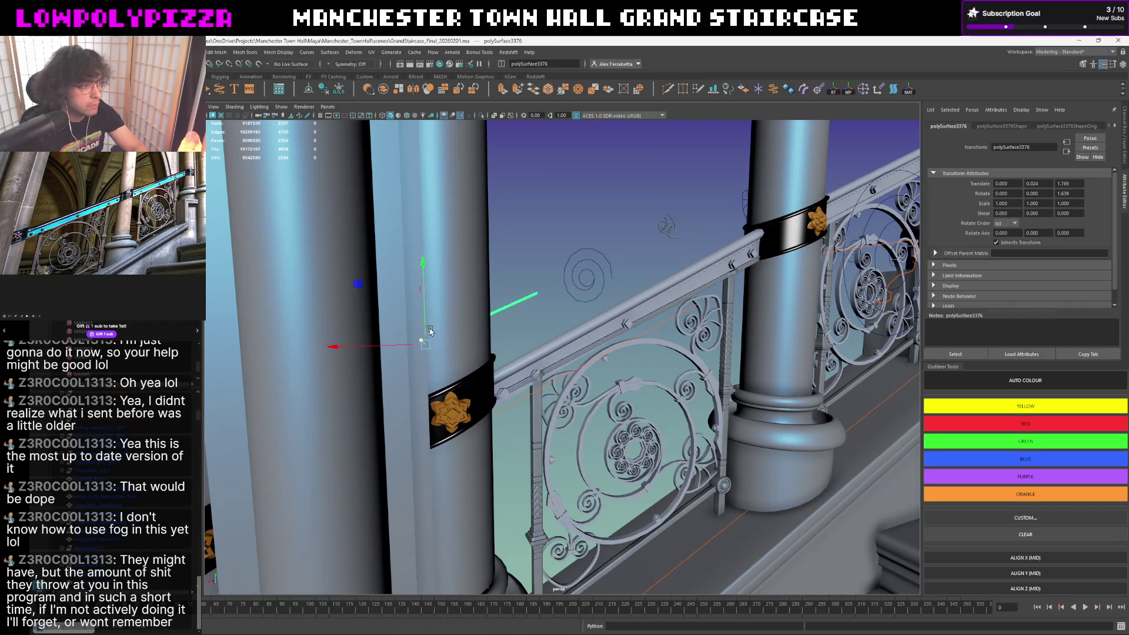
key(ctrl+1)
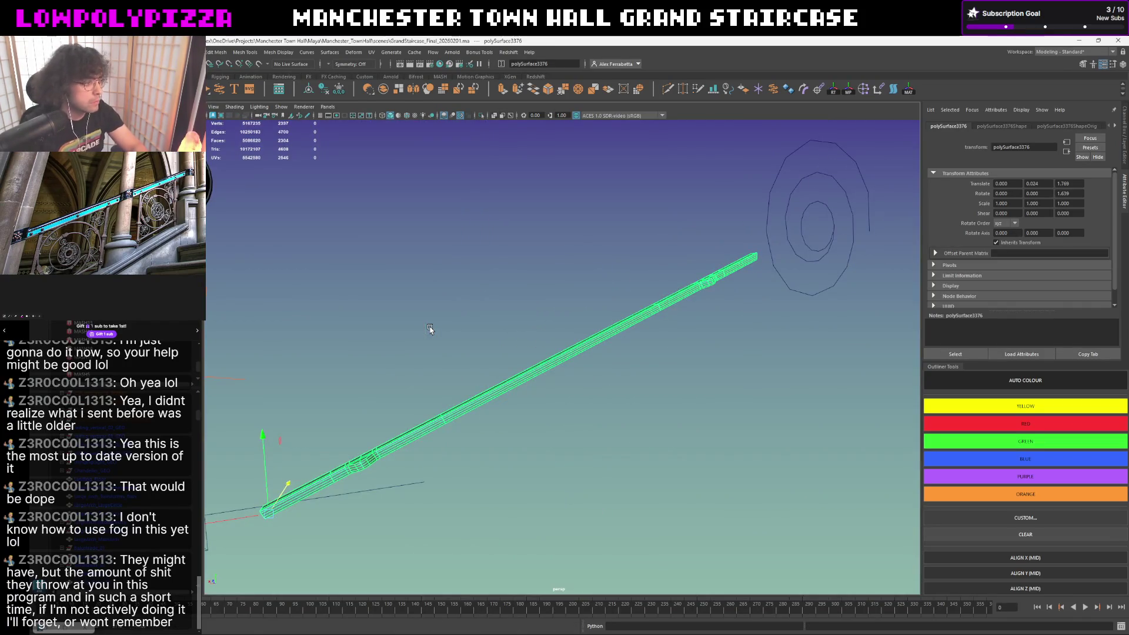
mouse_move(432, 322)
alt+mouse_down()
mouse_move(511, 317)
mouse_move(469, 397)
alt+mouse_up()
key(ctrl+1)
- Reselect the rod, deselect it and add locator56 to the scene
click(466, 333)
click(465, 404)
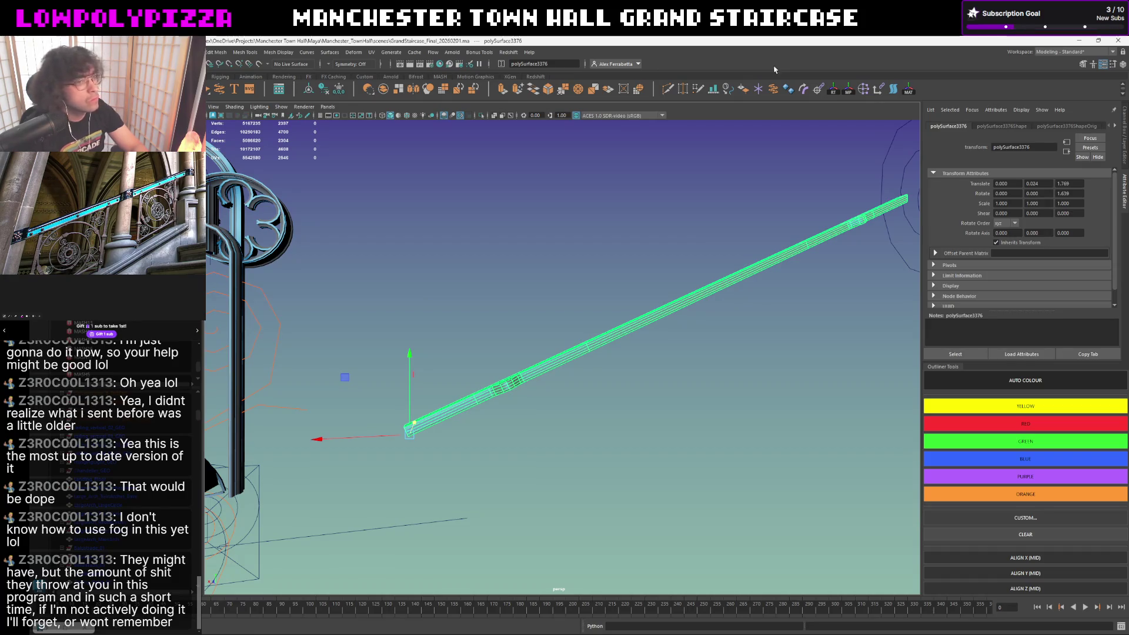
key(ctrl+z)
key(ctrl+z)
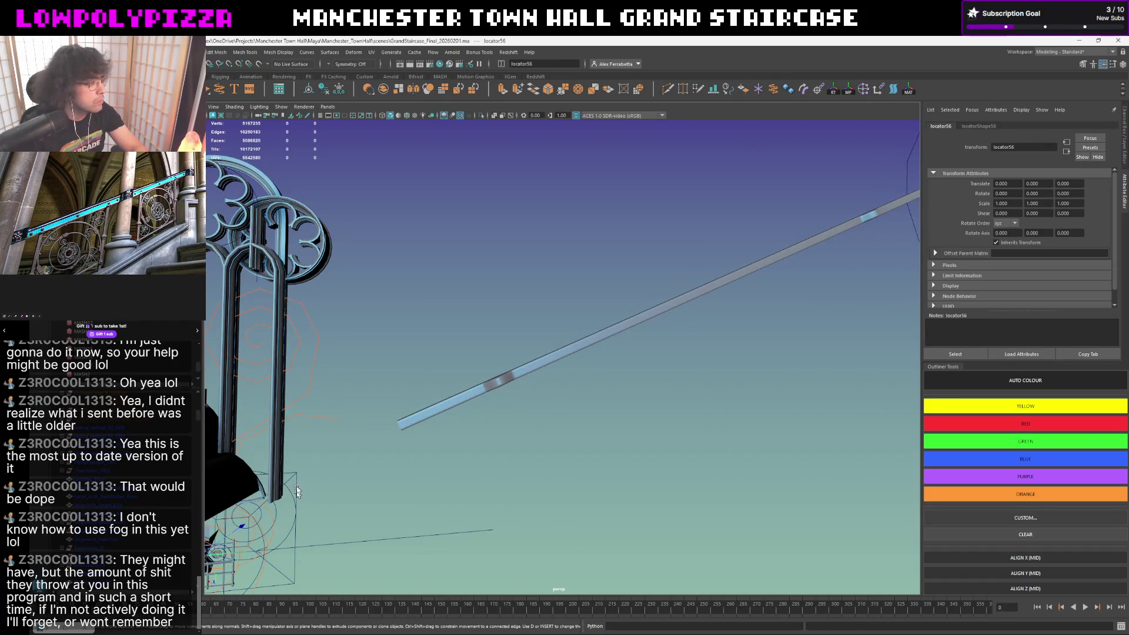
- Snap locator56 to the rod's lower end and duplicate it to the other end
key(ctrl+z)
key(ctrl+z)
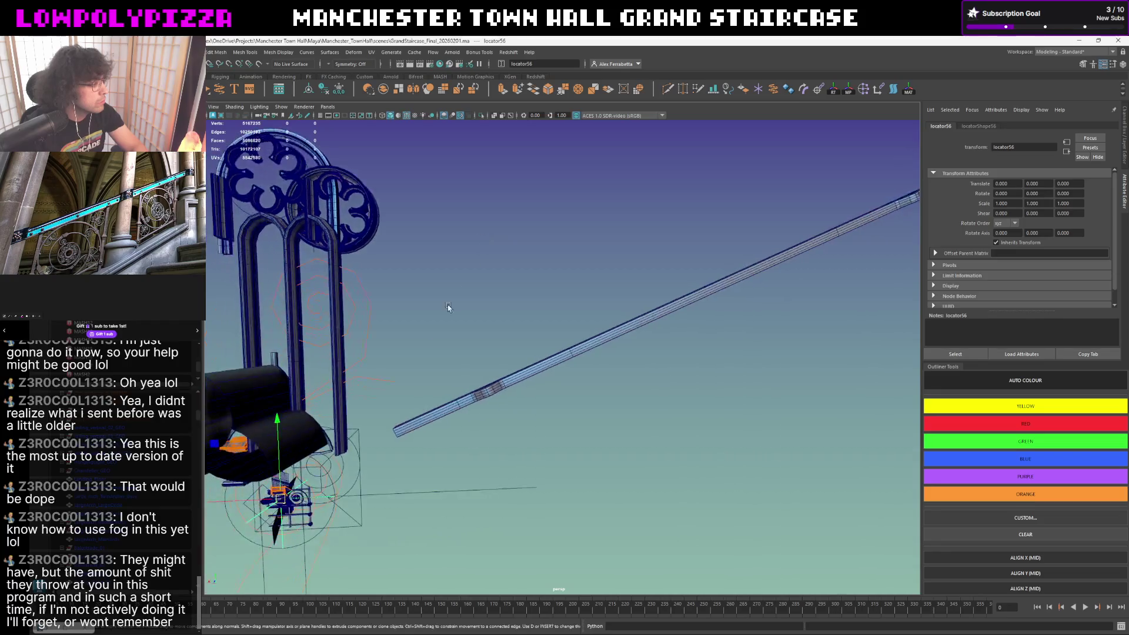
key(ctrl+z)
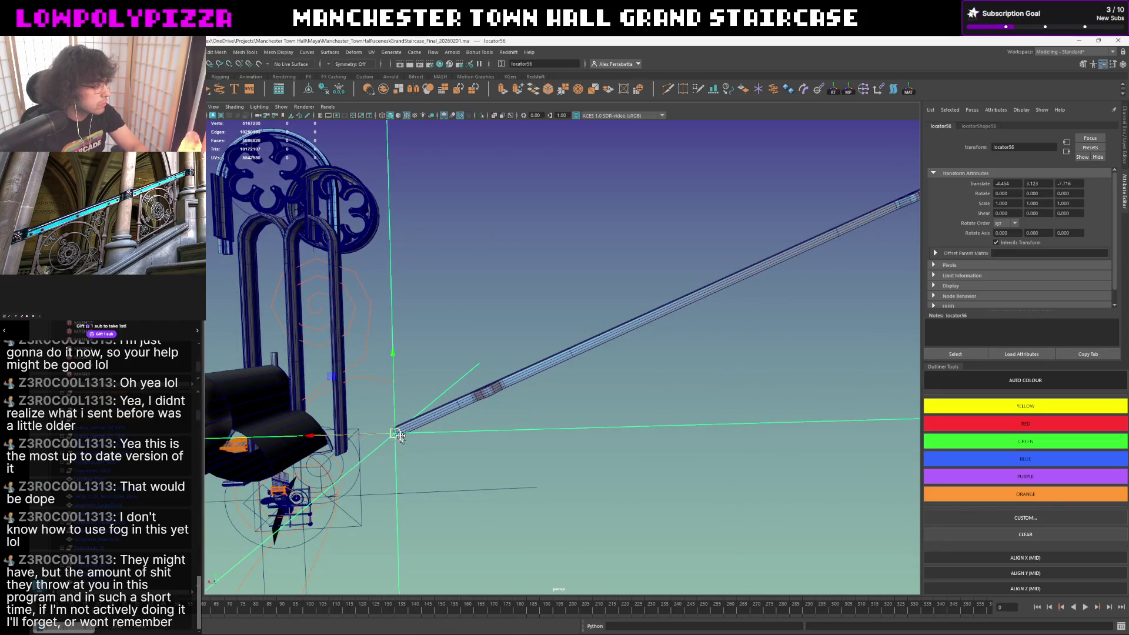
key(ctrl+z)
alt+drag(480, 389, 568, 345)
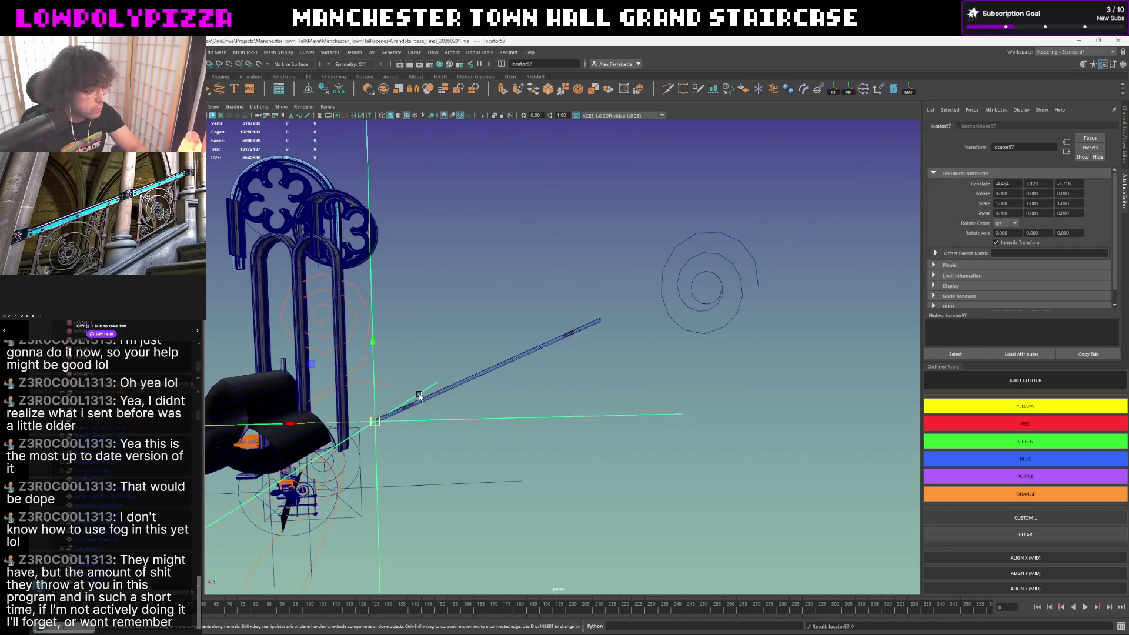
key(ctrl+d)
middle_drag(552, 350, 578, 324)
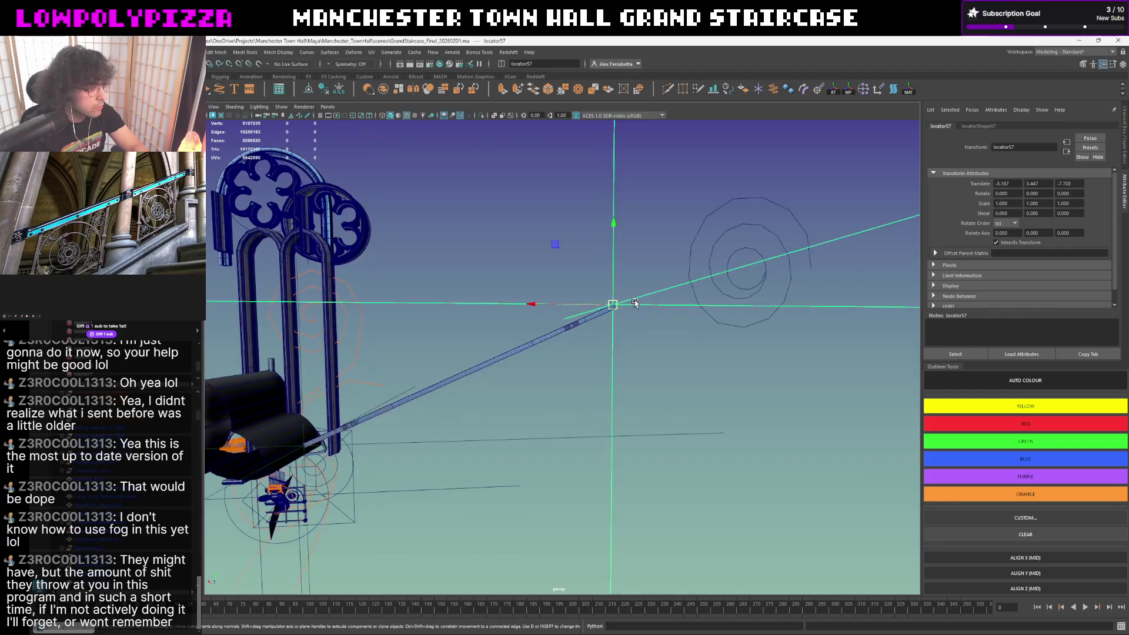
scroll(576, 325, up, 5)
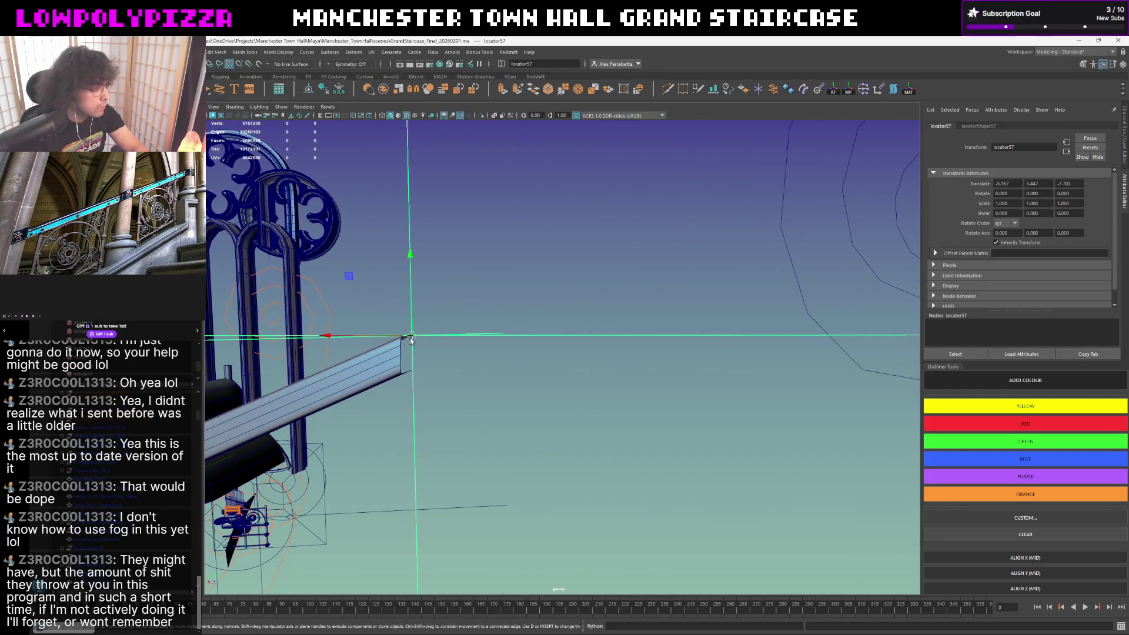
mouse_move(423, 340)
alt+mouse_down()
mouse_move(514, 310)
mouse_move(532, 242)
alt+mouse_up()
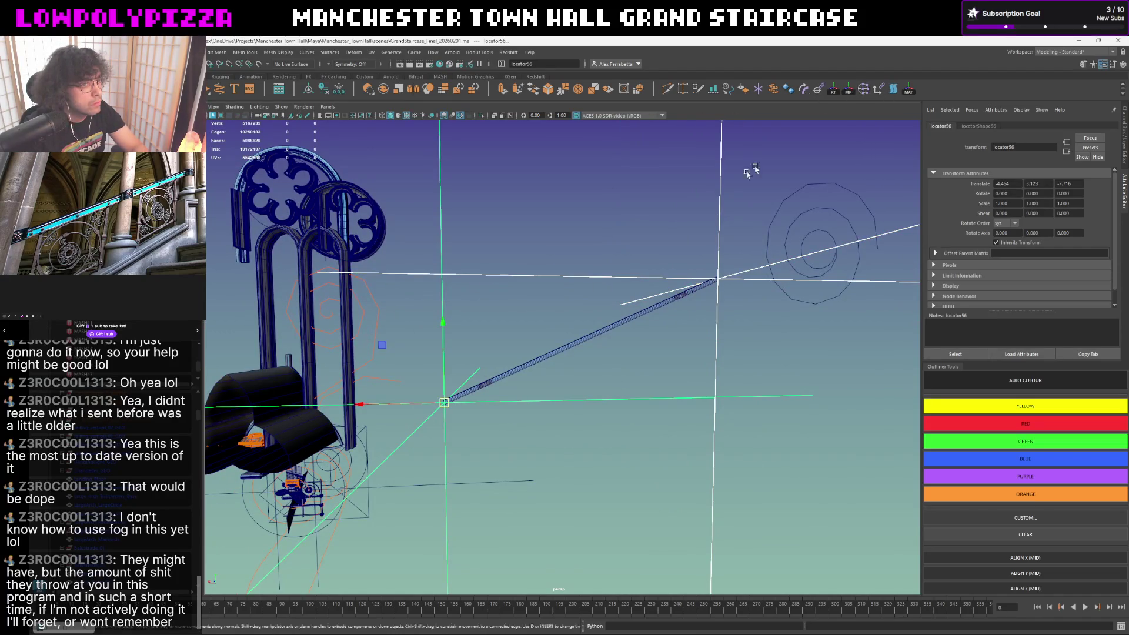
- Aim-constrain the lower locator at the upper one, then undo it
drag(688, 198, 686, 199)
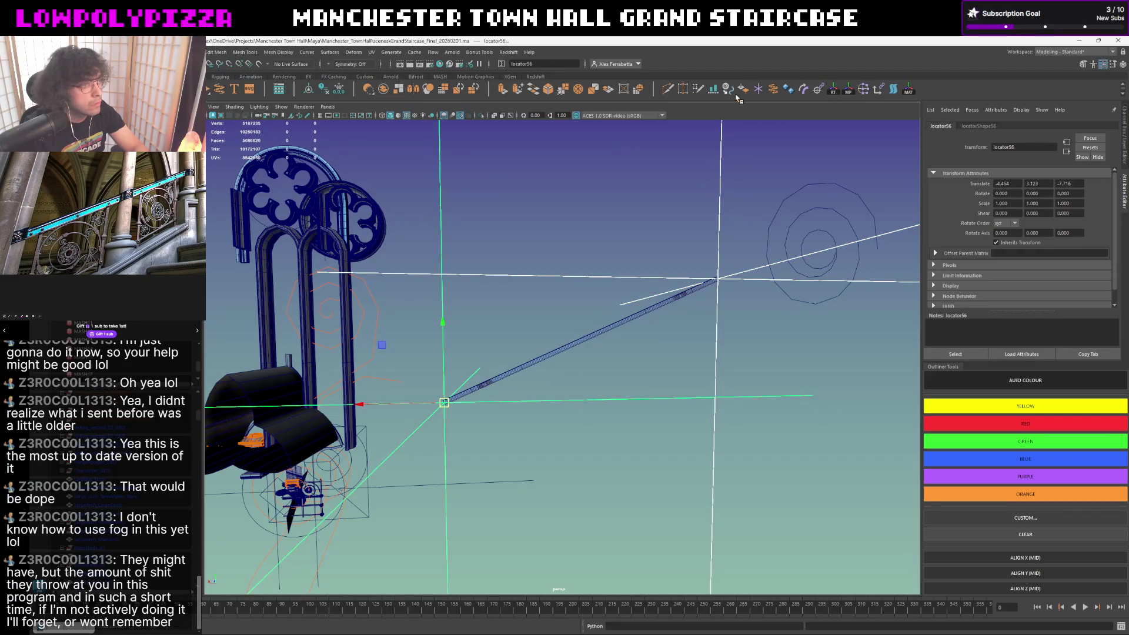
click(818, 92)
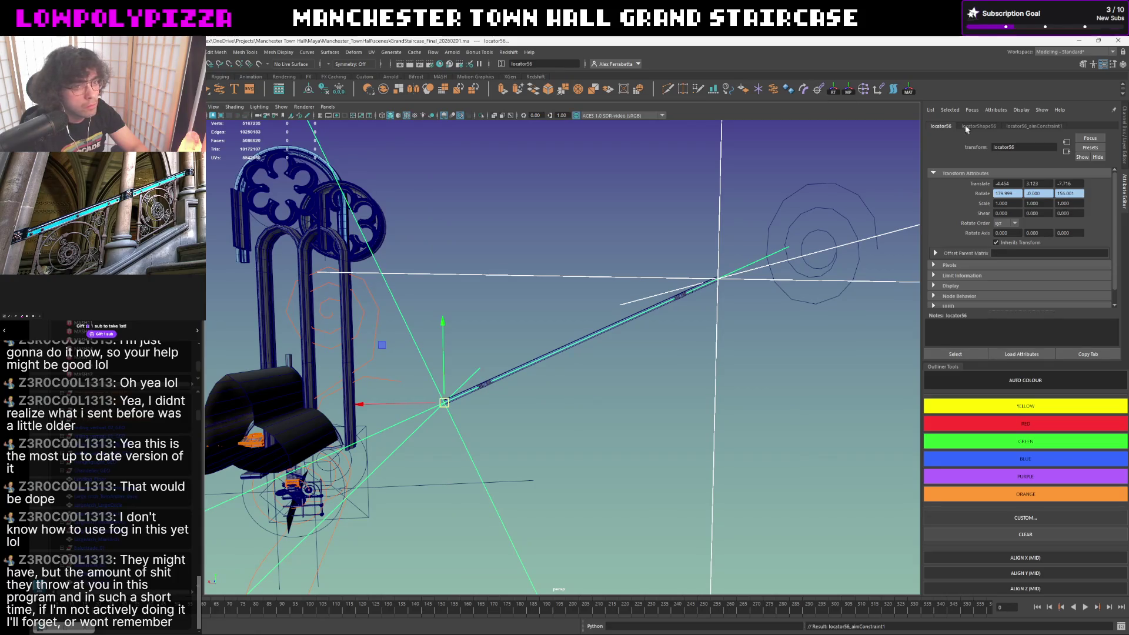
key(ctrl+z)
- Aim-constrain the upper locator at the lower one and keep it selected
drag(424, 254, 424, 254)
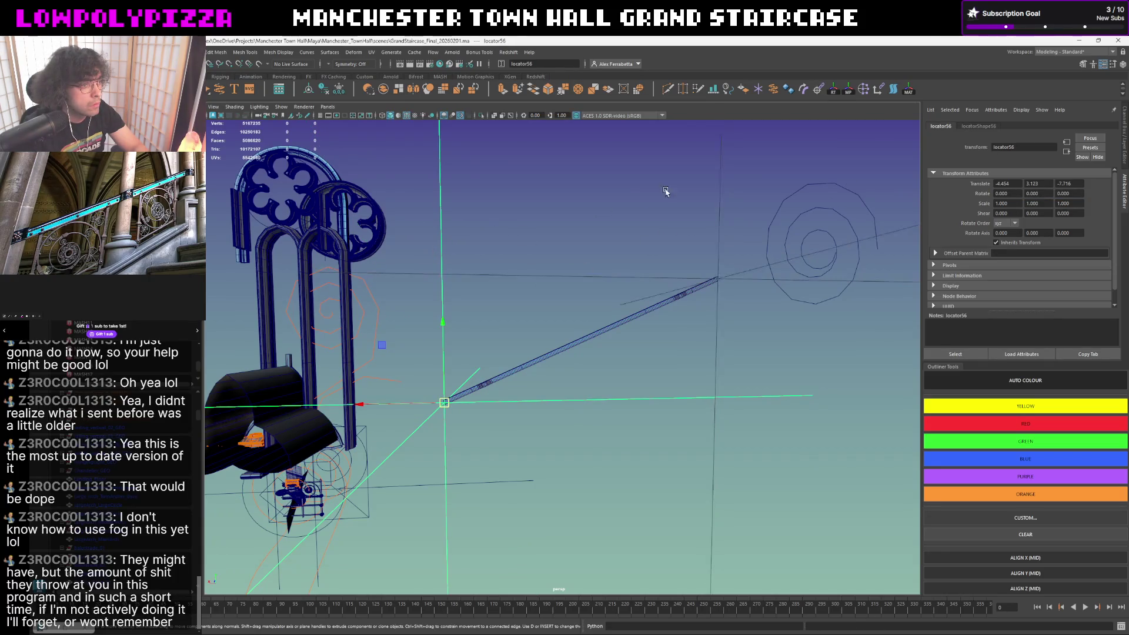
drag(666, 192, 734, 198)
click(818, 92)
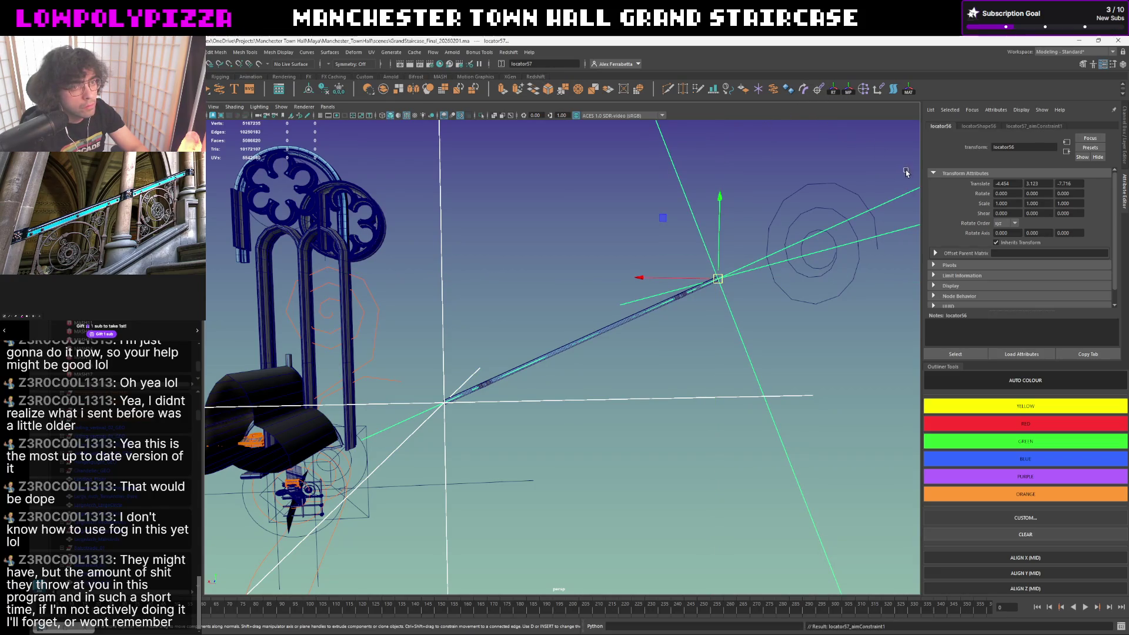
drag(686, 183, 684, 186)
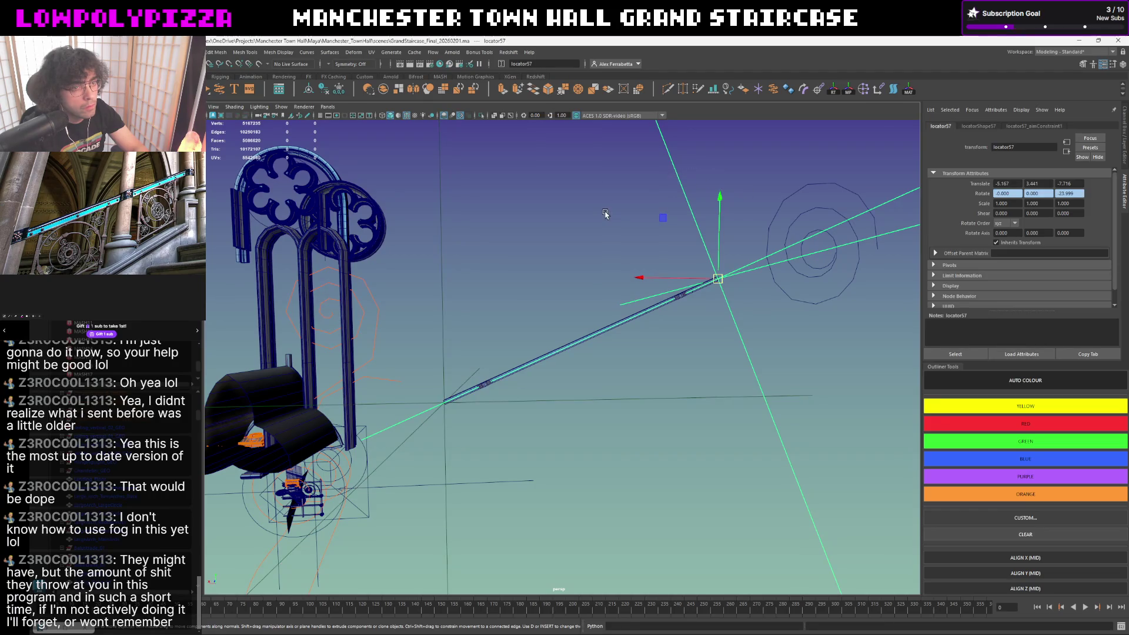
alt+drag(565, 277, 618, 255)
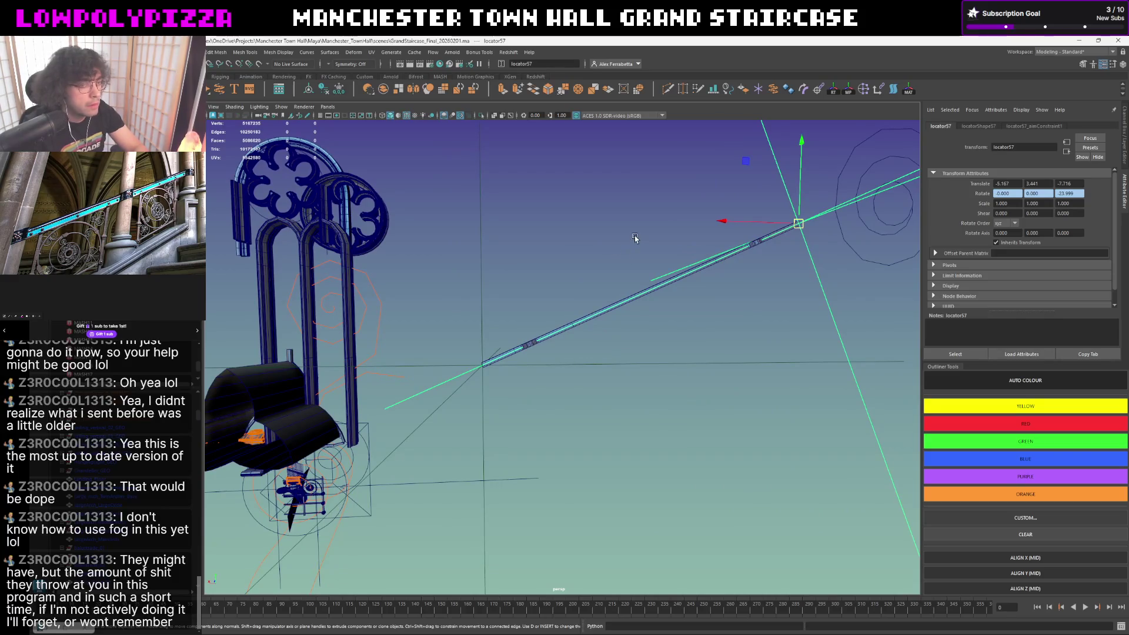
- Rotate polySurface3376 toward horizontal, try a Z rotation value, then undo the attempts
click(653, 210)
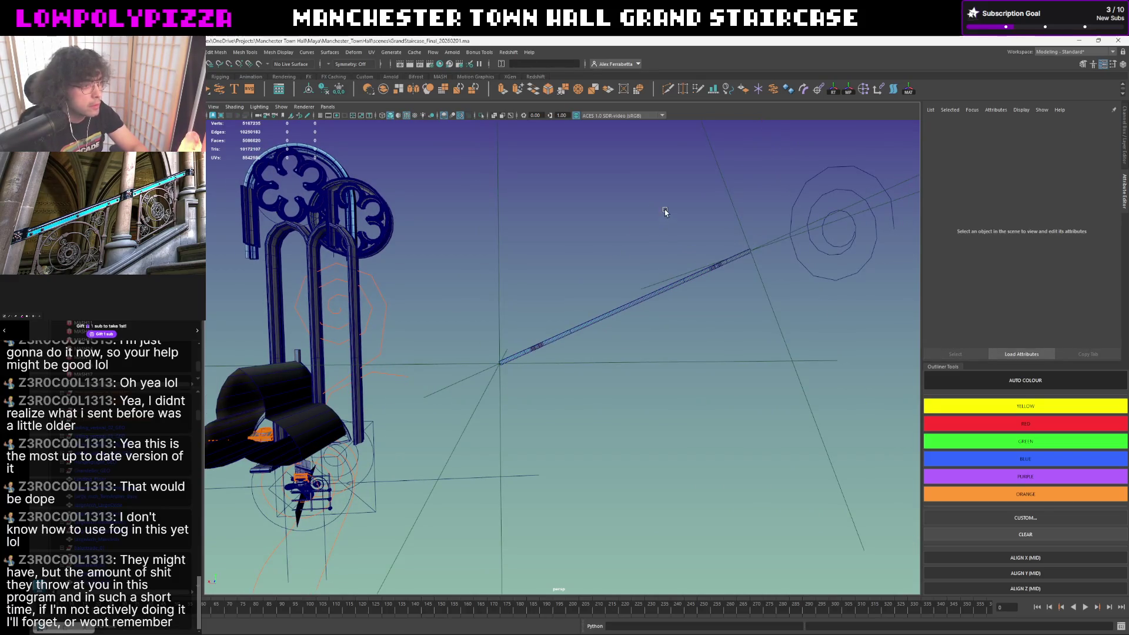
click(583, 329)
key(e)
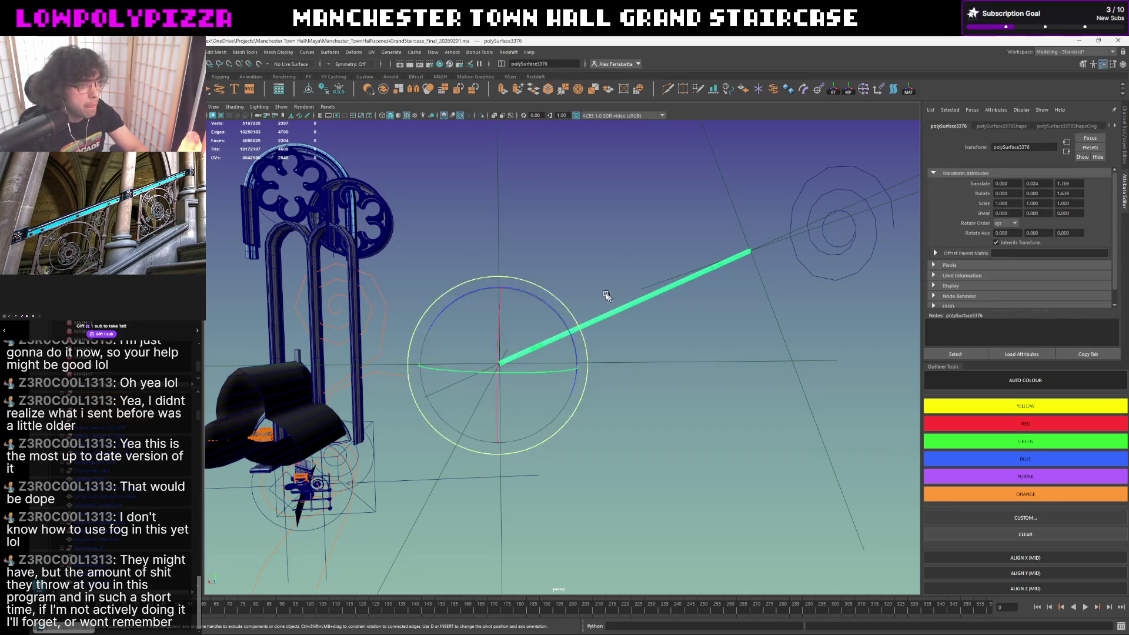
drag(552, 308, 605, 318)
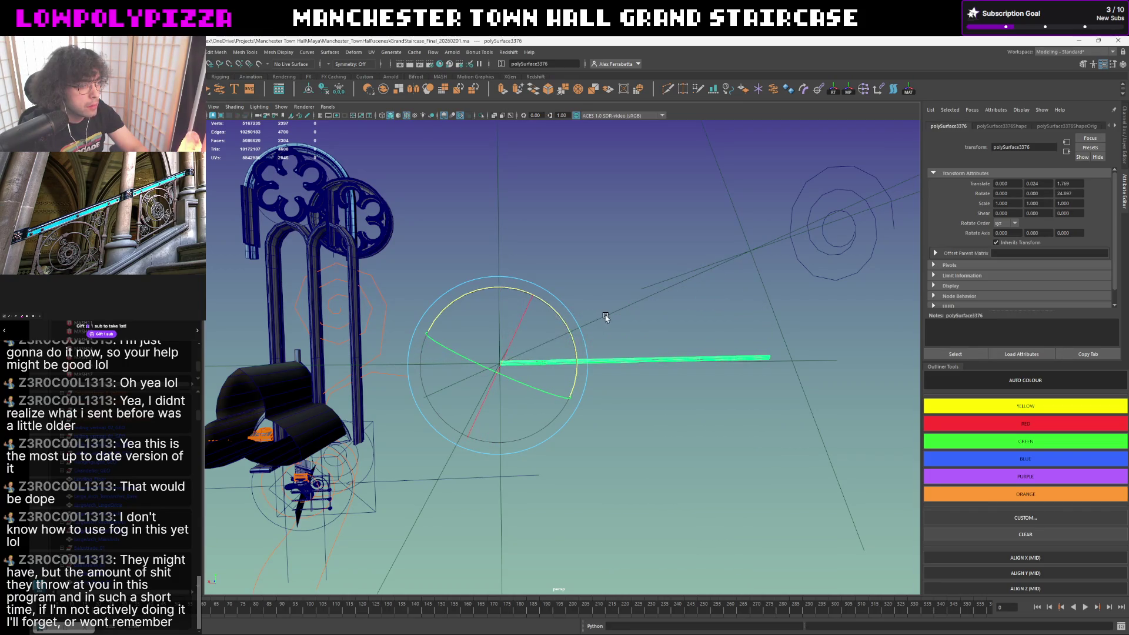
drag(1080, 192, 954, 198)
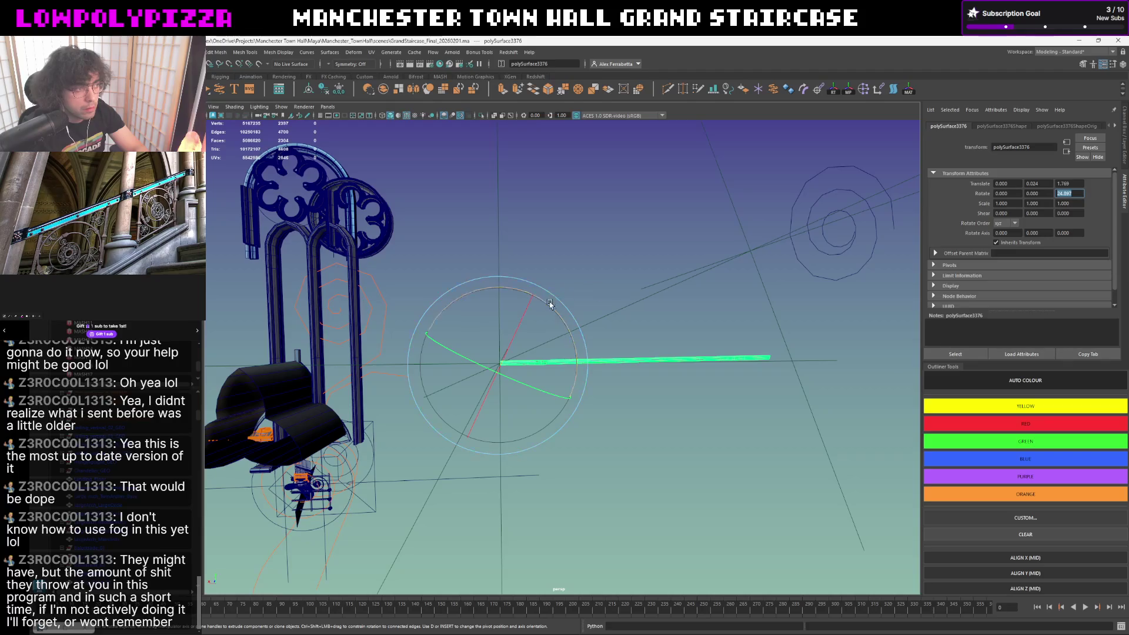
drag(549, 305, 523, 296)
key(ctrl+z)
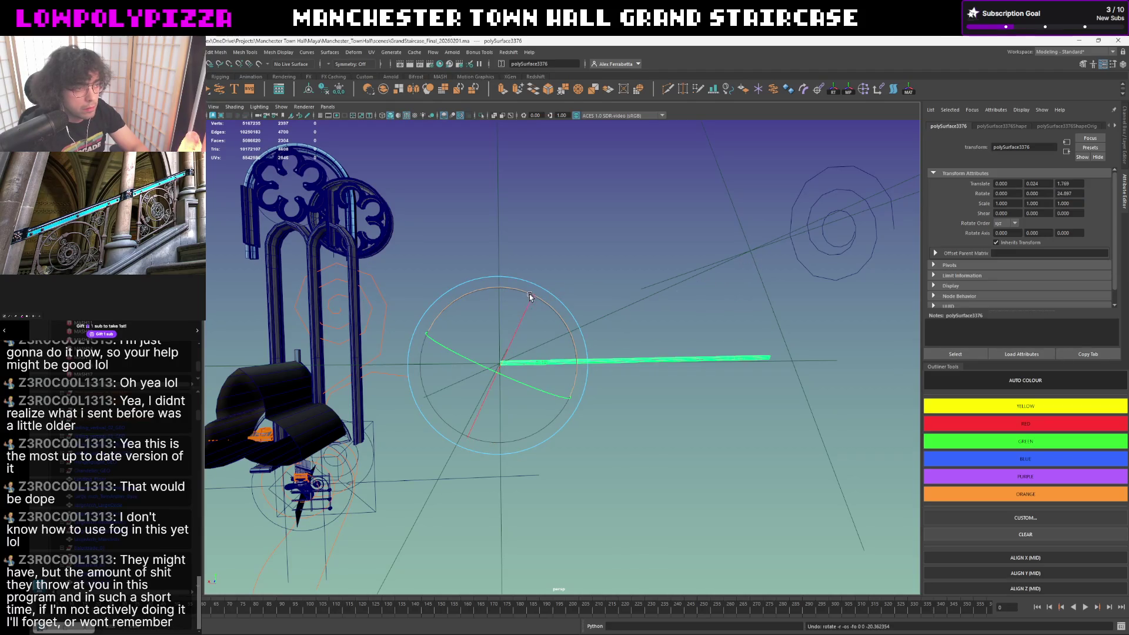
key(ctrl+z)
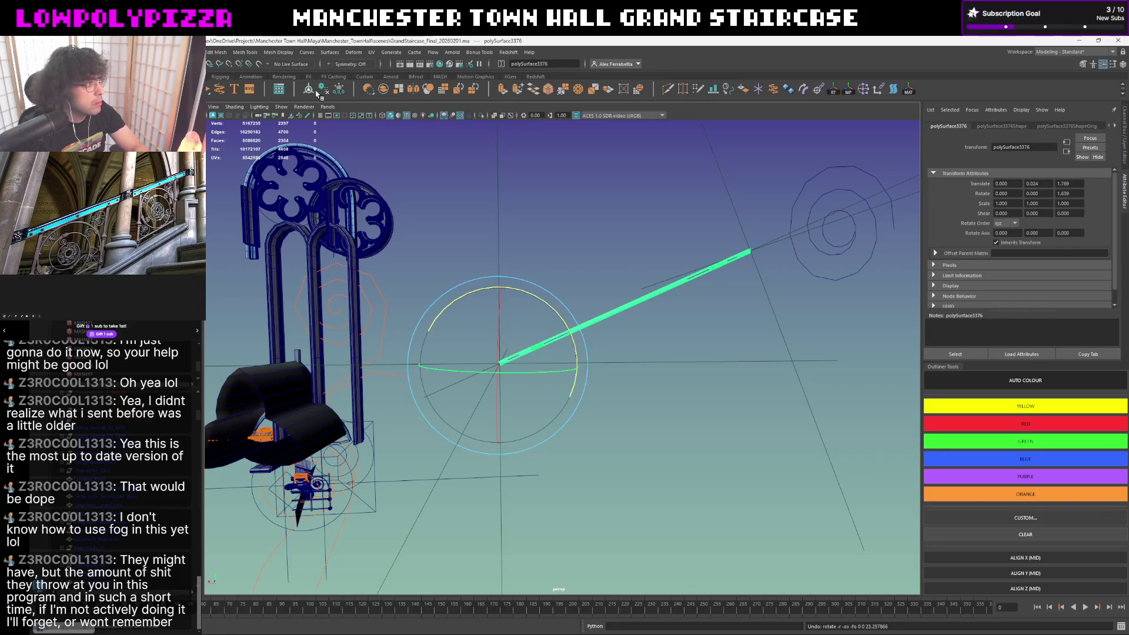
- Rotate again and enter 25.999 in Rotate Z, leaving the rod at roughly 24 degrees
drag(542, 304, 554, 314)
key(ctrl+a)
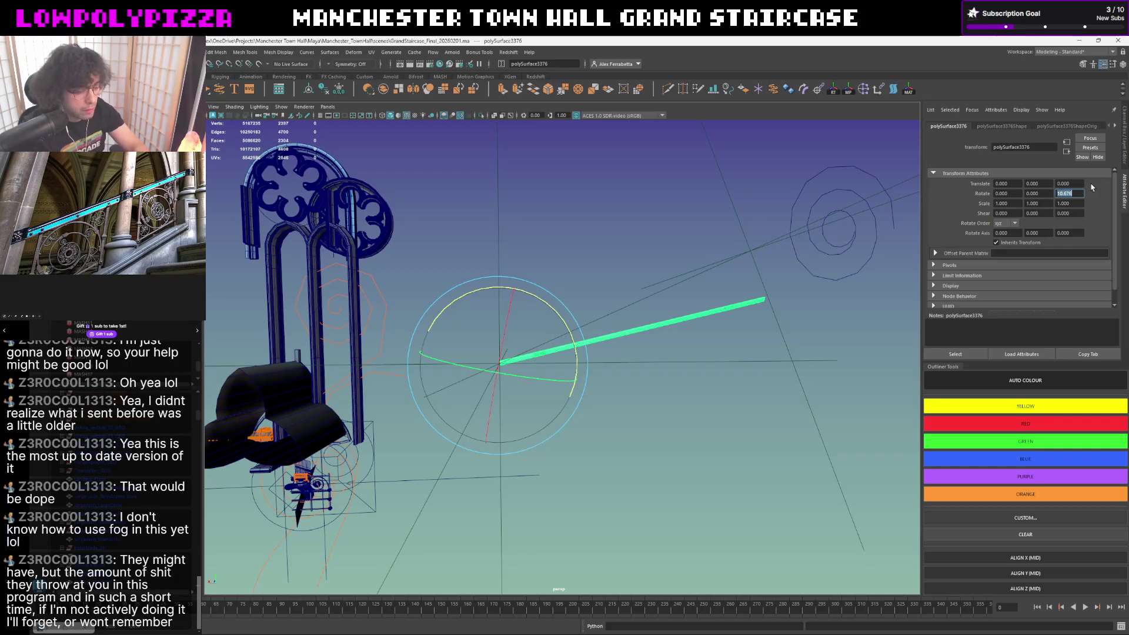
key(Return)
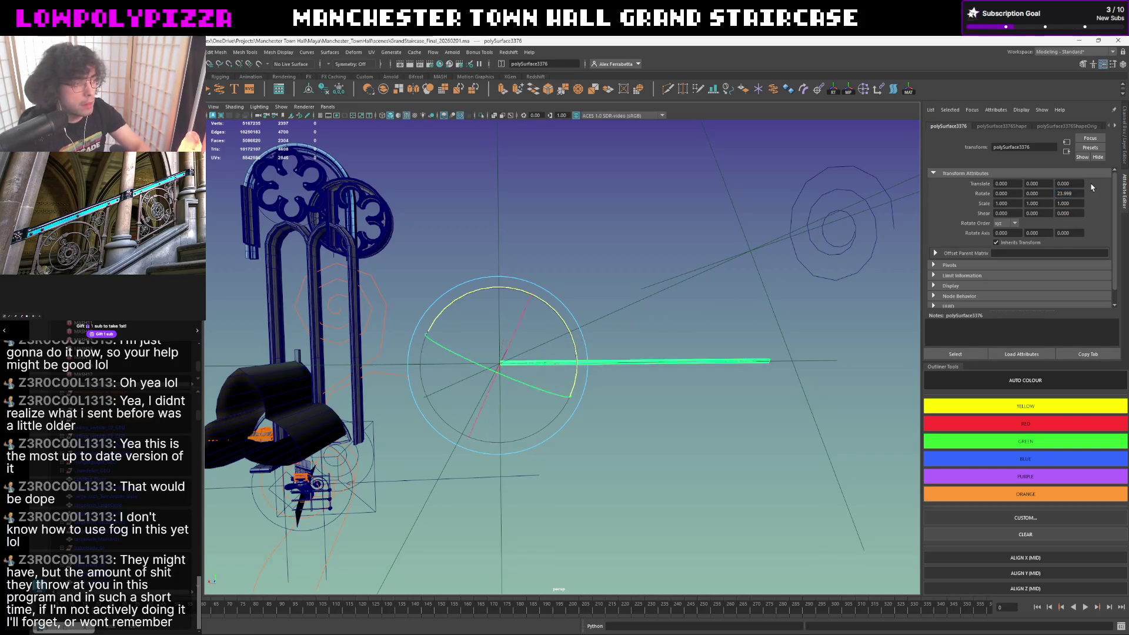
alt+drag(623, 357, 622, 354)
key(w)
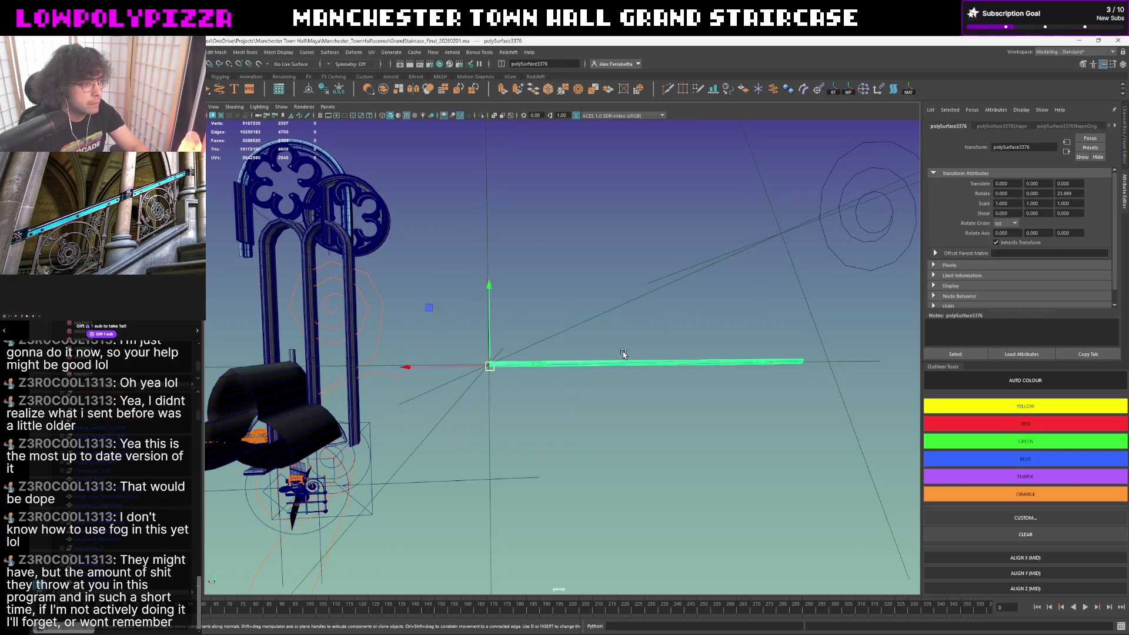
- Select the long rail bar in component mode and frame it horizontal
click(767, 200)
drag(555, 221, 491, 240)
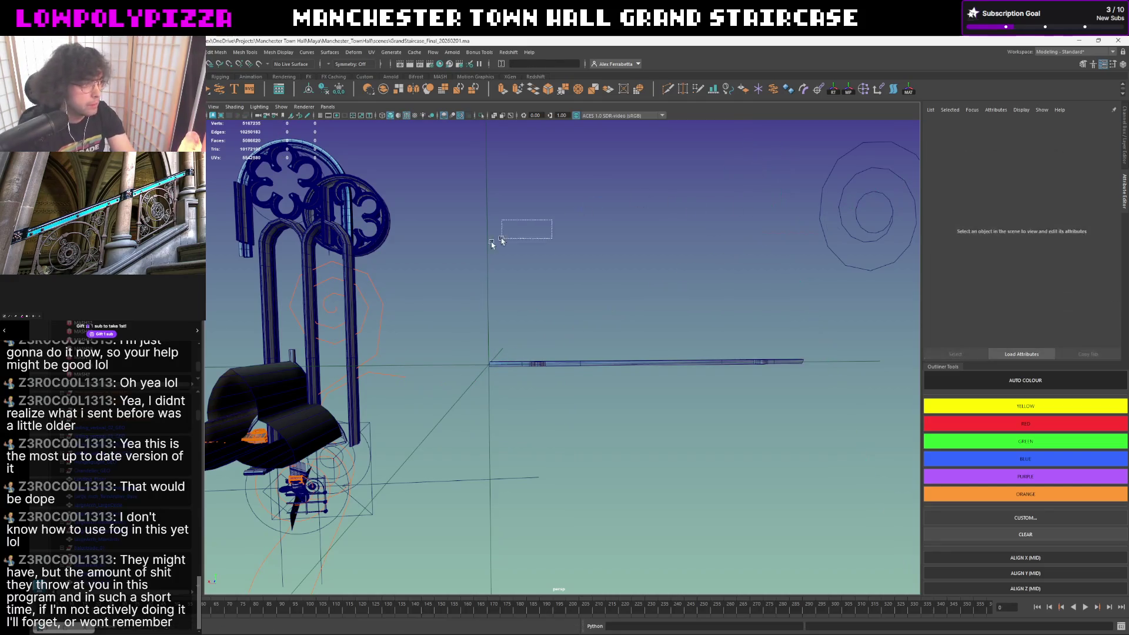
mouse_move(524, 384)
alt+mouse_down()
mouse_move(566, 374)
mouse_move(564, 360)
mouse_move(585, 355)
alt+mouse_up()
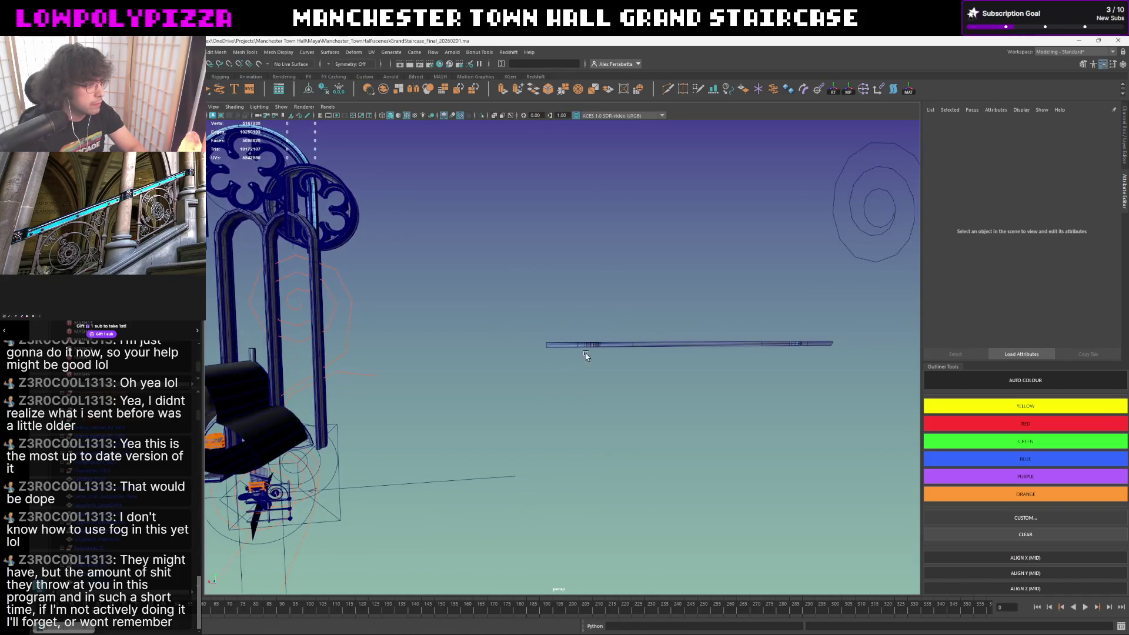
click(553, 343)
key(F9)
key(f)
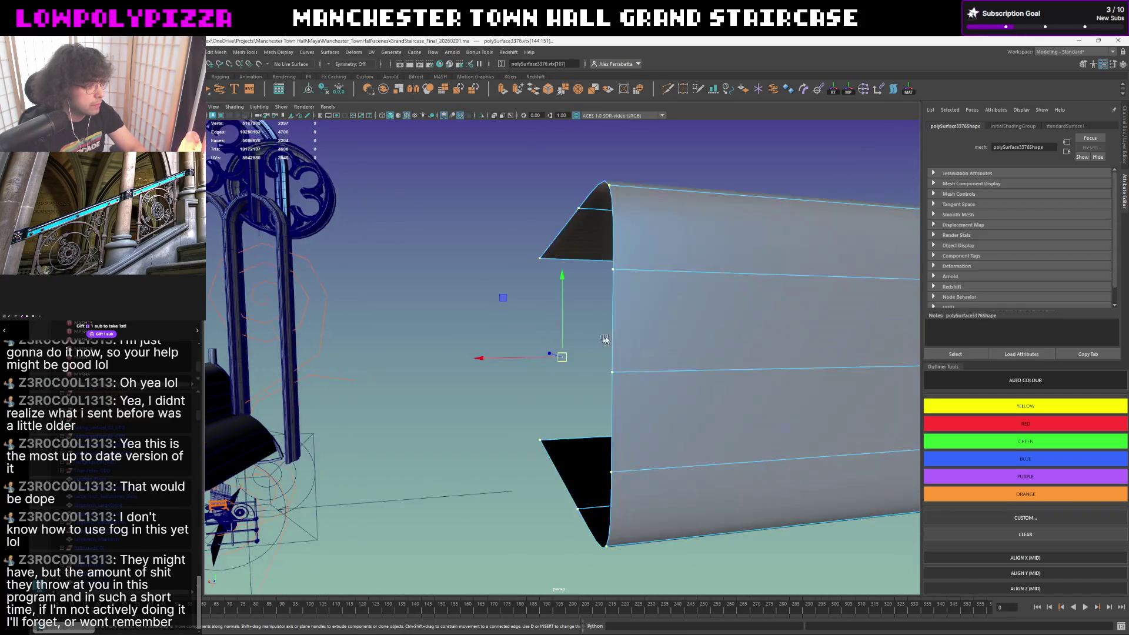
scroll(603, 340, down, 3)
scroll(617, 344, down, 3)
scroll(652, 350, down, 5)
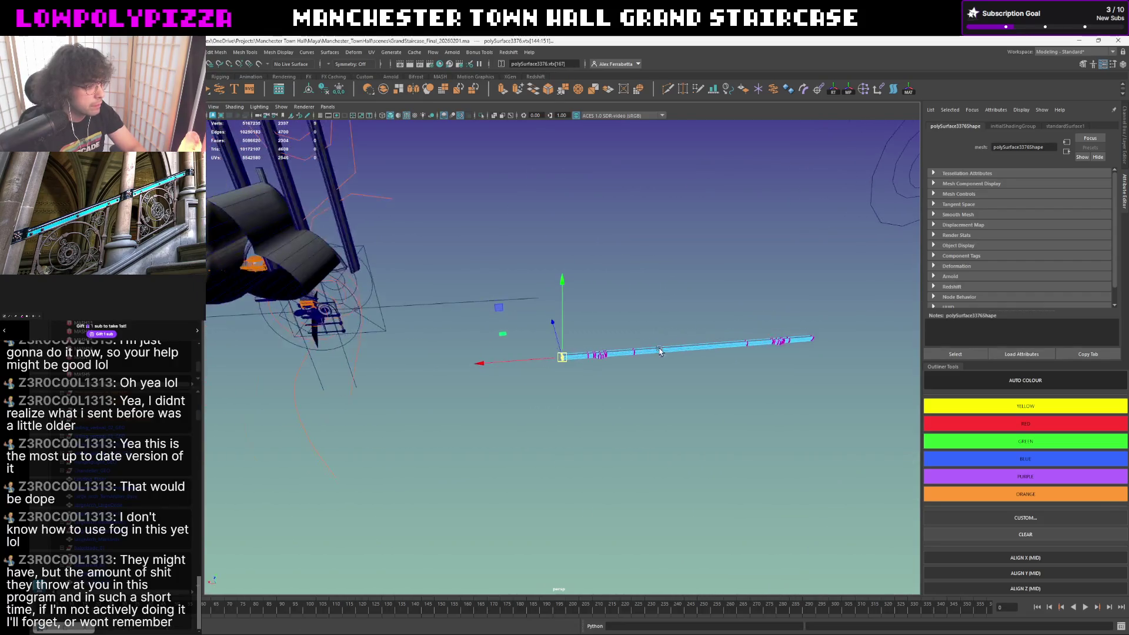
mouse_move(659, 351)
alt+mouse_down()
mouse_move(769, 342)
mouse_move(600, 347)
mouse_move(733, 338)
mouse_move(732, 328)
alt+mouse_up()
- Pick the bar's end vertex and reorient its manipulator
drag(606, 401, 603, 399)
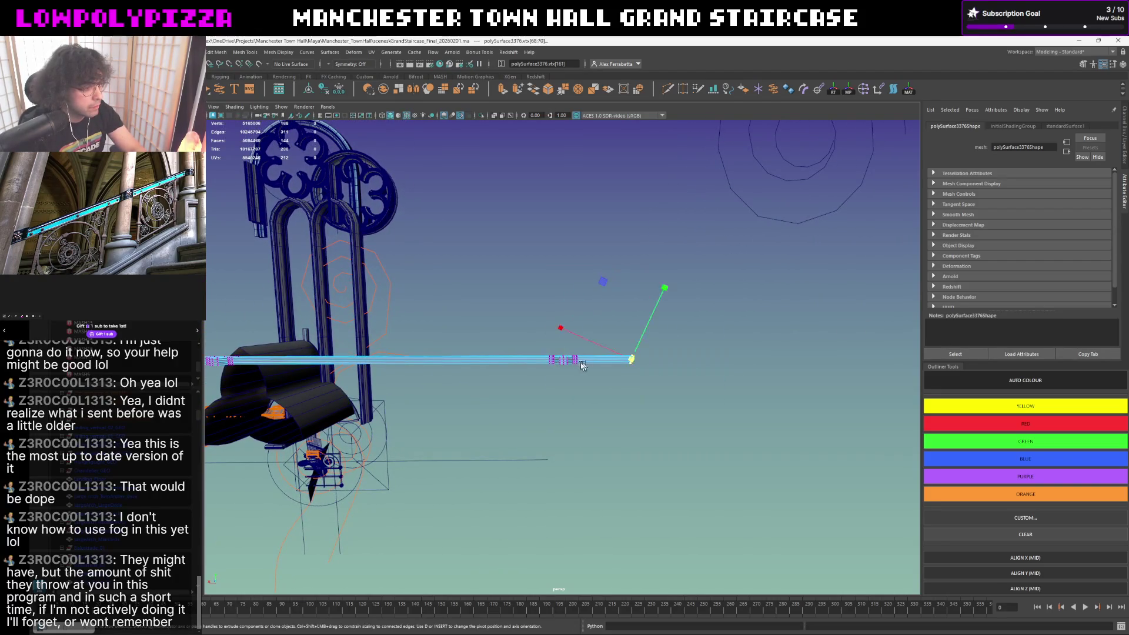
right_drag(581, 347, 564, 348)
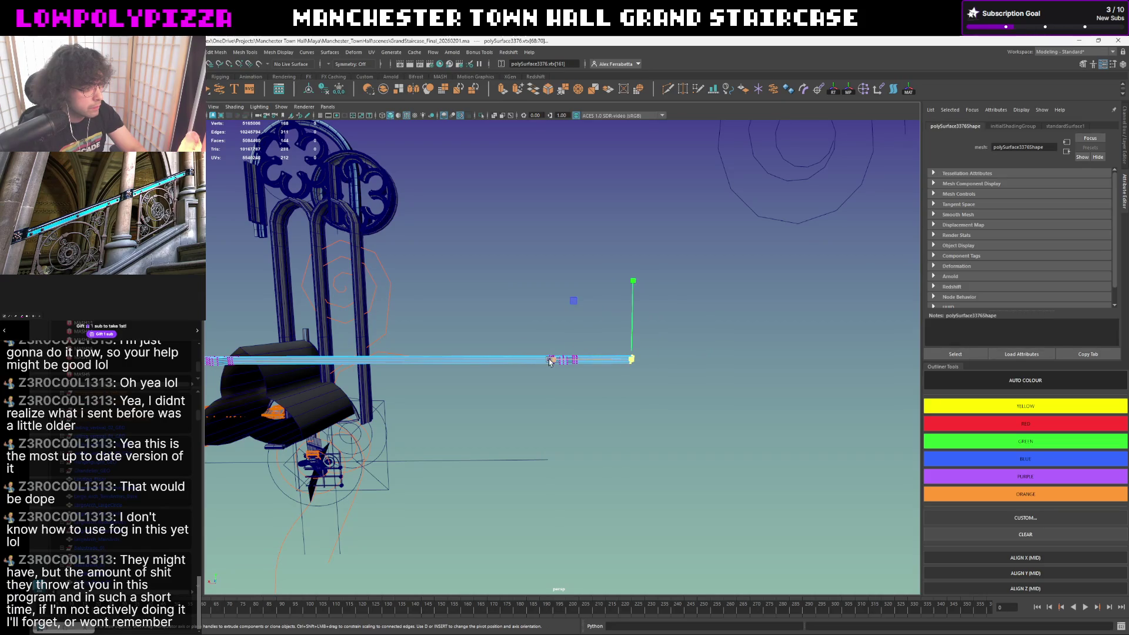
click(950, 354)
- Reselect the rail bar and isolate it with Ctrl+1
click(621, 289)
alt+drag(621, 291, 466, 367)
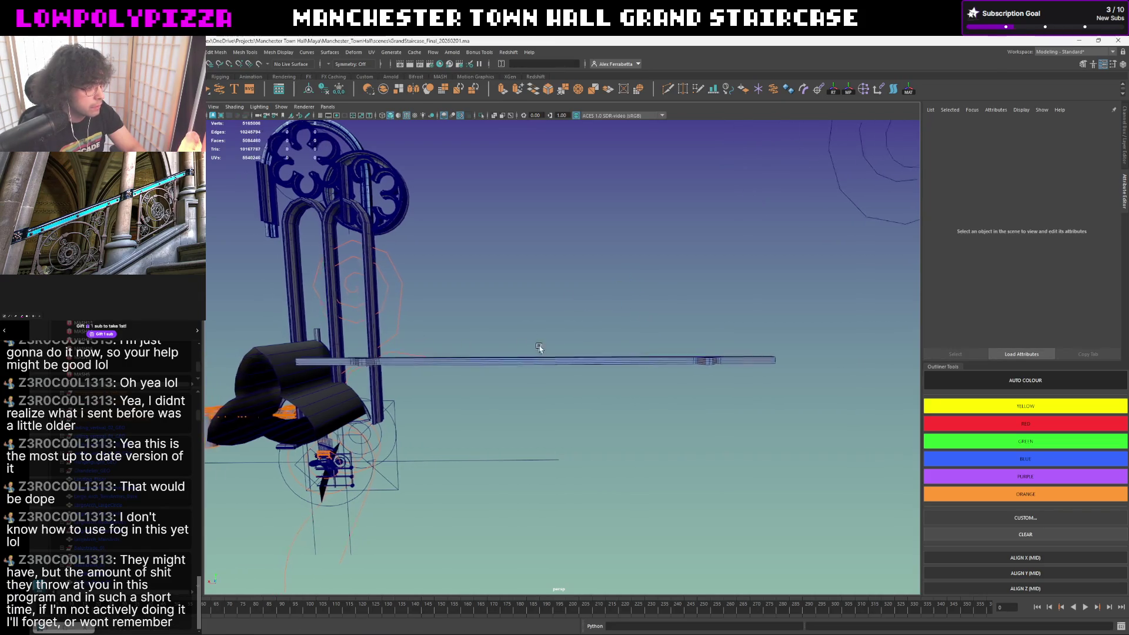
click(466, 367)
key(ctrl+1)
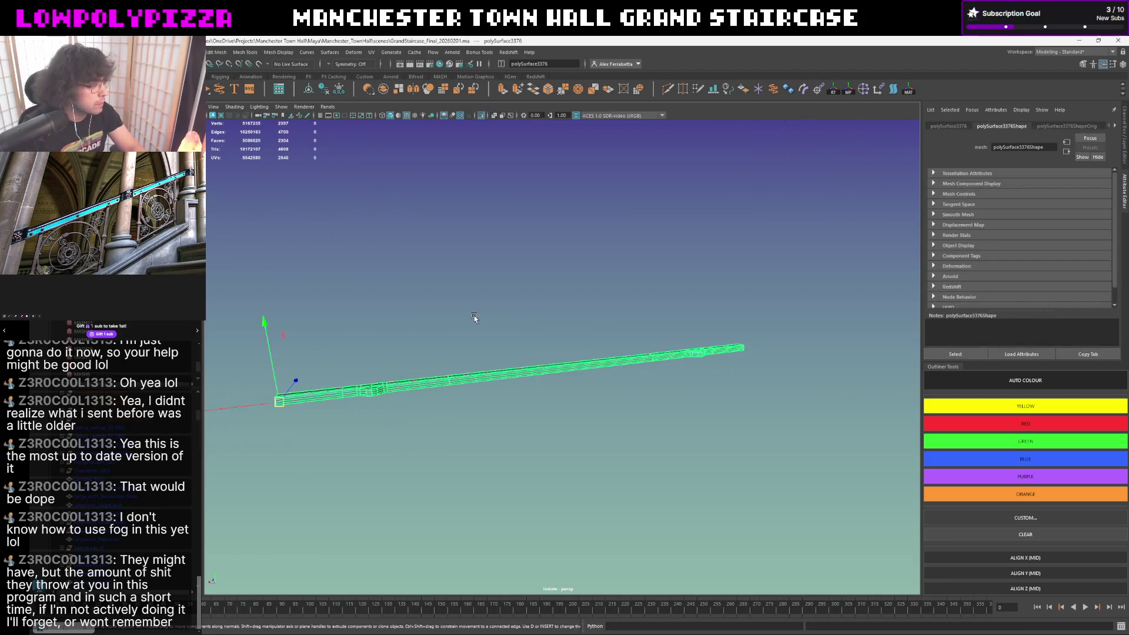
- Inspect the isolated rail bar from several angles, then end Isolate Select to show the whole staircase
mouse_move(468, 318)
alt+mouse_down()
mouse_move(527, 317)
mouse_move(518, 330)
alt+mouse_up()
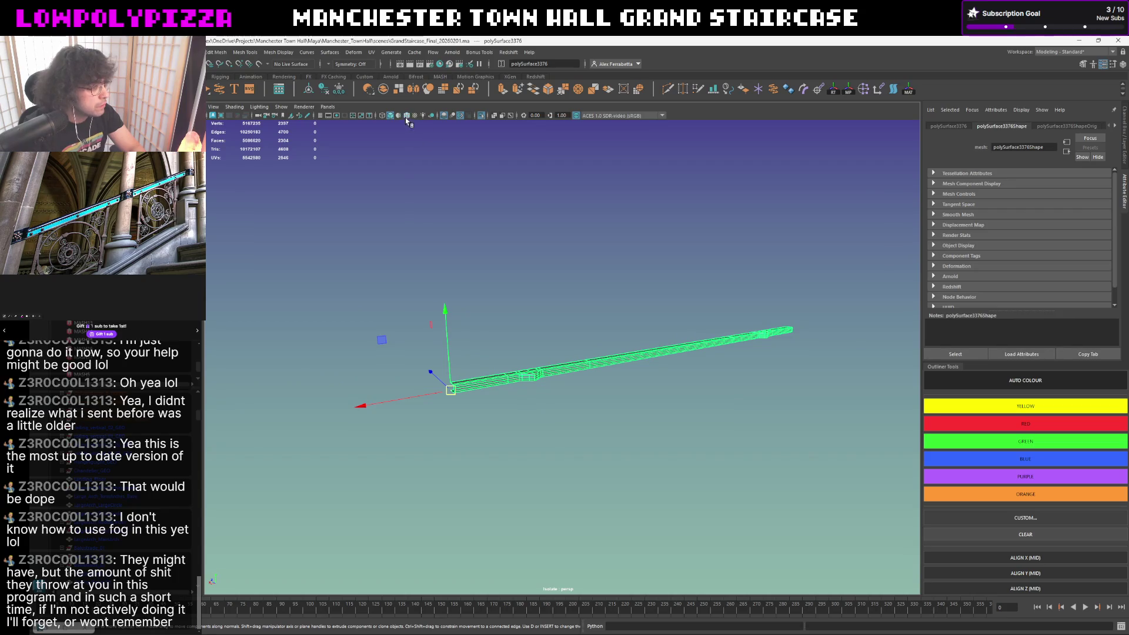
click(537, 298)
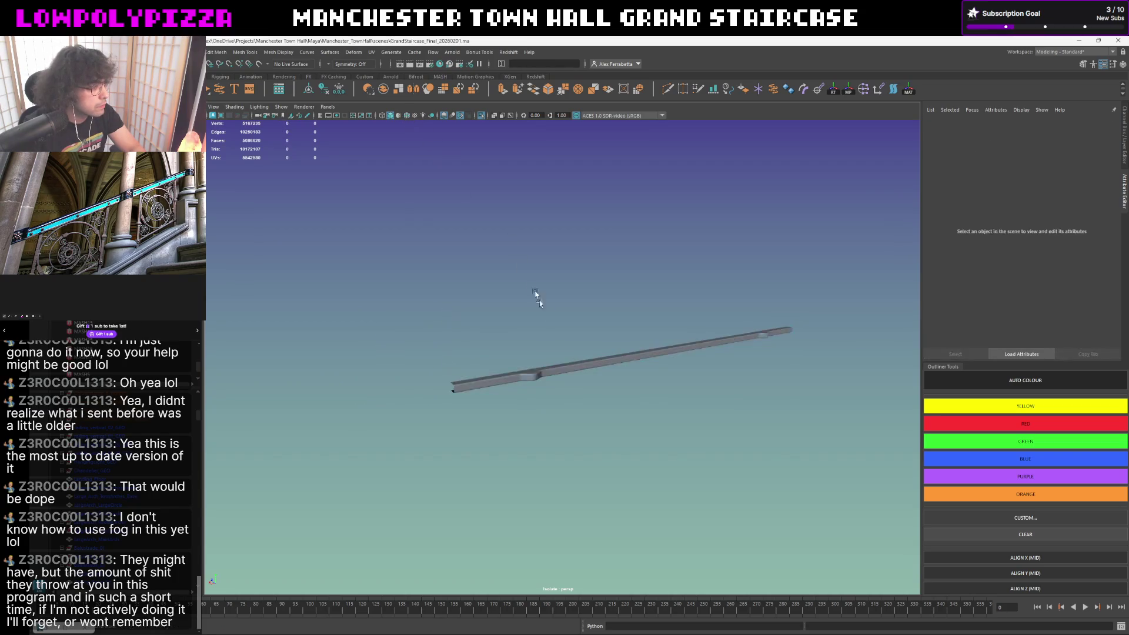
mouse_move(537, 297)
alt+mouse_down()
mouse_move(574, 368)
mouse_move(596, 360)
mouse_move(588, 352)
alt+mouse_up()
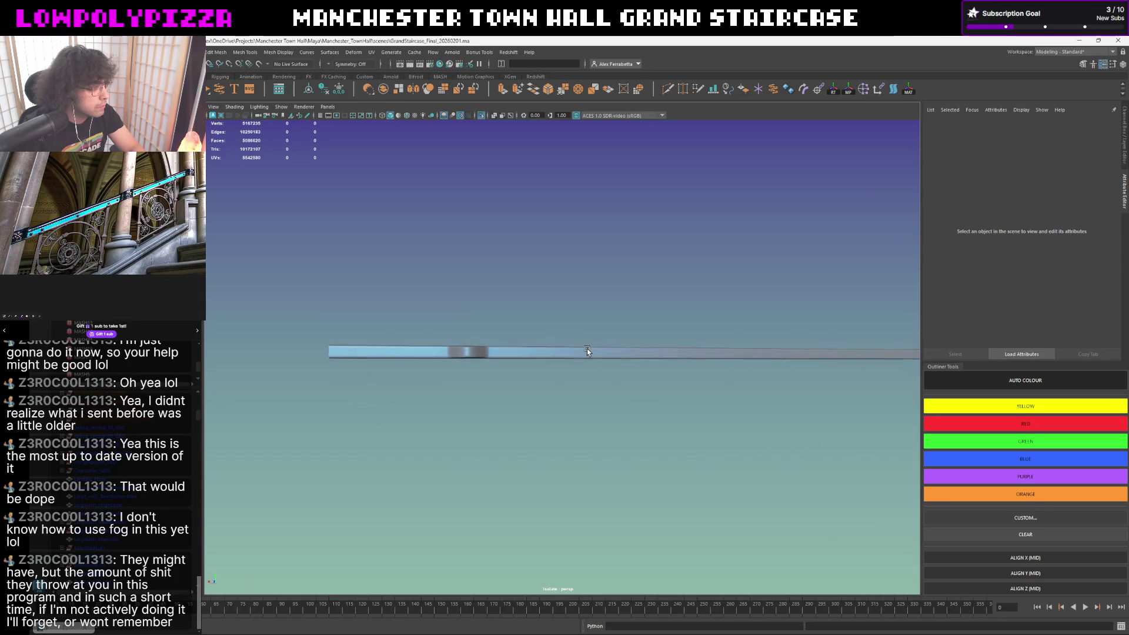
click(512, 361)
scroll(519, 352, up, 3)
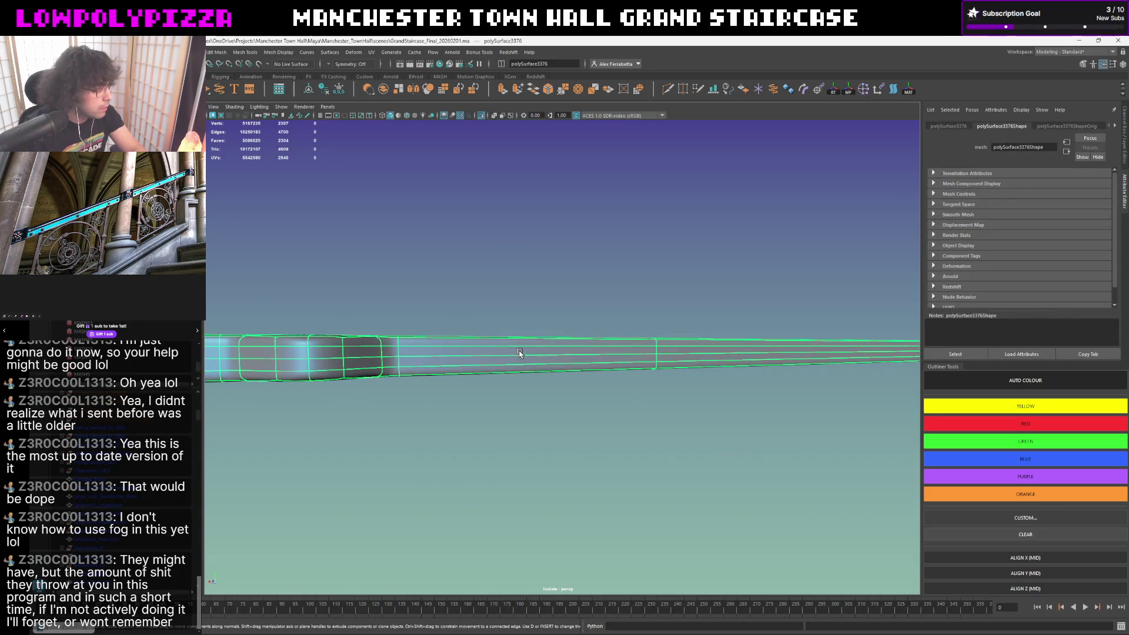
click(476, 315)
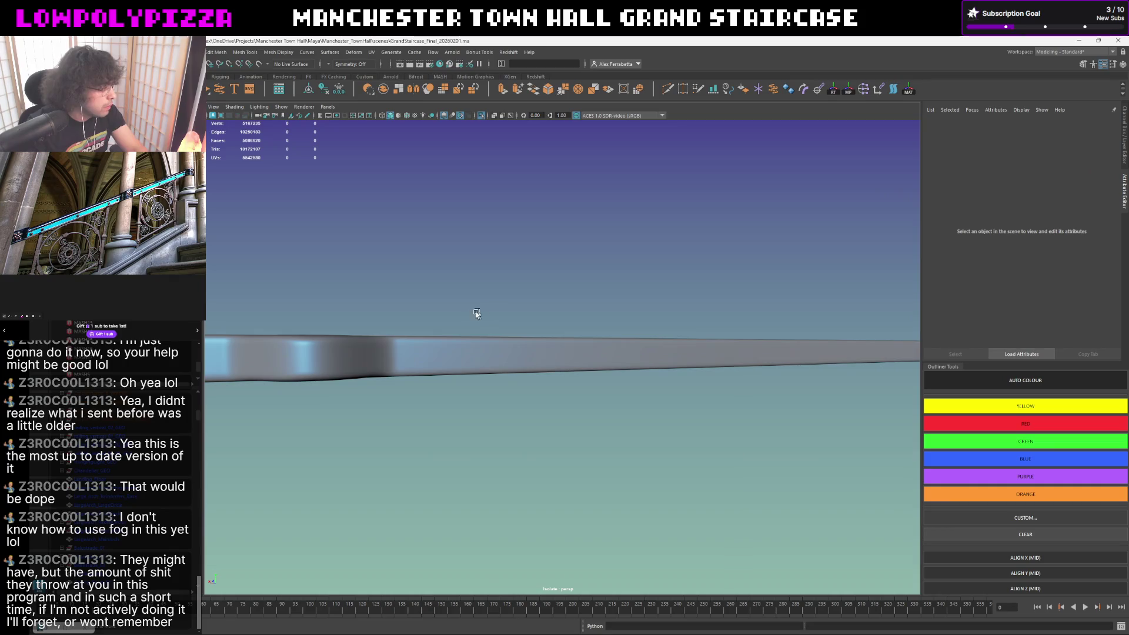
click(431, 351)
alt+drag(479, 342, 477, 346)
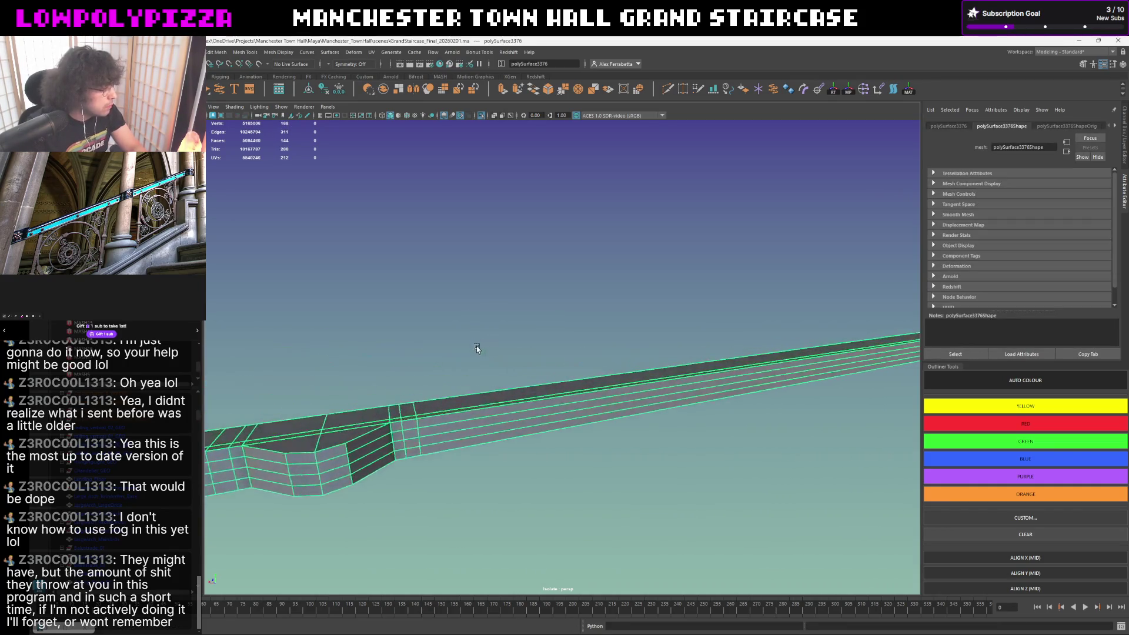
key(w)
scroll(466, 353, down, 5)
key(ctrl+1)
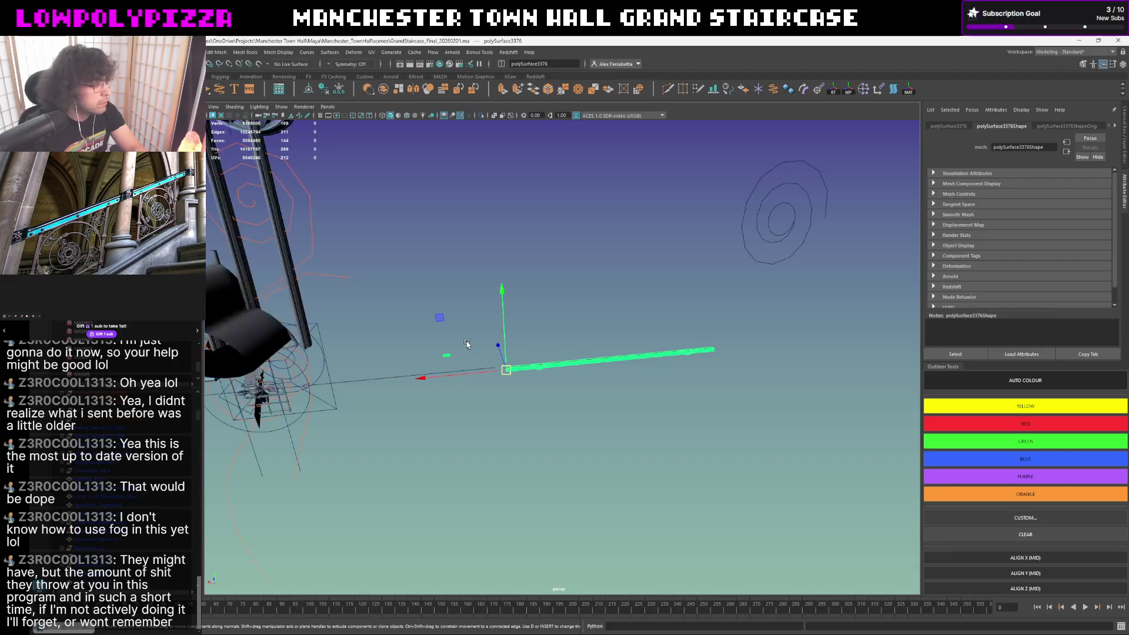
scroll(584, 368, up, 3)
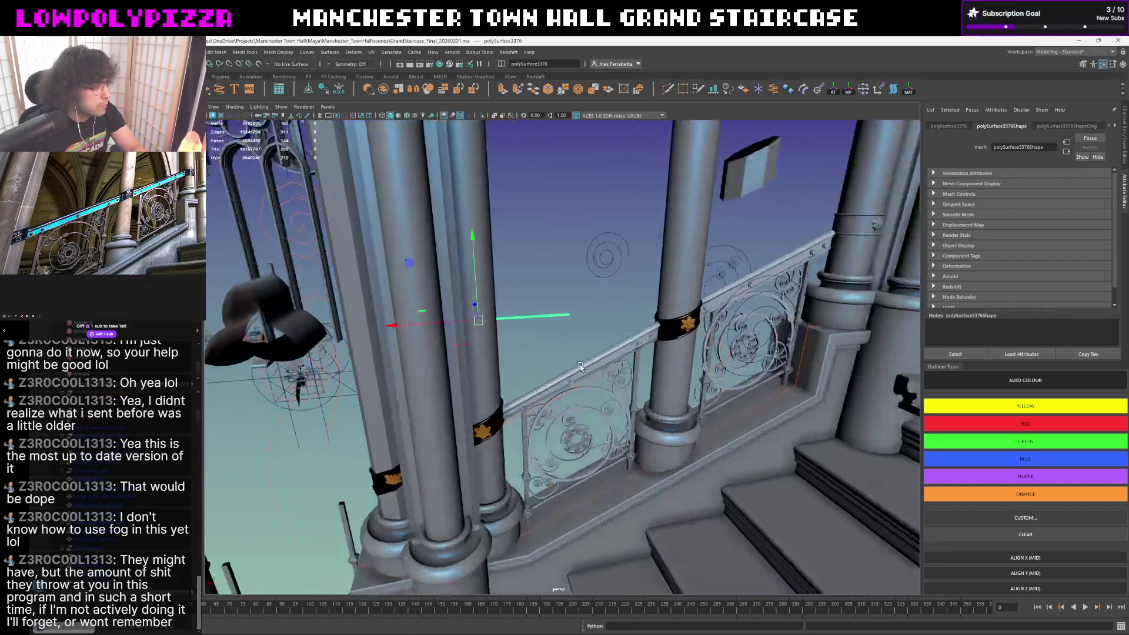
alt+drag(583, 368, 526, 246)
click(526, 246)
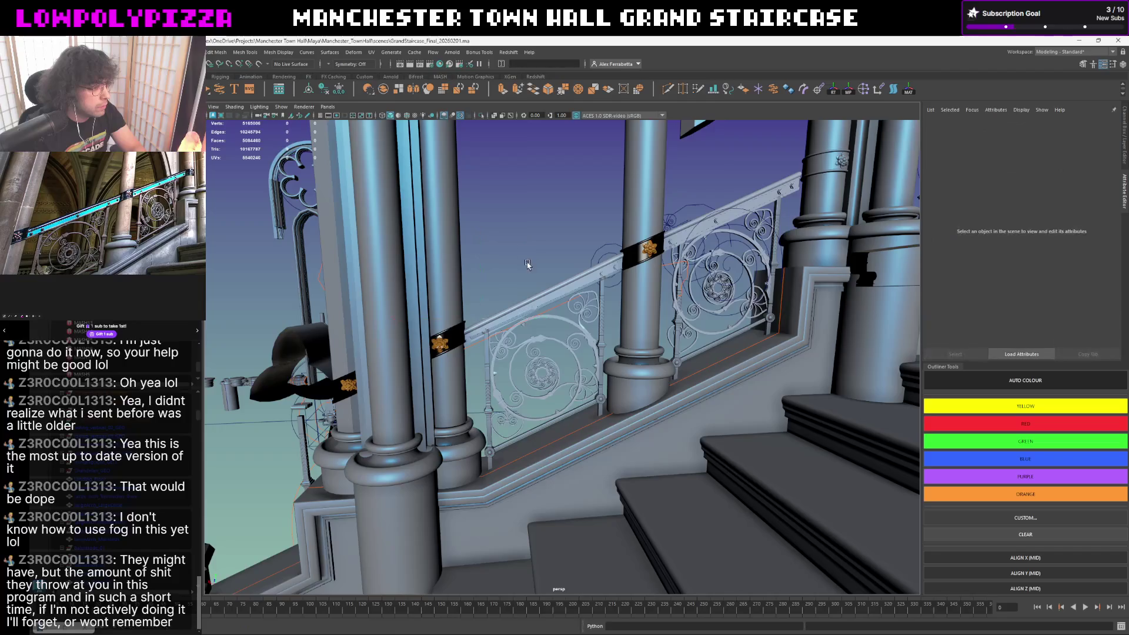
scroll(529, 265, up, 5)
scroll(543, 356, up, 2)
alt+drag(545, 355, 555, 345)
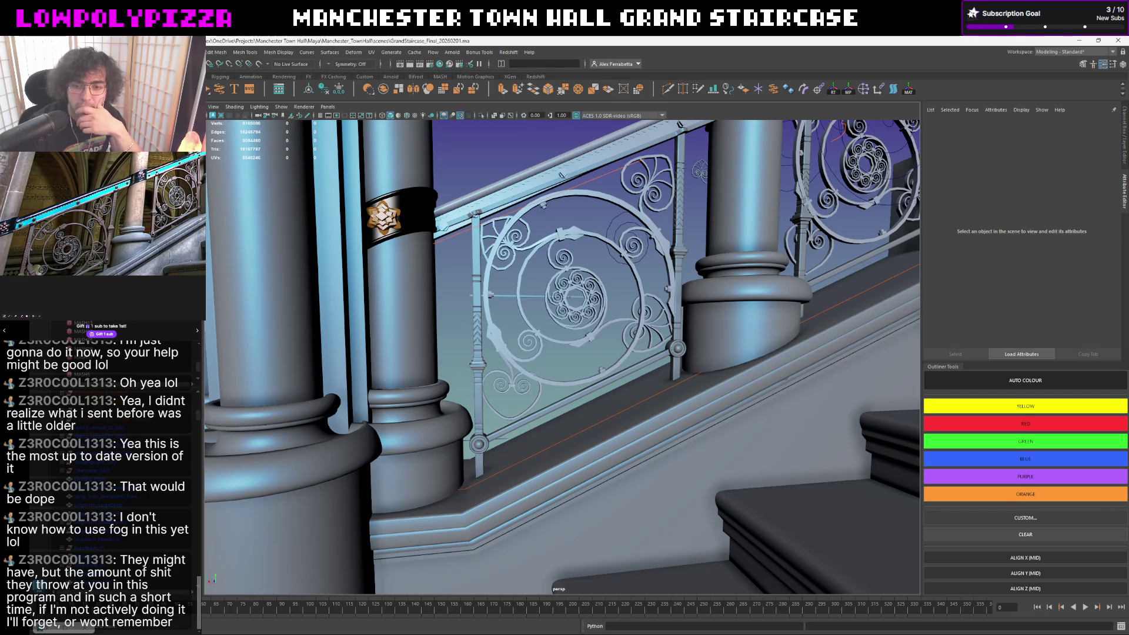
mouse_move(529, 247)
alt+mouse_down()
mouse_move(588, 243)
mouse_move(587, 261)
alt+mouse_up()
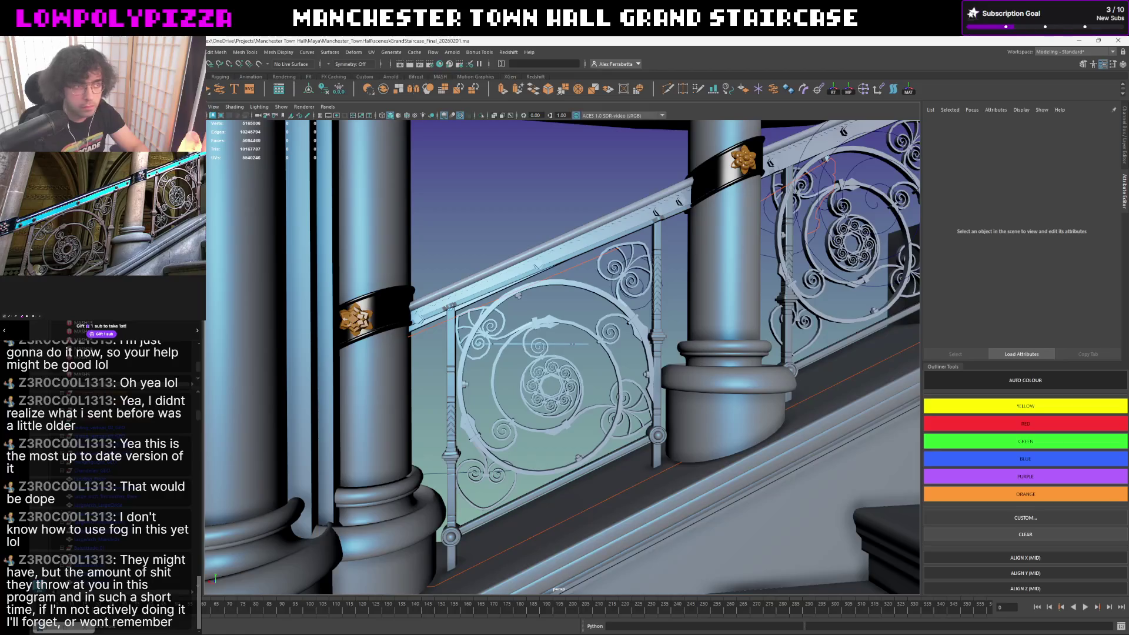
scroll(661, 265, down, 3)
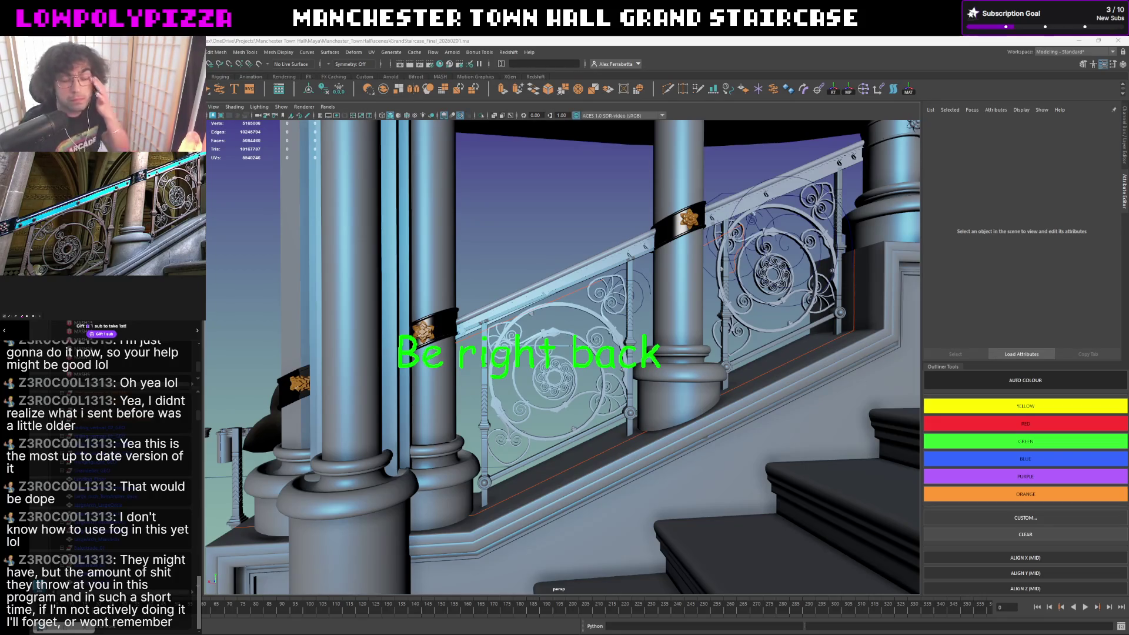
mouse_move(851, 311)
alt+mouse_down()
mouse_move(576, 332)
mouse_move(606, 355)
alt+mouse_up()
scroll(670, 332, down, 2)
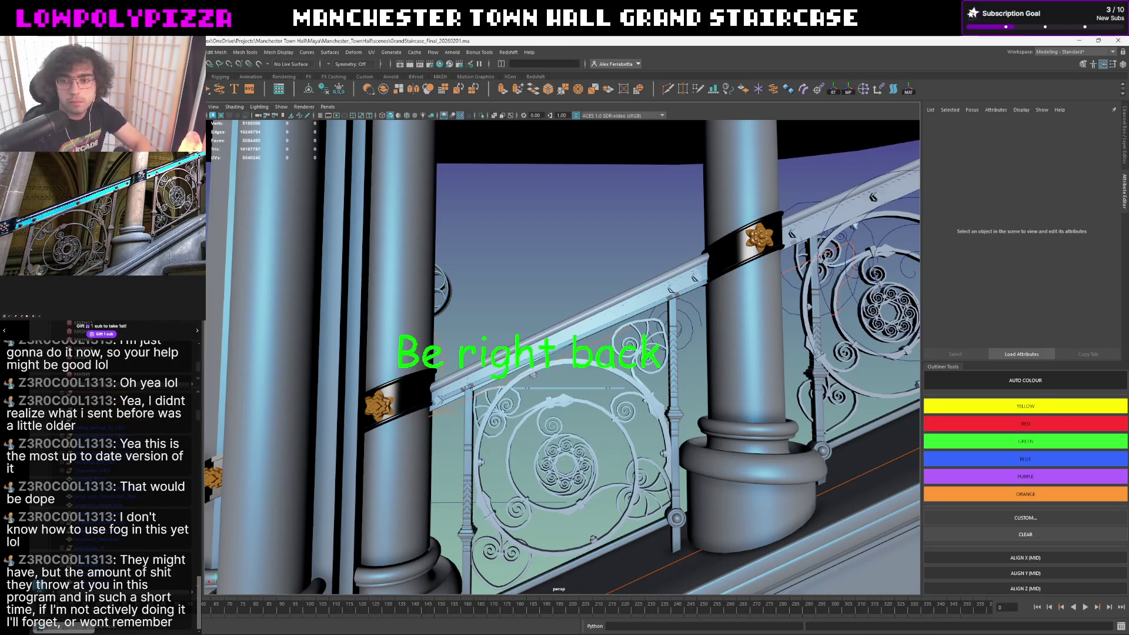
scroll(561, 320, up, 2)
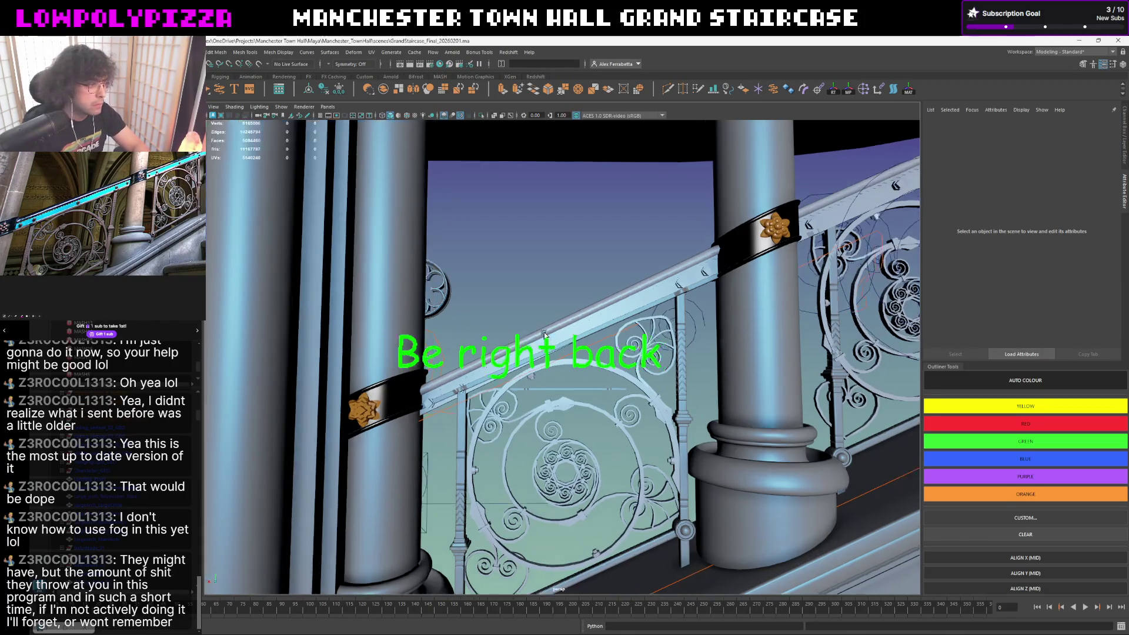
scroll(561, 320, up, 2)
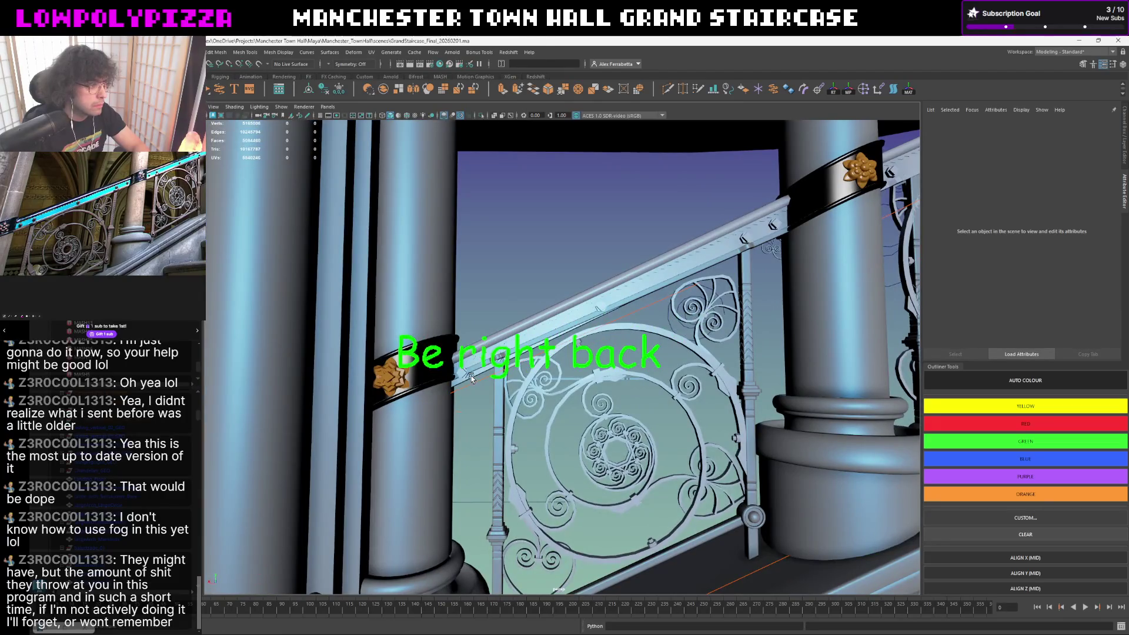
- Select the long handrail and a hex bolt head, checking the rail end up close
click(720, 277)
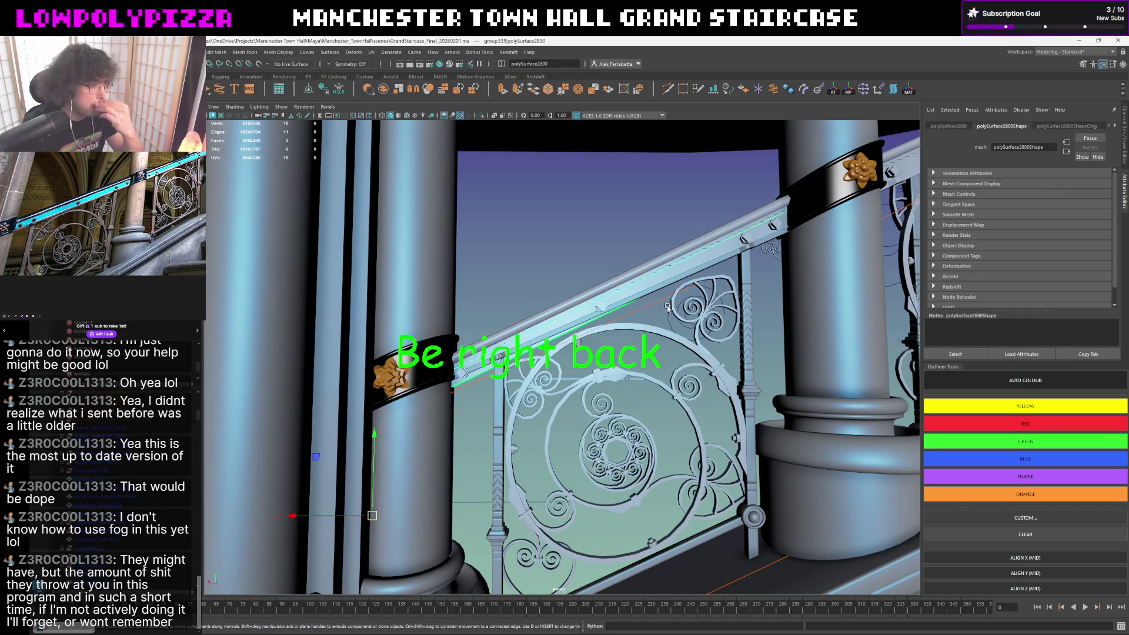
click(629, 271)
mouse_move(629, 270)
alt+mouse_down()
mouse_move(798, 284)
mouse_move(681, 312)
alt+mouse_up()
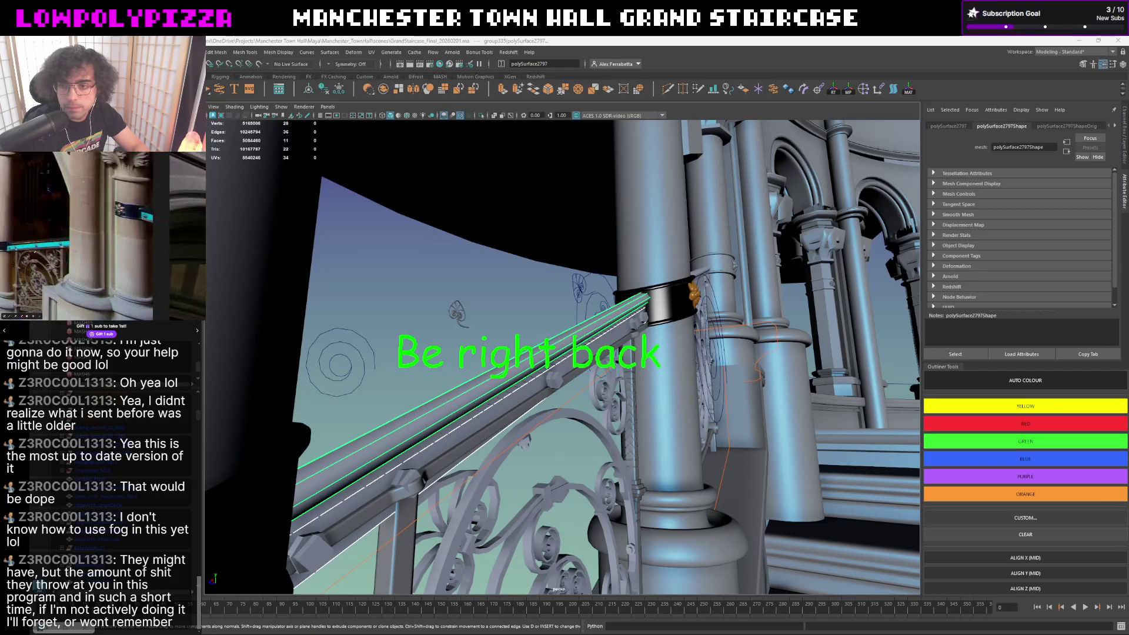
alt+drag(906, 413, 400, 402)
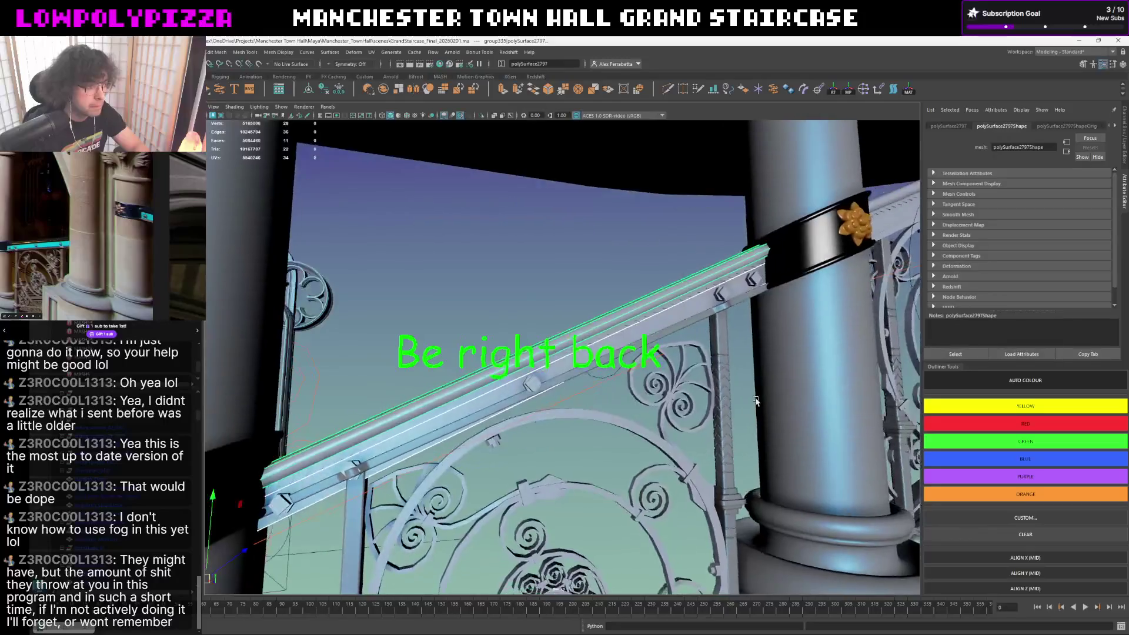
scroll(450, 391, up, 3)
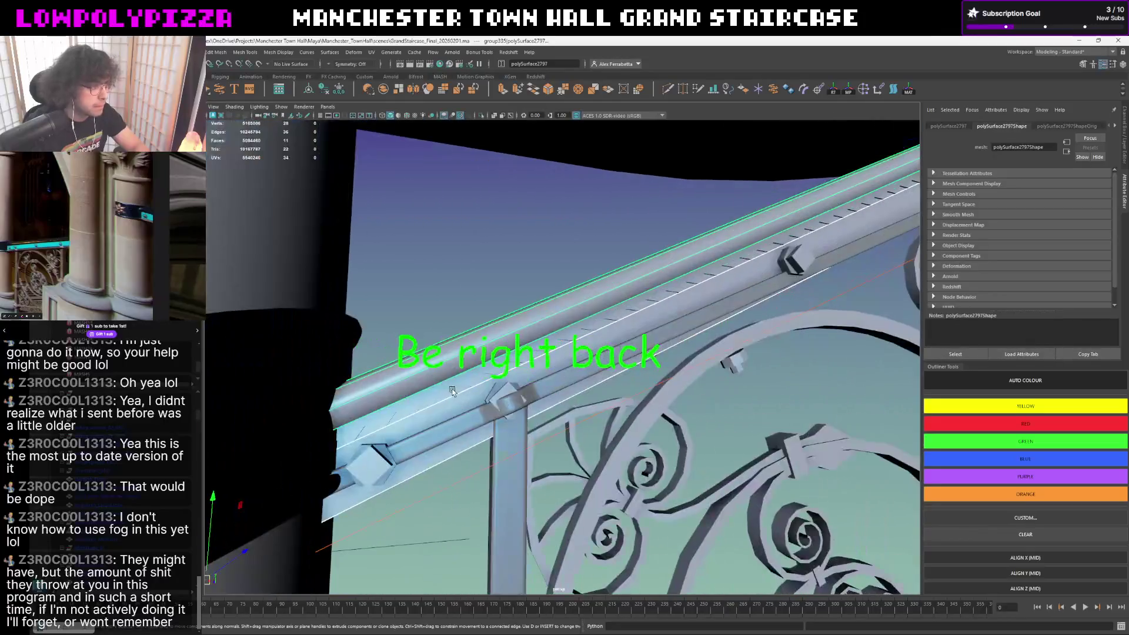
click(380, 460)
key(bracketleft)
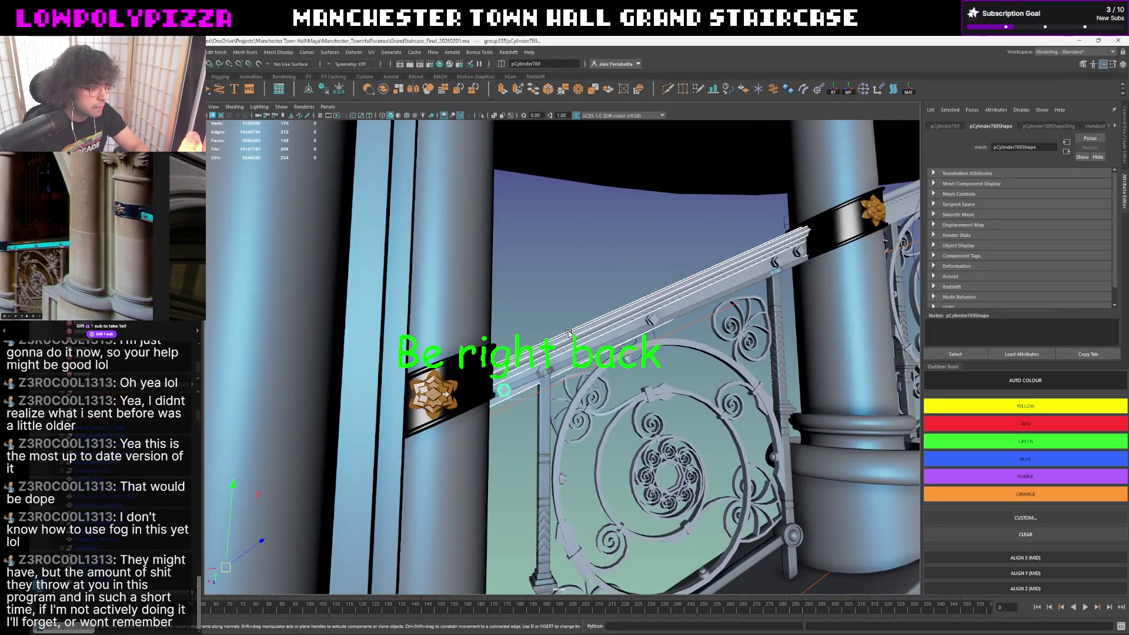
- Pick the handrail, its trim pieces and the three bolts and group them with Ctrl+G
click(566, 332)
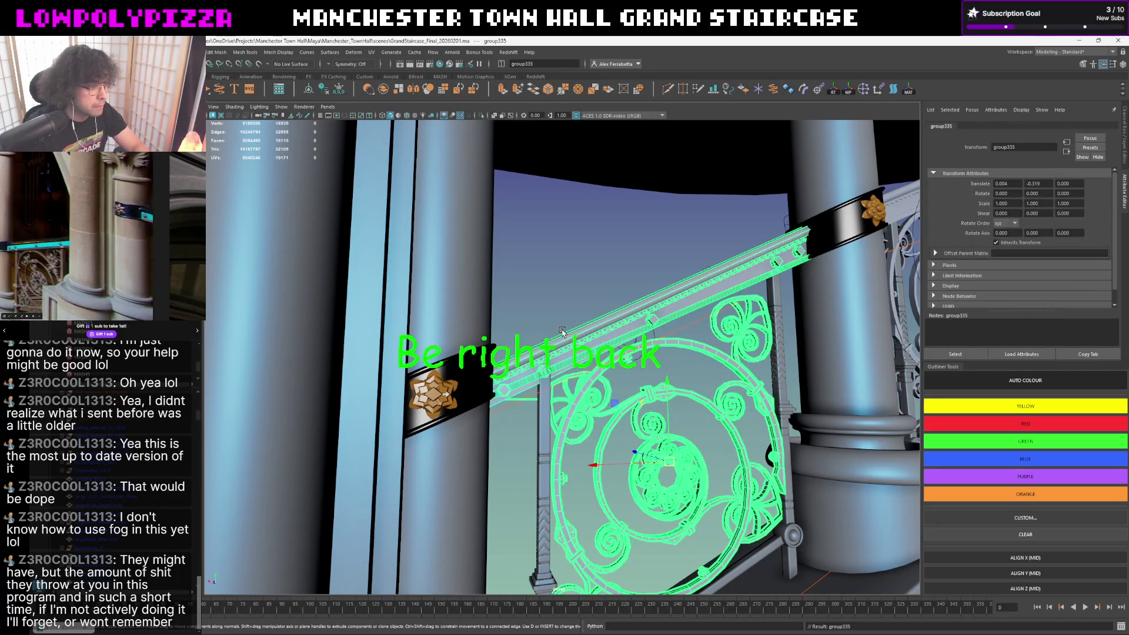
key(Down)
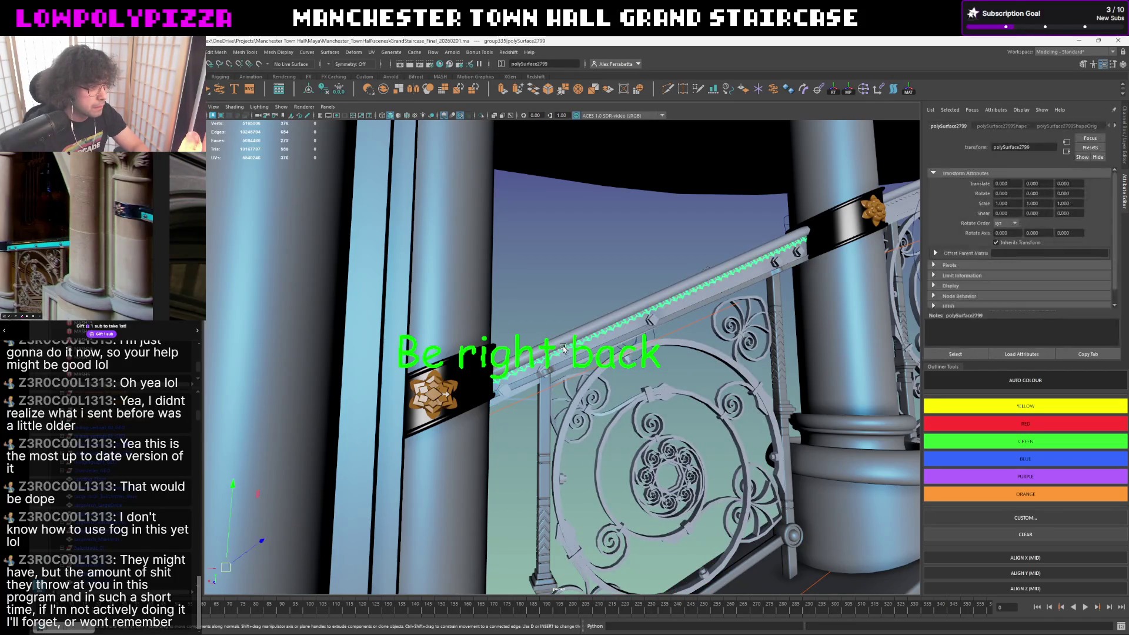
key(Left)
key(Right)
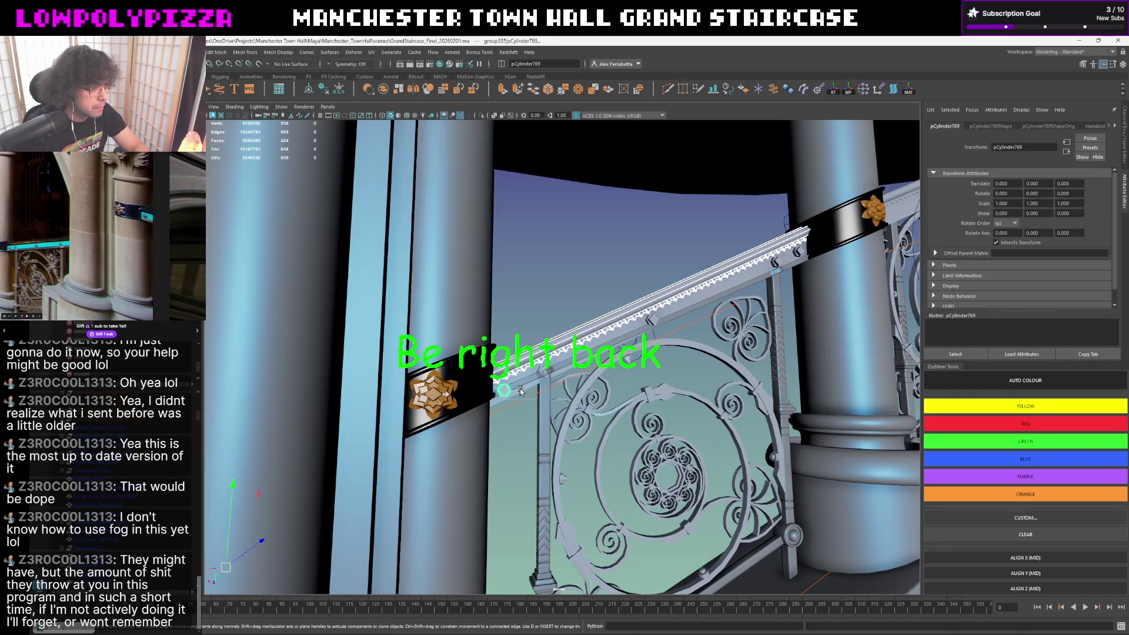
click(545, 368)
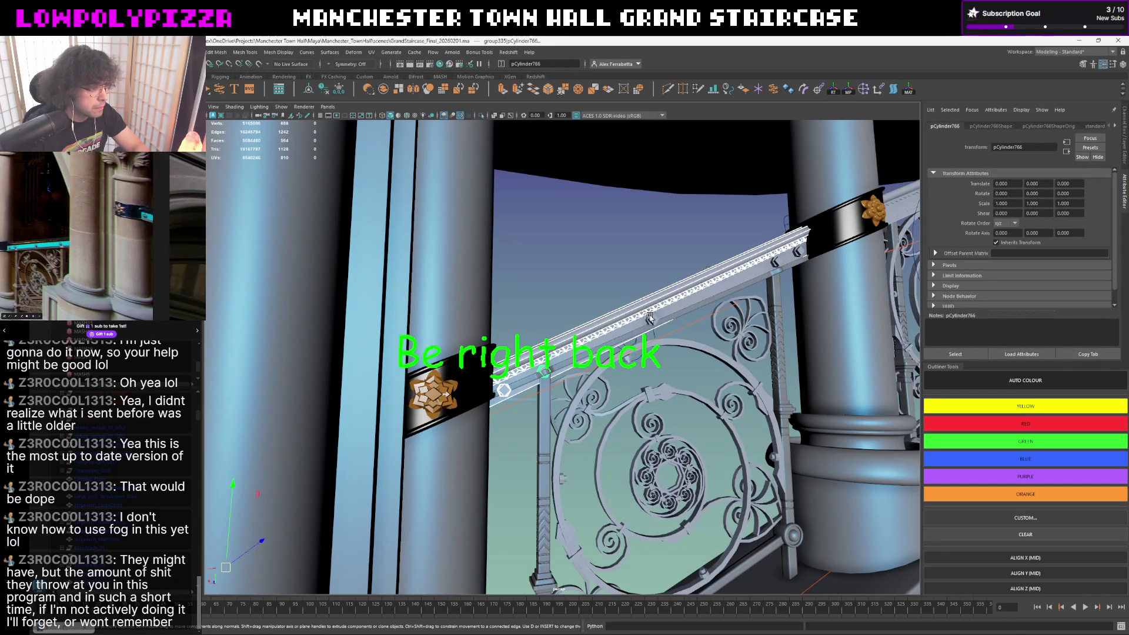
click(778, 262)
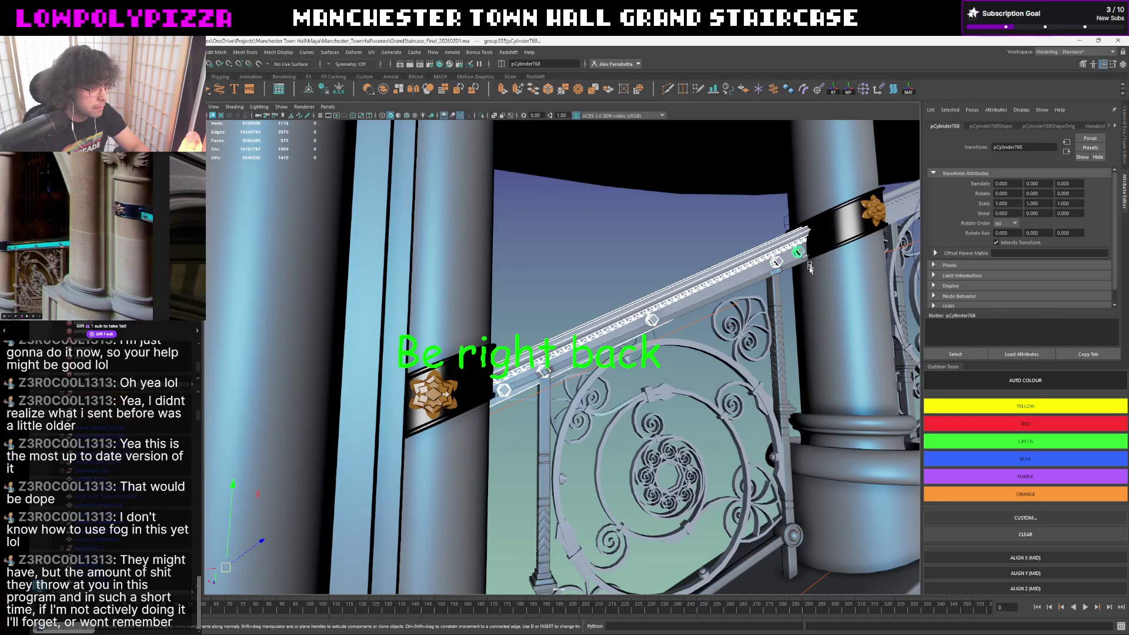
alt+drag(810, 267, 776, 282)
key(ctrl+g)
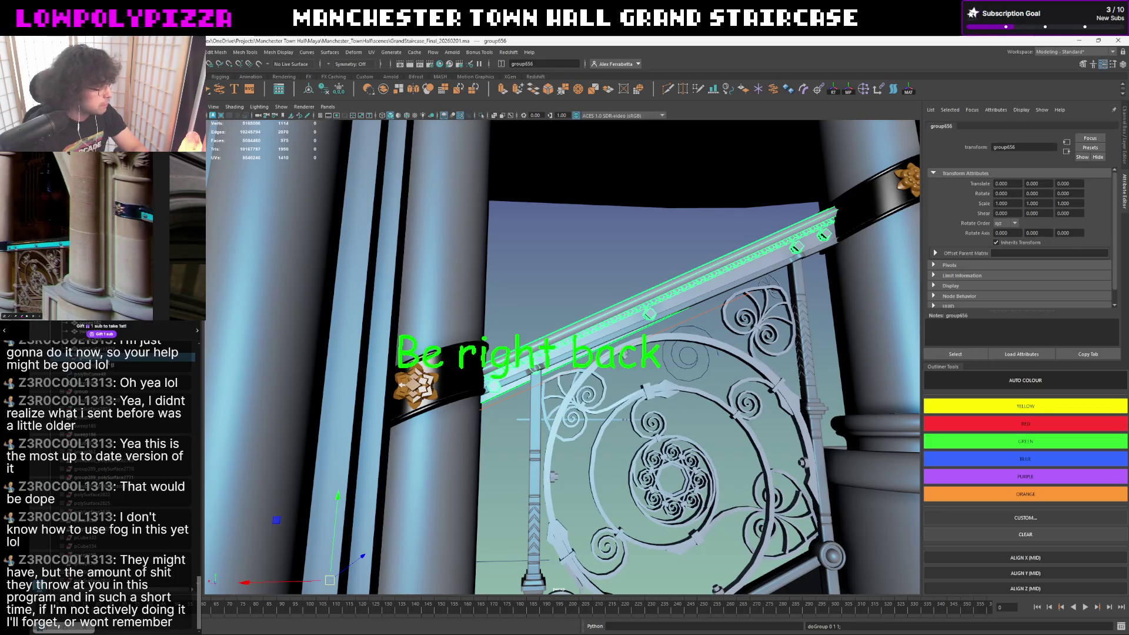
- Centre the new group's pivot on the rail and undo the accidental shift
middle_drag(649, 313, 651, 319)
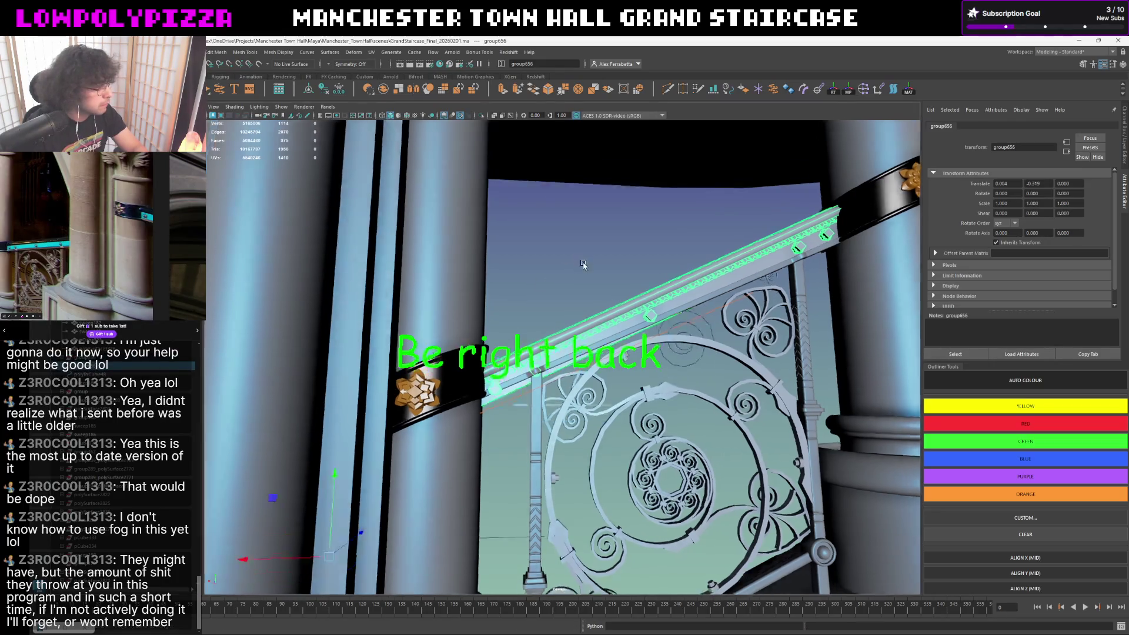
click(311, 89)
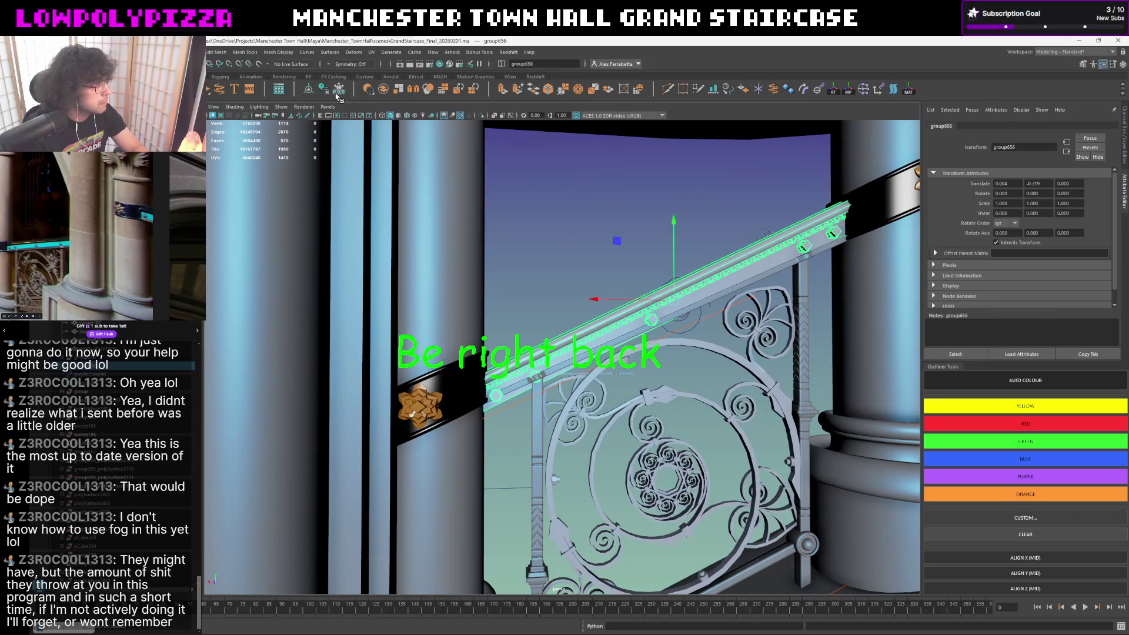
key(ctrl+z)
alt+drag(635, 300, 567, 295)
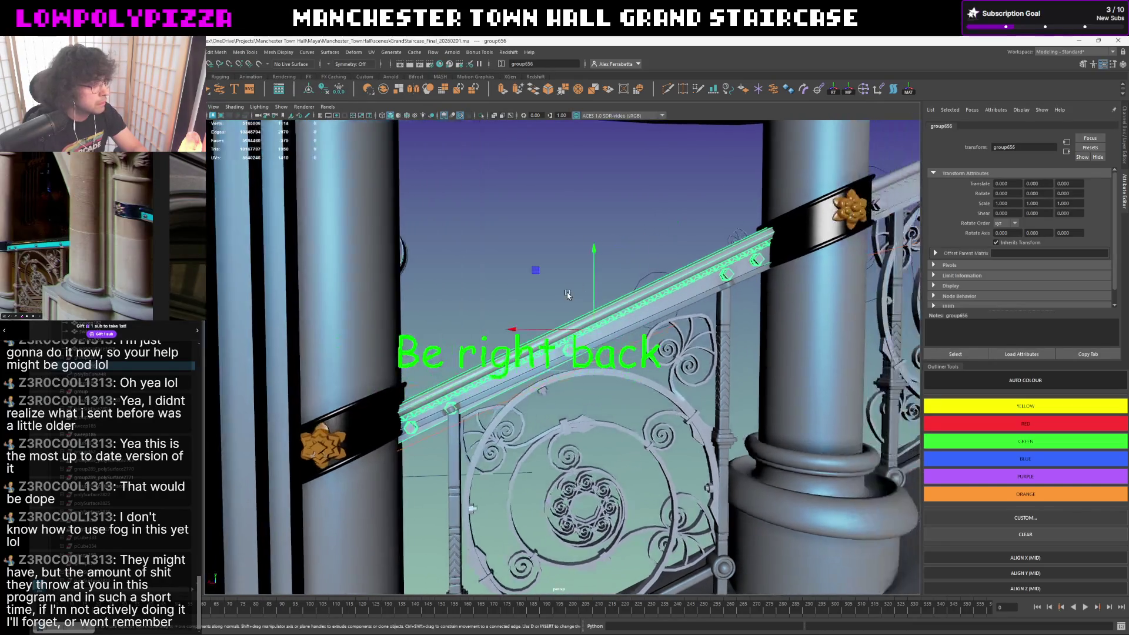
key(e)
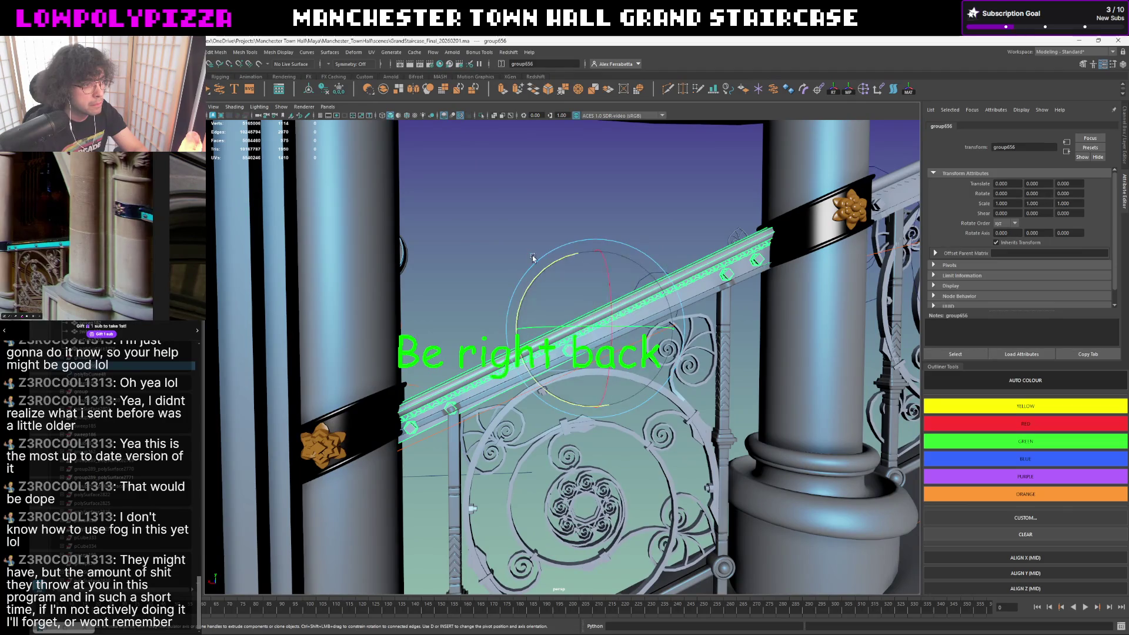
- Set group656's Rotate Z to 23.999 so the rail lies level, then select the top handrail piece
mouse_move(548, 267)
mouse_down()
mouse_move(574, 263)
mouse_move(542, 275)
mouse_up()
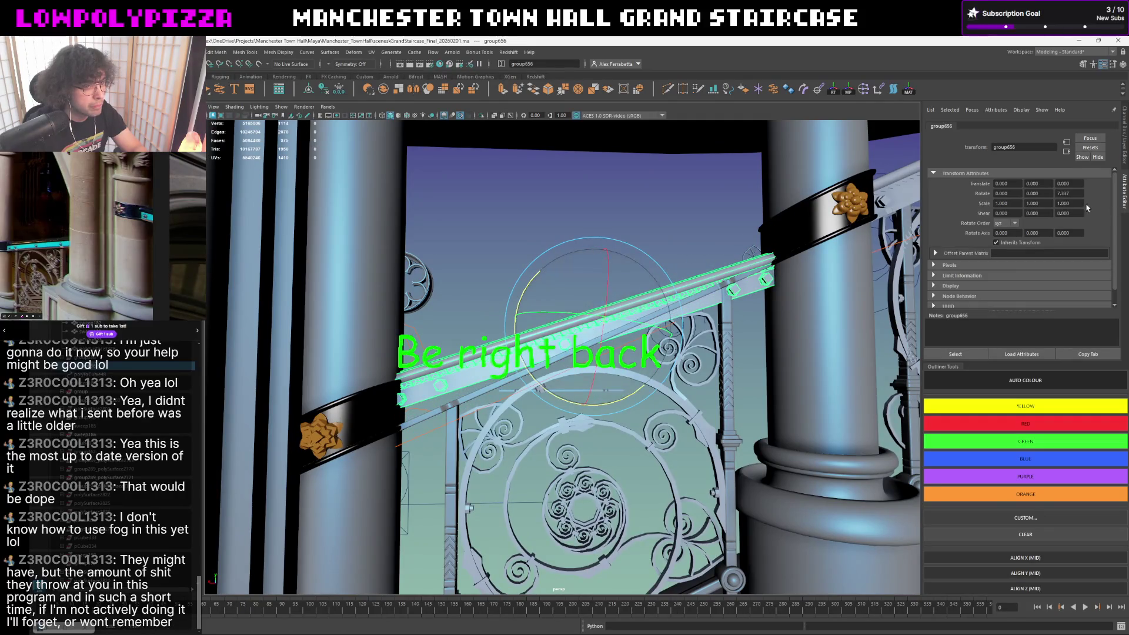
key(BackSpace)
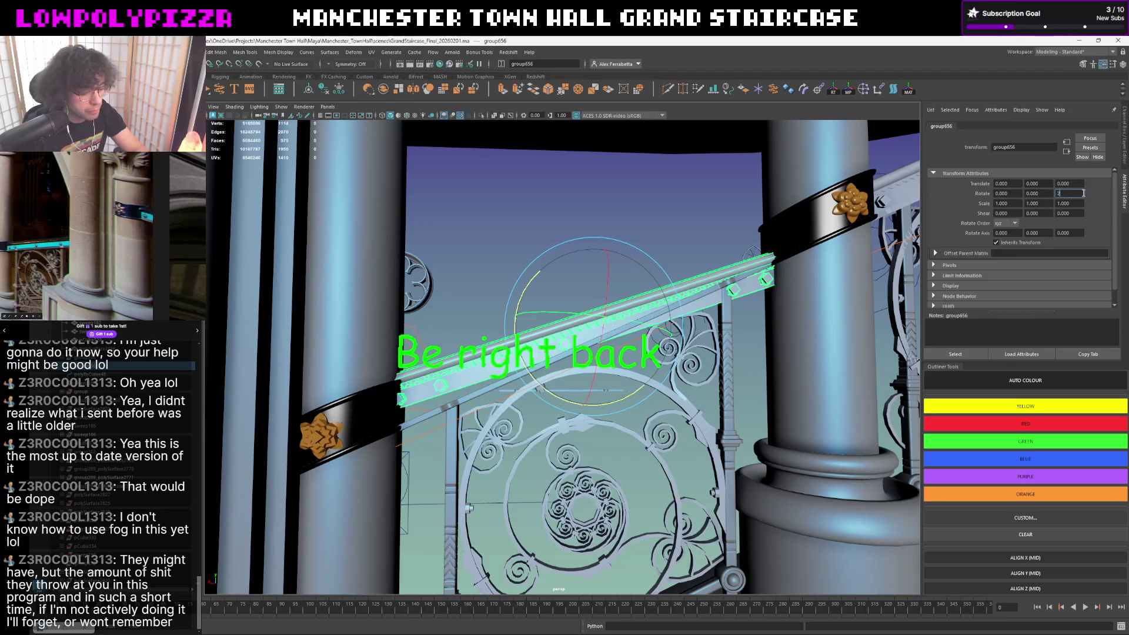
text(3.999)
key(Return)
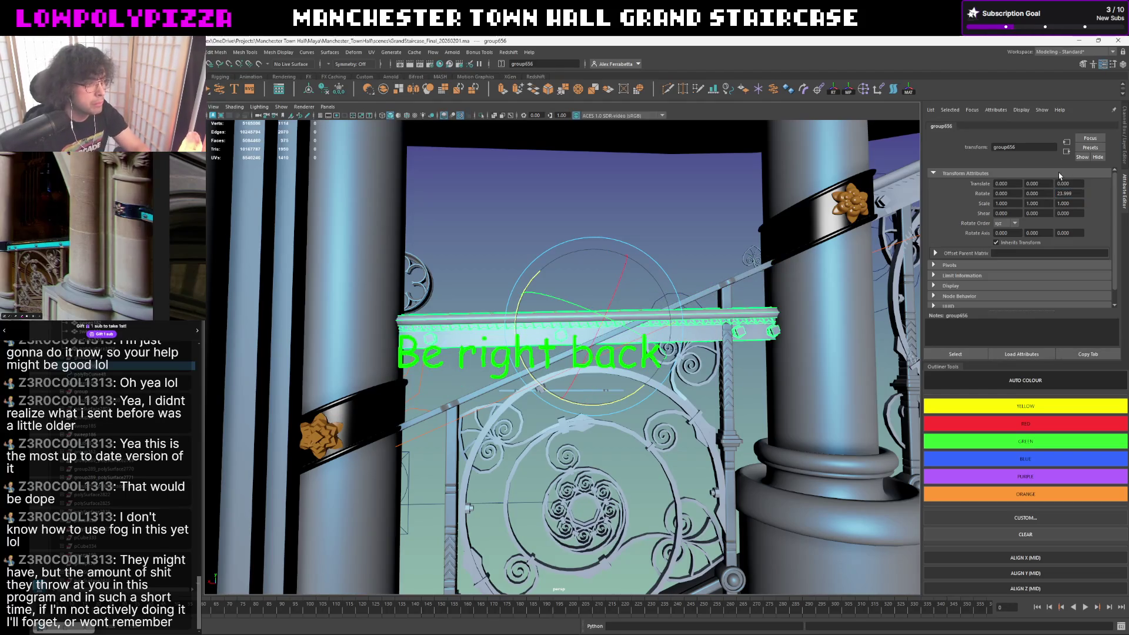
click(496, 280)
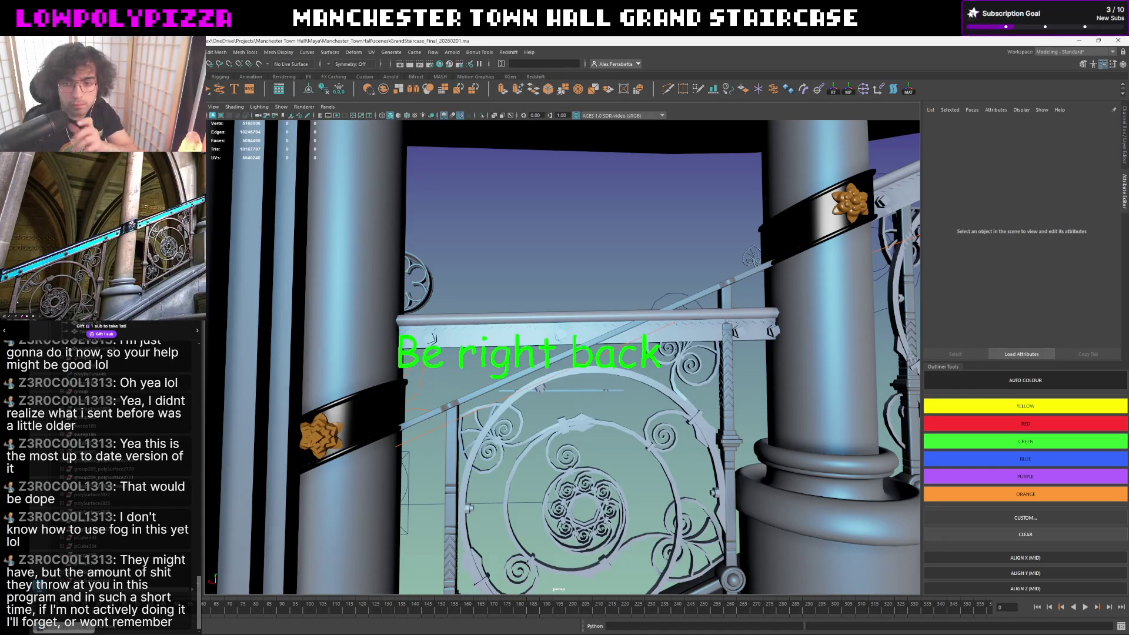
mouse_move(771, 371)
alt+mouse_down()
mouse_move(532, 328)
mouse_move(569, 316)
mouse_move(541, 306)
alt+mouse_up()
click(563, 298)
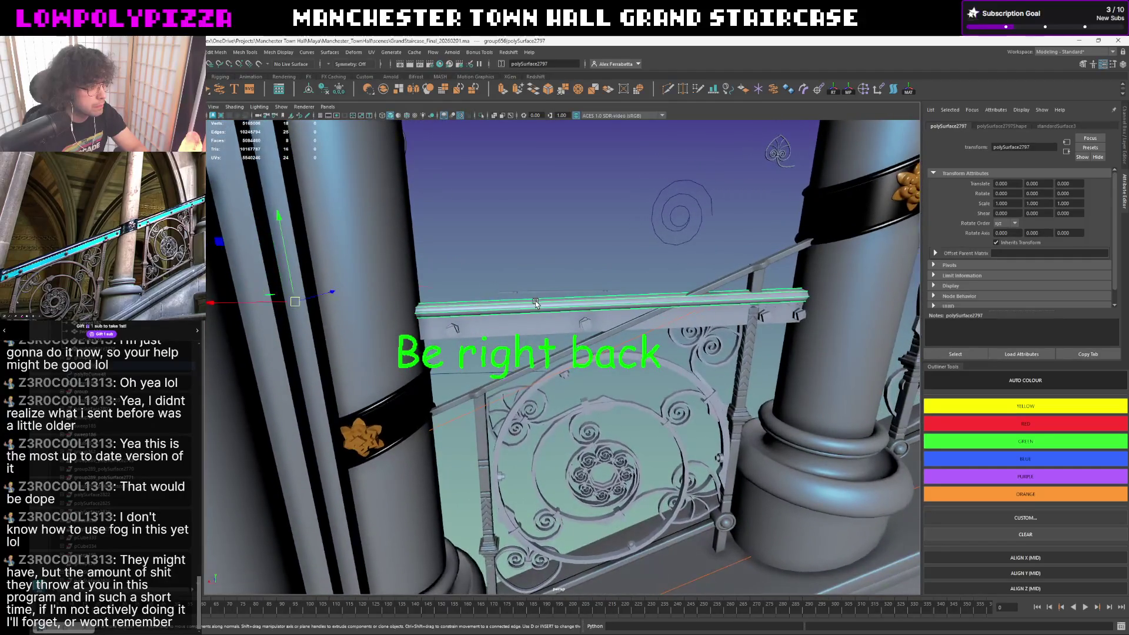
key(ctrl+z)
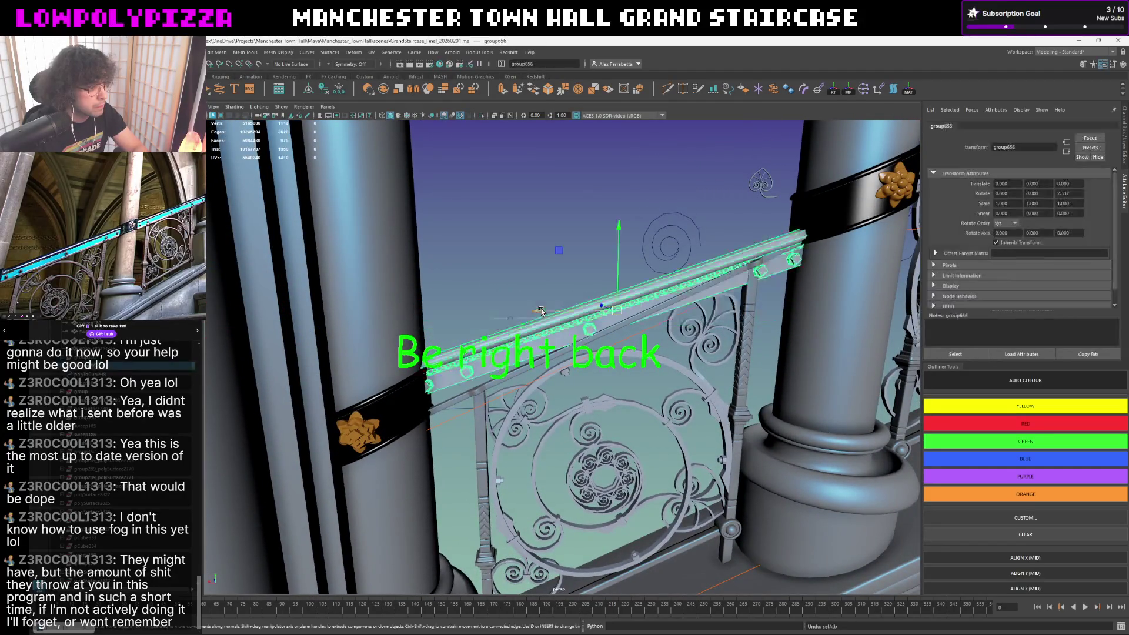
alt+drag(540, 314, 533, 310)
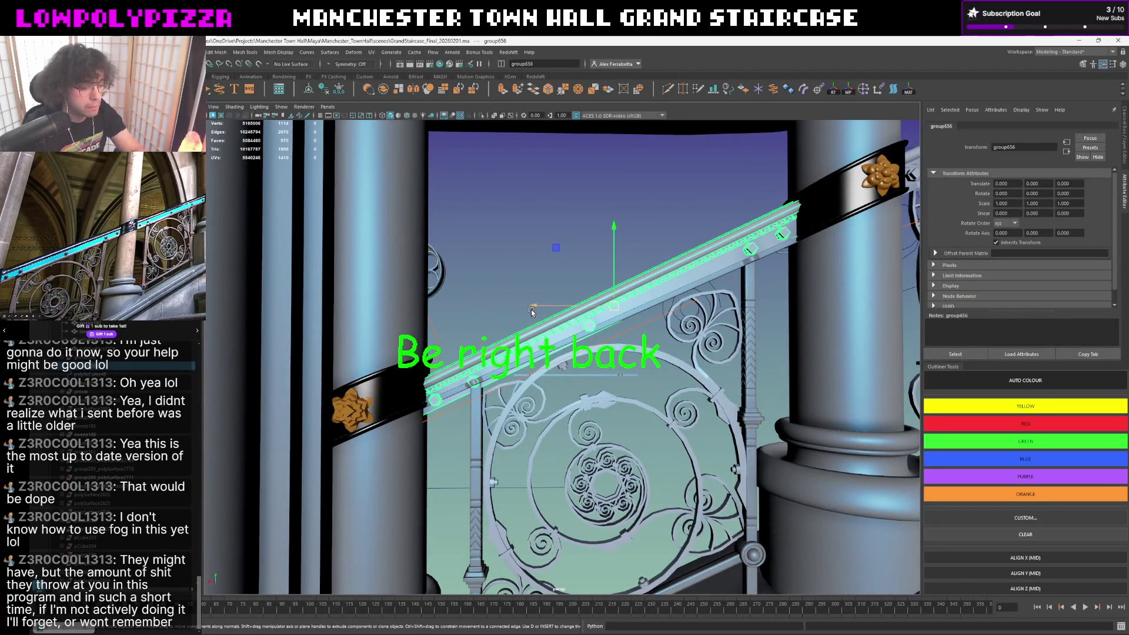
key(shift+z)
alt+drag(532, 313, 535, 318)
click(535, 318)
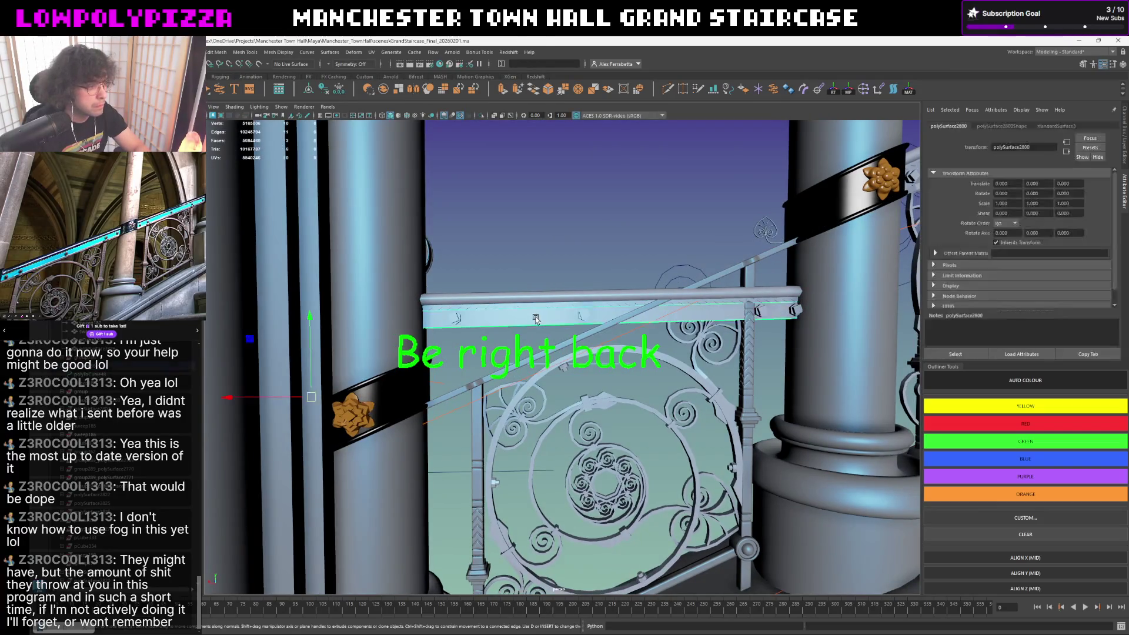
click(590, 364)
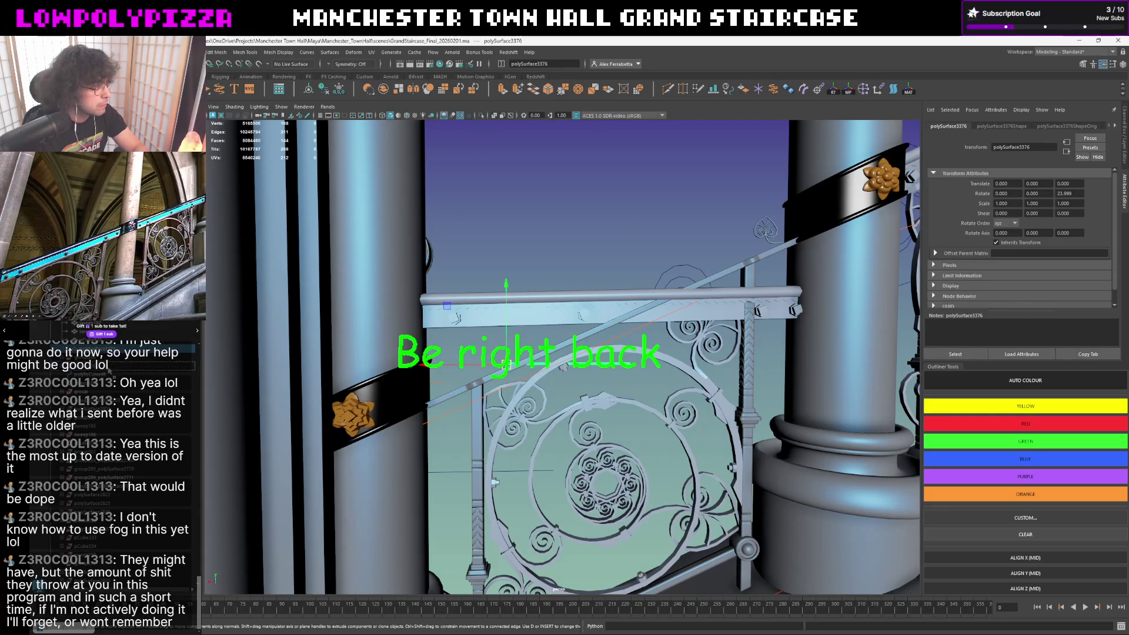
key(ctrl+z)
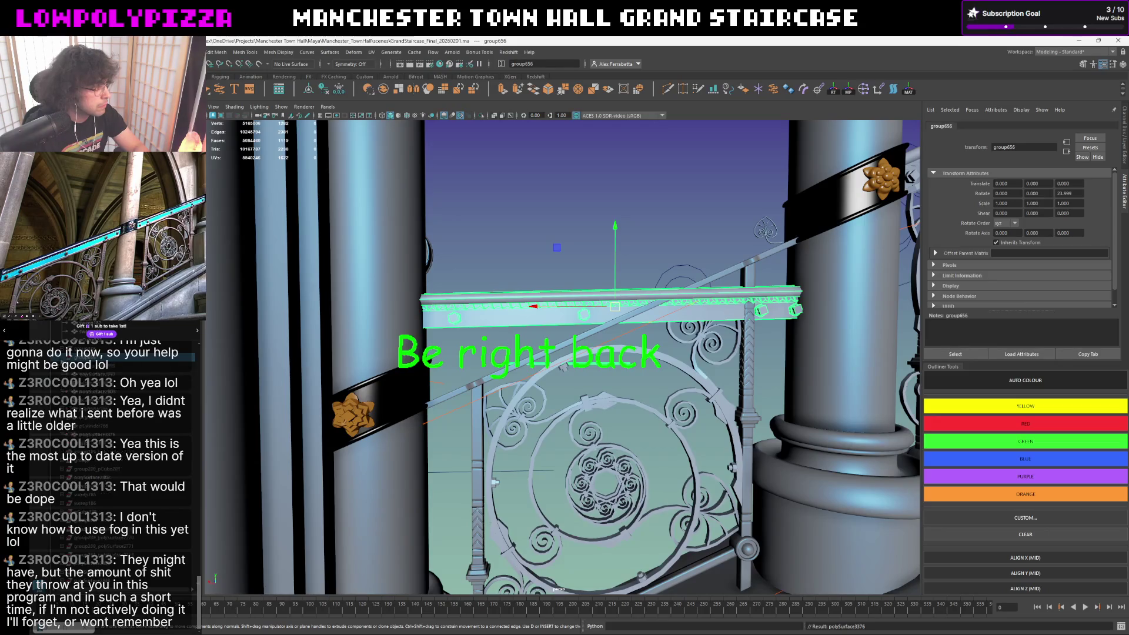
click(581, 314)
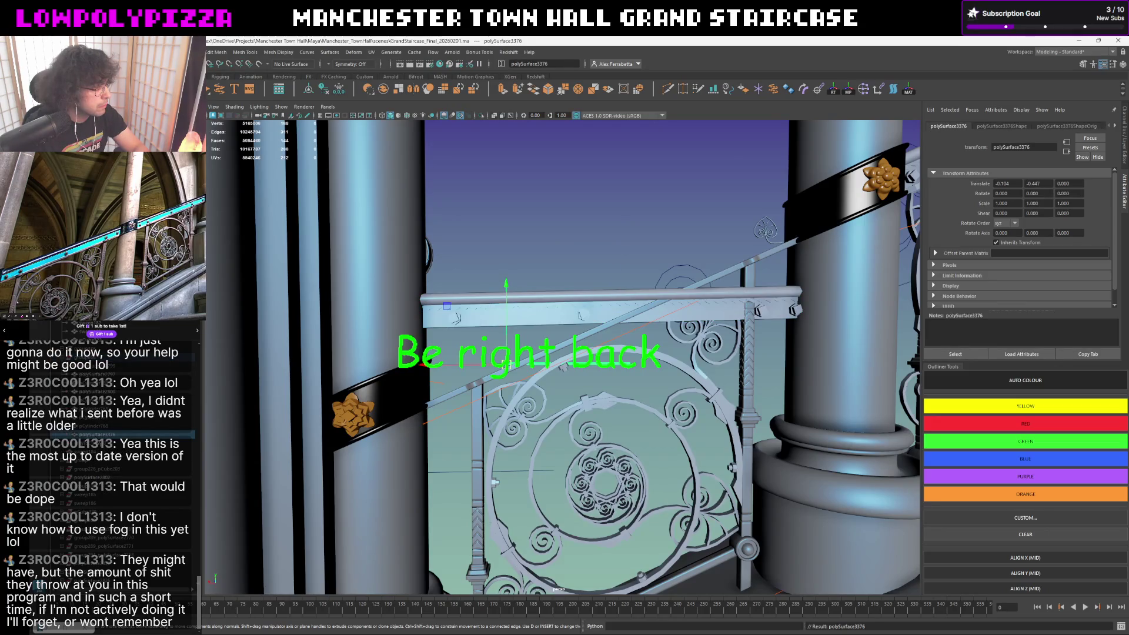
click(538, 323)
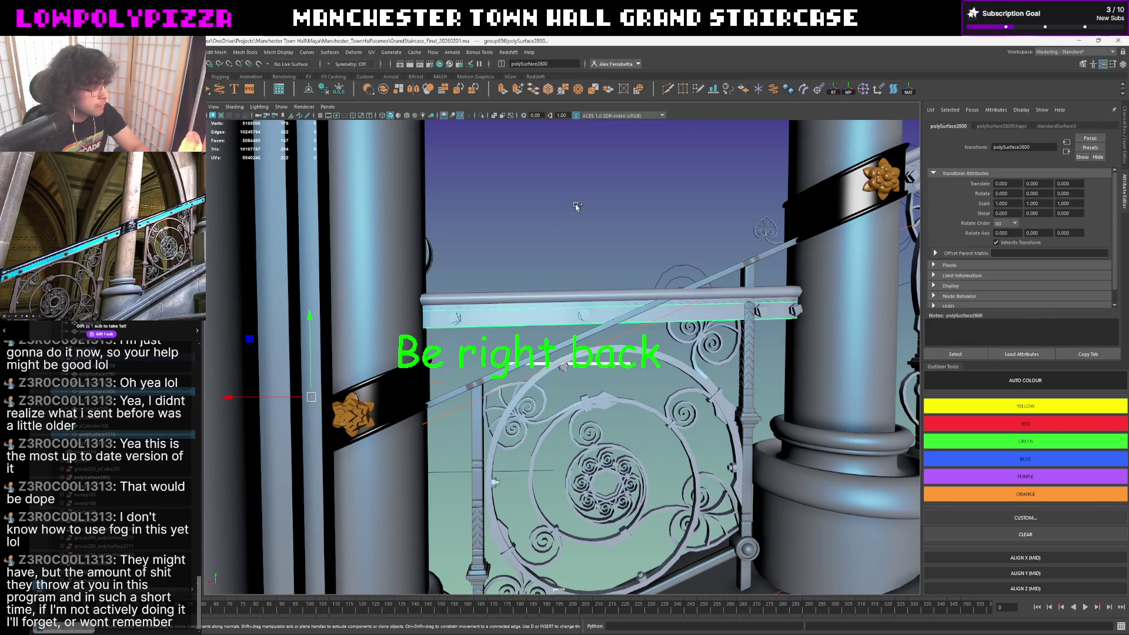
- Align the lower rail strip to the top trim piece, centring them along X (MID)
shift+right_click(576, 205)
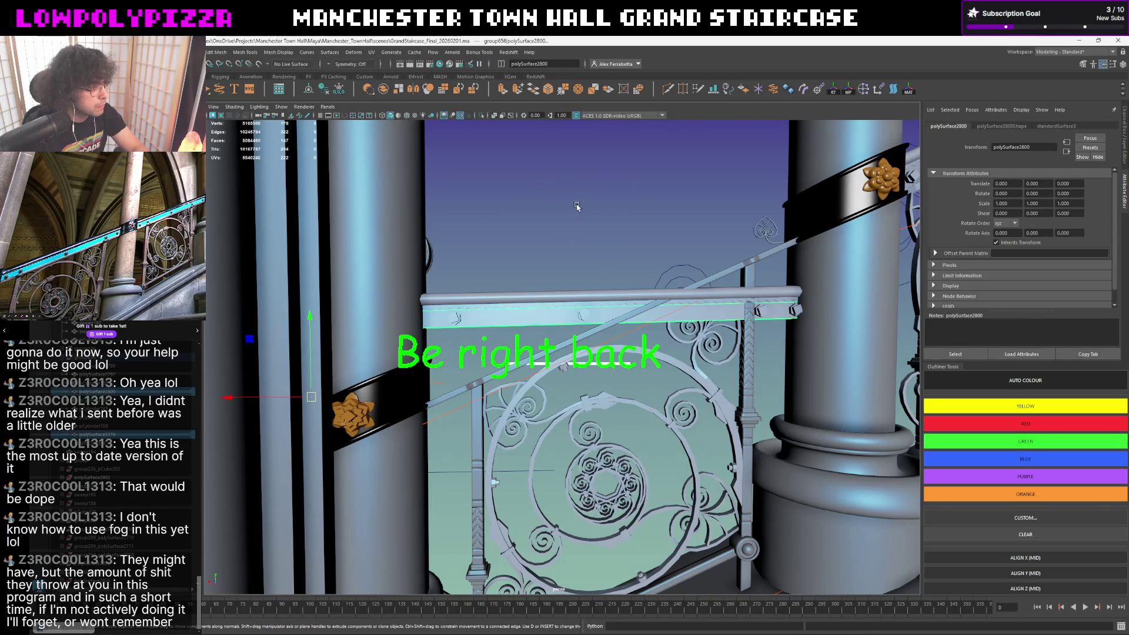
click(1006, 588)
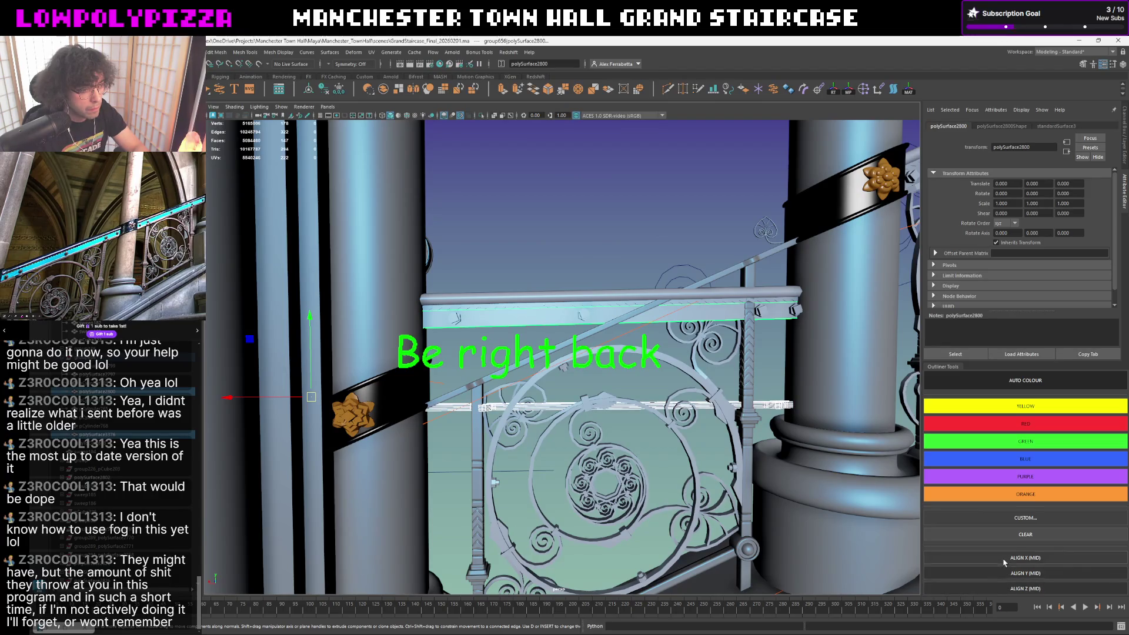
click(1003, 559)
- Raise polySurface3376 up under the top rail, then isolate its parent rail group
alt+drag(582, 371, 540, 375)
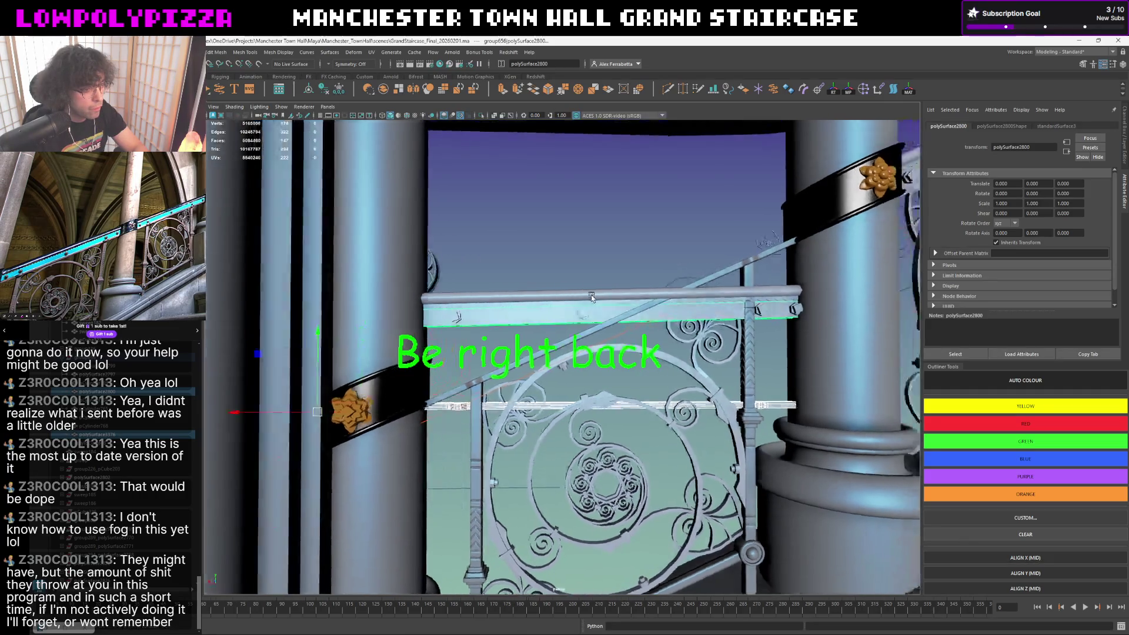
click(565, 404)
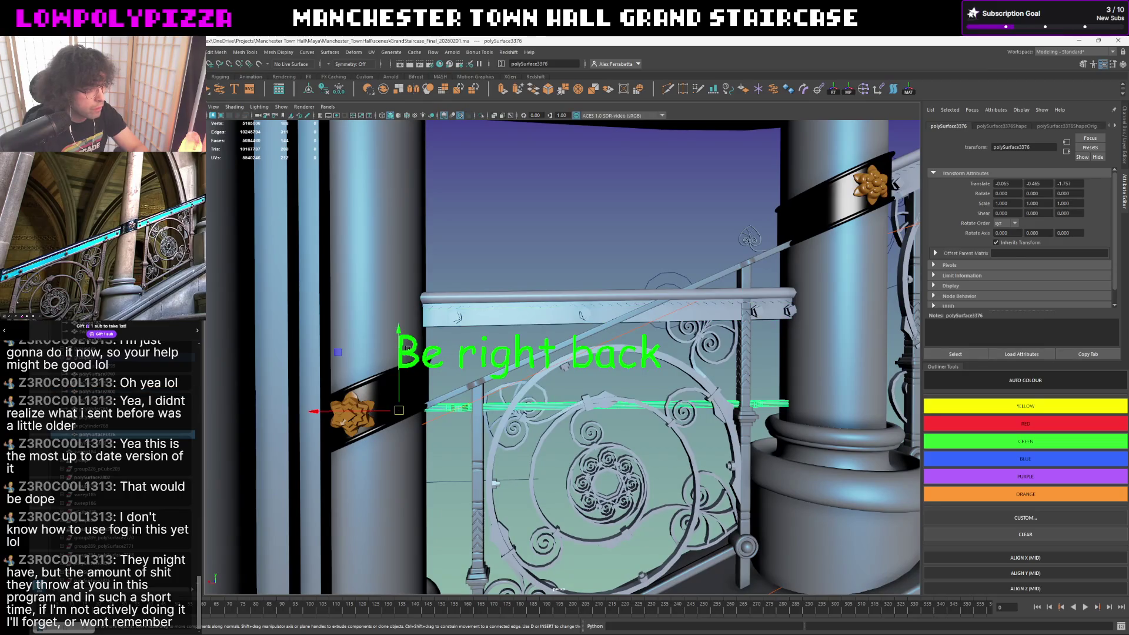
mouse_move(397, 339)
mouse_down()
mouse_move(412, 266)
mouse_move(502, 289)
mouse_move(482, 305)
mouse_move(512, 322)
mouse_up()
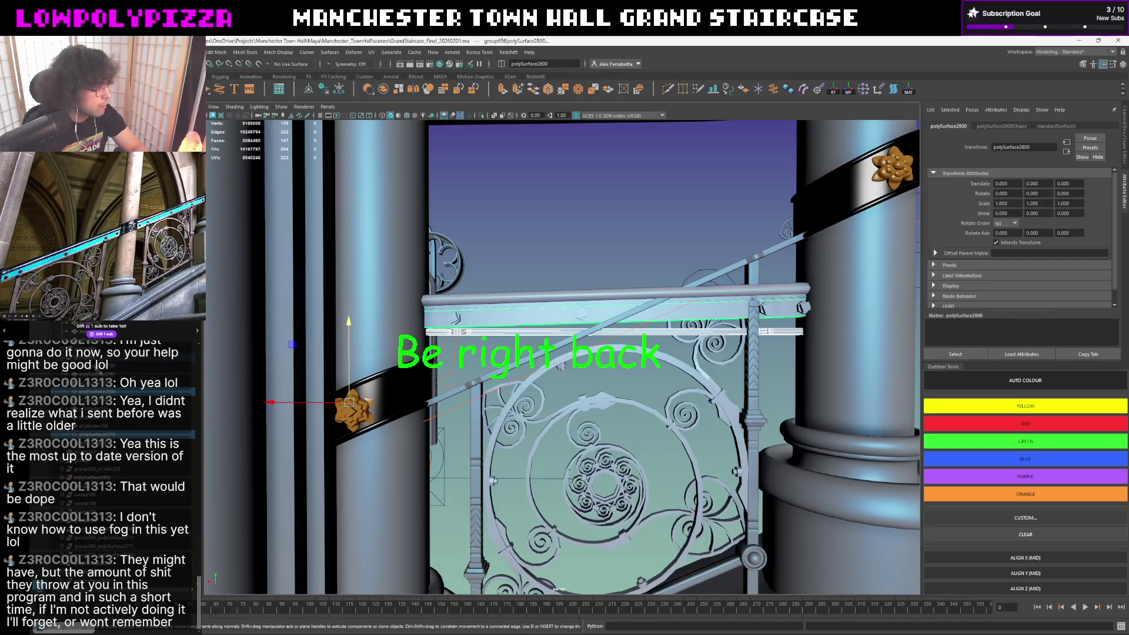
key(Up)
key(ctrl+1)
click(497, 260)
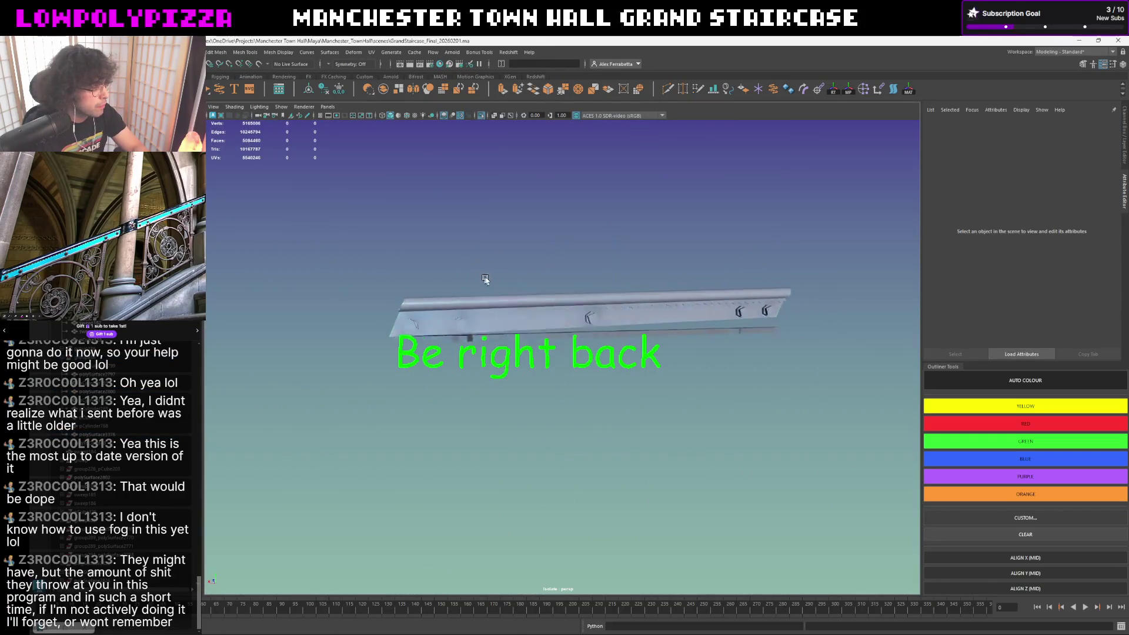
mouse_move(497, 259)
alt+mouse_down()
mouse_move(632, 277)
mouse_move(509, 270)
mouse_move(581, 363)
alt+mouse_up()
key(space)
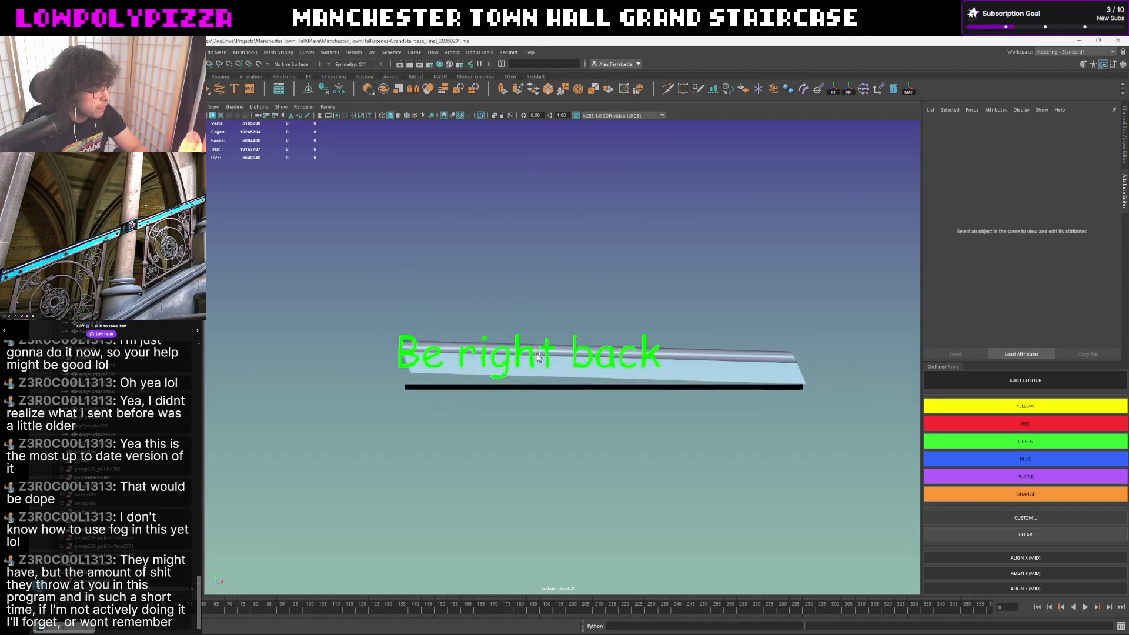
key(space)
mouse_move(580, 363)
mouse_down()
mouse_move(635, 318)
mouse_move(531, 318)
mouse_move(521, 381)
mouse_move(532, 344)
mouse_move(613, 338)
mouse_move(599, 340)
mouse_up()
key(space)
key(space)
click(532, 343)
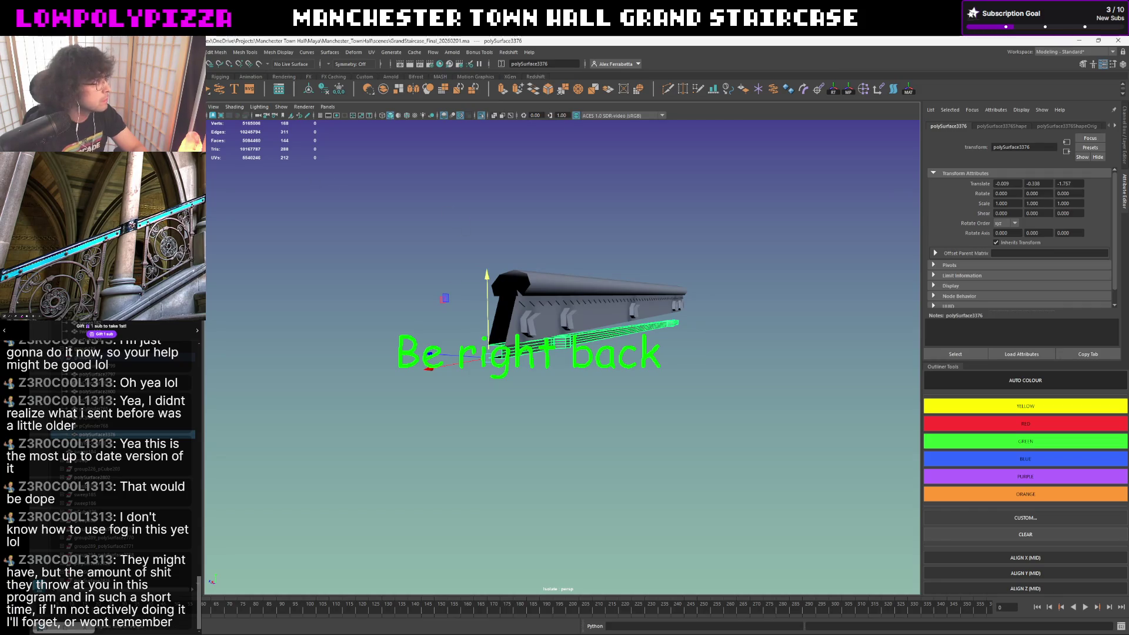
alt+drag(490, 286, 432, 319)
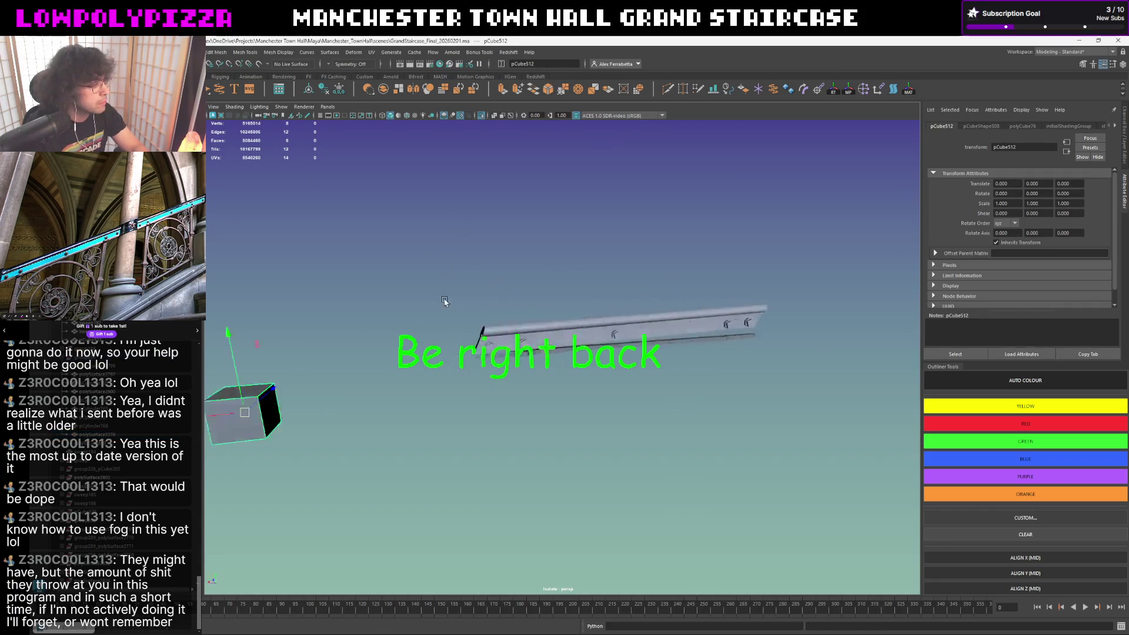
- Pull the new cube toward the camera and reframe the view onto the tall slab
key(e)
mouse_move(419, 404)
mouse_down()
mouse_move(472, 343)
mouse_move(630, 327)
mouse_move(537, 343)
mouse_move(595, 316)
mouse_up()
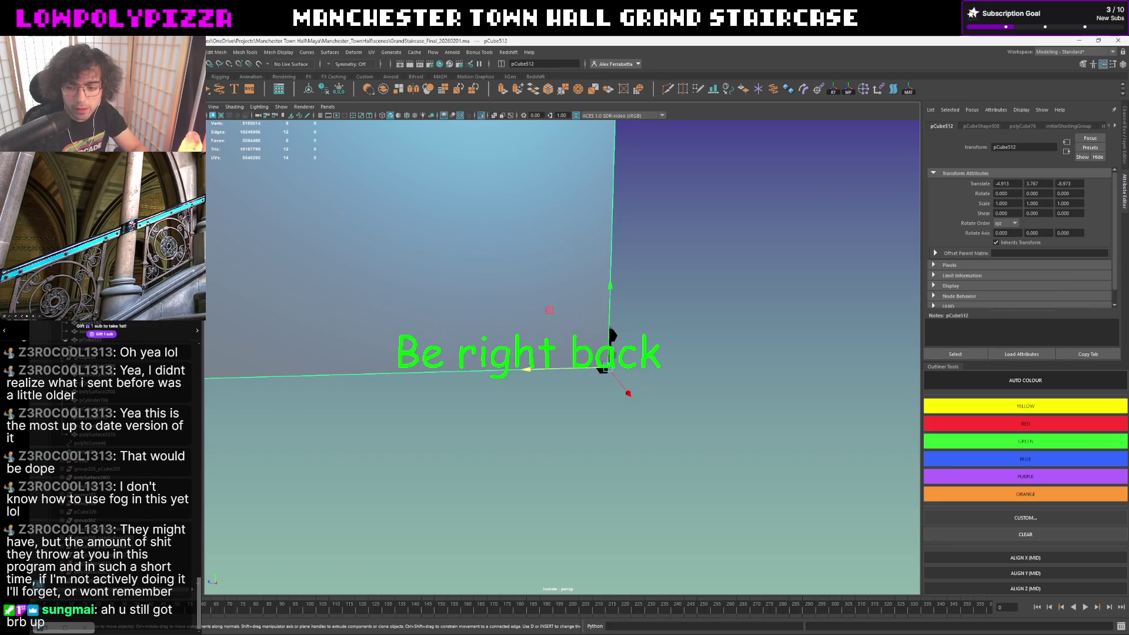
key(F11)
mouse_move(607, 335)
alt+mouse_down()
mouse_move(569, 346)
mouse_move(503, 324)
alt+mouse_up()
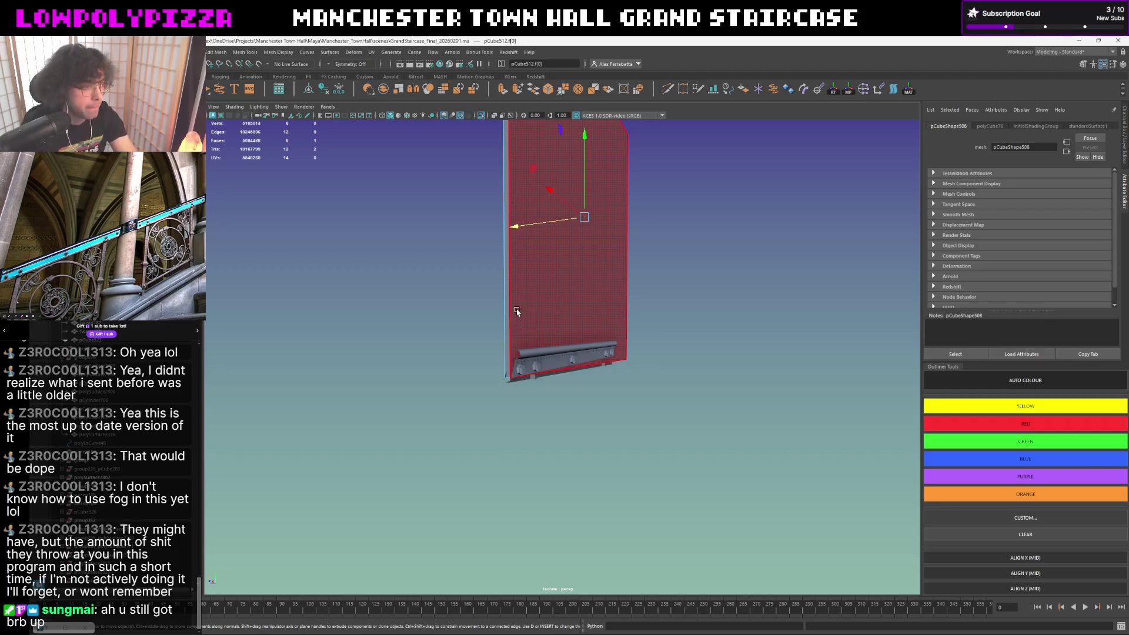
click(519, 328)
alt+drag(604, 265, 623, 250)
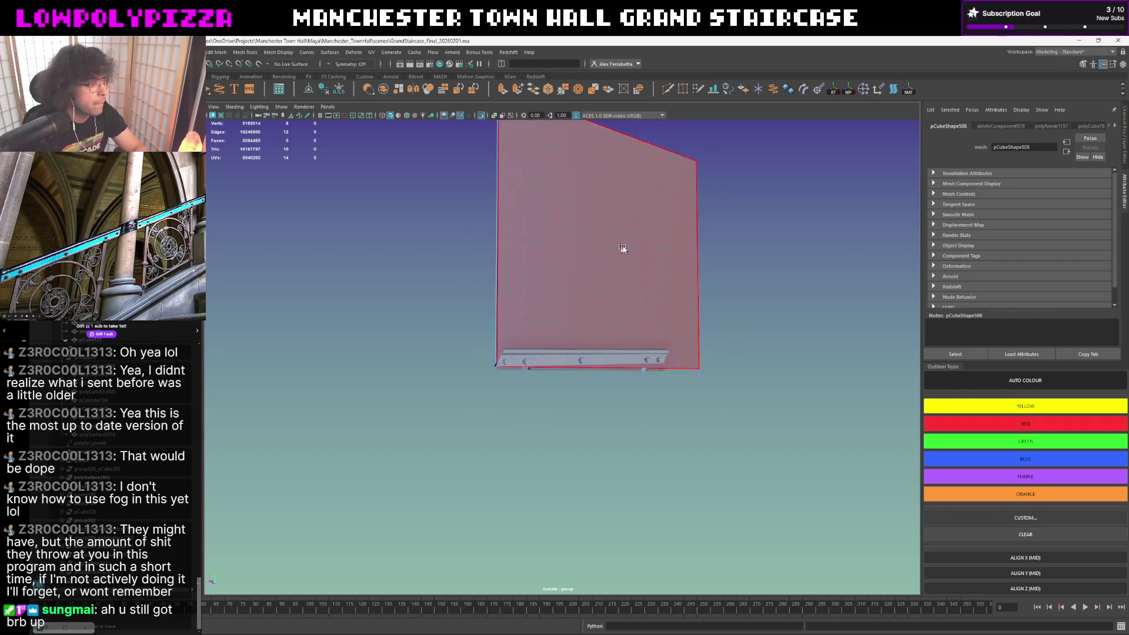
right_drag(621, 252, 752, 168)
- Drag the slab's top-edge vertices down on Y to its base, flattening it into a thin plate
key(w)
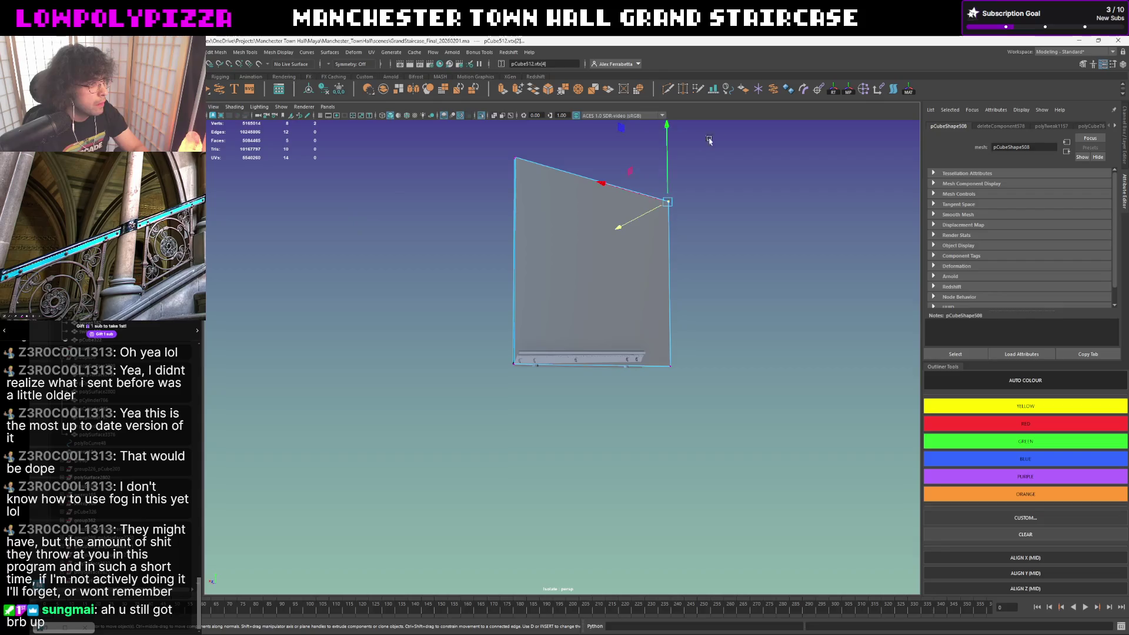
drag(705, 139, 404, 190)
shift+drag(691, 148, 636, 216)
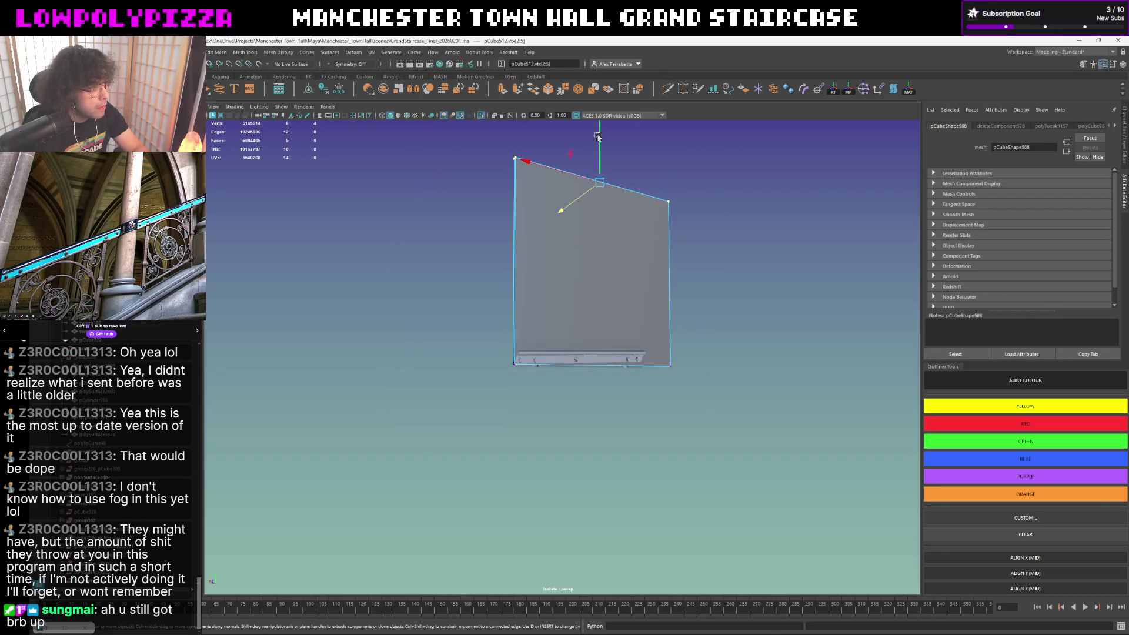
mouse_move(600, 155)
mouse_down()
mouse_move(583, 338)
mouse_move(459, 348)
mouse_up()
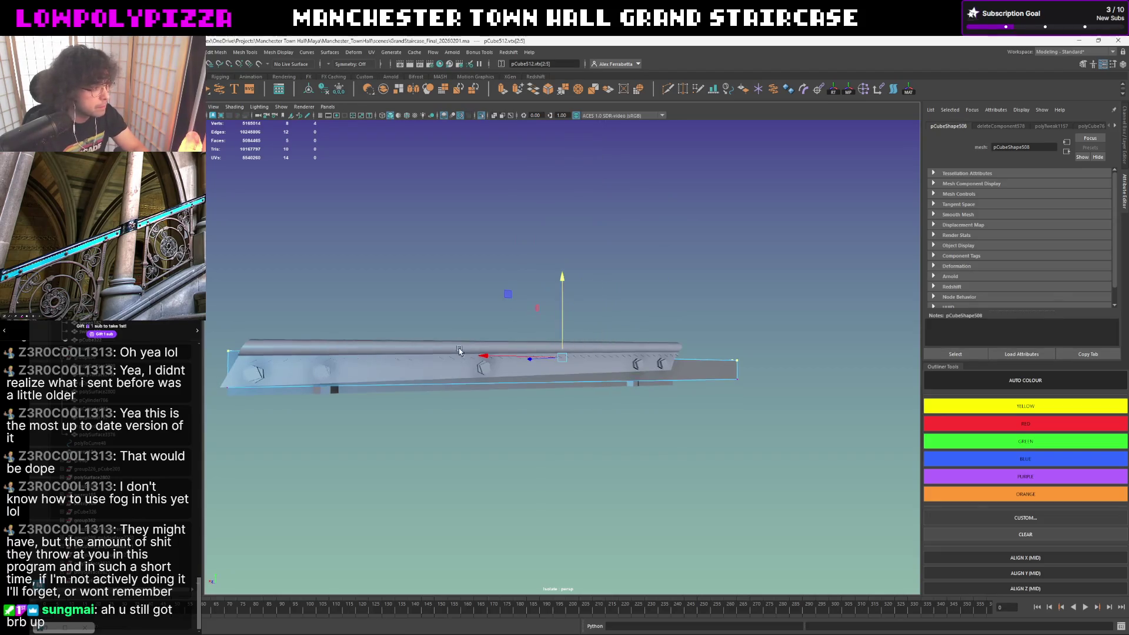
scroll(474, 345, up, 5)
scroll(473, 345, down, 3)
scroll(500, 343, down, 5)
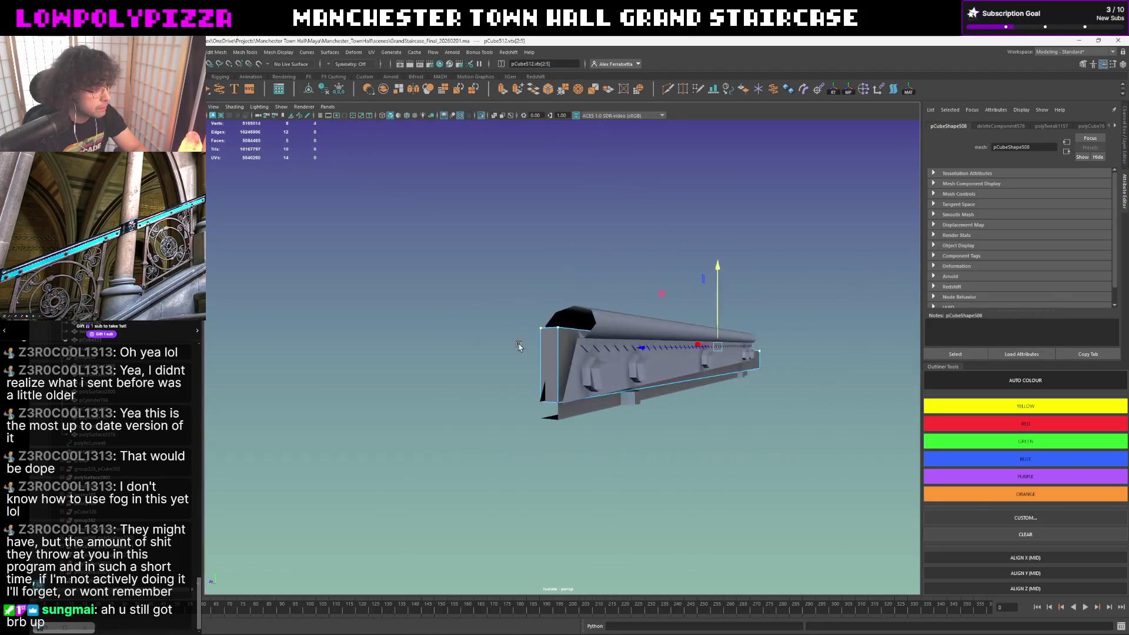
scroll(519, 344, up, 2)
- Pull the bracket plate's end face back along X toward the rail in component mode
alt+drag(567, 338, 590, 304)
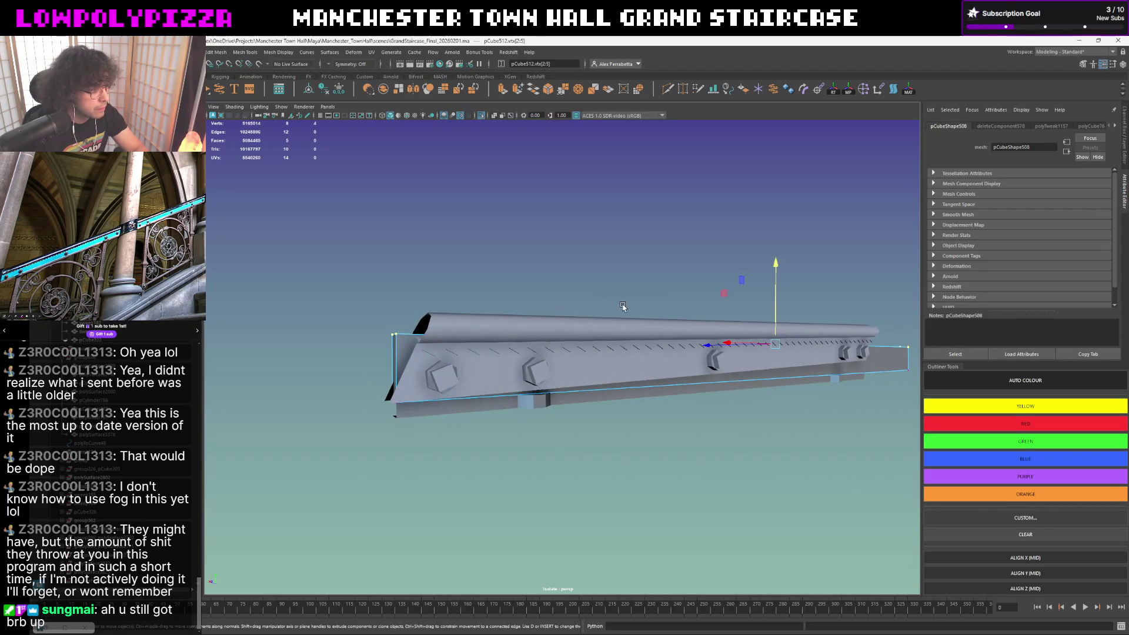
mouse_move(776, 267)
mouse_down()
mouse_move(422, 346)
mouse_move(482, 341)
mouse_up()
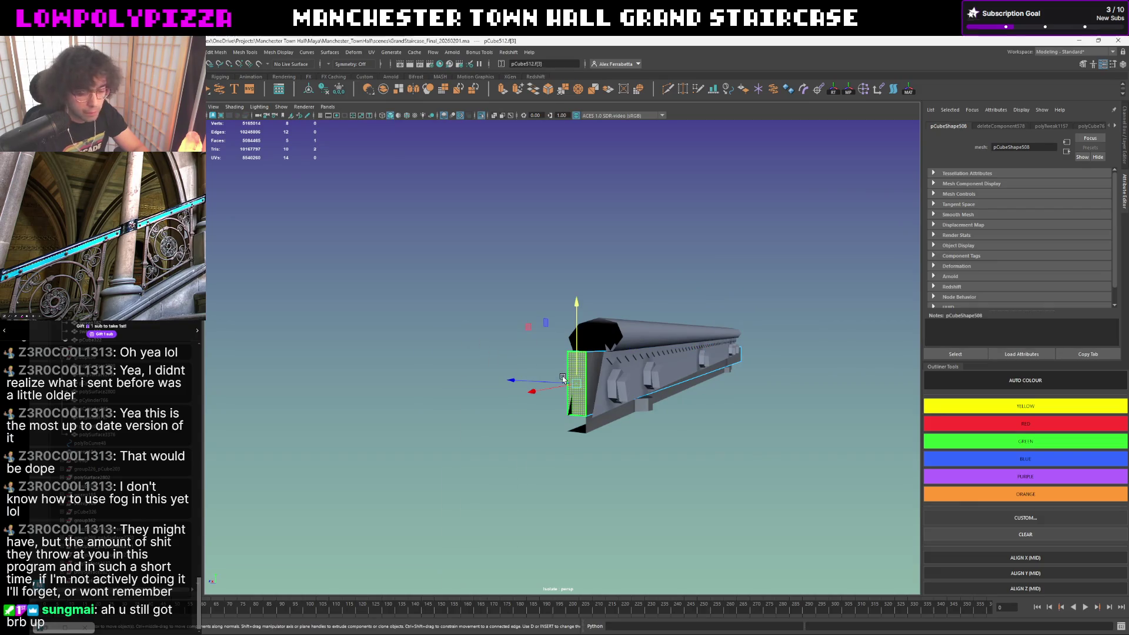
click(577, 397)
mouse_move(564, 380)
alt+mouse_down()
mouse_move(609, 357)
mouse_move(706, 388)
alt+mouse_up()
scroll(613, 353, up, 5)
scroll(775, 427, down, 3)
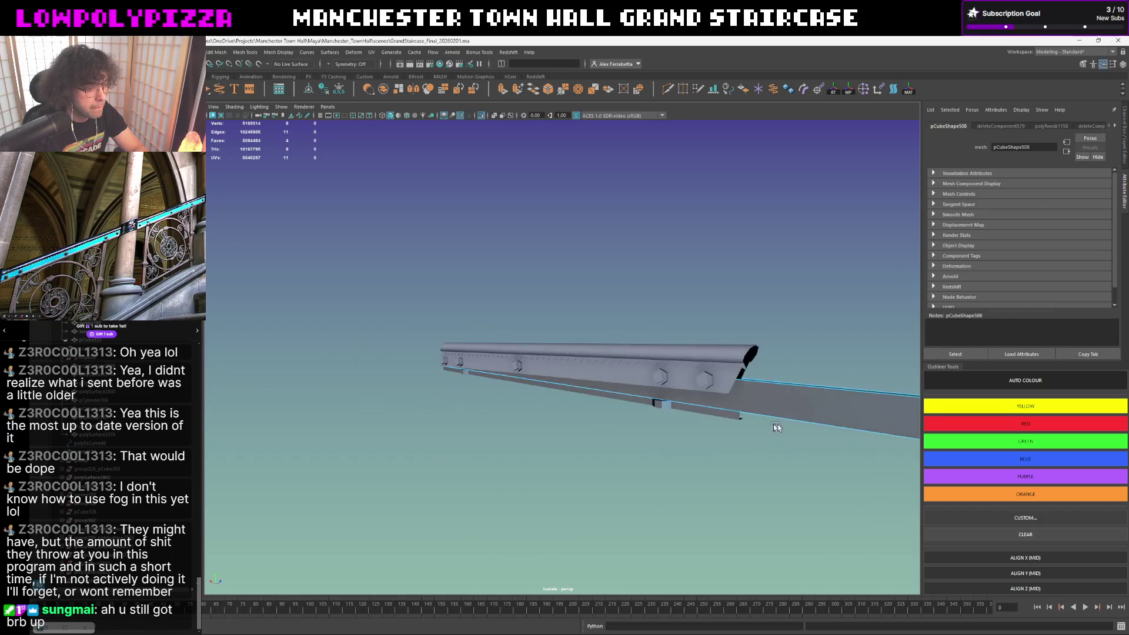
right_drag(749, 388, 737, 382)
scroll(737, 381, down, 2)
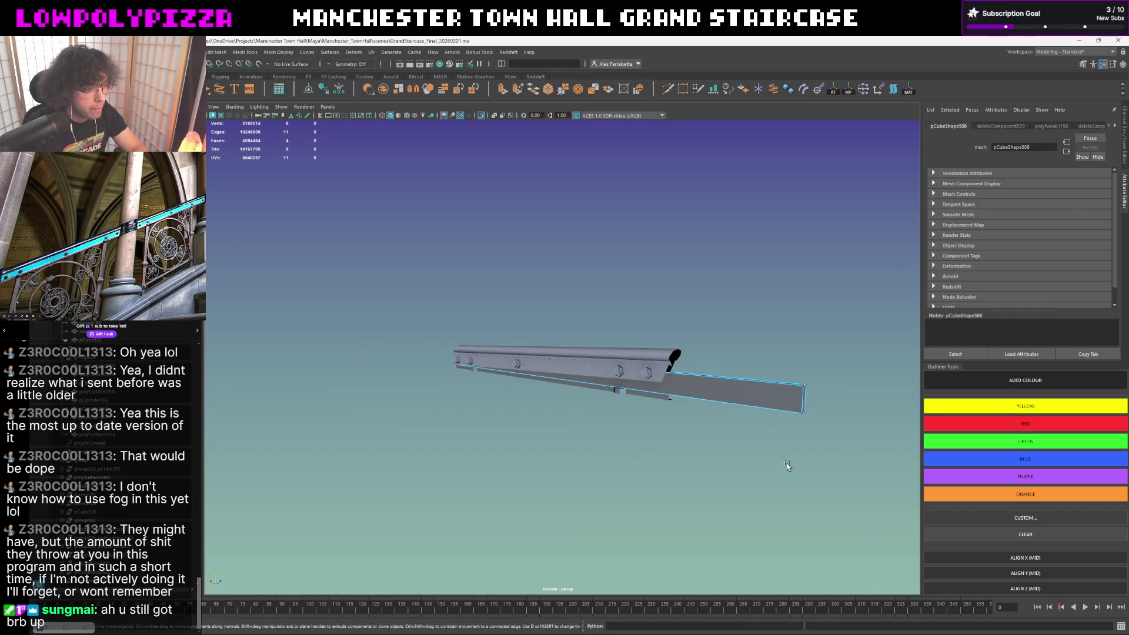
drag(791, 400, 722, 397)
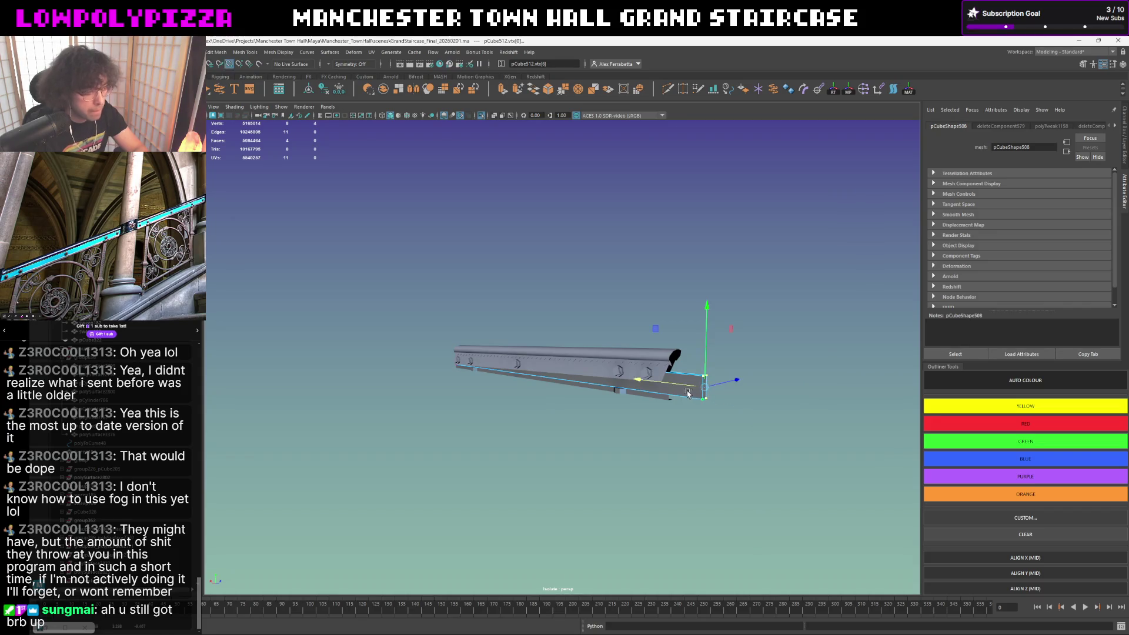
right_drag(678, 389, 687, 379)
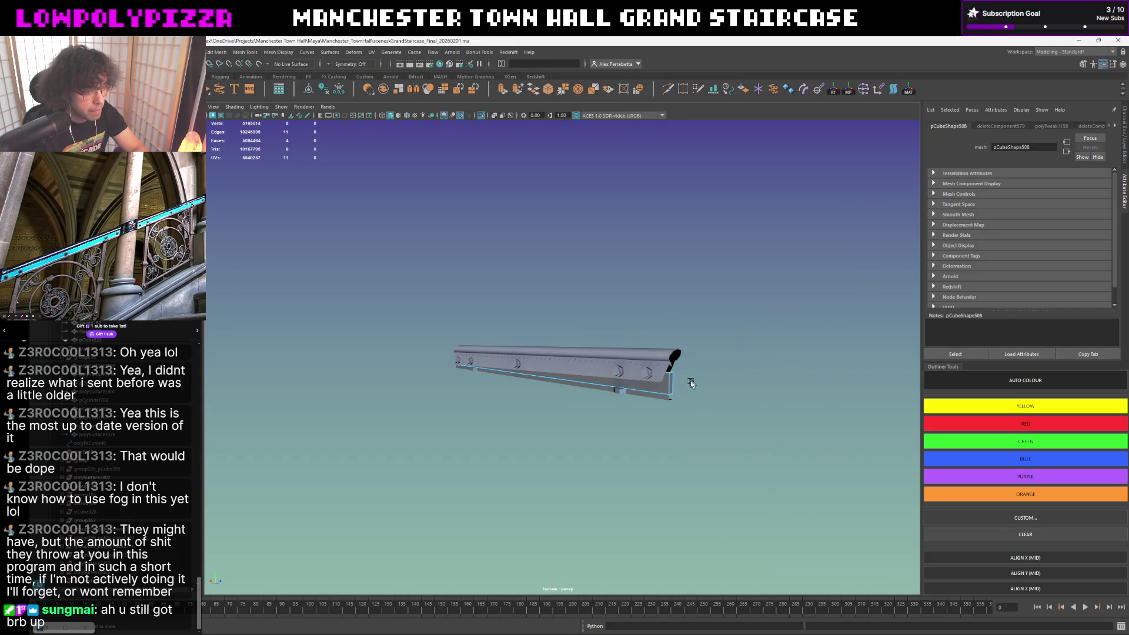
click(687, 379)
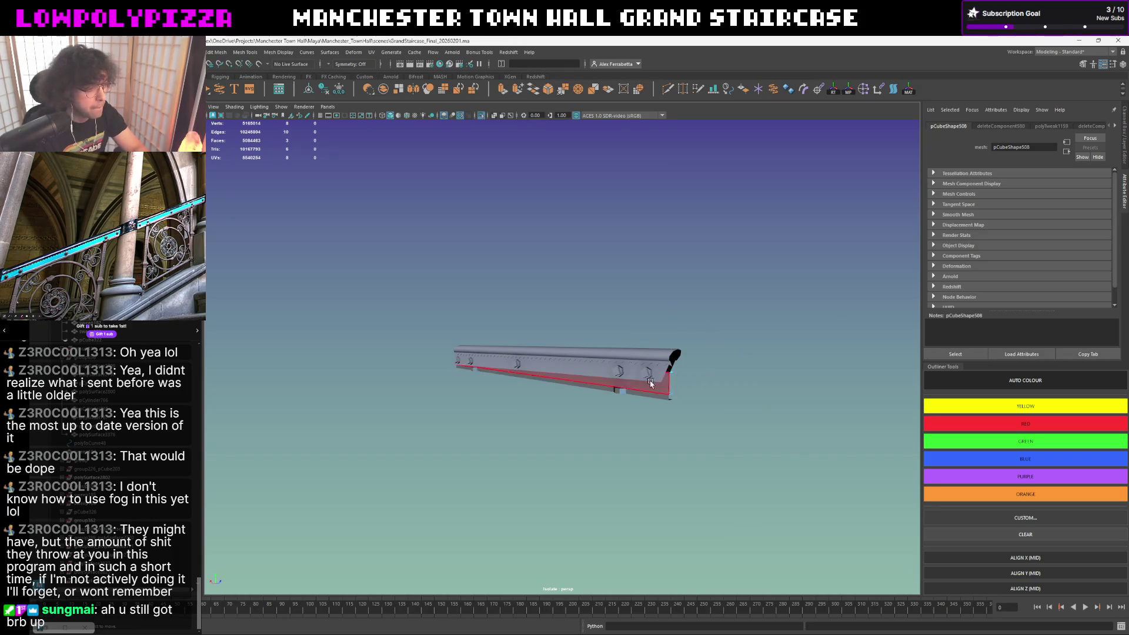
mouse_move(650, 383)
alt+mouse_down()
mouse_move(592, 378)
mouse_move(738, 381)
mouse_move(661, 383)
mouse_move(829, 353)
mouse_move(674, 386)
mouse_move(658, 371)
mouse_move(670, 350)
mouse_move(660, 352)
alt+mouse_up()
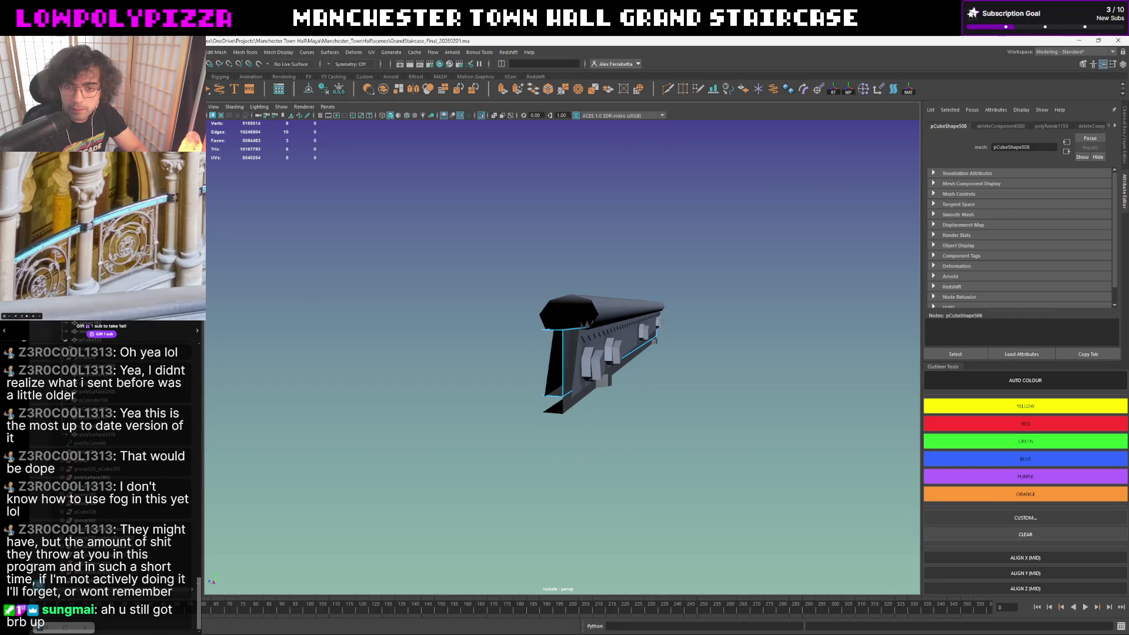
- Select the front panel polySurface2800 and delete it, exposing the bolts behind
right_drag(560, 357, 560, 388)
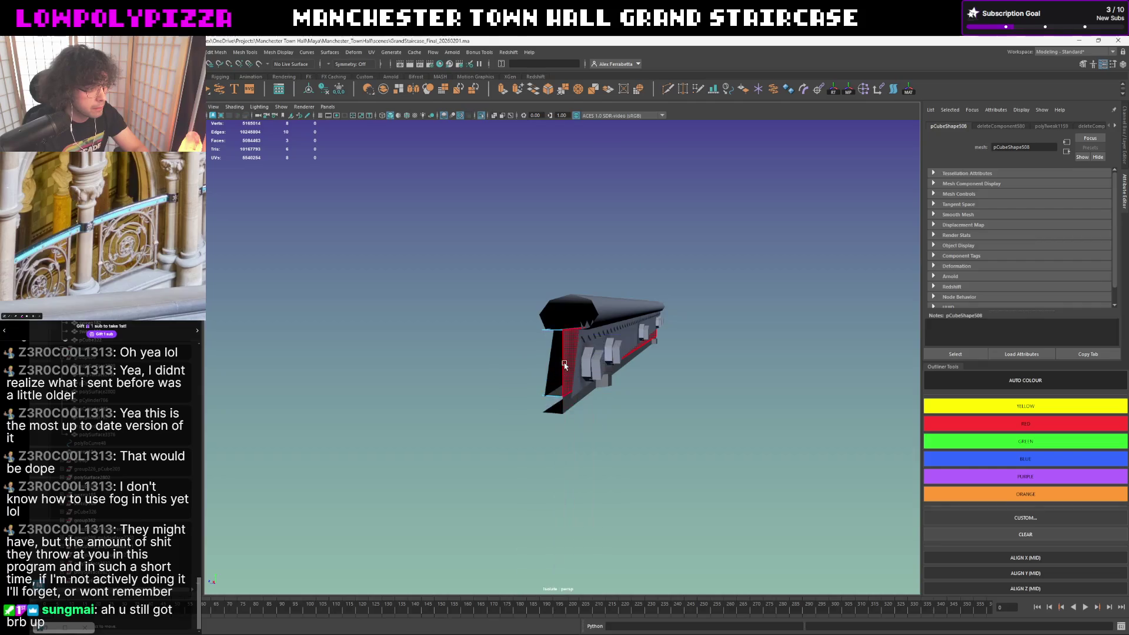
click(607, 336)
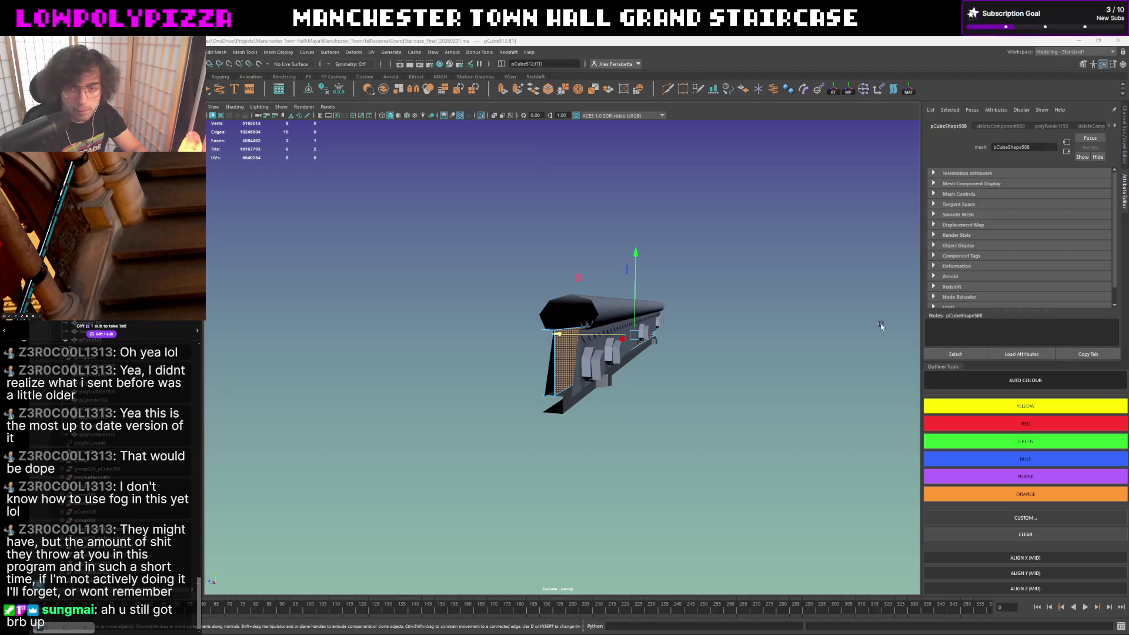
mouse_move(616, 301)
alt+mouse_down()
mouse_move(453, 301)
mouse_move(530, 335)
alt+mouse_up()
click(603, 299)
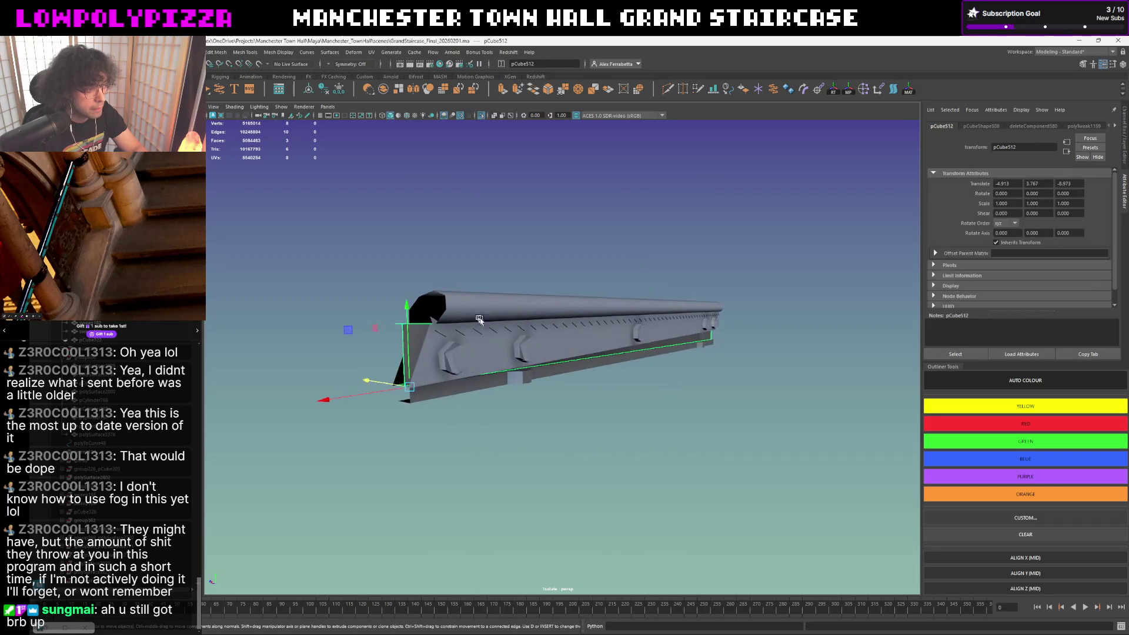
click(568, 357)
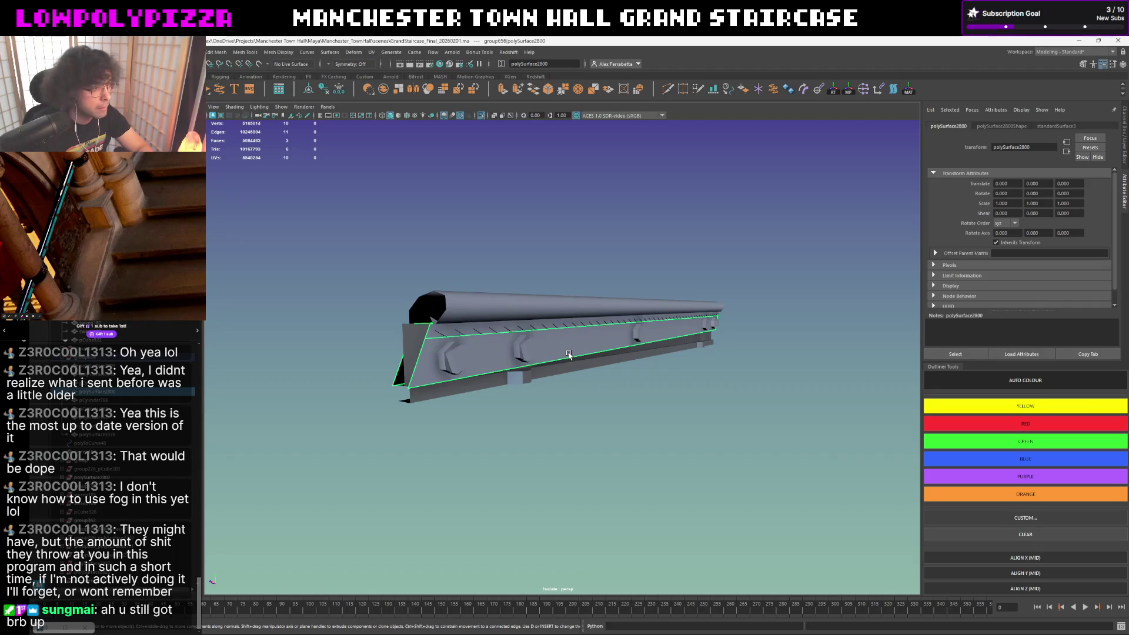
key(Delete)
alt+drag(569, 354, 585, 352)
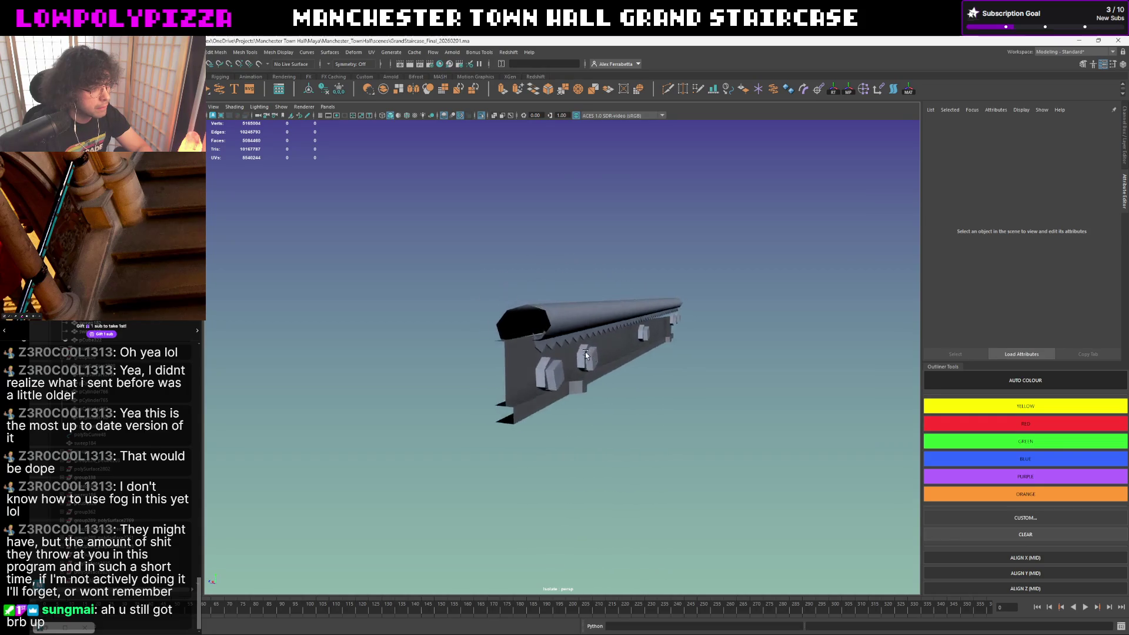
- Select bolt cylinder pCylinder769 and a hex bolt head, orbiting around the rail
click(547, 377)
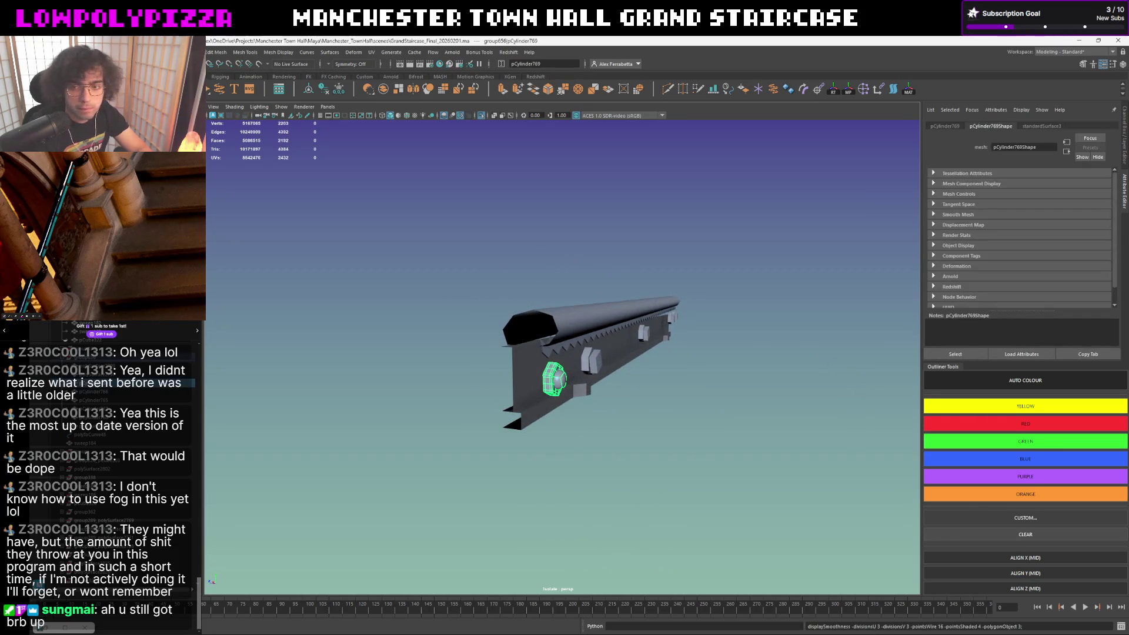
mouse_move(910, 345)
alt+mouse_down()
mouse_move(509, 397)
mouse_move(451, 388)
mouse_move(512, 396)
alt+mouse_up()
scroll(451, 389, up, 3)
click(452, 389)
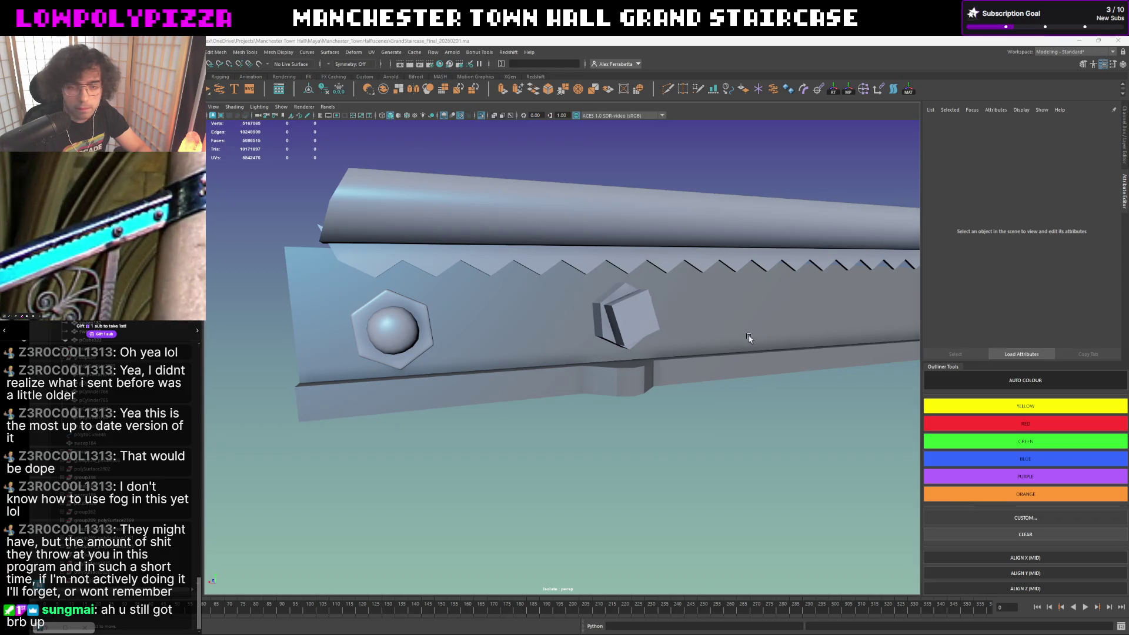
click(420, 332)
mouse_move(423, 332)
alt+mouse_down()
mouse_move(645, 332)
mouse_move(585, 342)
alt+mouse_up()
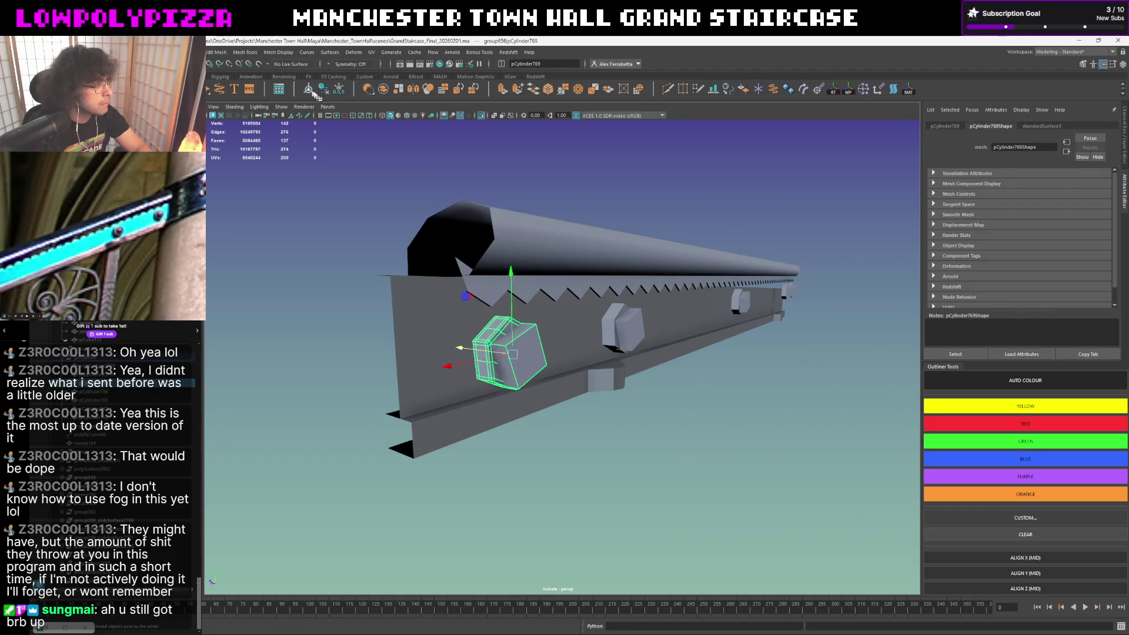
alt+drag(556, 283, 592, 285)
- Align the bolt's move axes to the wall and undo its stray slide beside the column
mouse_move(515, 348)
mouse_down()
mouse_move(457, 349)
mouse_move(484, 414)
mouse_up()
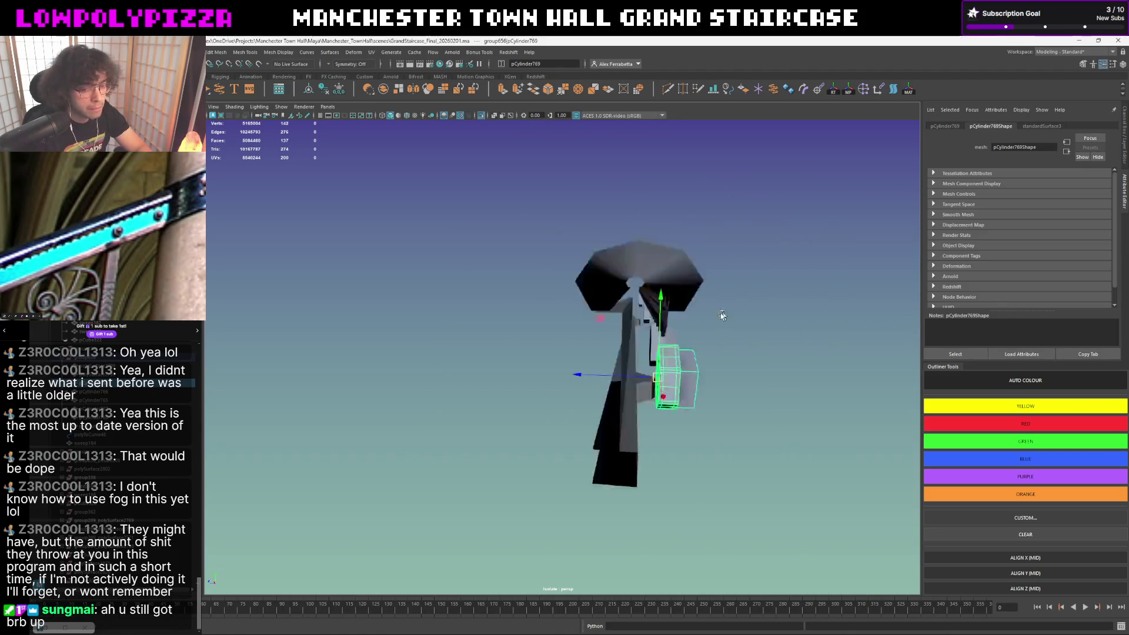
click(483, 415)
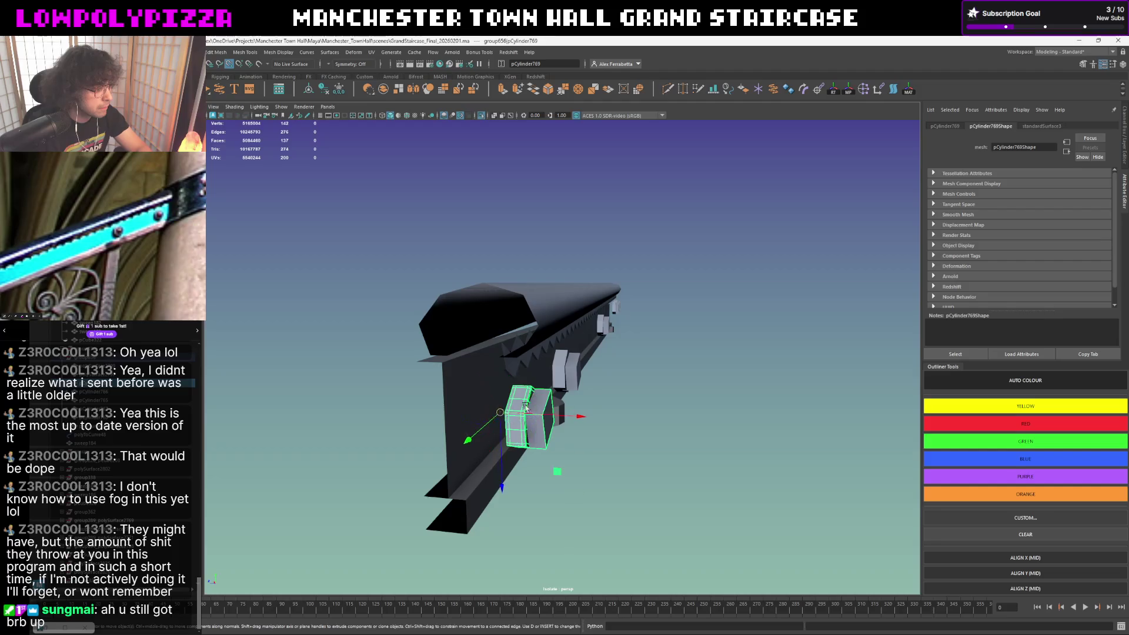
alt+drag(710, 376, 737, 353)
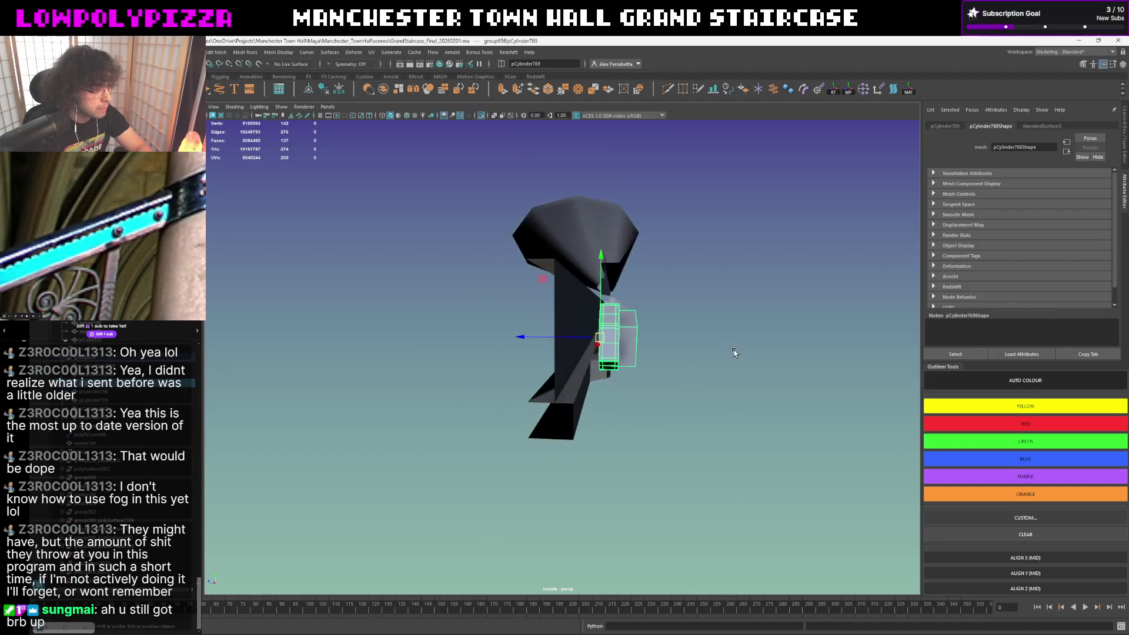
mouse_move(570, 335)
mouse_down()
mouse_move(606, 336)
mouse_move(547, 332)
mouse_up()
key(ctrl+z)
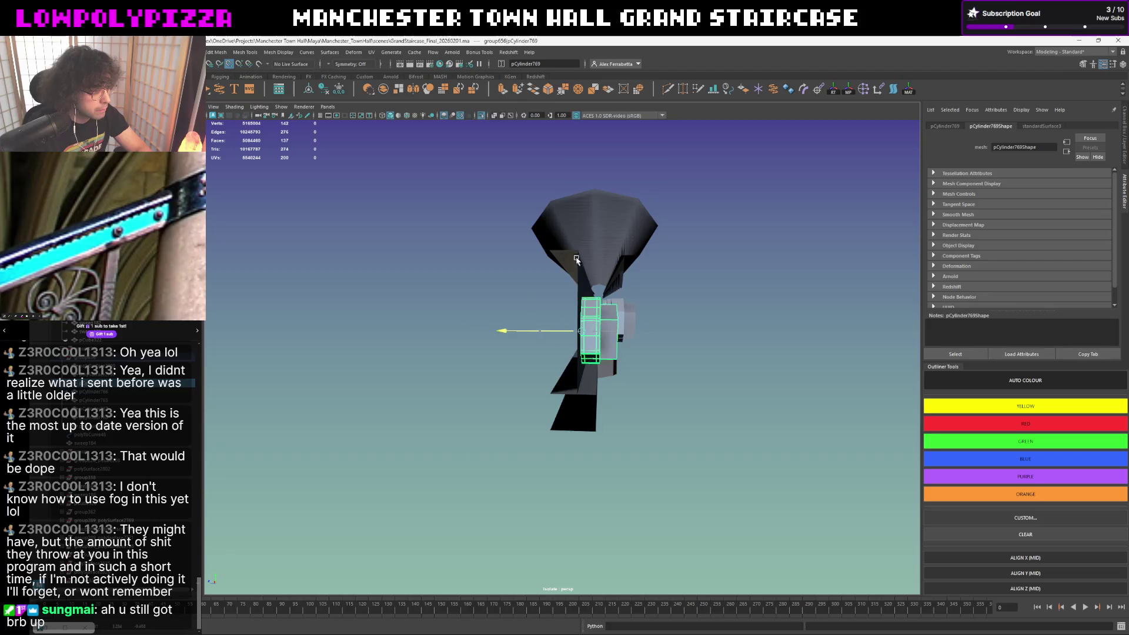
mouse_move(573, 254)
alt+mouse_down()
mouse_move(559, 295)
mouse_move(664, 294)
mouse_move(454, 360)
alt+mouse_up()
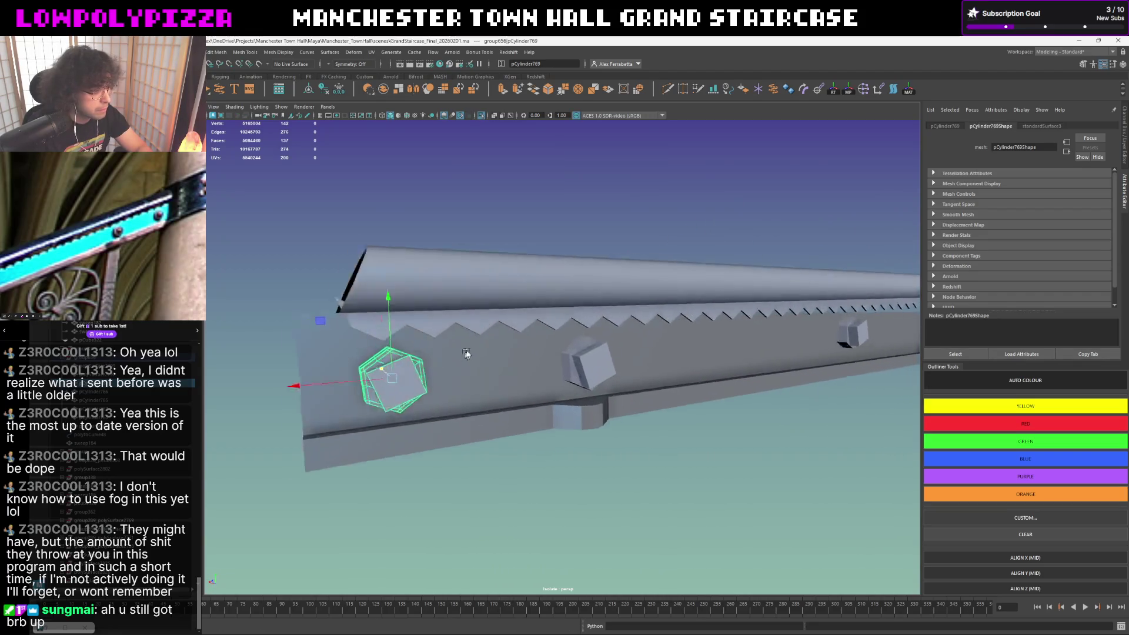
- Preview the bolt as a smoothed mesh (3) and select the left hex bolt
key(3)
click(553, 512)
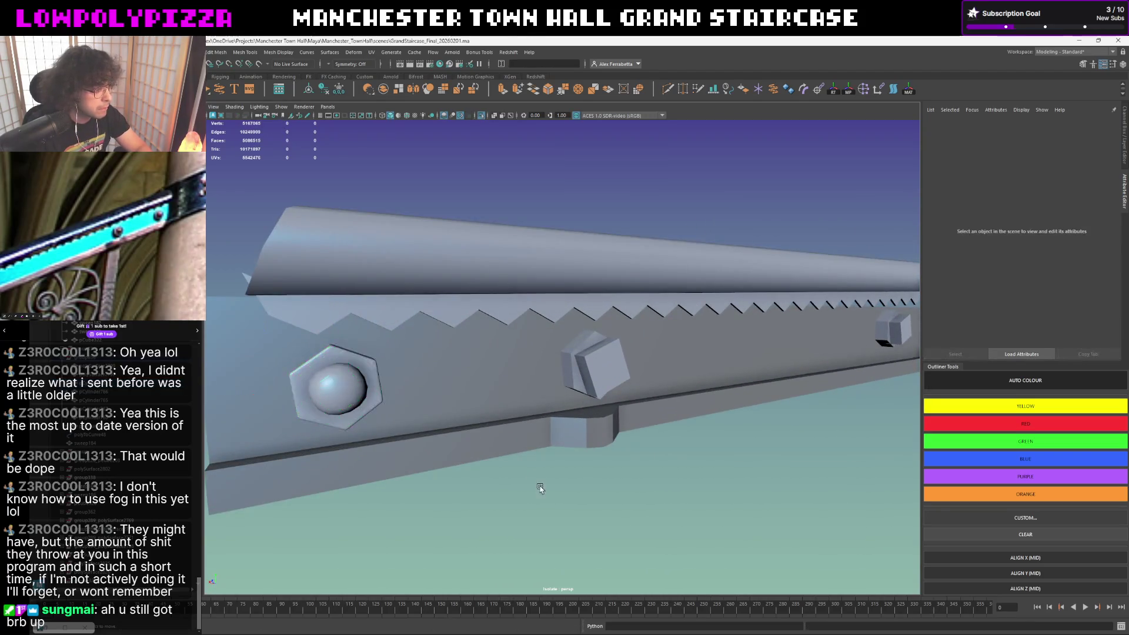
alt+drag(554, 512, 447, 425)
click(305, 342)
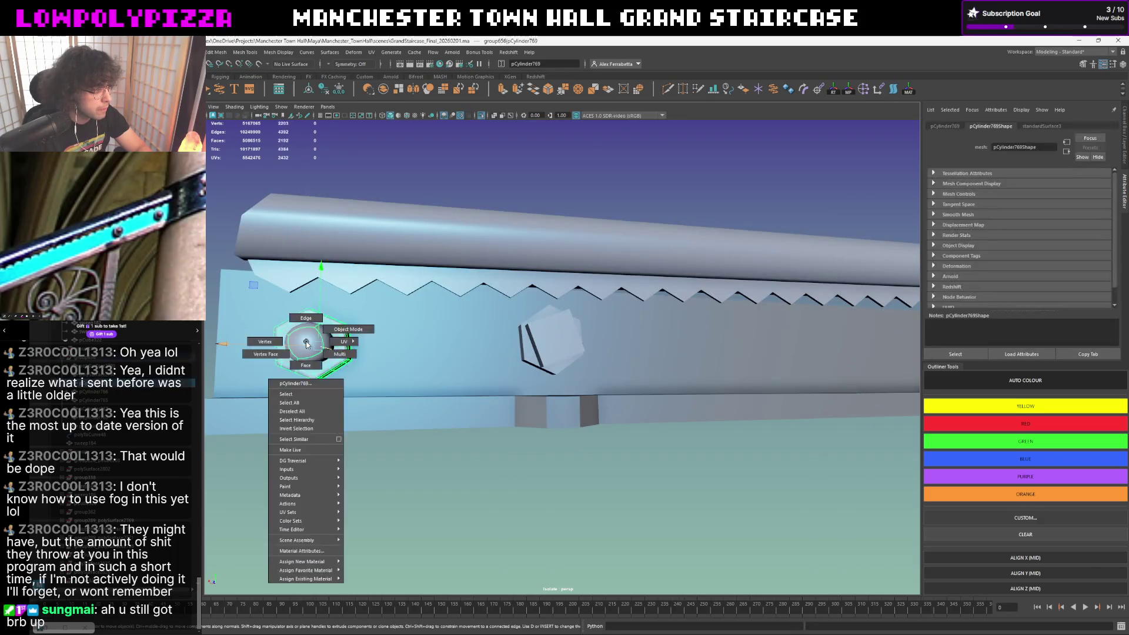
- Select the bolt's dome faces and Smooth them into a rounder dome
right_drag(305, 343, 306, 403)
click(304, 346)
alt+drag(353, 378, 375, 380)
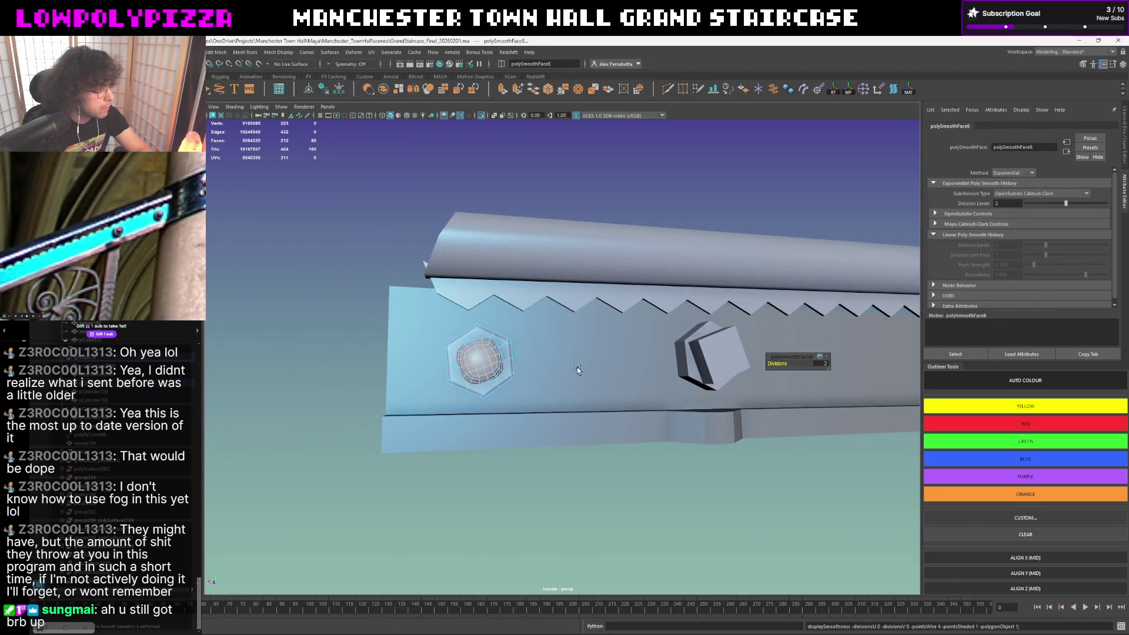
- Inspect the smoothed bolt from several angles and turn off its smooth-mesh preview (1)
mouse_move(536, 370)
alt+mouse_down()
mouse_move(508, 380)
mouse_move(466, 374)
alt+mouse_up()
alt+right_drag(465, 373, 593, 362)
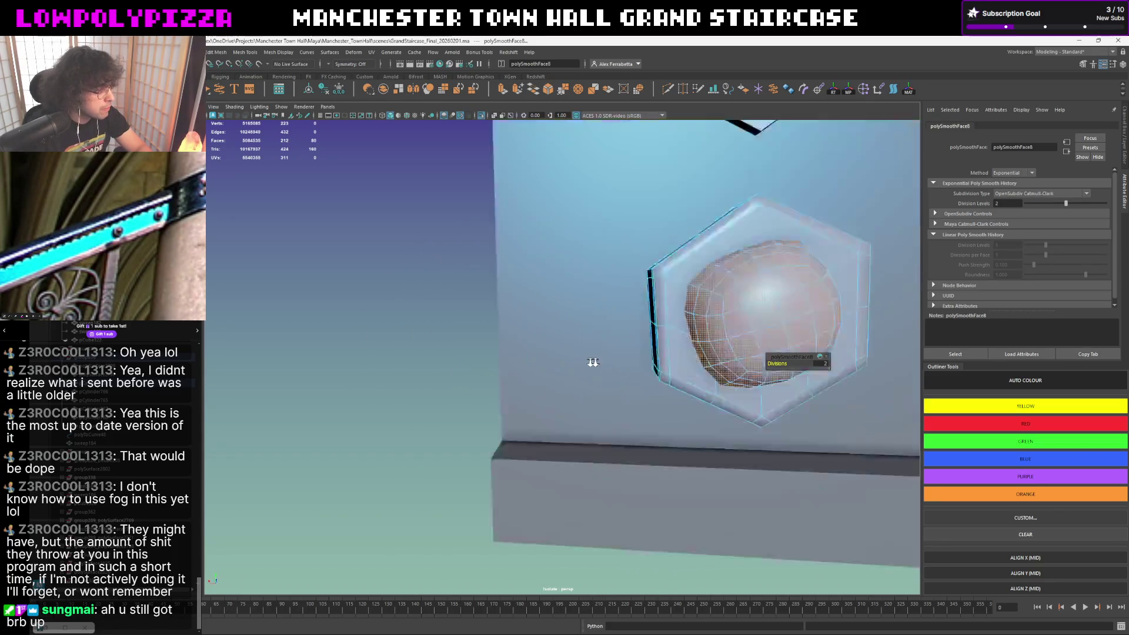
scroll(592, 362, up, 2)
mouse_move(592, 361)
alt+mouse_down()
mouse_move(720, 374)
mouse_move(670, 373)
alt+mouse_up()
scroll(643, 373, down, 5)
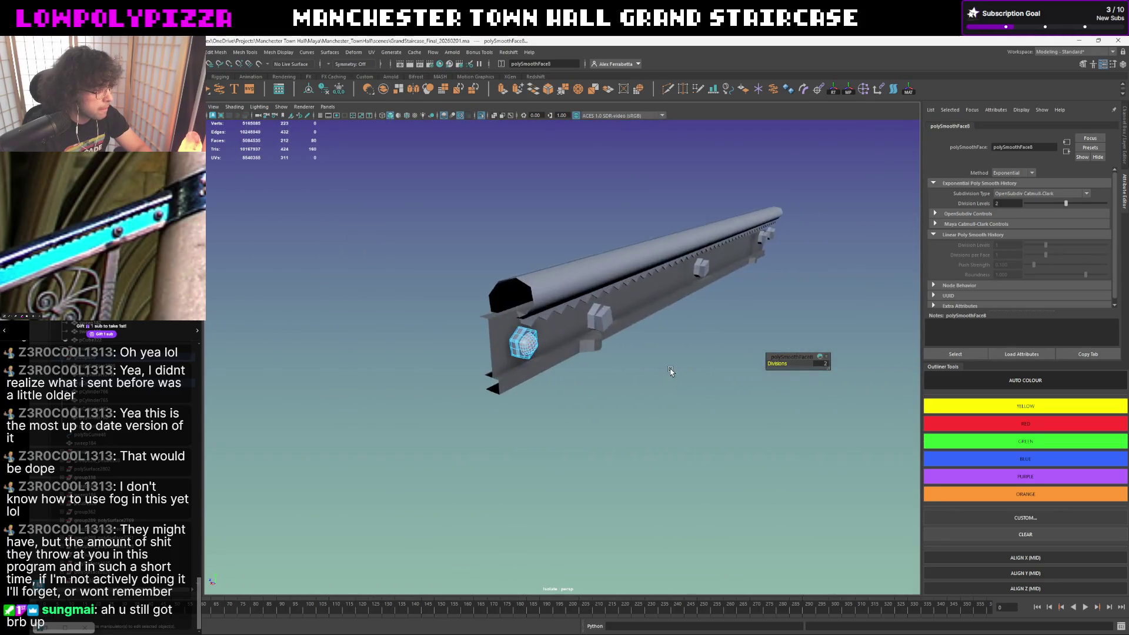
scroll(484, 371, up, 4)
scroll(484, 371, up, 1)
scroll(478, 367, down, 1)
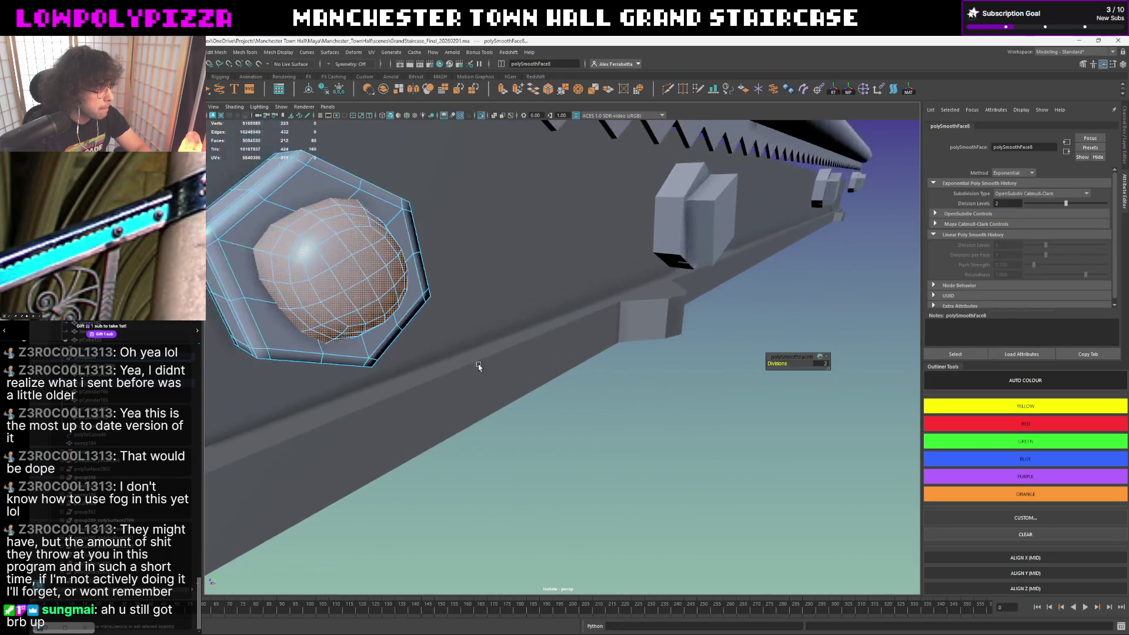
alt+drag(479, 367, 474, 360)
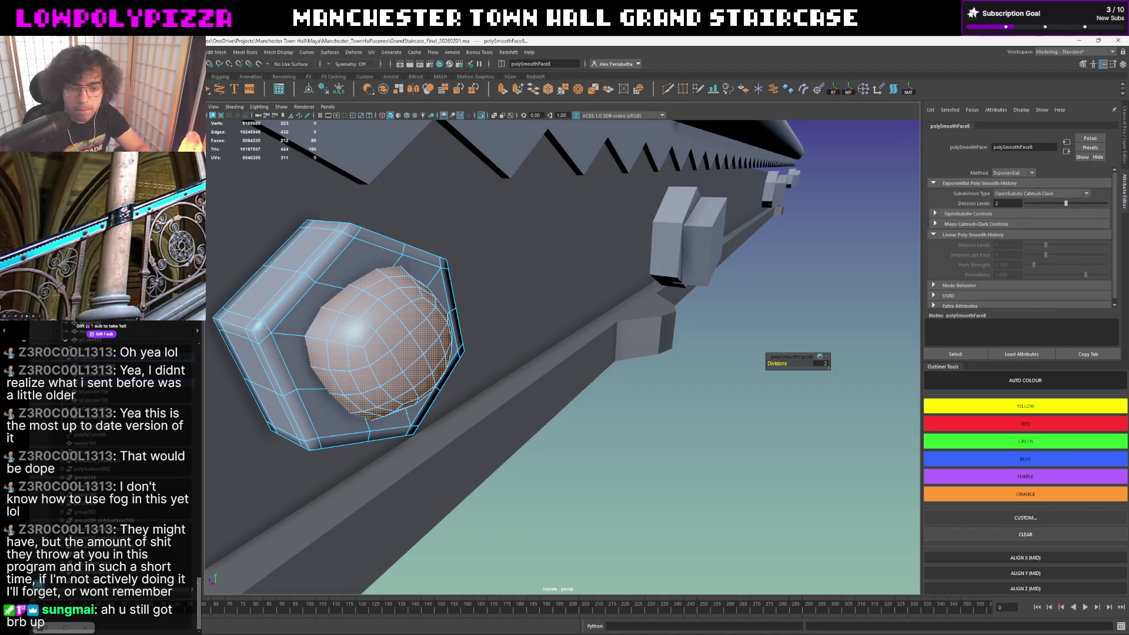
alt+drag(754, 353, 444, 324)
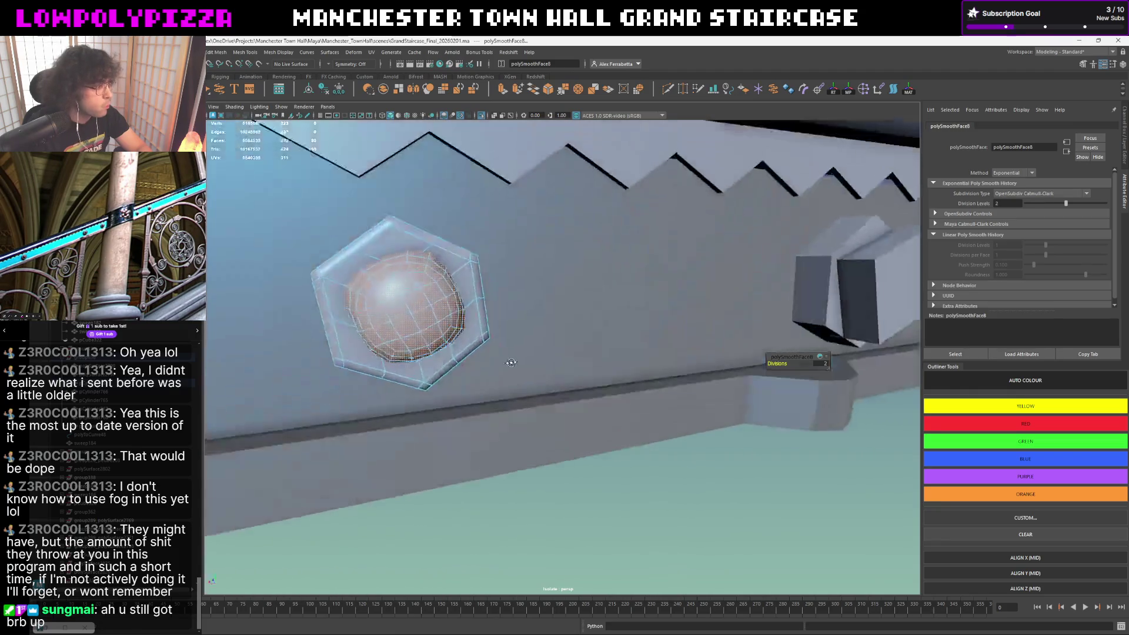
key(1)
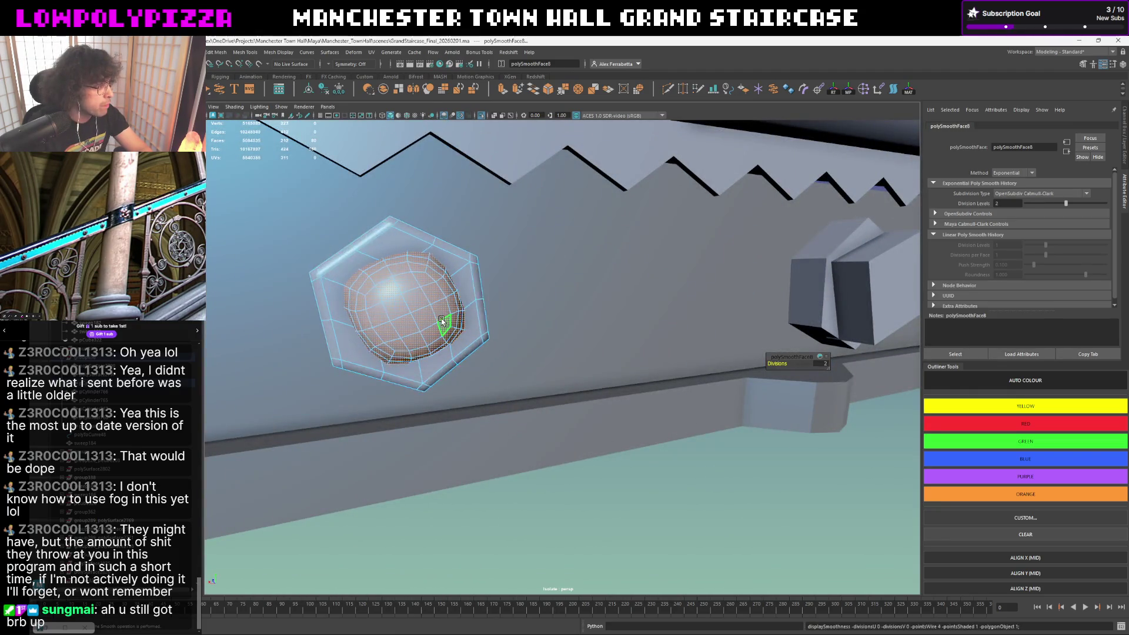
- Re-enter face mode on the bolt, select a head face with the Move tool and toggle smooth preview
right_click(467, 329)
click(468, 305)
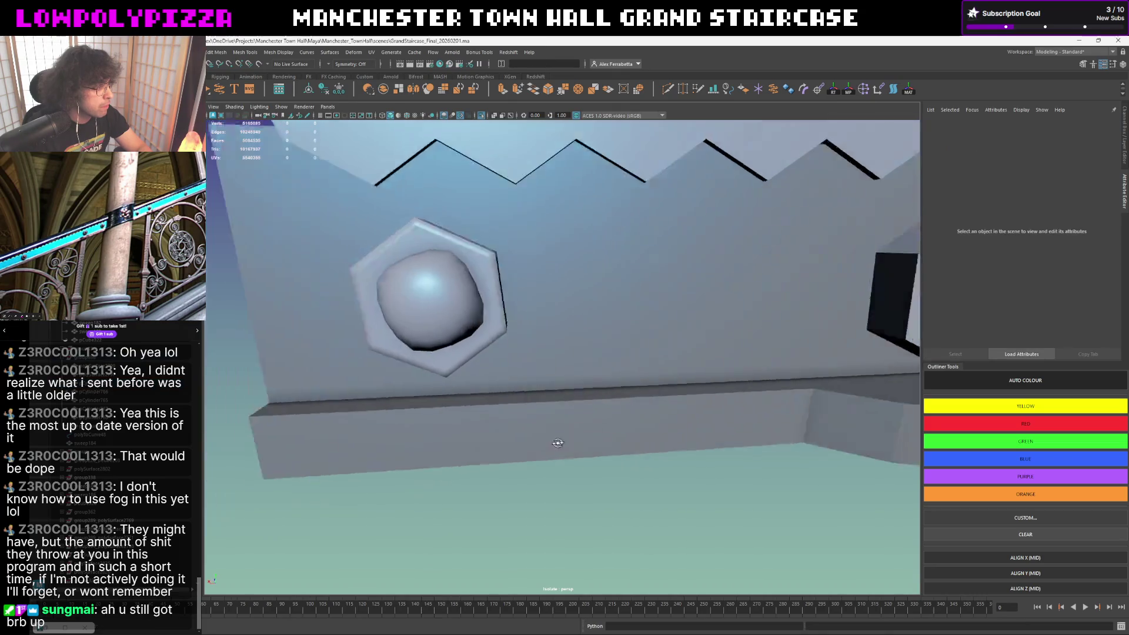
mouse_move(644, 468)
alt+mouse_down()
mouse_move(454, 316)
mouse_move(526, 321)
mouse_move(434, 342)
mouse_move(453, 331)
mouse_move(391, 316)
mouse_move(406, 307)
alt+mouse_up()
click(455, 316)
right_click(454, 313)
click(454, 336)
click(435, 342)
key(w)
key(1)
scroll(407, 307, down, 5)
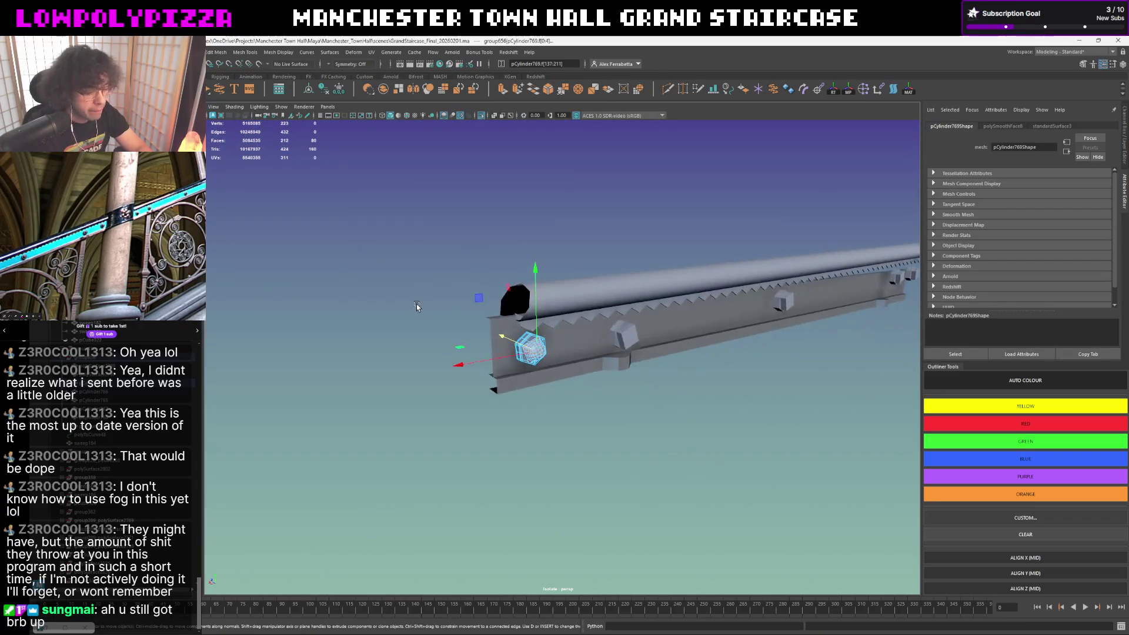
- Frame the bolt in close-up and tumble the view to see the rail's other bolts
key(f)
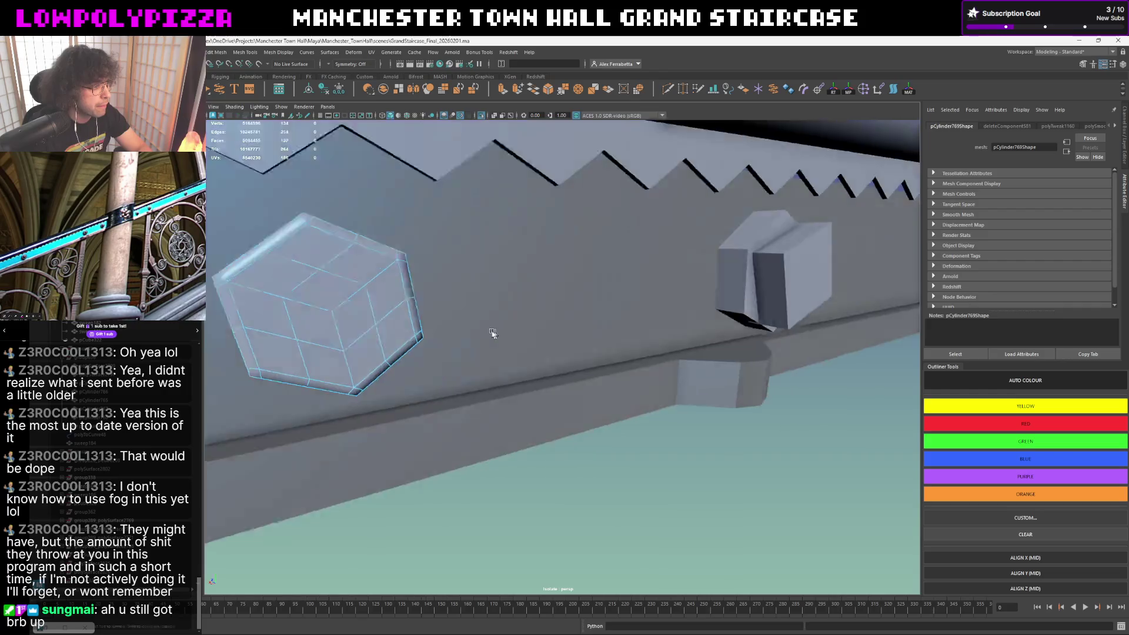
alt+drag(491, 335, 432, 320)
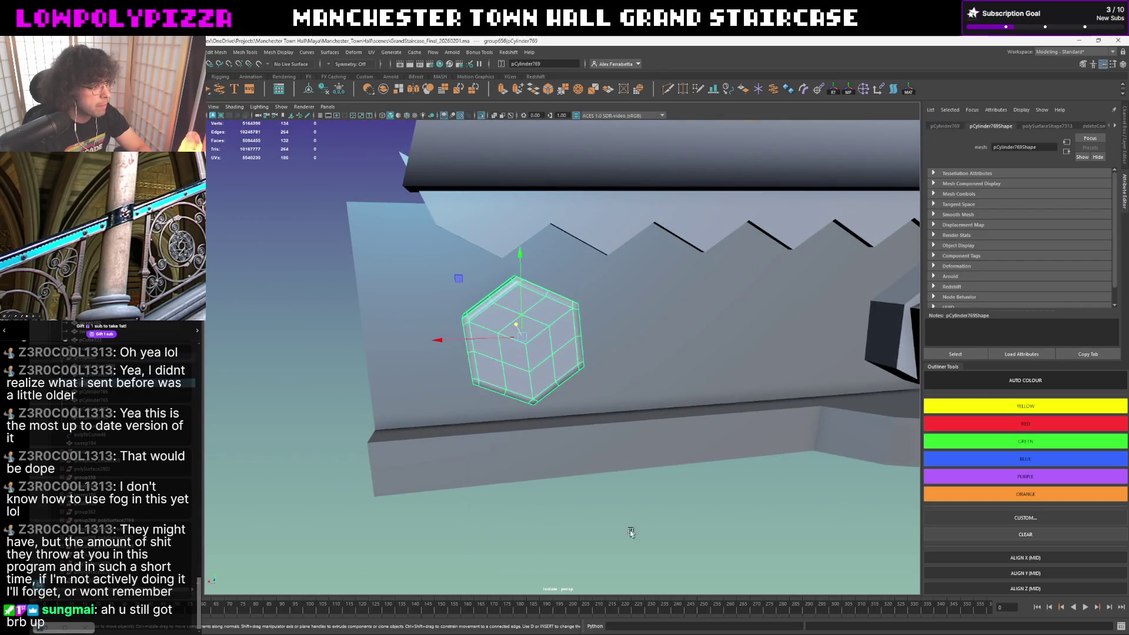
click(615, 517)
scroll(615, 516, down, 5)
scroll(606, 503, up, 2)
alt+drag(606, 503, 612, 503)
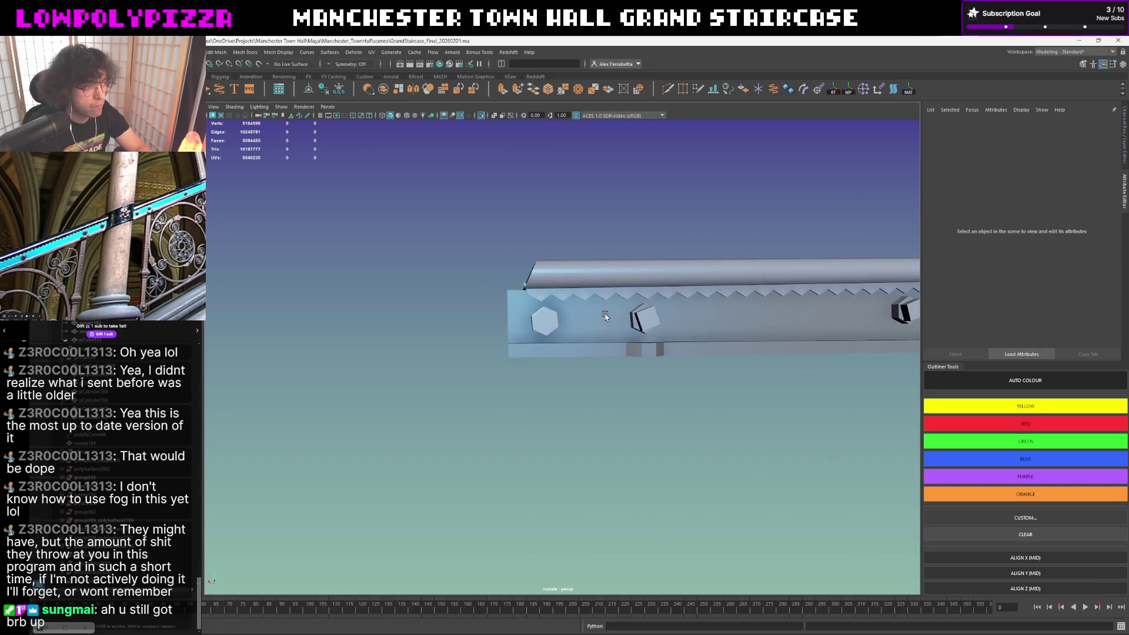
mouse_move(605, 316)
alt+mouse_down()
mouse_move(655, 341)
mouse_move(623, 355)
alt+mouse_up()
- Delete the three extra bolt cylinders along the rail, then select the rail piece
click(608, 360)
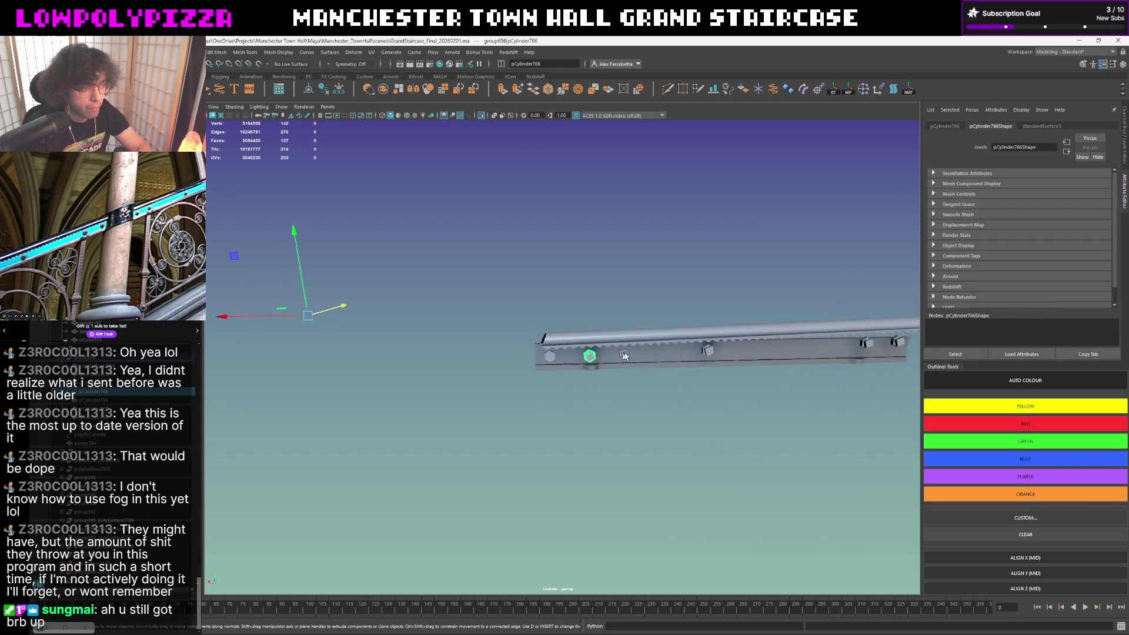
key(Delete)
click(708, 350)
key(Delete)
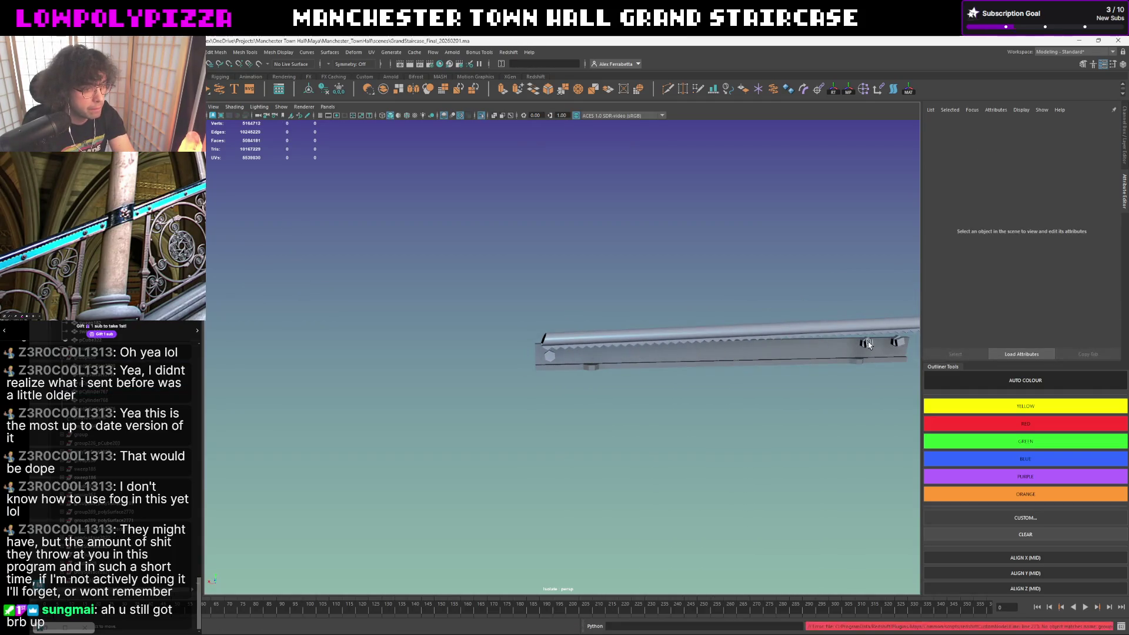
click(865, 342)
key(Delete)
key(Delete)
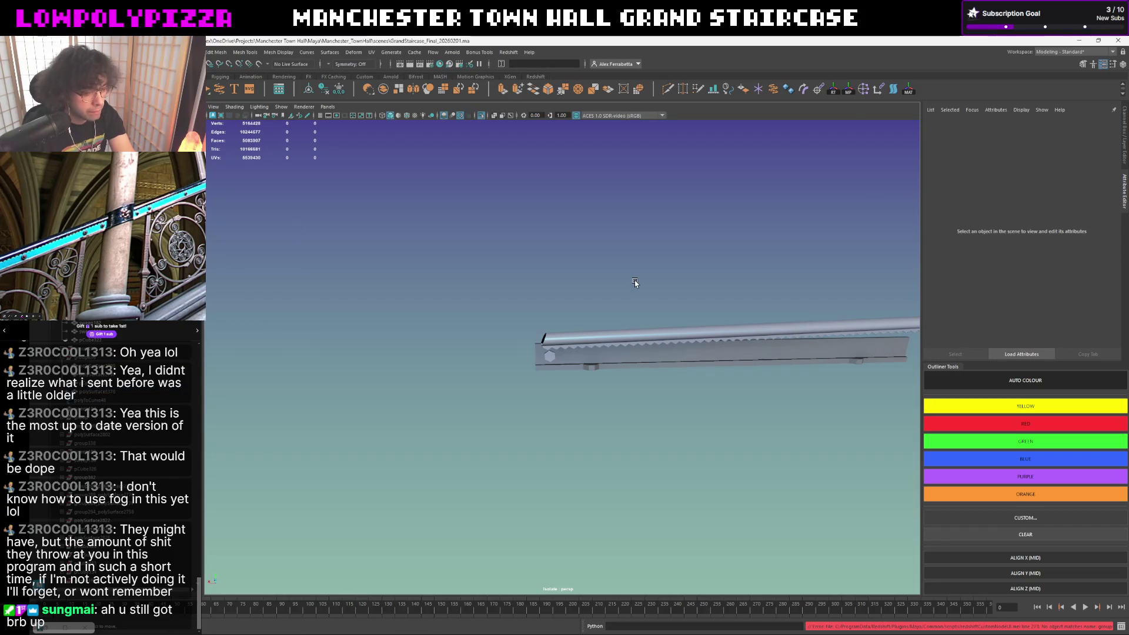
scroll(638, 302, up, 2)
scroll(637, 302, up, 2)
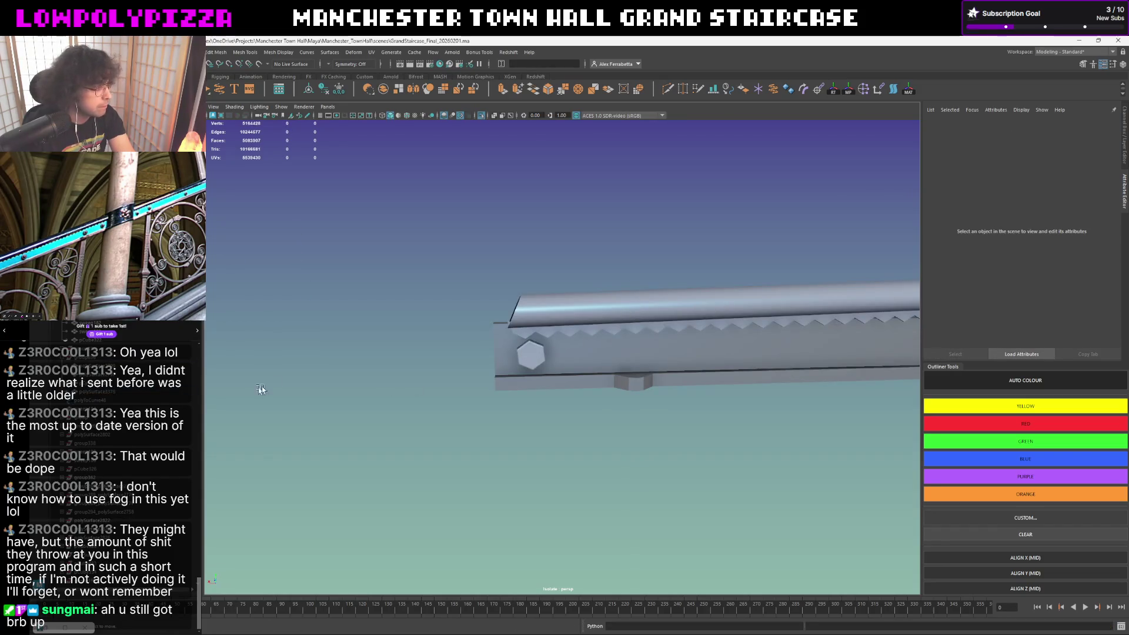
click(498, 360)
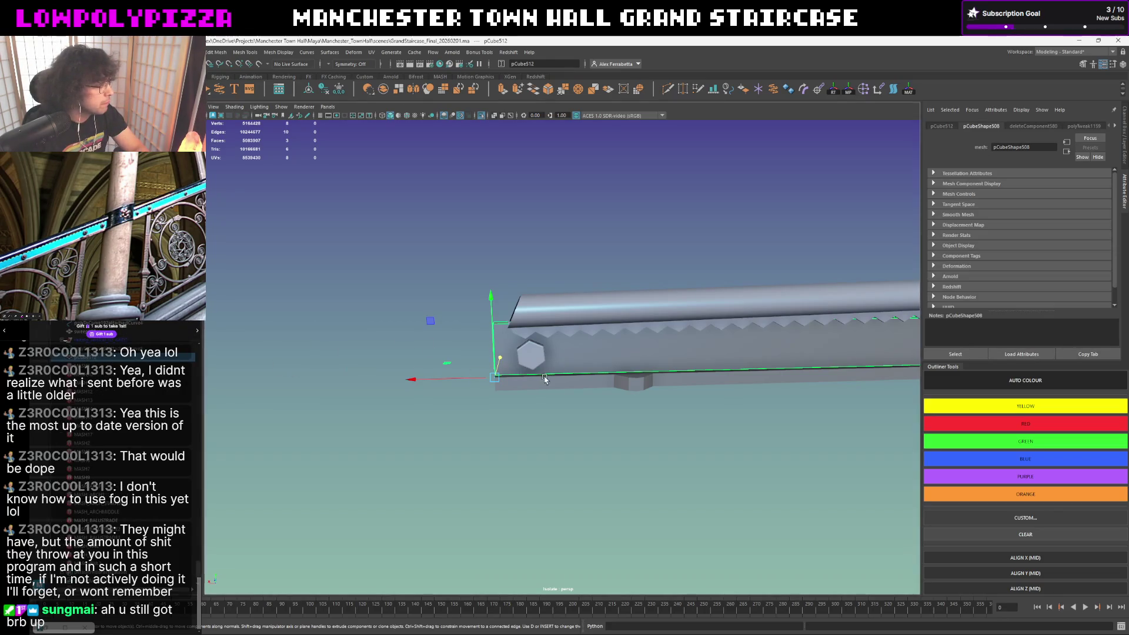
- Pick-walk from the lower bar up to group656 and run Freeze Transformations on it
click(515, 381)
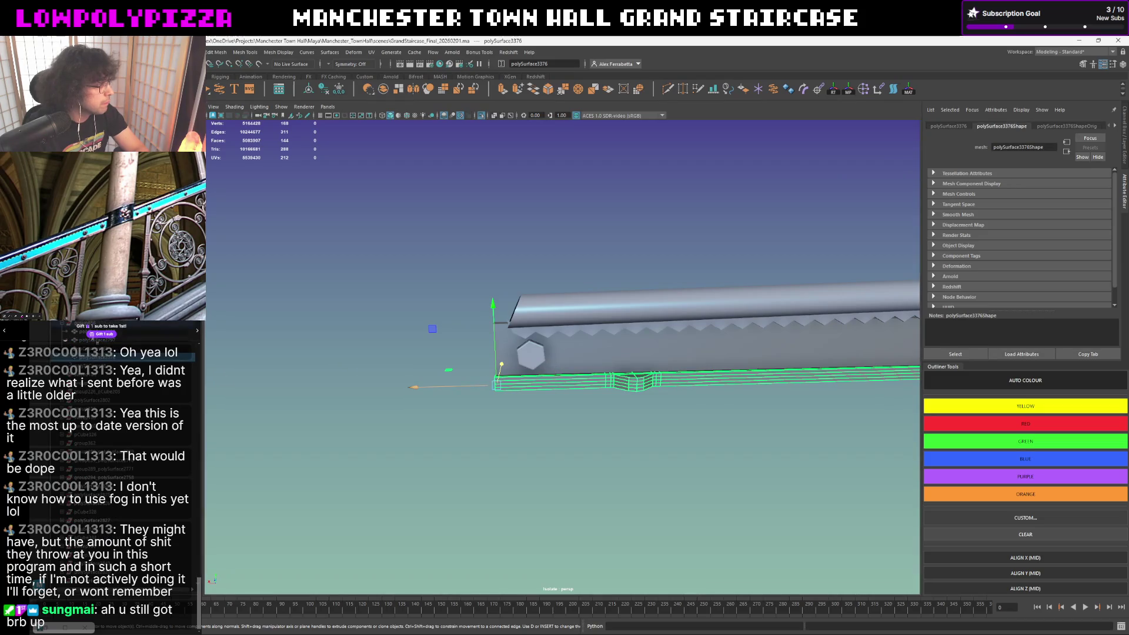
key(Up)
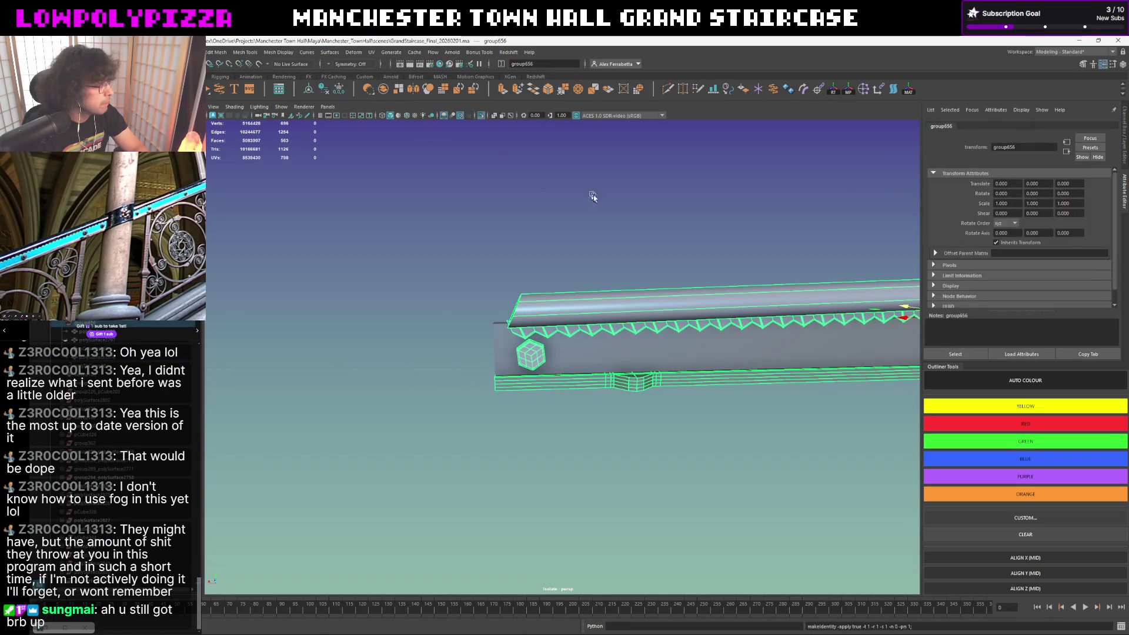
mouse_move(591, 196)
alt+mouse_down()
mouse_move(618, 203)
mouse_move(679, 269)
mouse_move(614, 337)
alt+mouse_up()
click(638, 204)
alt+drag(632, 340, 706, 339)
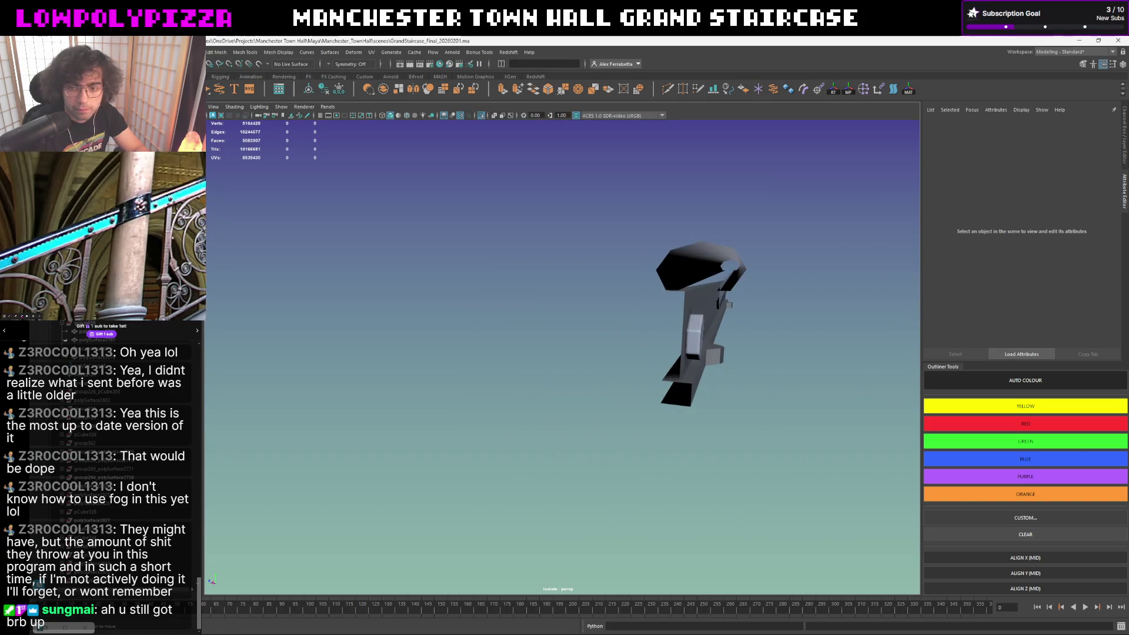
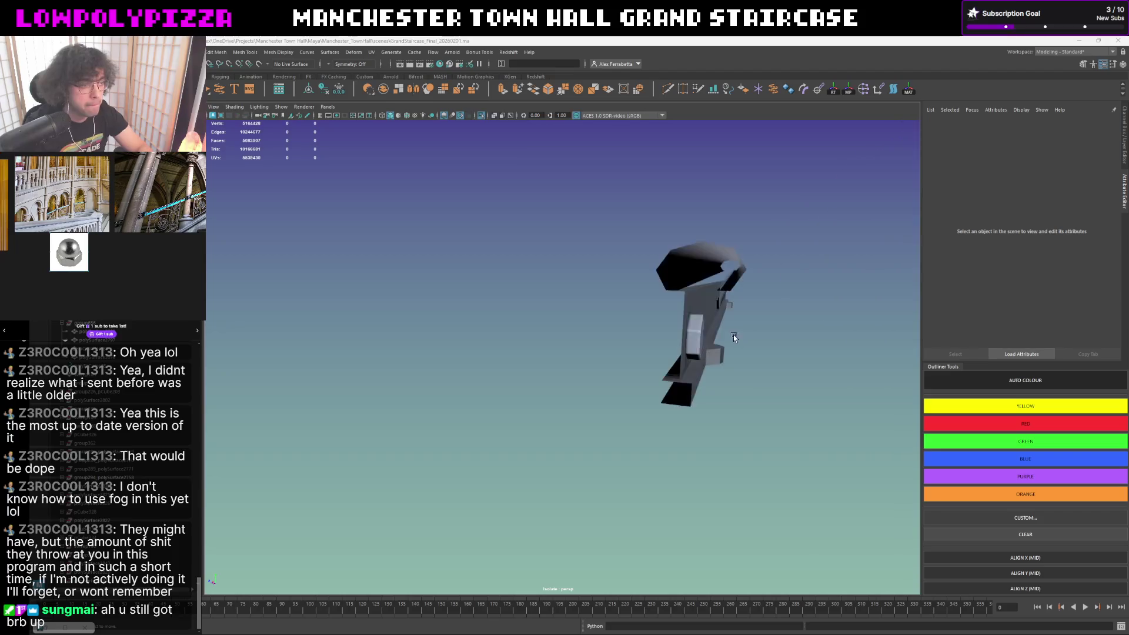
- Select the hexagonal nut (pCylinder769) and assign it the default existing material
click(696, 336)
click(747, 332)
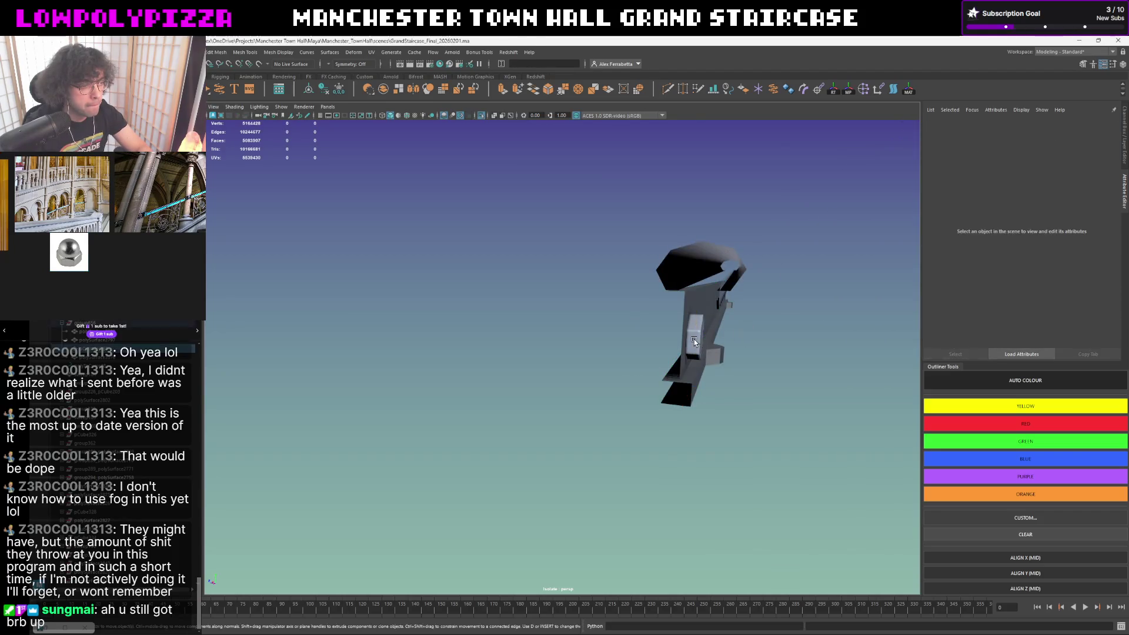
key(f)
right_drag(847, 304, 851, 542)
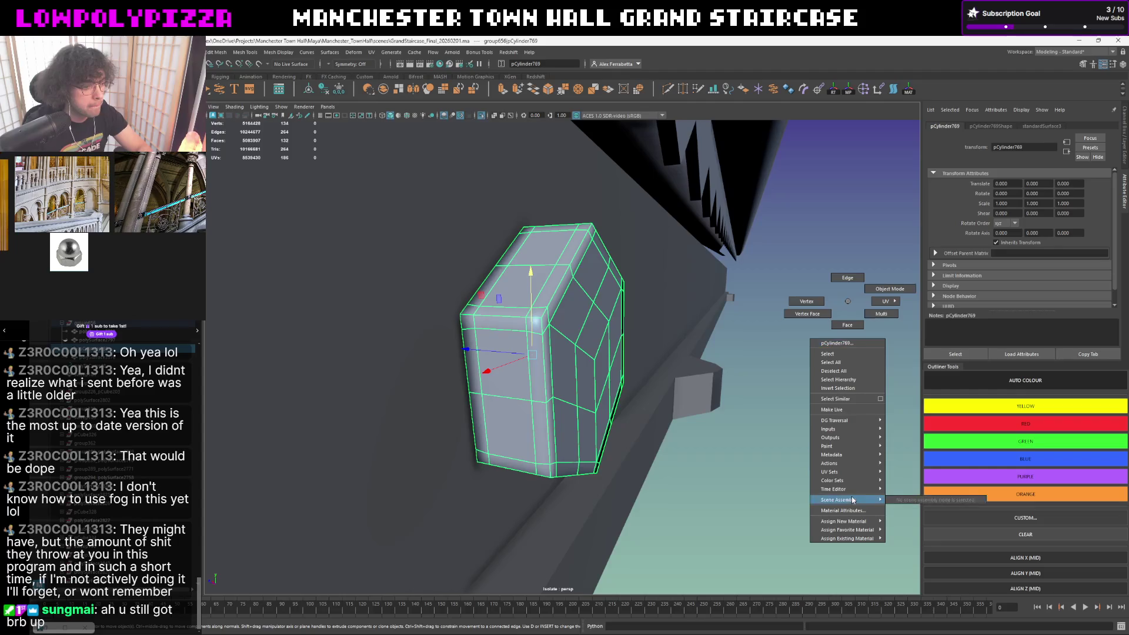
mouse_move(847, 538)
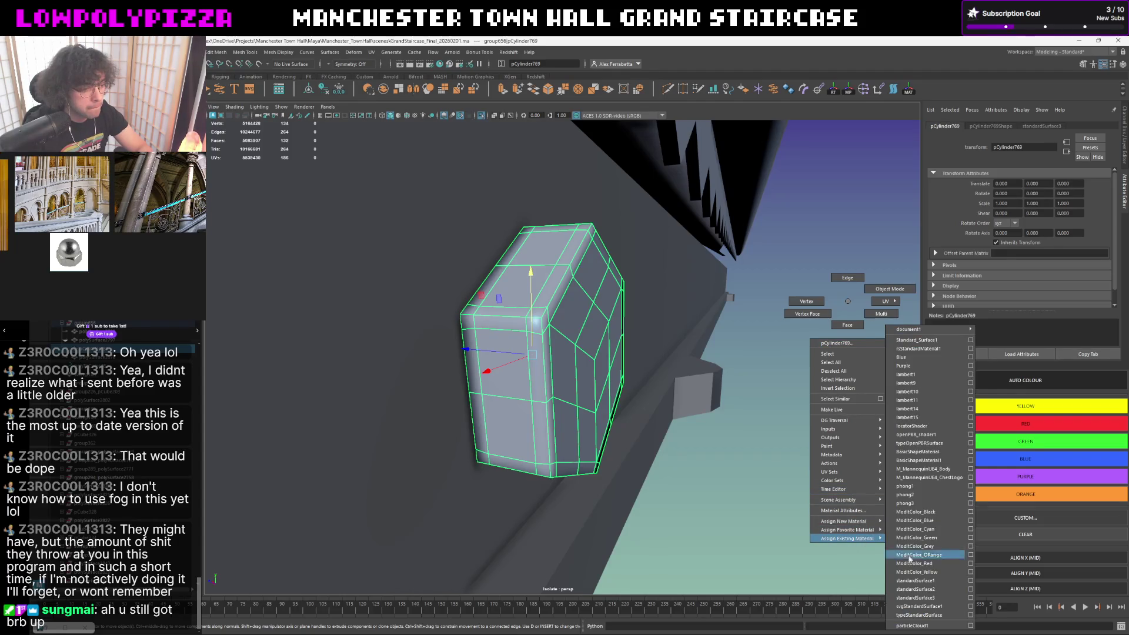
click(927, 574)
- Reselect the nut and view the beam and nut end-on in a side orthographic view
click(791, 516)
mouse_move(748, 462)
alt+mouse_down()
mouse_move(662, 446)
mouse_move(564, 374)
mouse_move(538, 402)
mouse_move(529, 388)
mouse_move(538, 370)
mouse_move(600, 339)
mouse_move(631, 342)
alt+mouse_up()
click(511, 402)
scroll(517, 401, down, 3)
key(space)
key(space)
scroll(502, 356, up, 2)
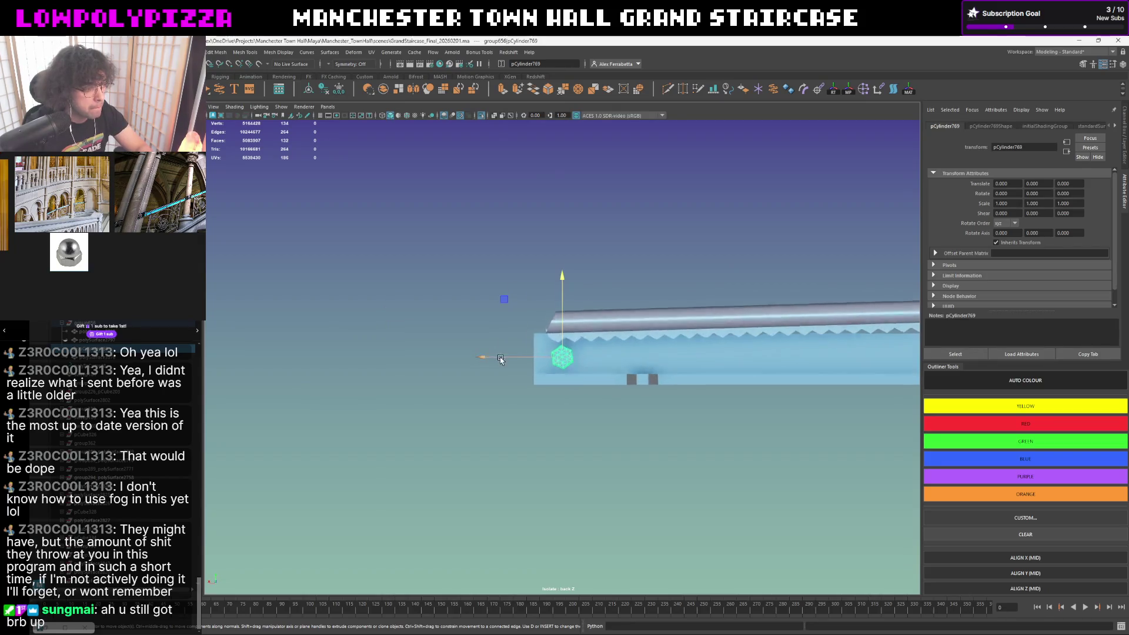
scroll(479, 361, up, 2)
scroll(468, 371, up, 3)
- Show the nut in low-poly display, rotate it upright and freeze its transformations
click(429, 381)
click(535, 368)
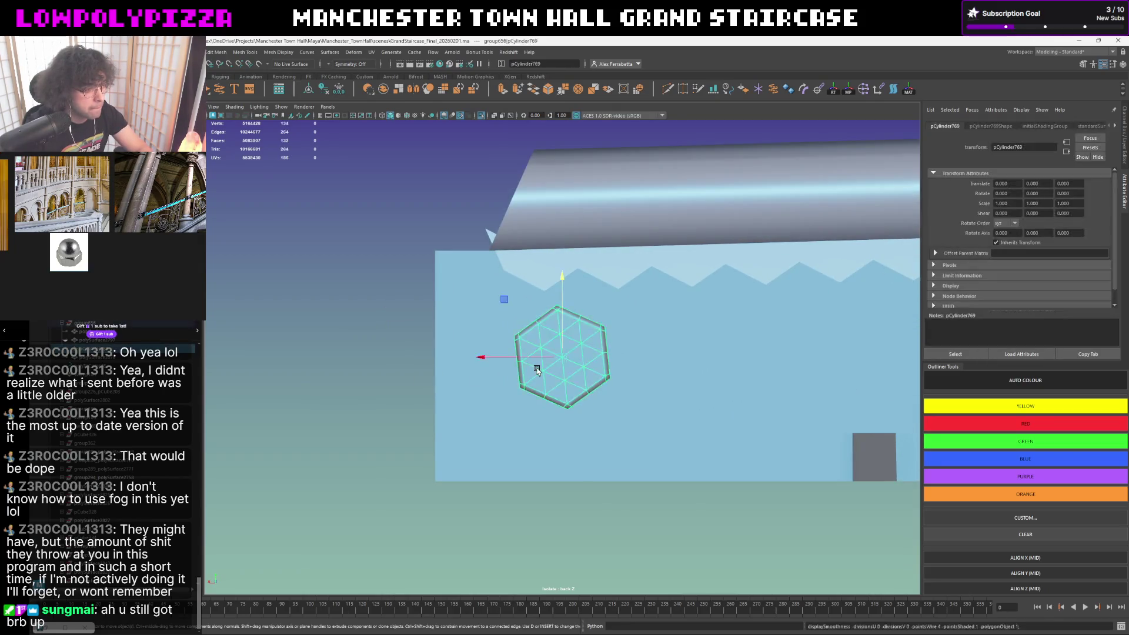
scroll(535, 369, up, 1)
scroll(536, 369, up, 3)
key(1)
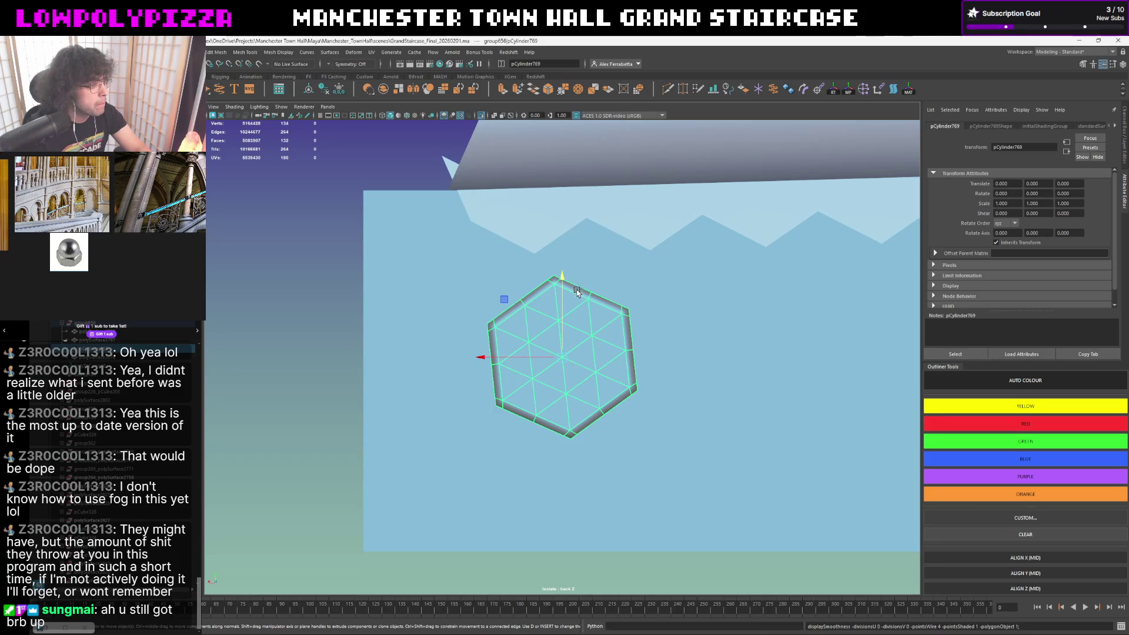
key(e)
drag(592, 288, 598, 292)
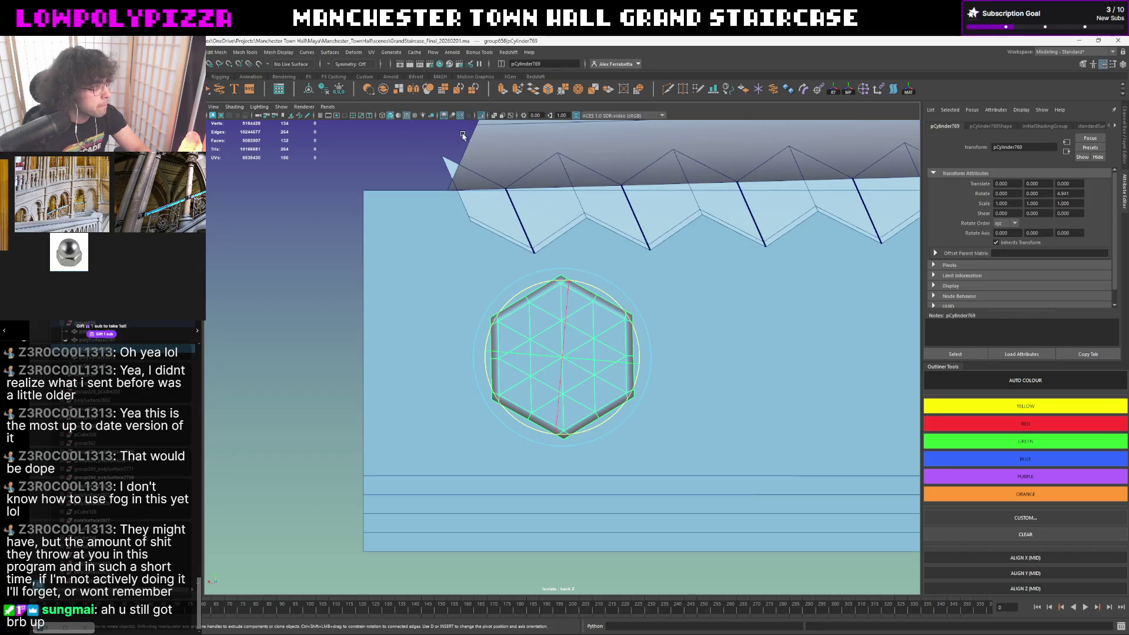
key(ctrl+z)
drag(606, 308, 614, 300)
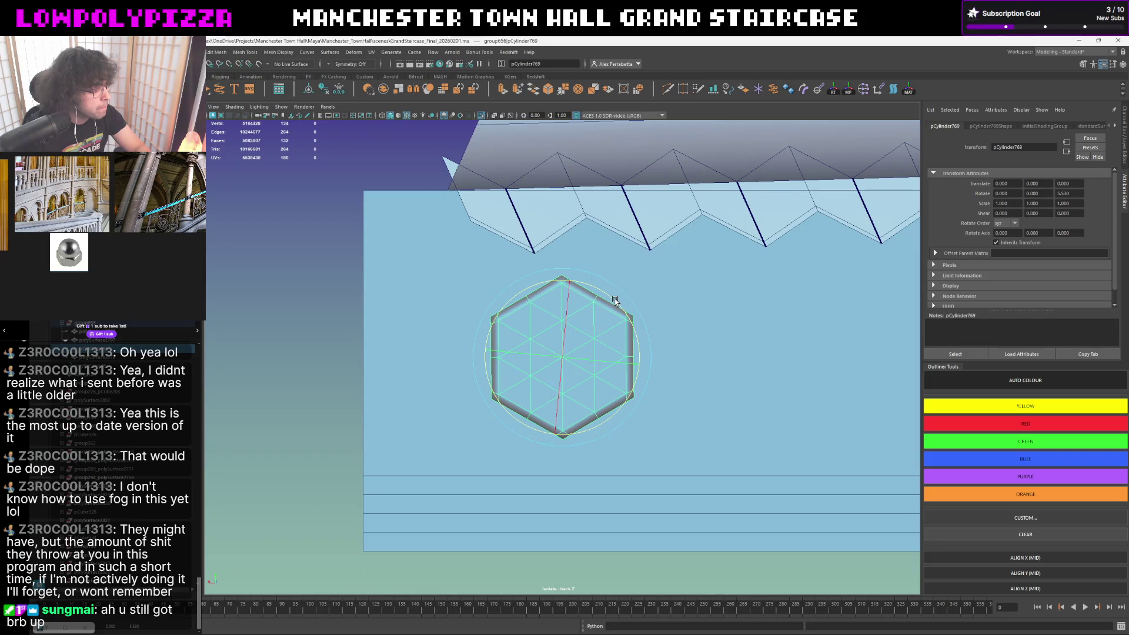
key(w)
click(338, 91)
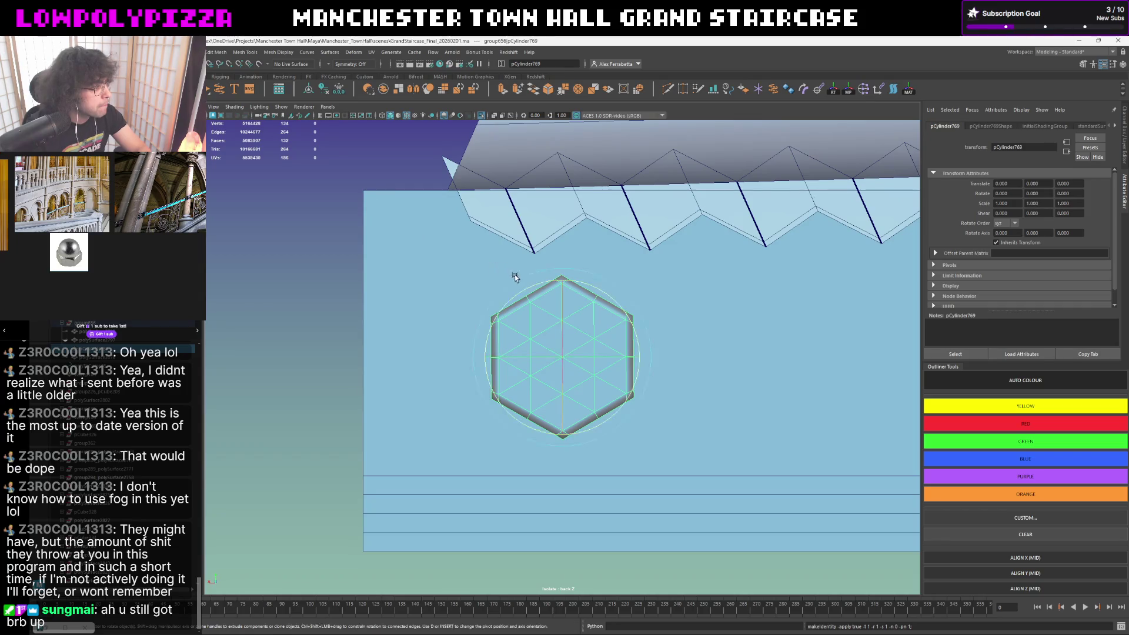
- Fine-tune the nut's rotation by a fraction of a degree, then isolate it from the staircase
key(e)
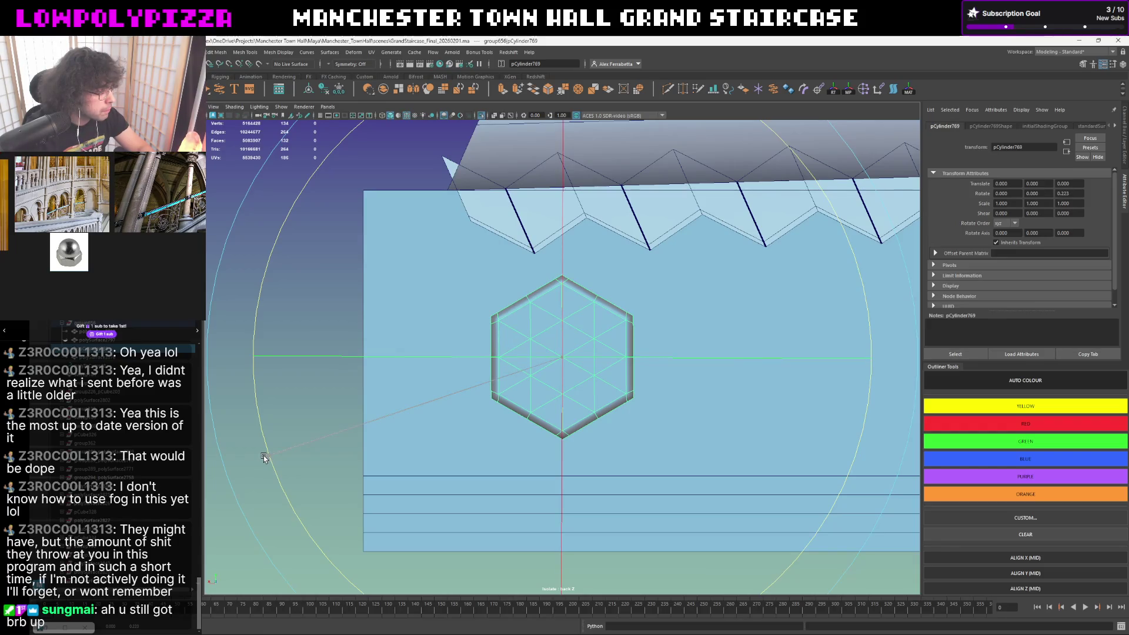
drag(263, 457, 263, 457)
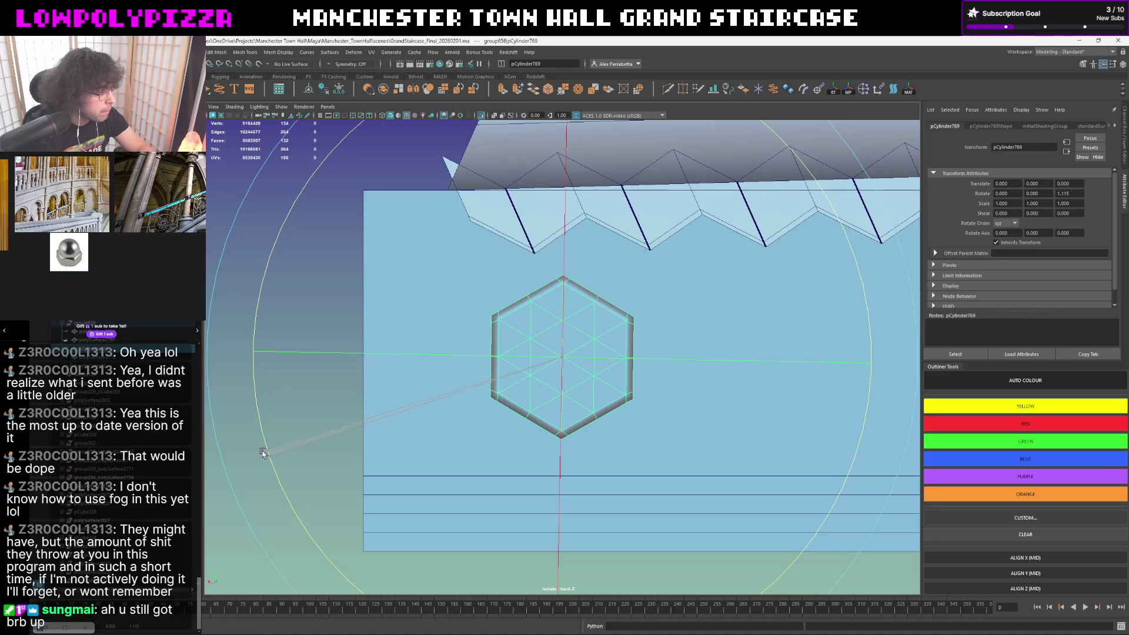
key(ctrl+z)
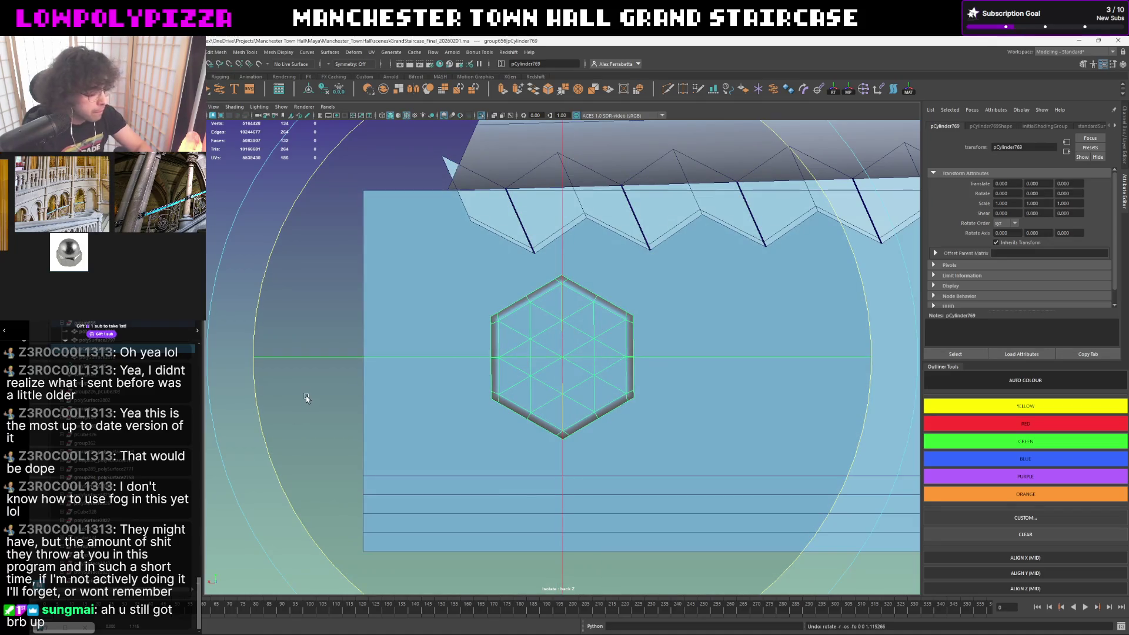
right_drag(303, 404, 267, 407)
drag(267, 407, 256, 412)
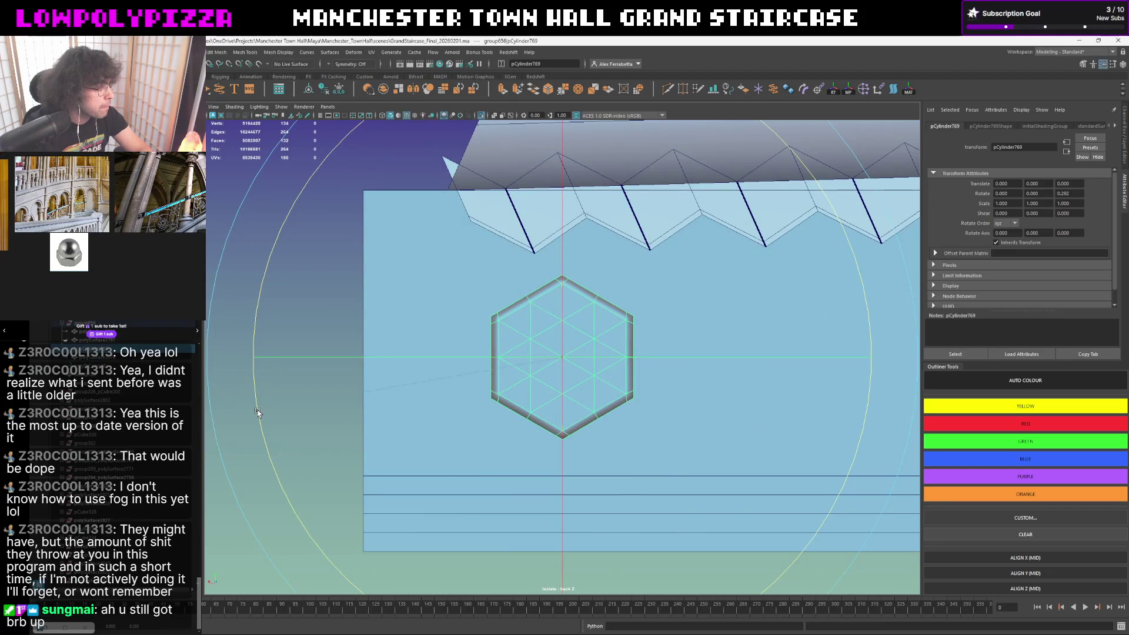
click(256, 412)
drag(258, 413, 257, 411)
key(w)
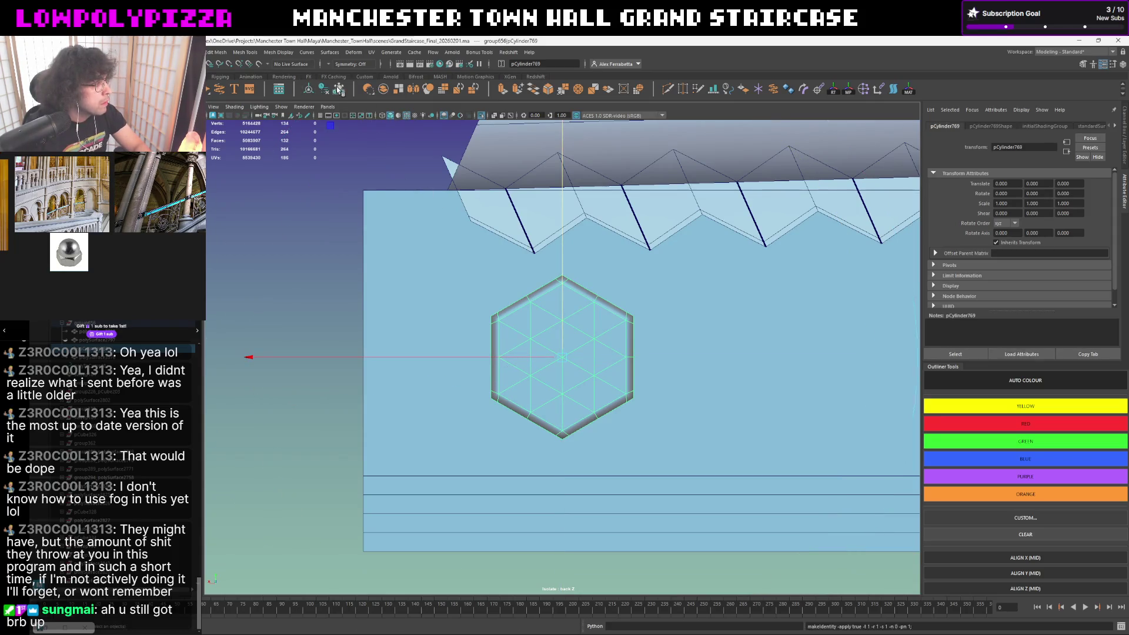
key(ctrl+z)
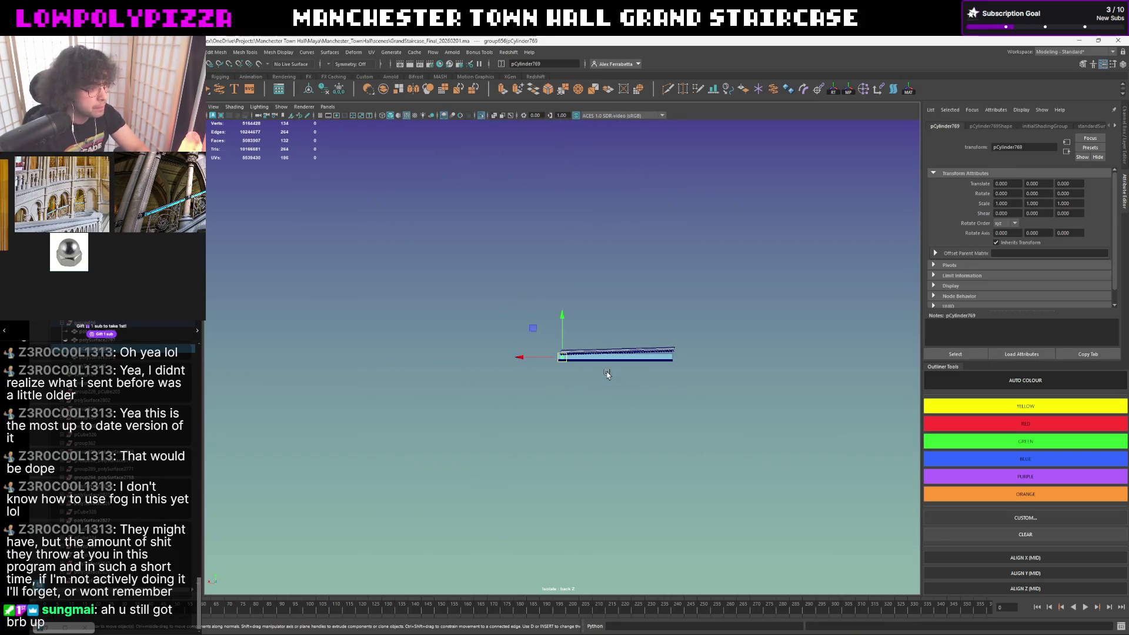
scroll(606, 375, up, 3)
scroll(599, 382, up, 1)
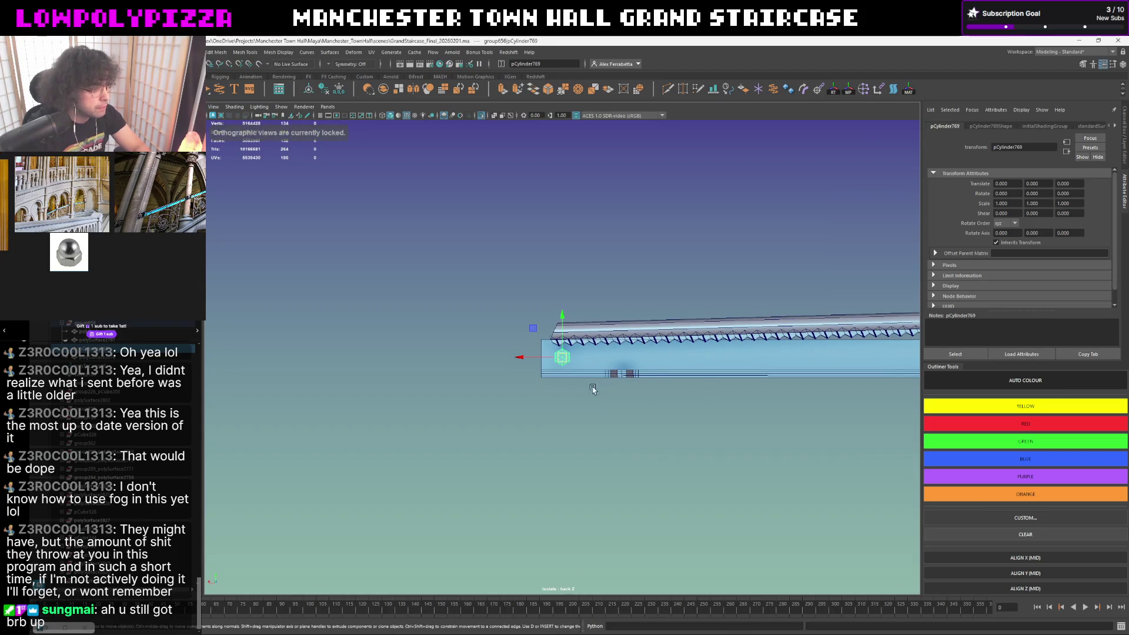
- In the perspective view set the nut's Rotate X to 90 degrees, turning it onto its side
key(space)
mouse_move(580, 383)
mouse_down()
mouse_move(574, 396)
mouse_move(622, 385)
mouse_move(605, 360)
mouse_move(609, 377)
mouse_move(585, 393)
mouse_up()
scroll(623, 384, up, 3)
key(e)
right_click(607, 377)
key(f)
scroll(609, 378, down, 5)
- Check the nut end-on in an orthographic view, then frame it back in perspective
key(space)
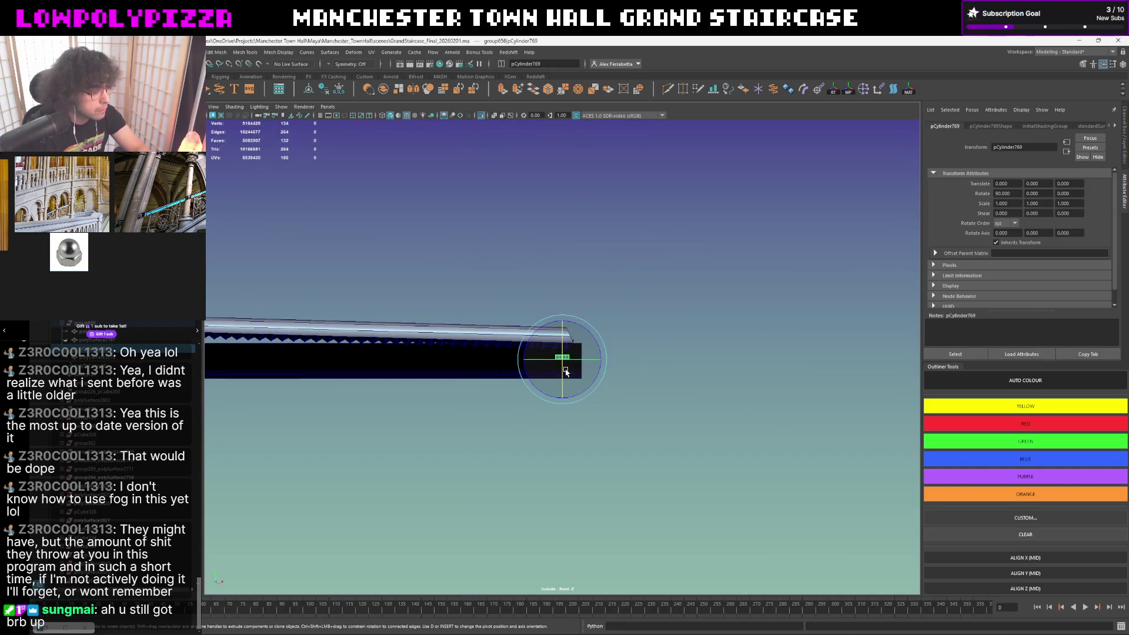
key(space)
mouse_move(655, 374)
mouse_down()
mouse_move(667, 377)
mouse_move(622, 347)
mouse_move(629, 375)
mouse_move(667, 370)
mouse_move(660, 386)
mouse_move(634, 385)
mouse_move(726, 391)
mouse_up()
key(space)
key(f)
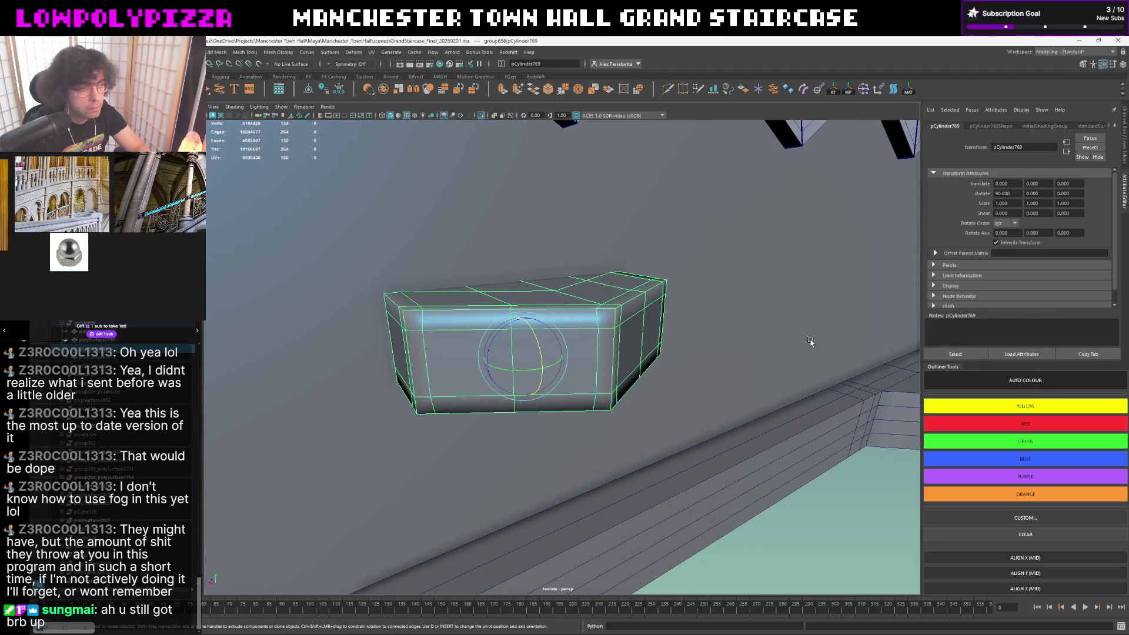
mouse_move(617, 352)
alt+mouse_down()
mouse_move(587, 335)
mouse_move(615, 329)
mouse_move(700, 370)
mouse_move(608, 343)
alt+mouse_up()
- Enter edge mode on the nut and select its vertical corner edge
key(F10)
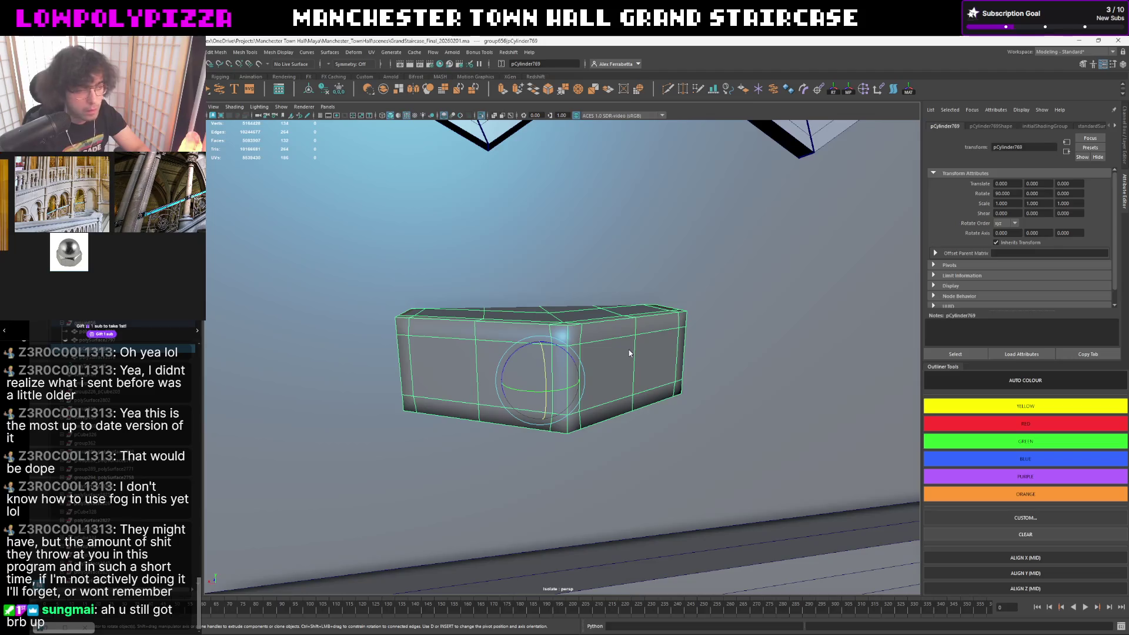
click(615, 399)
key(r)
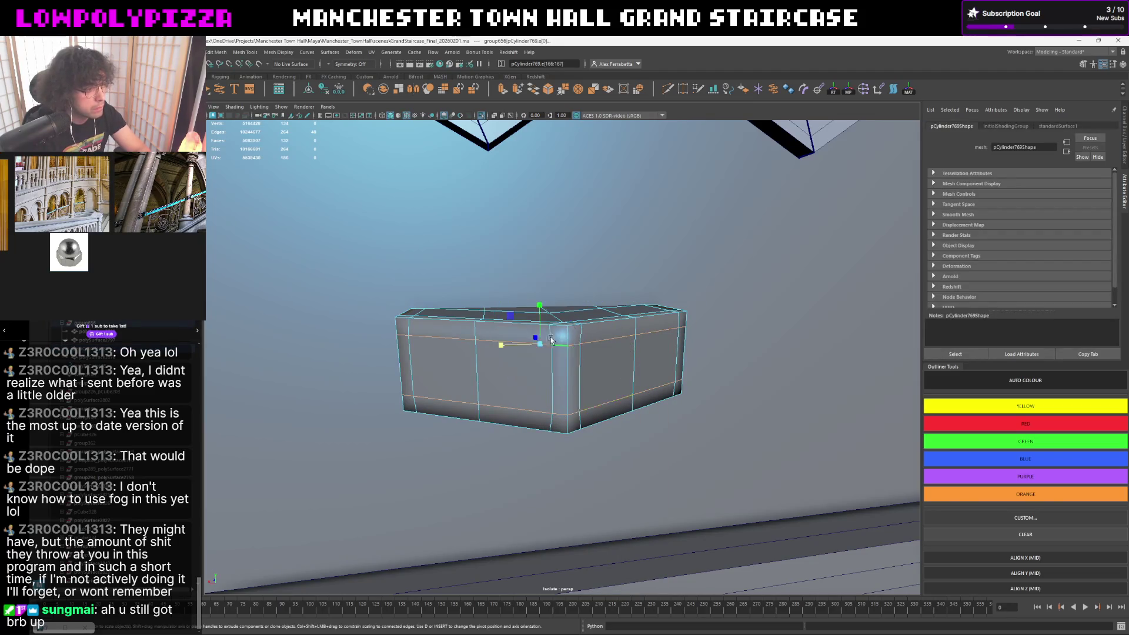
key(q)
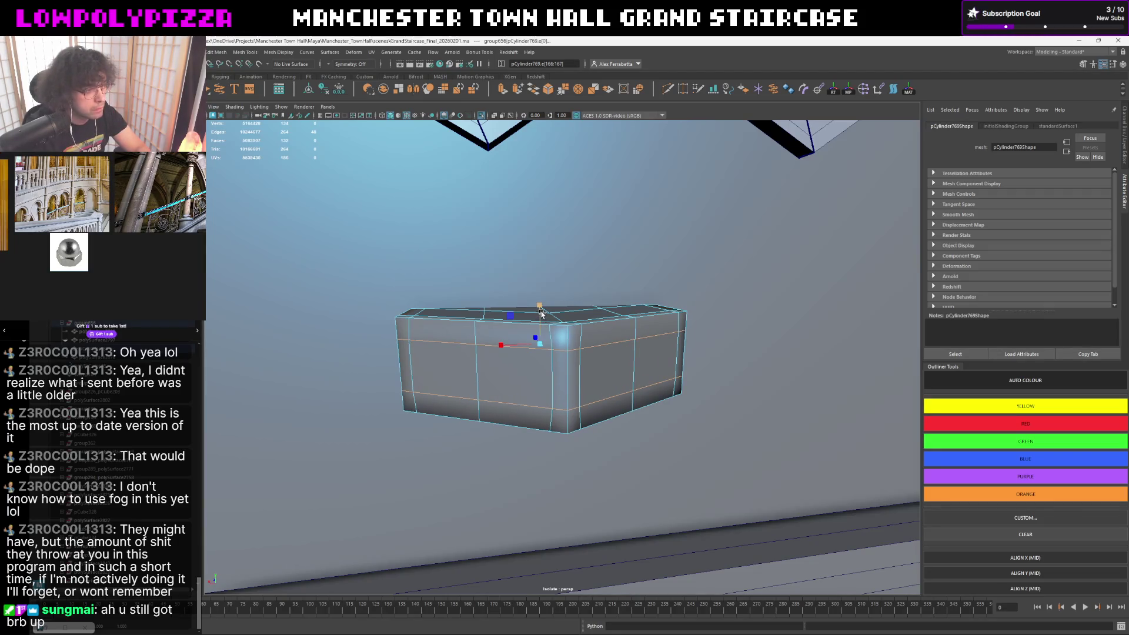
click(538, 309)
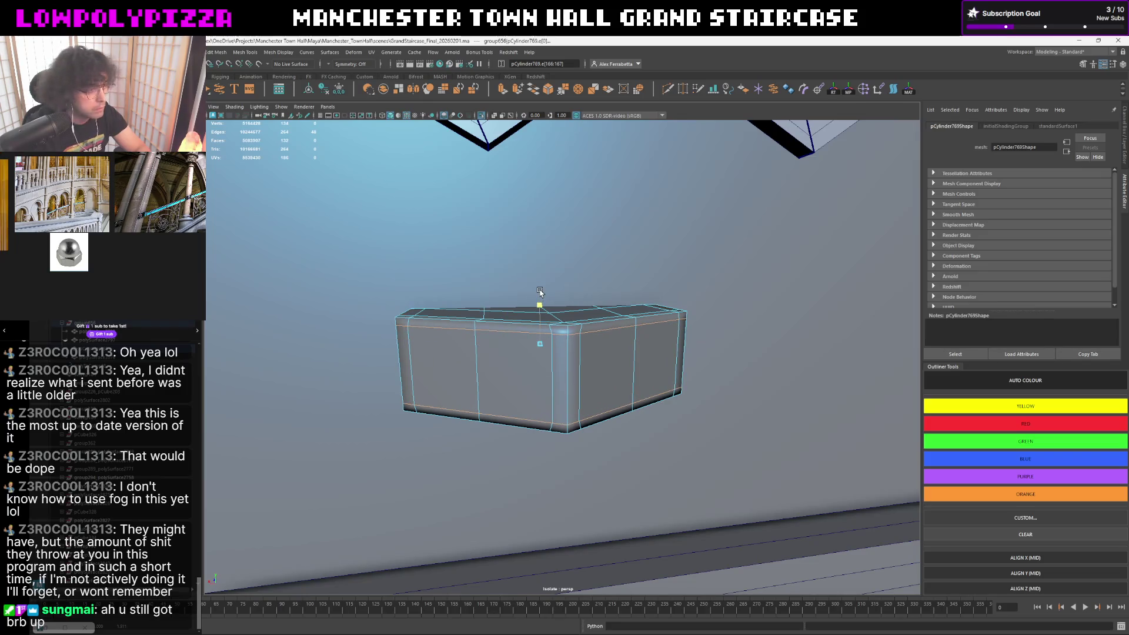
click(568, 339)
right_click(569, 337)
right_drag(563, 305, 564, 309)
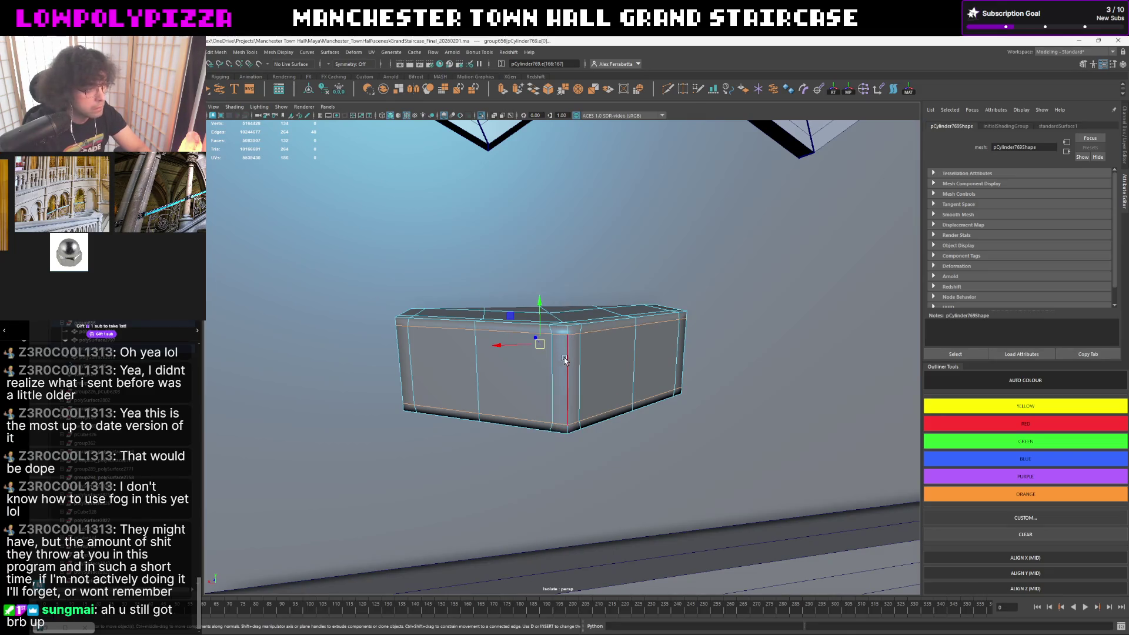
click(568, 348)
- Try scaling the corner edge vertically, undo it, and select the neighbouring side edges
key(e)
key(r)
drag(567, 344, 568, 369)
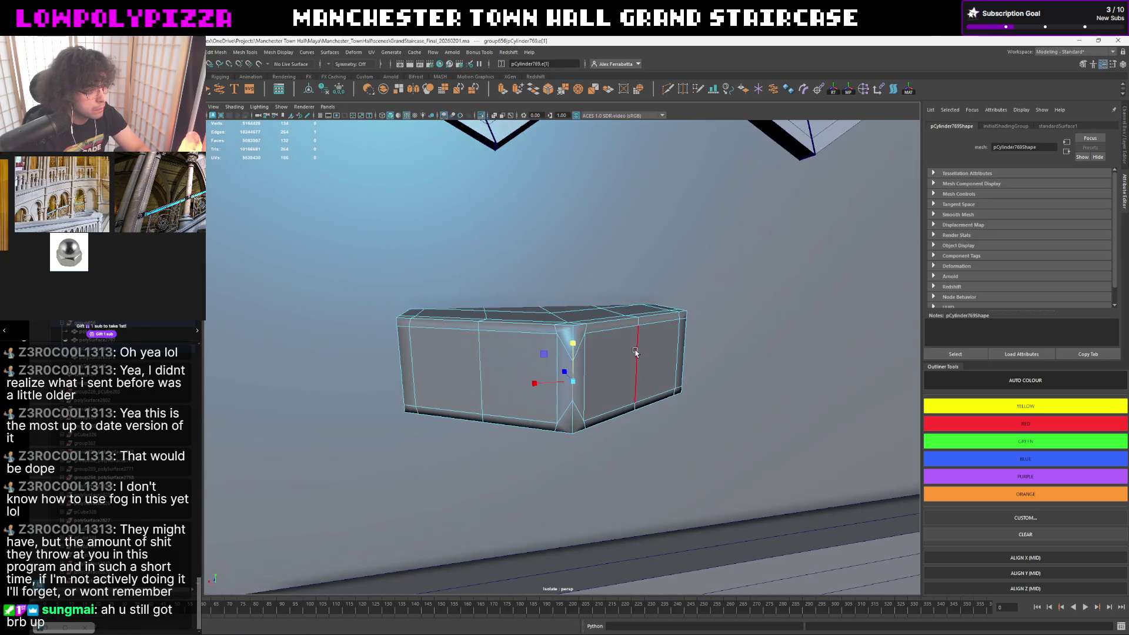
key(ctrl+z)
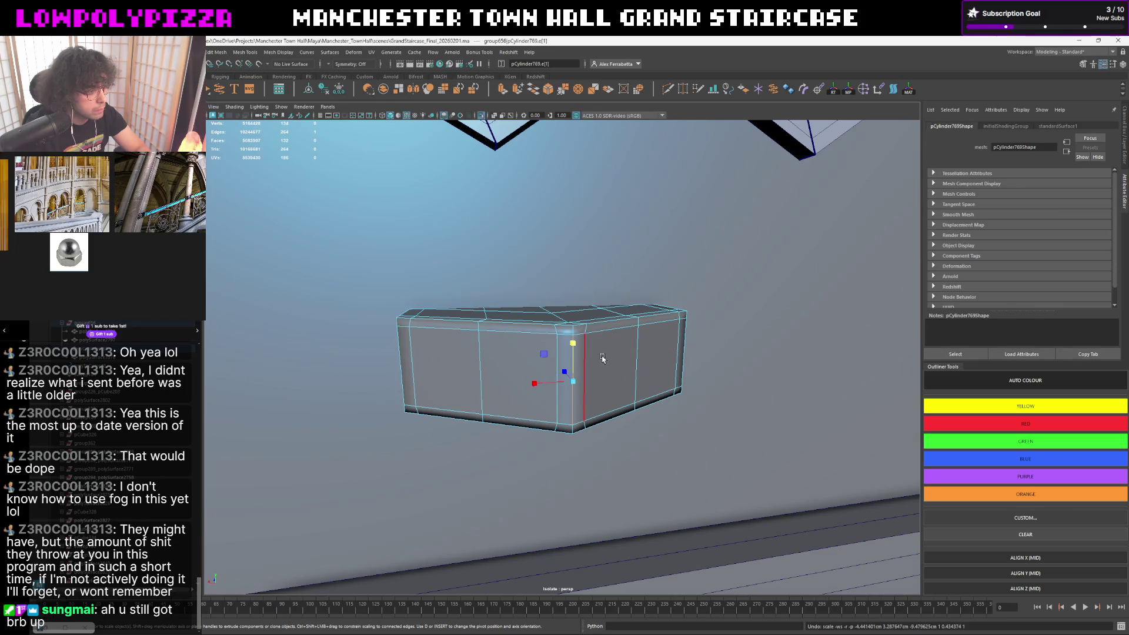
click(556, 369)
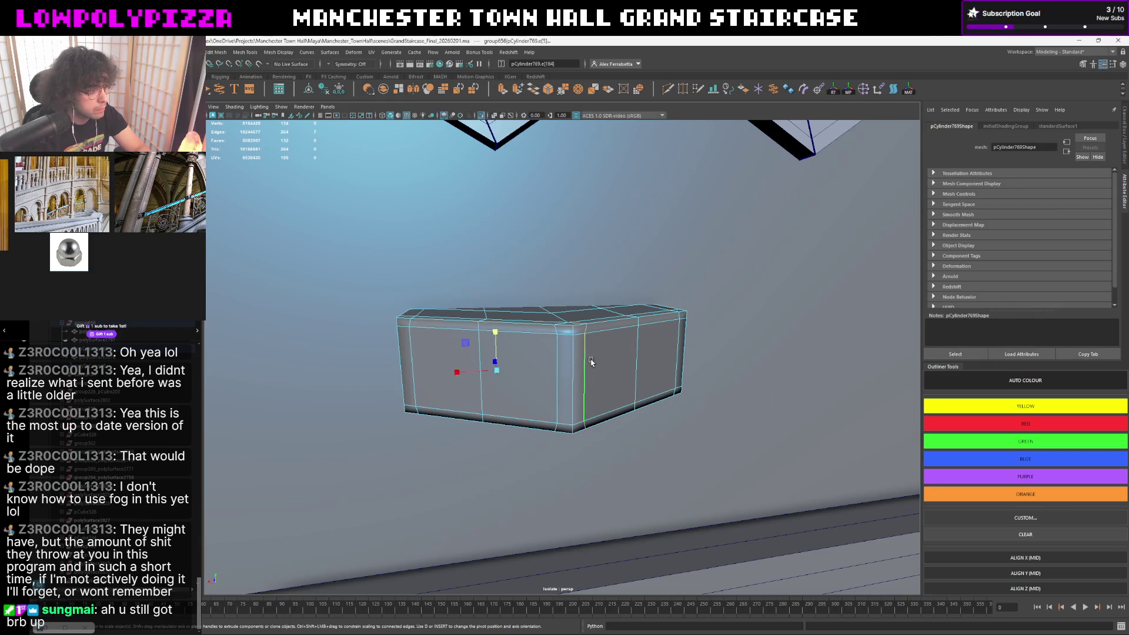
click(551, 365)
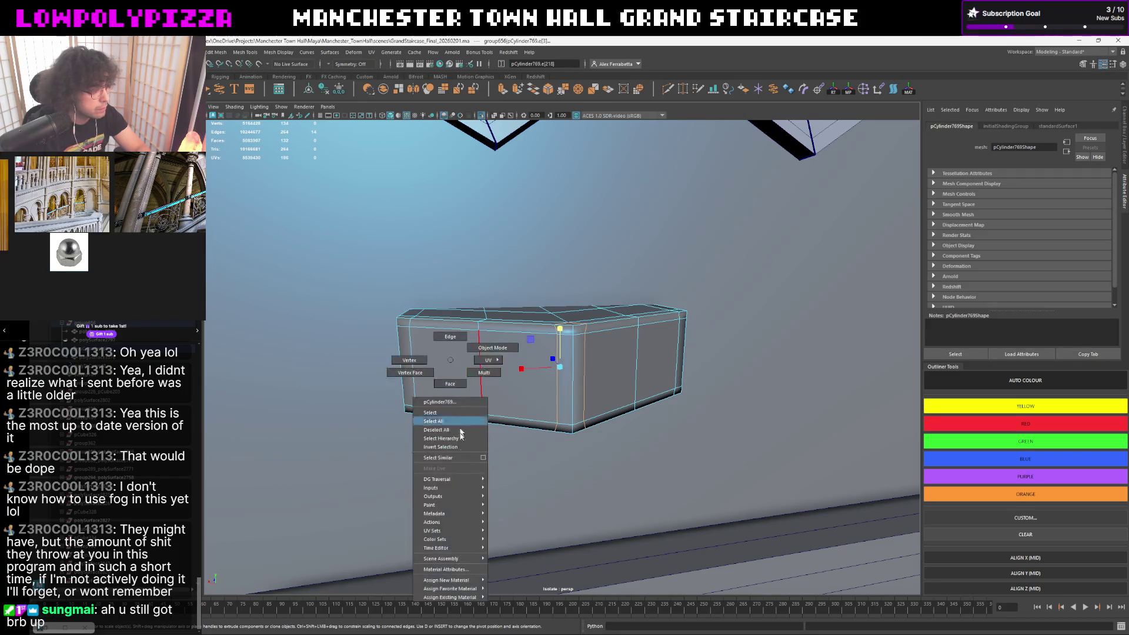
right_drag(450, 362, 460, 455)
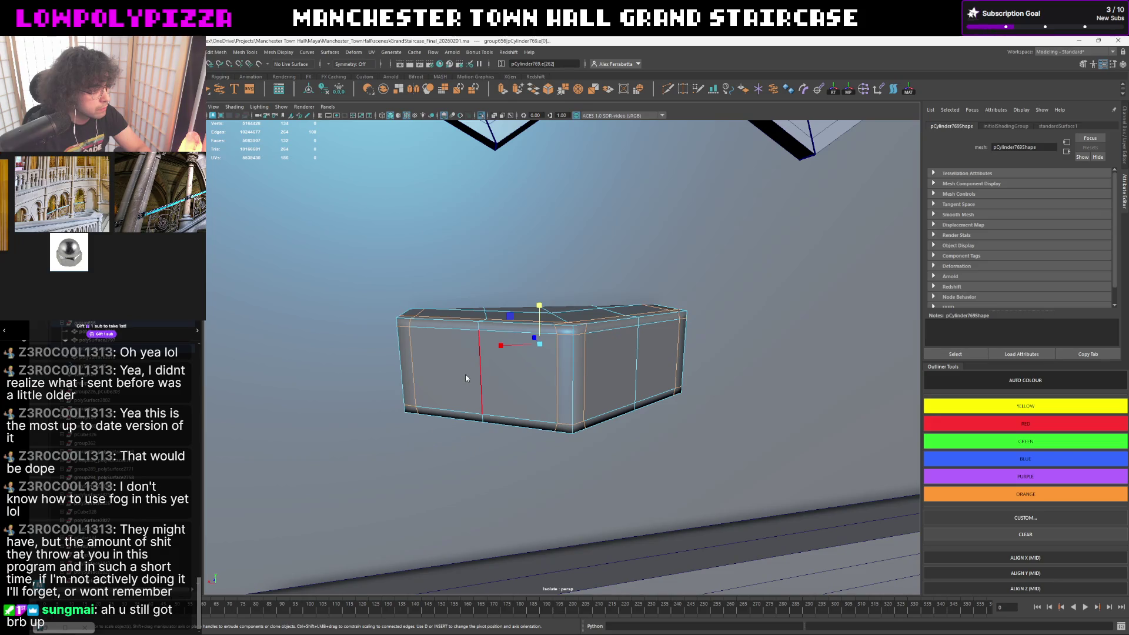
right_click(465, 376)
click(557, 357)
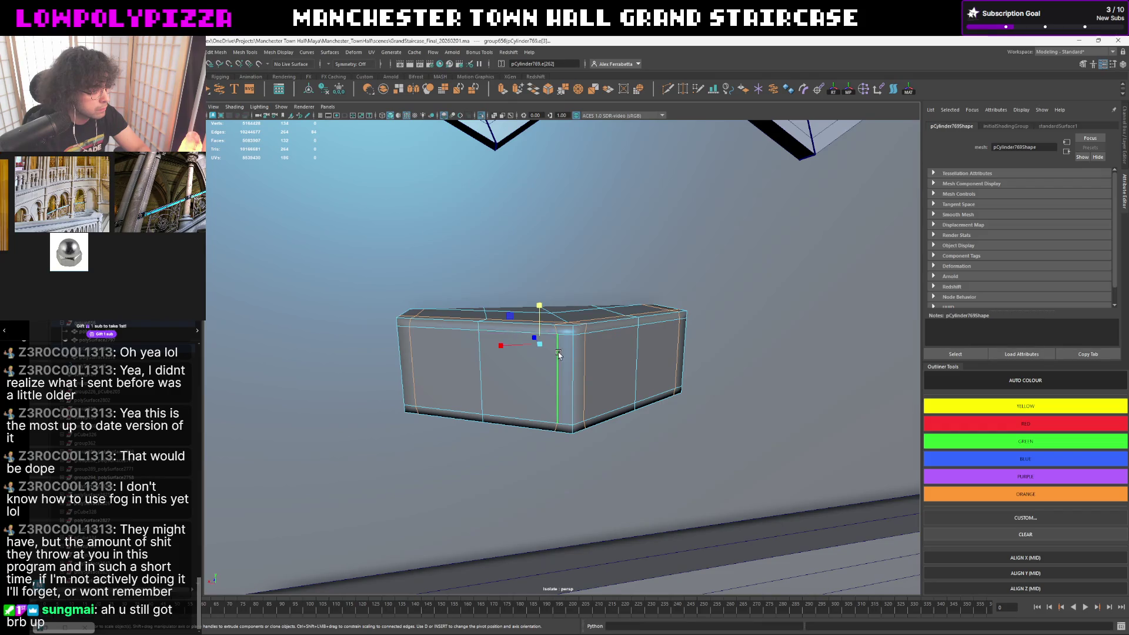
- Return the hexagonal block to Object Mode via the marking menu and deselect it
mouse_move(559, 356)
alt+mouse_down()
mouse_move(584, 366)
mouse_move(557, 369)
alt+mouse_up()
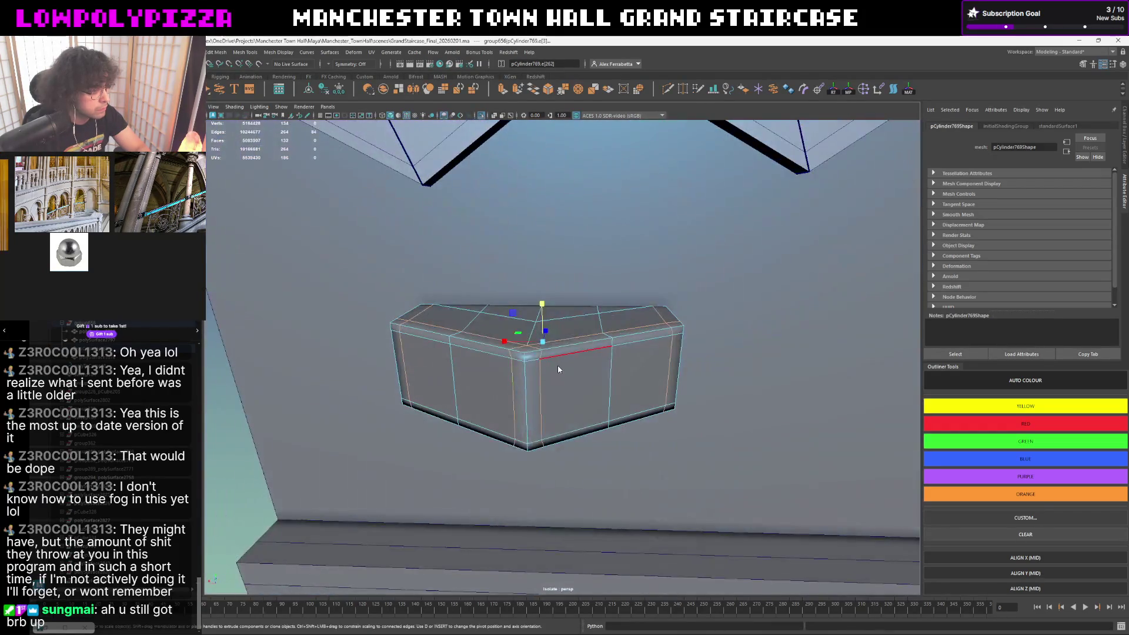
right_click(558, 370)
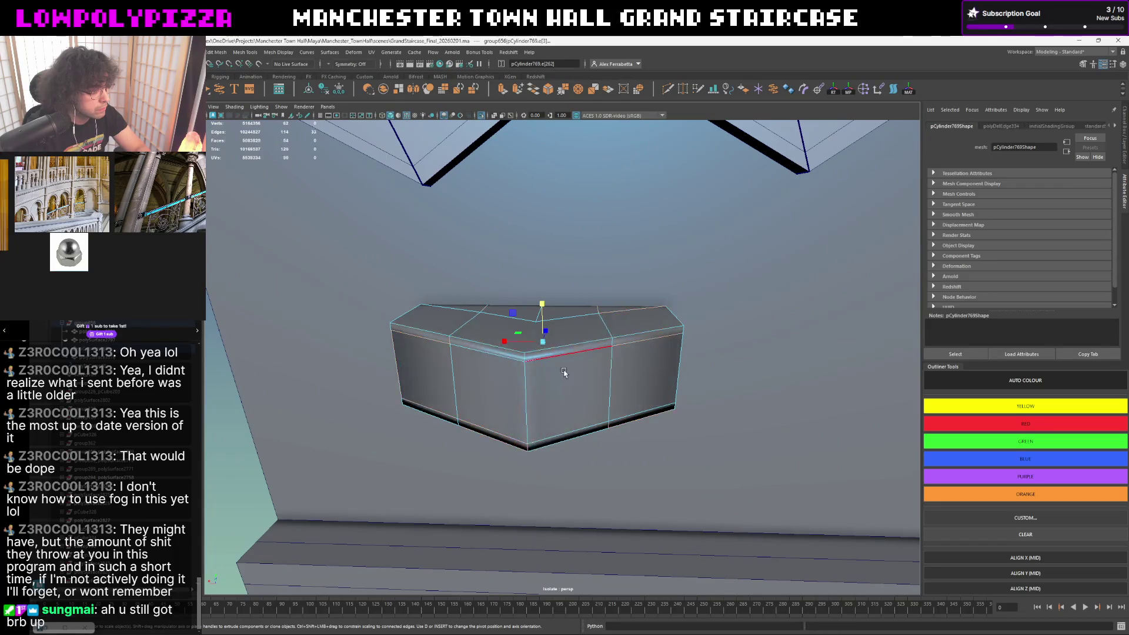
alt+drag(558, 369, 582, 363)
right_drag(582, 364, 642, 327)
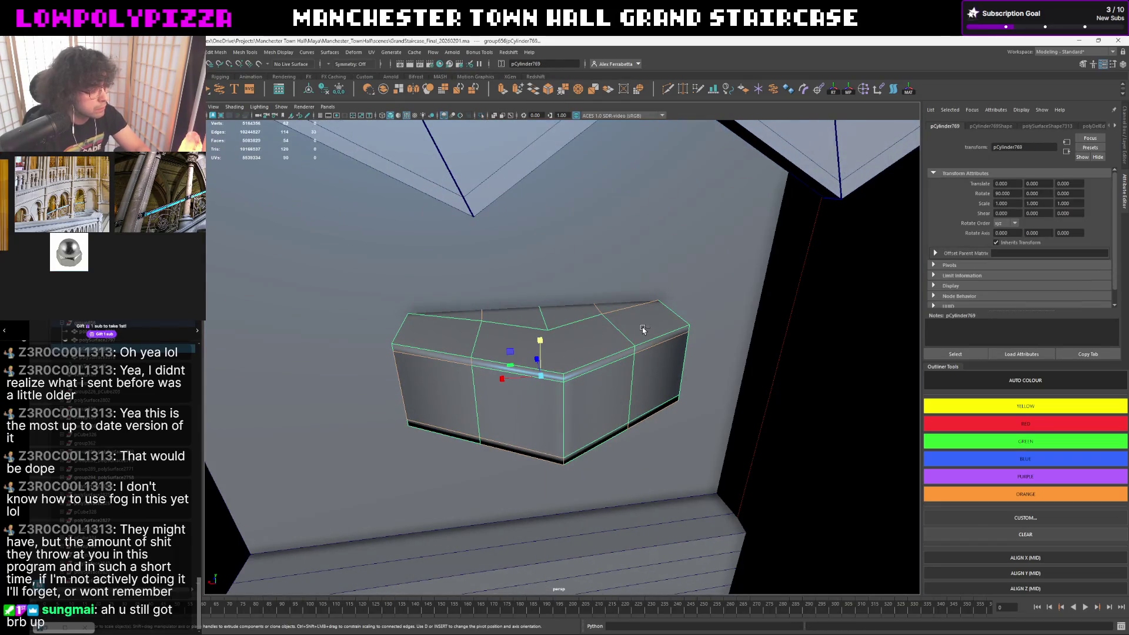
mouse_move(642, 327)
alt+mouse_down()
mouse_move(626, 366)
mouse_move(629, 342)
mouse_move(597, 316)
alt+mouse_up()
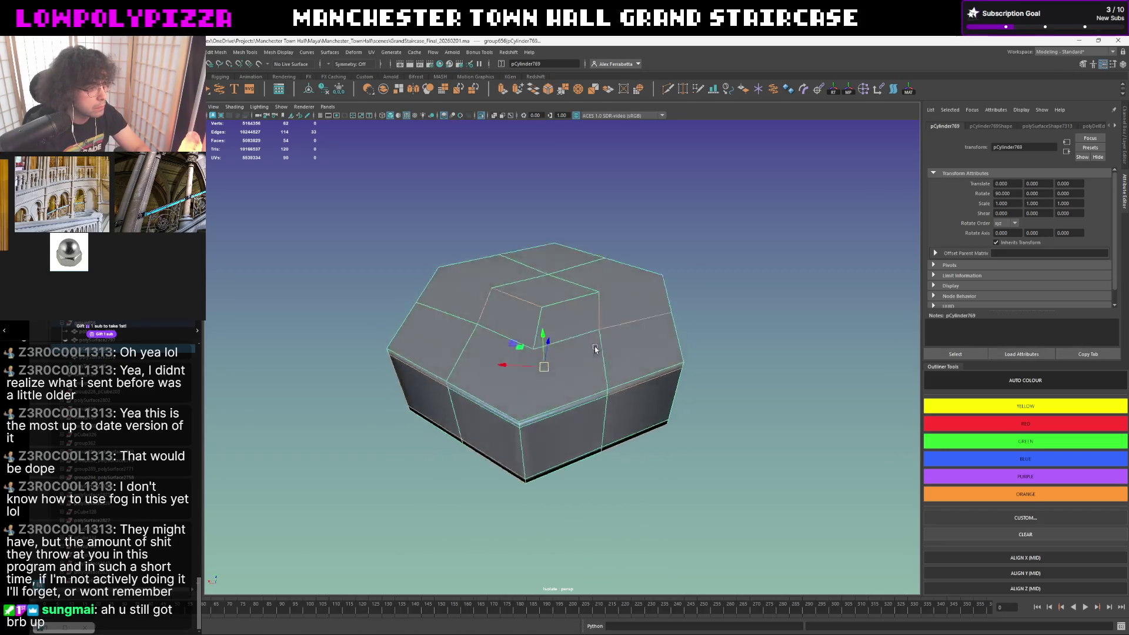
right_click(597, 316)
click(687, 291)
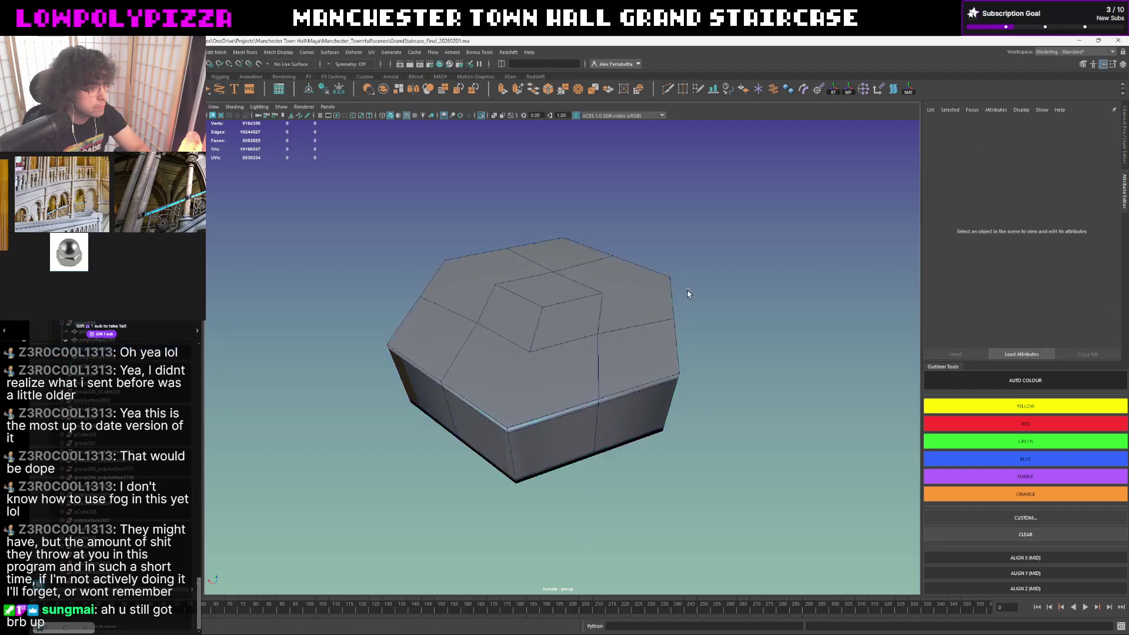
scroll(661, 297, down, 5)
scroll(653, 296, up, 4)
scroll(648, 299, down, 2)
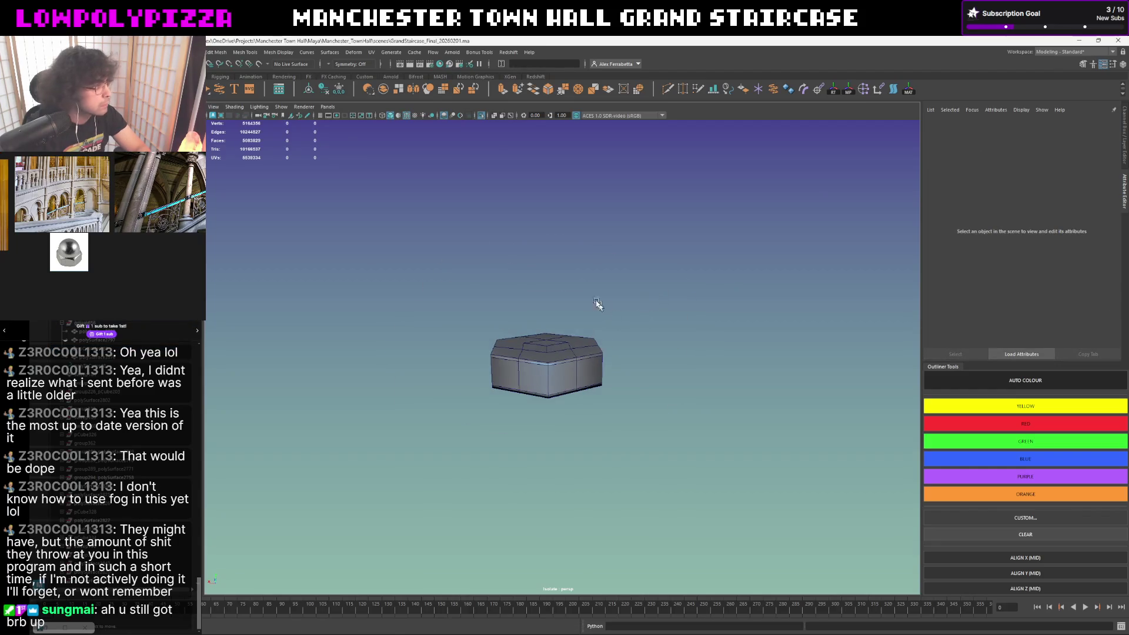
scroll(648, 299, up, 1)
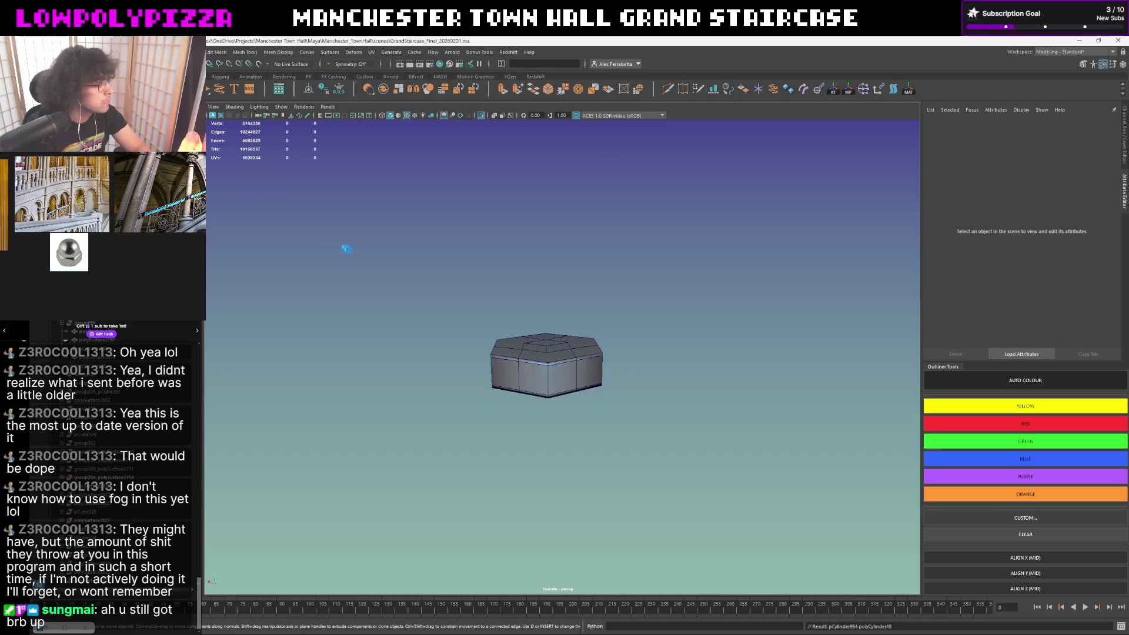
- Create a polygon cylinder over the block and set Subdivisions Axis 6 with a smaller Radius in the Channel Box
shift+right_drag(345, 244, 405, 338)
drag(359, 386, 544, 345)
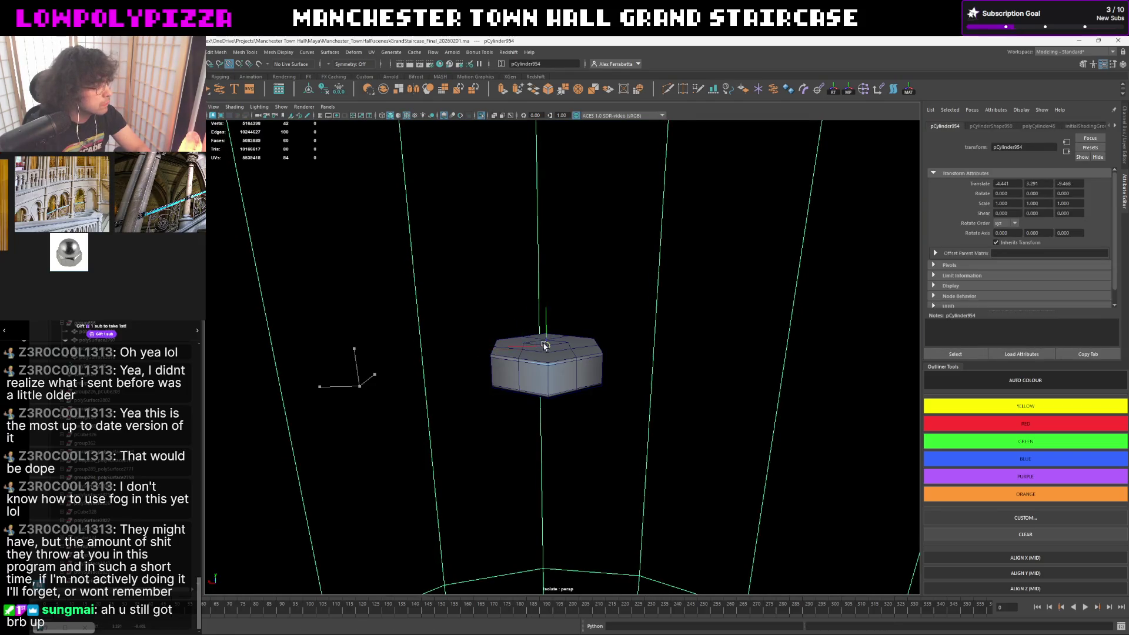
click(1123, 146)
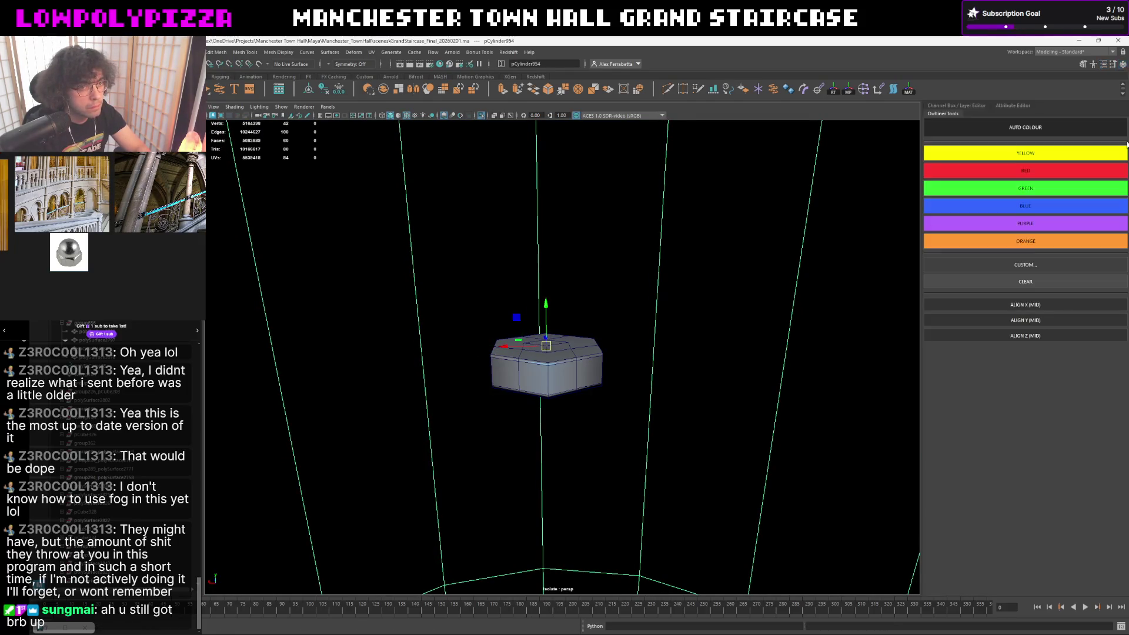
click(946, 107)
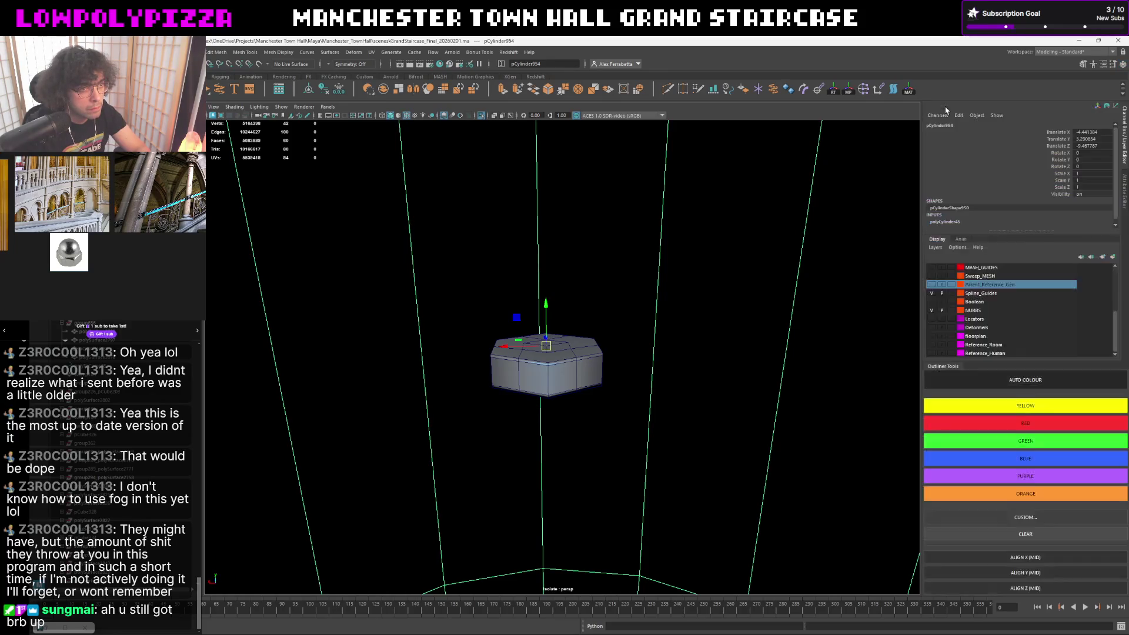
click(951, 223)
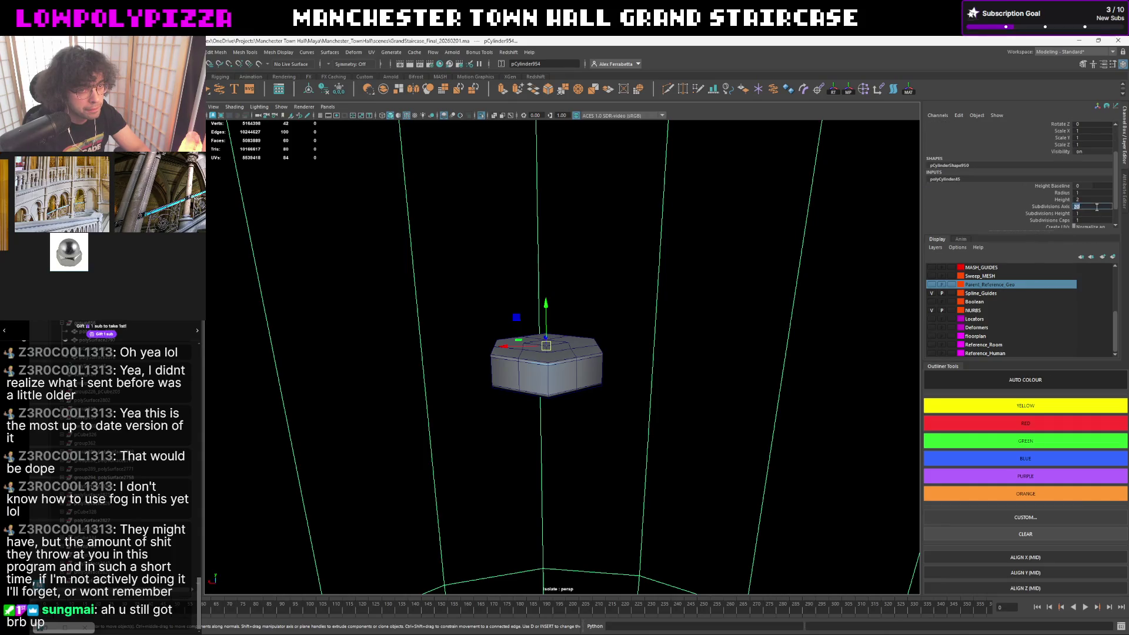
middle_drag(1096, 206, 1087, 191)
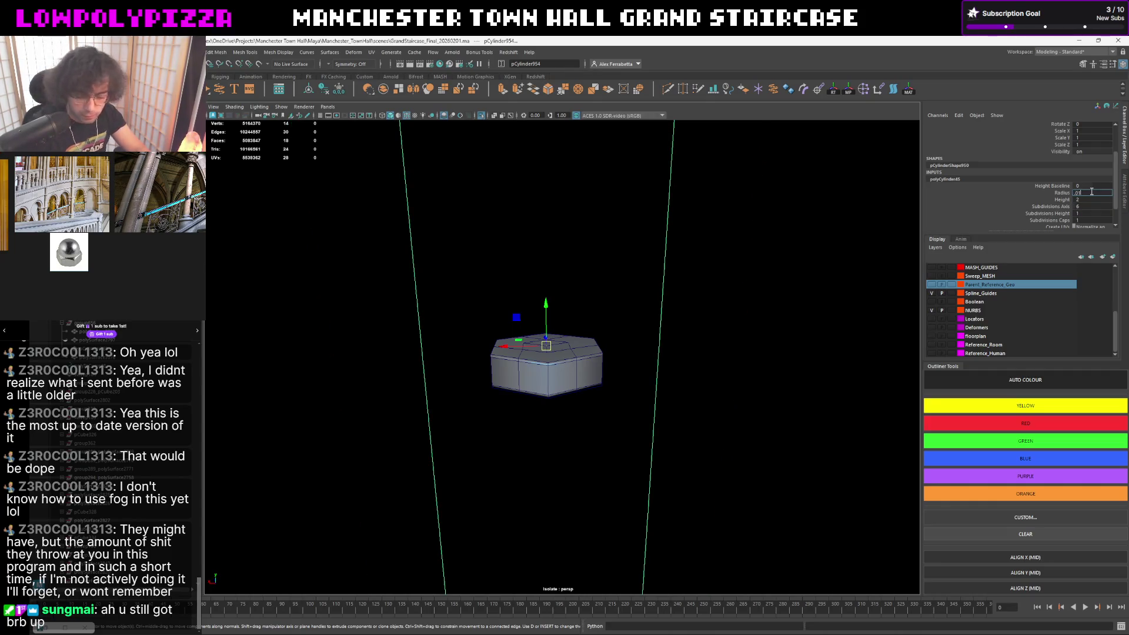
middle_drag(1091, 192, 1089, 192)
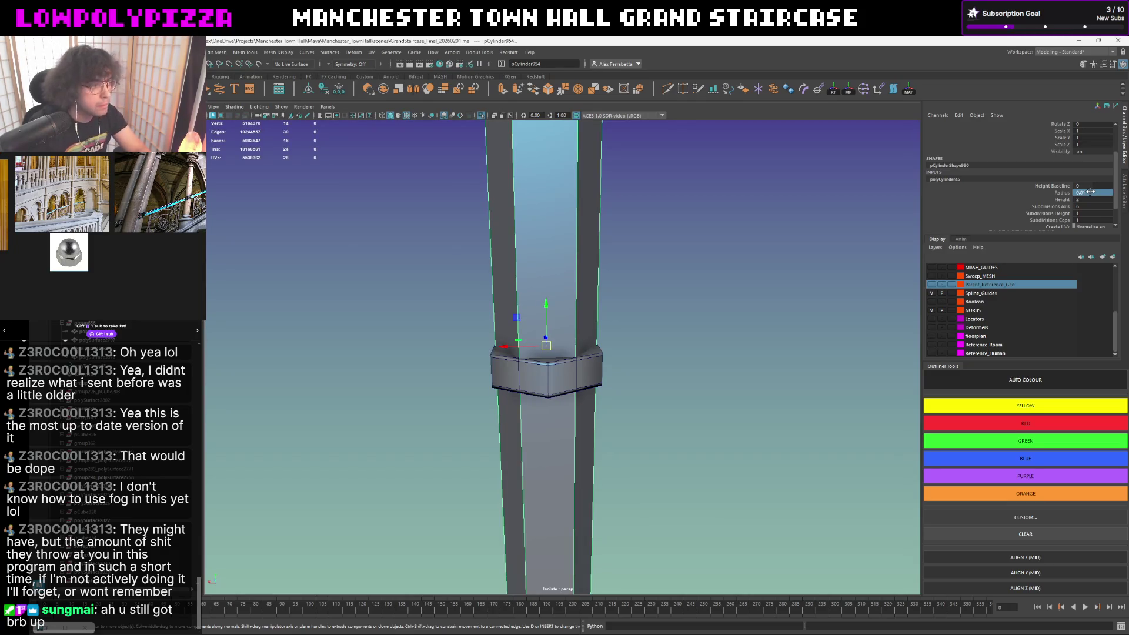
- Adjust the cylinder's Height to a thin cap and set its Height Baseline to 1
alt+drag(661, 261, 650, 280)
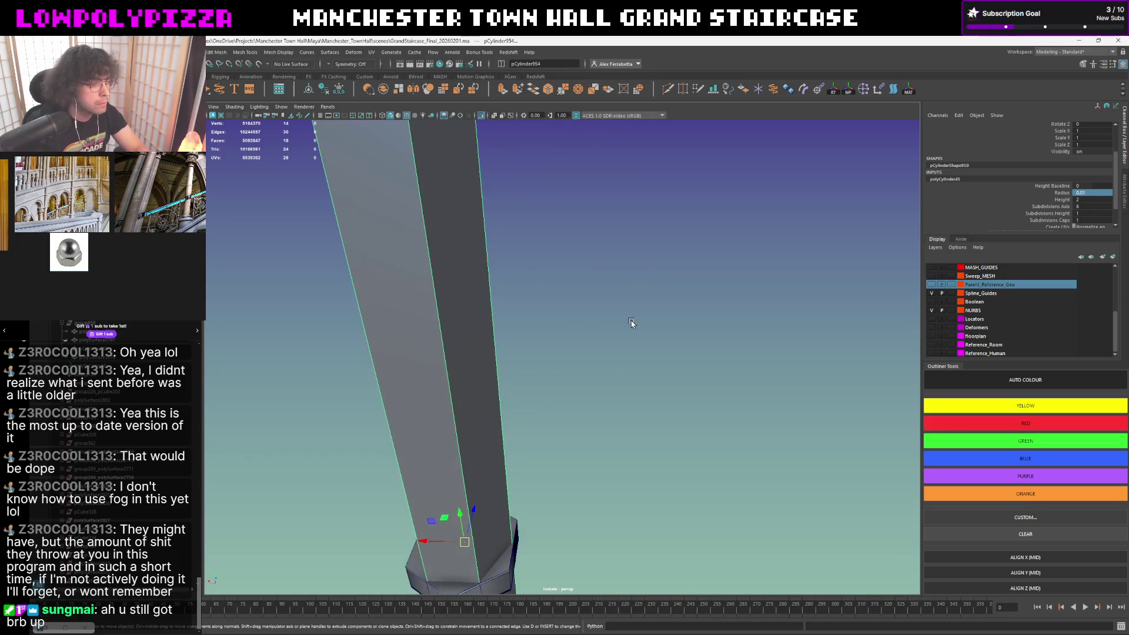
alt+drag(631, 323, 847, 249)
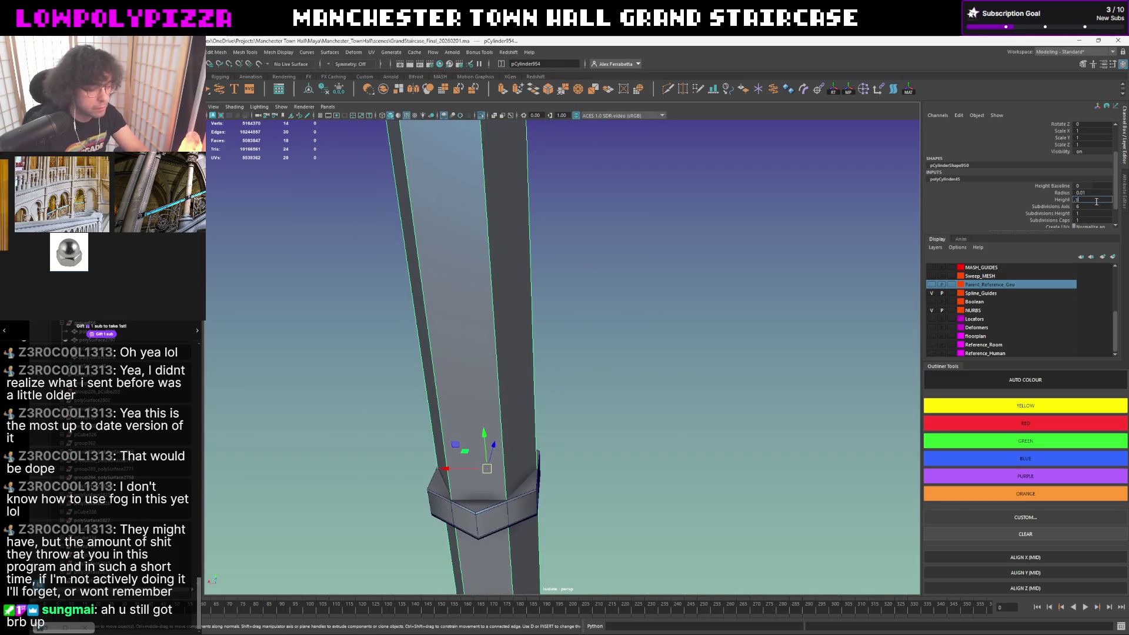
key(Return)
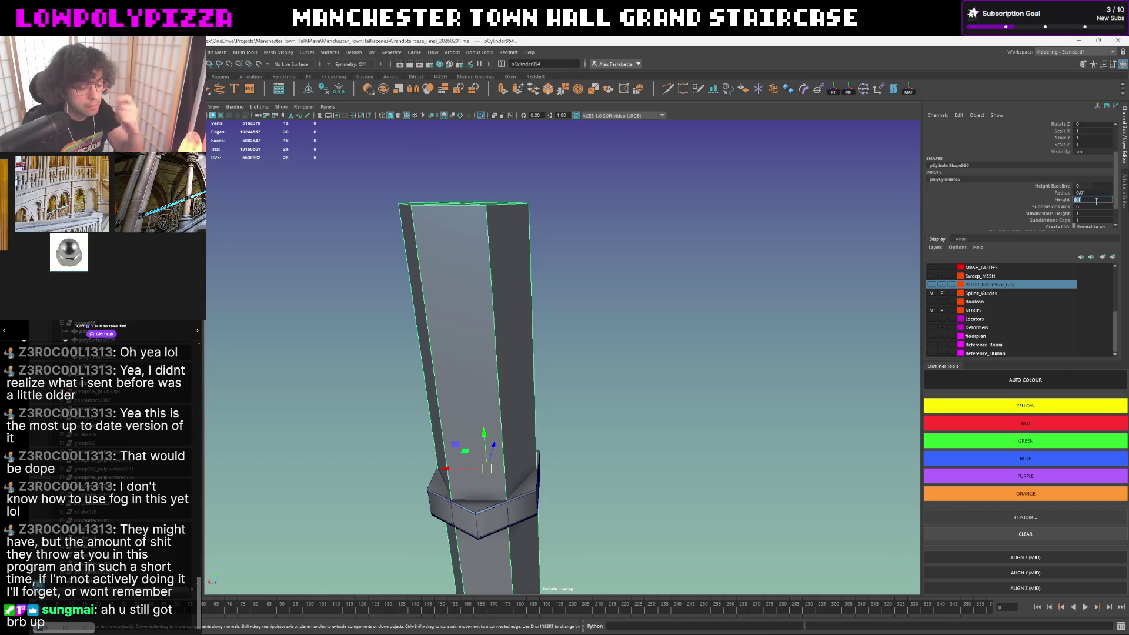
key(Return)
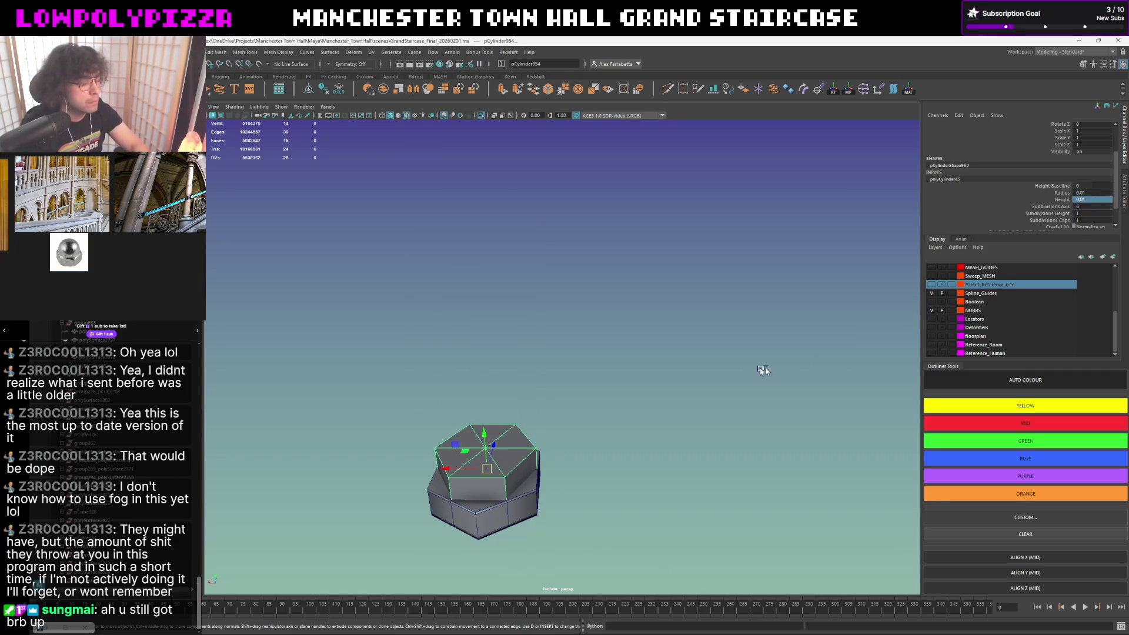
alt+drag(765, 369, 667, 340)
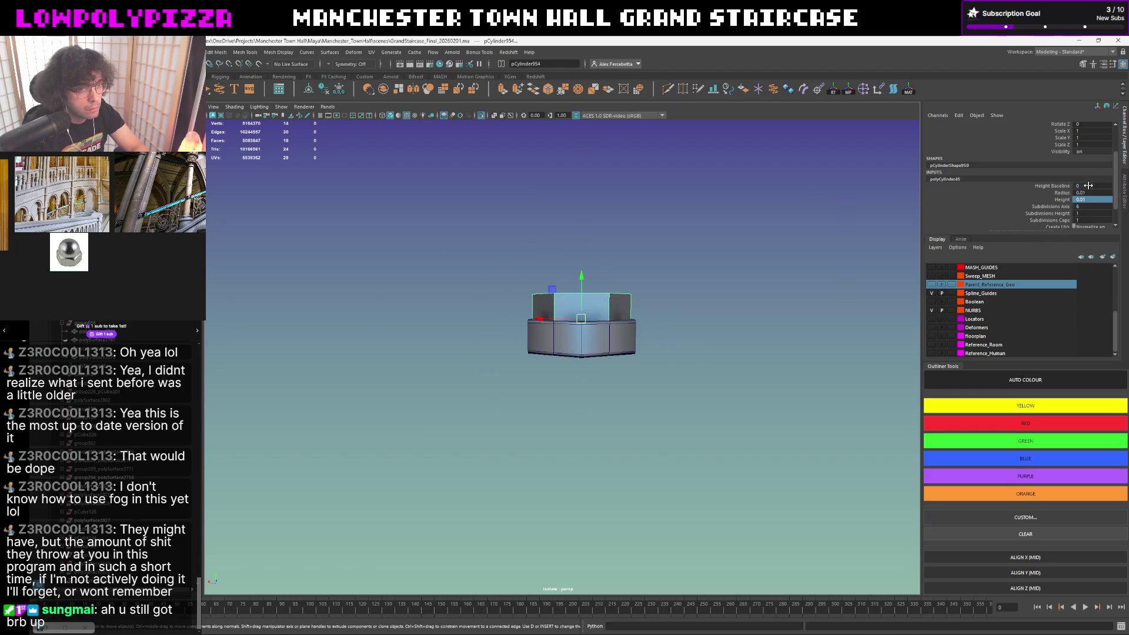
key(Return)
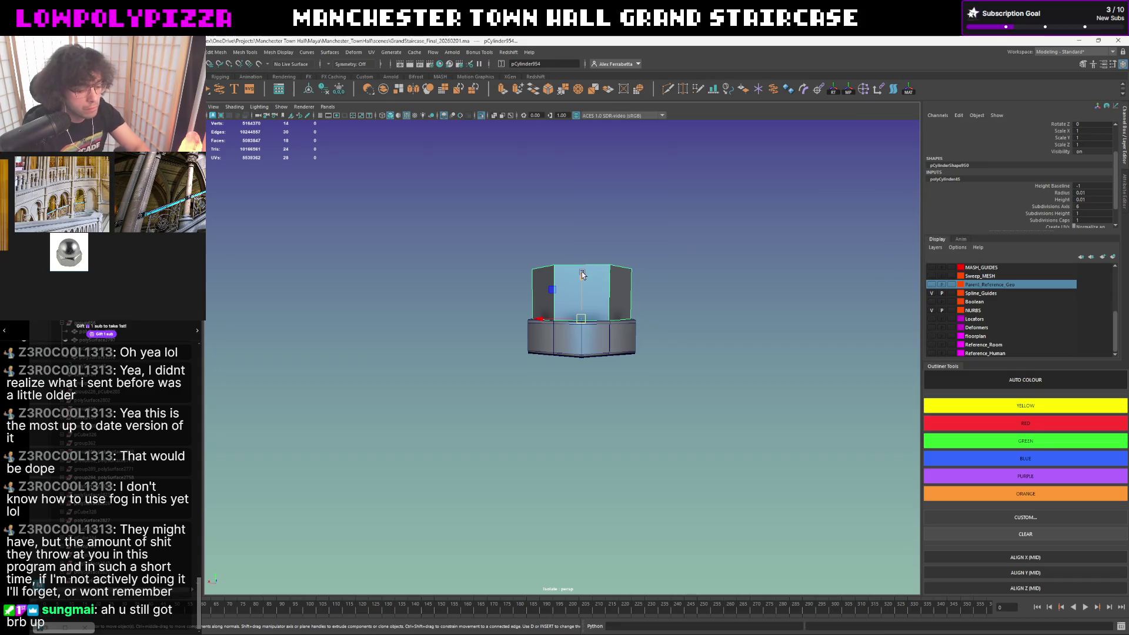
text(1)
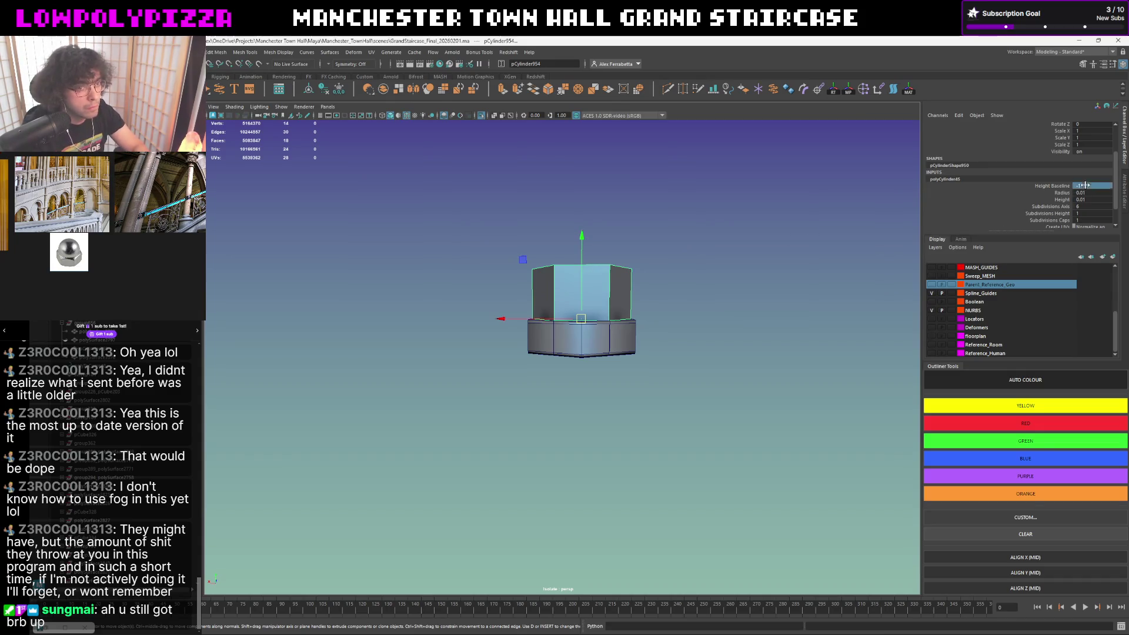
key(Return)
mouse_move(517, 292)
alt+mouse_down()
mouse_move(562, 328)
mouse_move(583, 305)
alt+mouse_up()
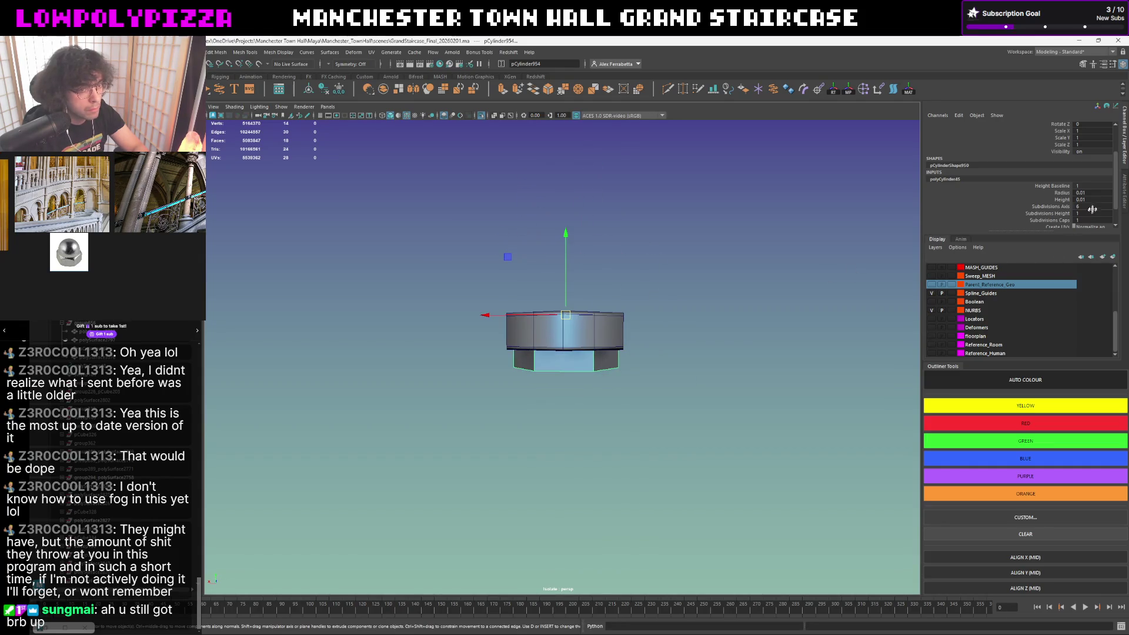
text(0.05)
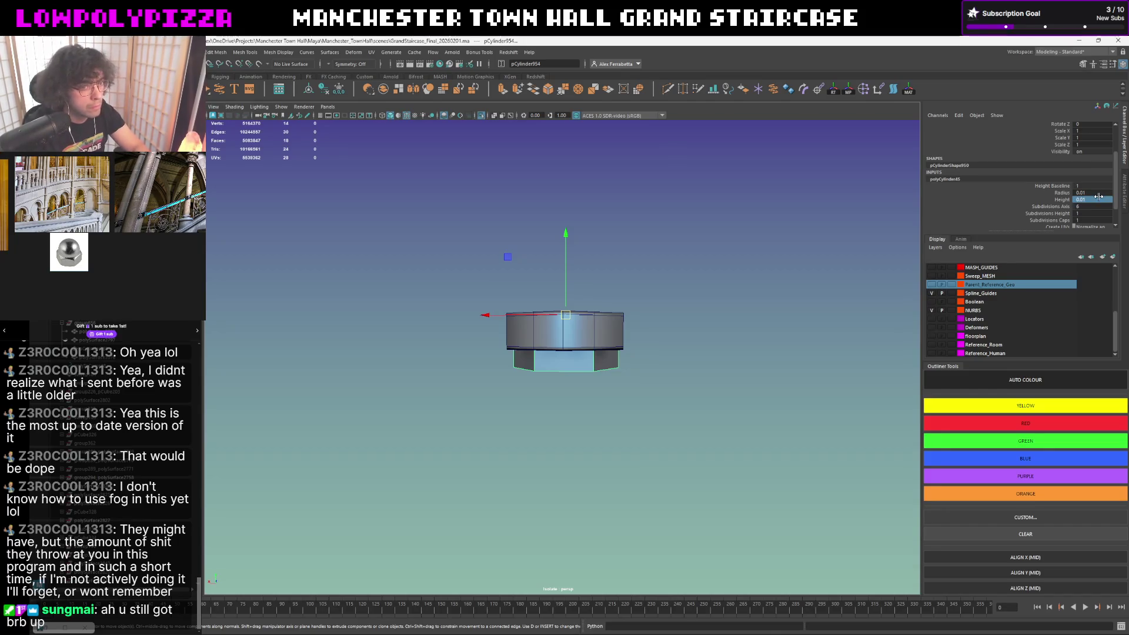
double_click(1098, 198)
key(Return)
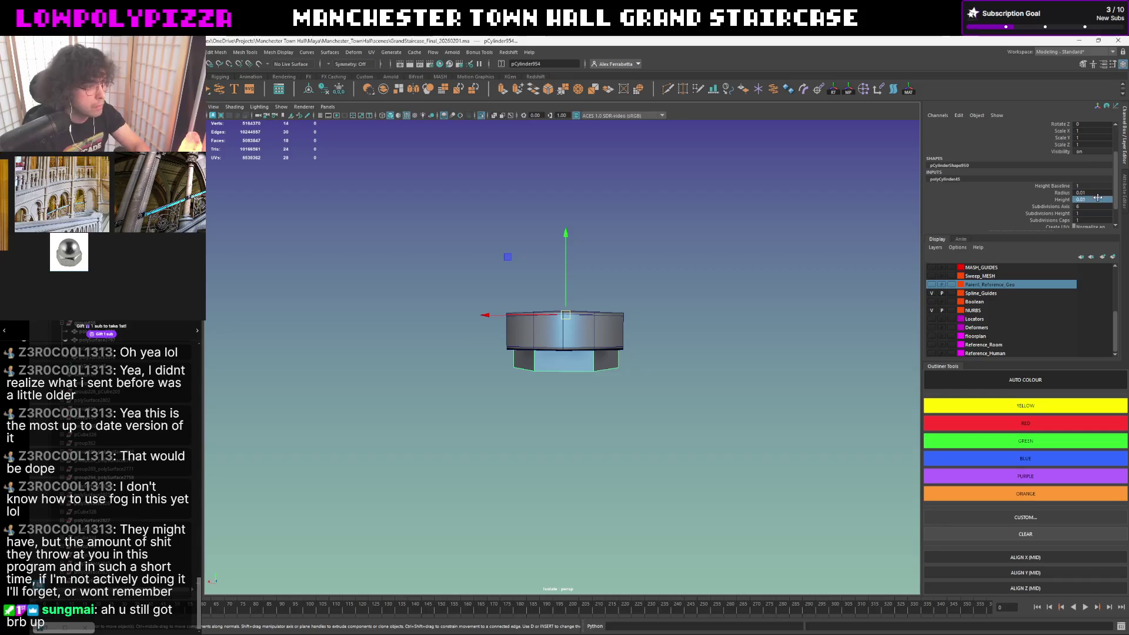
alt+drag(668, 308, 688, 306)
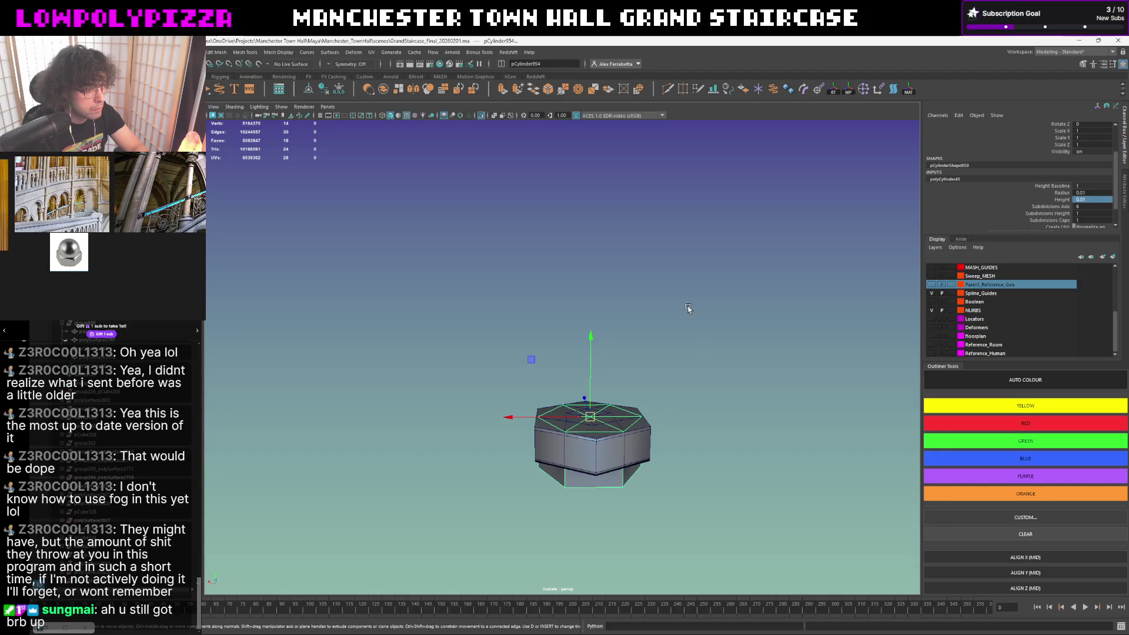
mouse_move(688, 306)
alt+mouse_down()
mouse_move(682, 401)
mouse_move(681, 386)
alt+mouse_up()
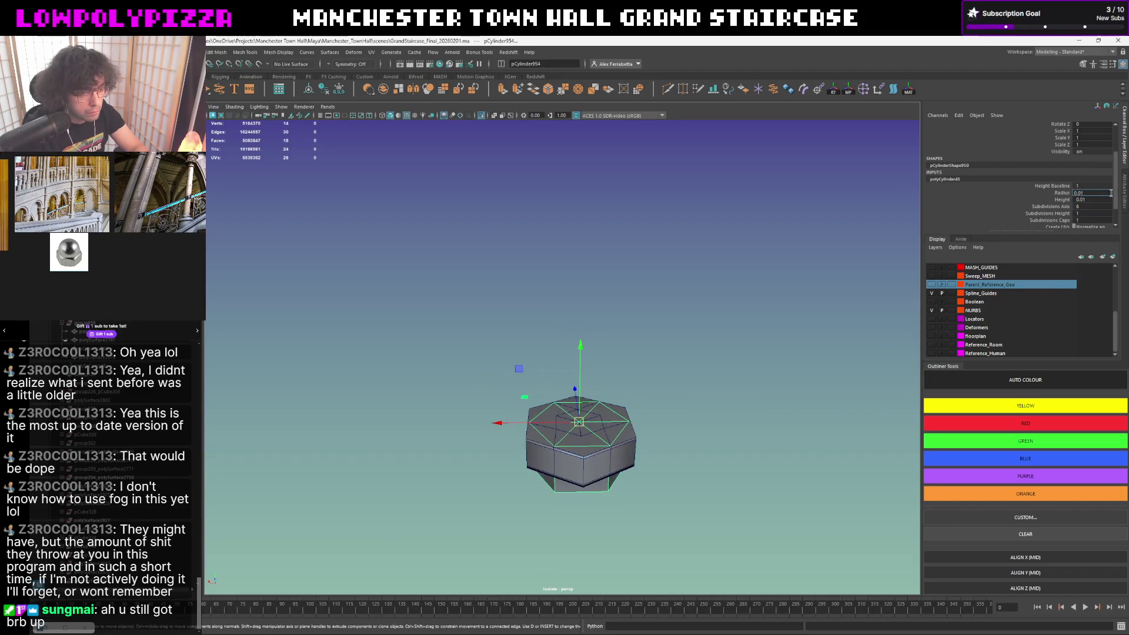
- Enter a slightly smaller Radius in the polyCylinder inputs, keeping a flat side facing forward
key(Return)
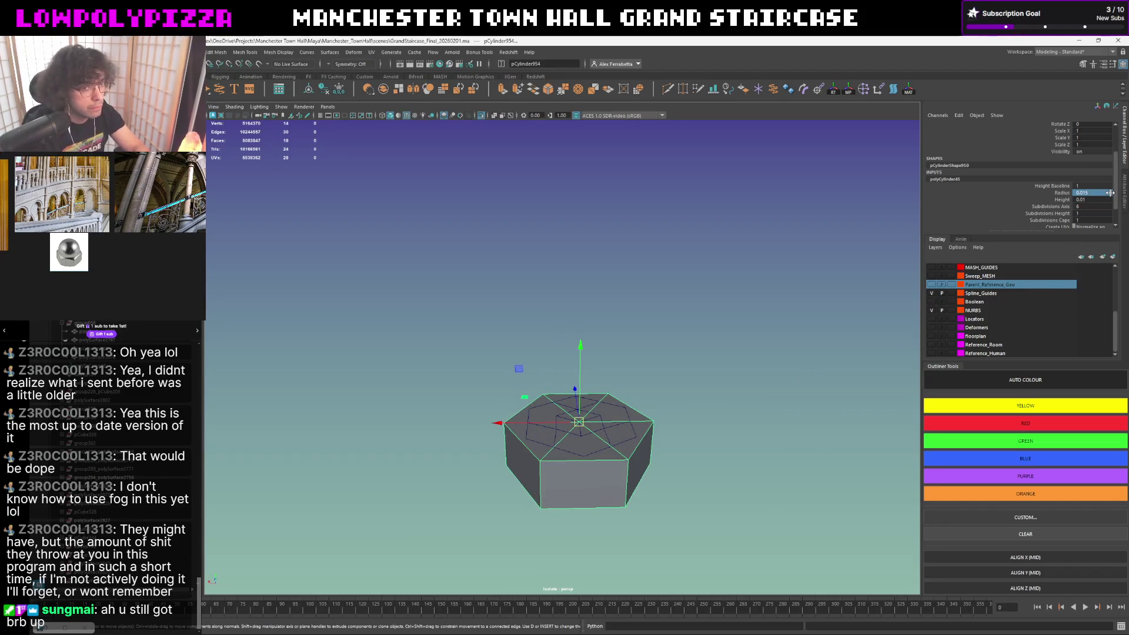
click(1100, 191)
key(Return)
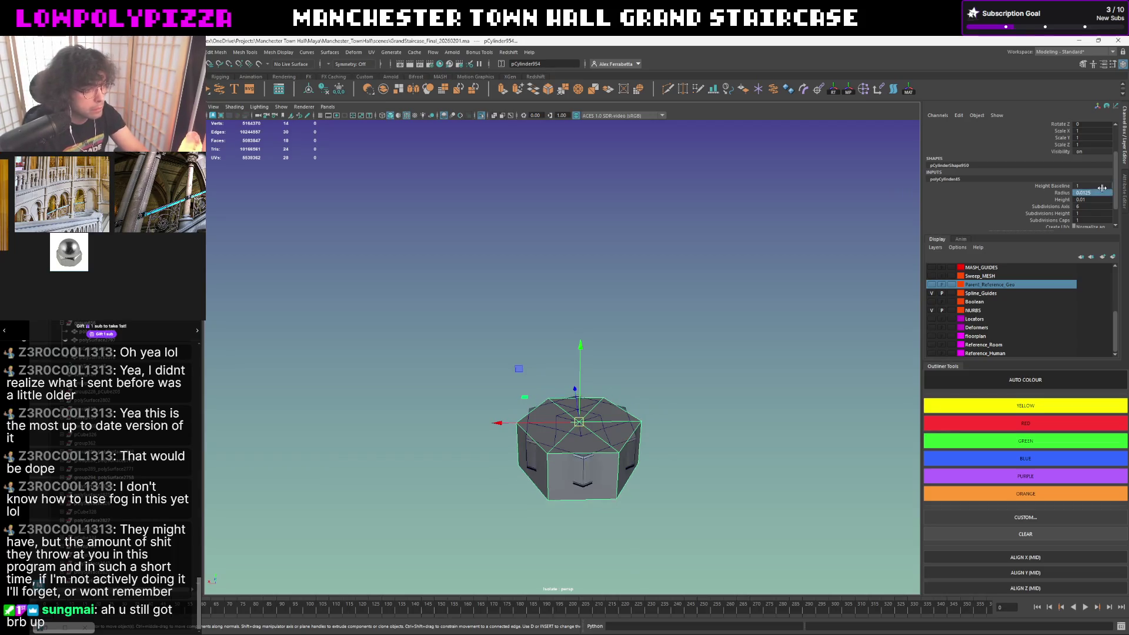
key(e)
drag(635, 449, 557, 466)
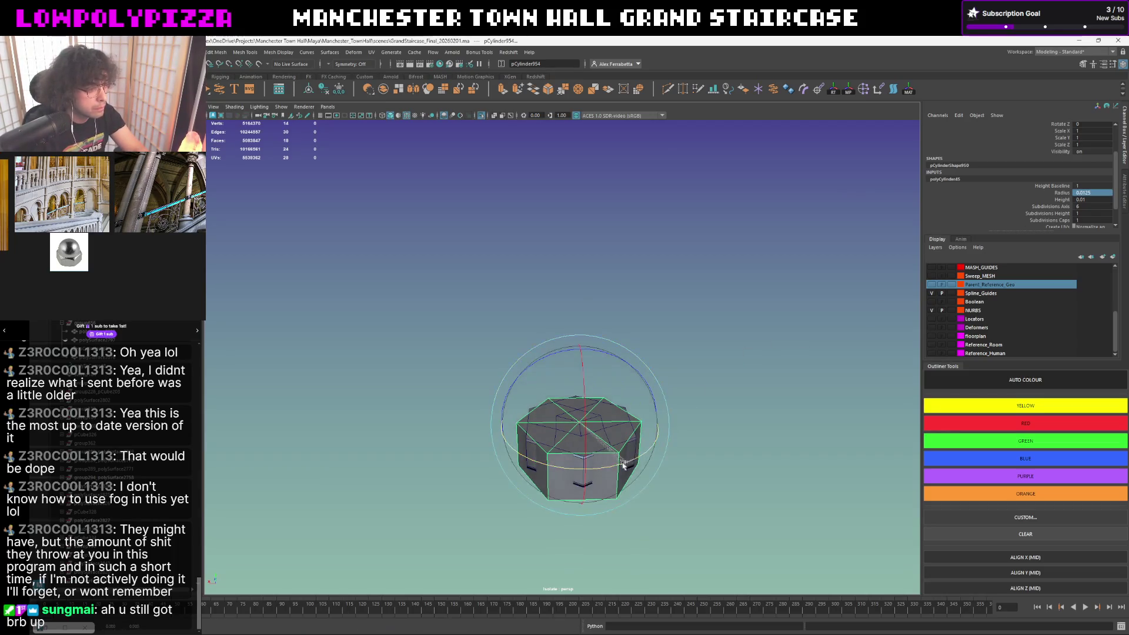
key(ctrl+z)
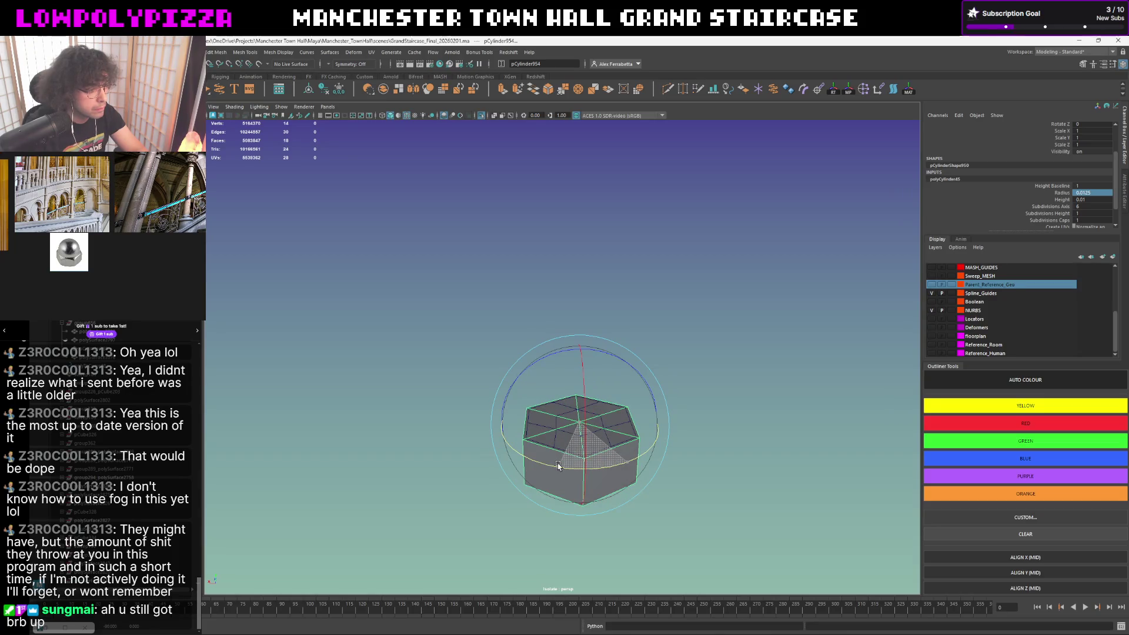
double_click(1101, 192)
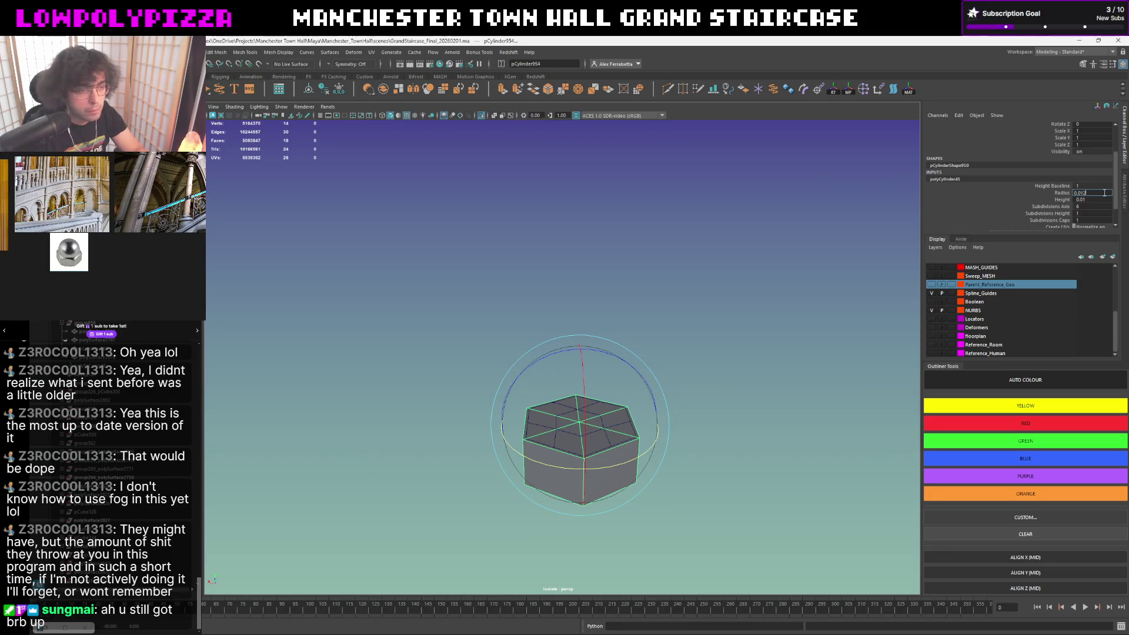
key(Return)
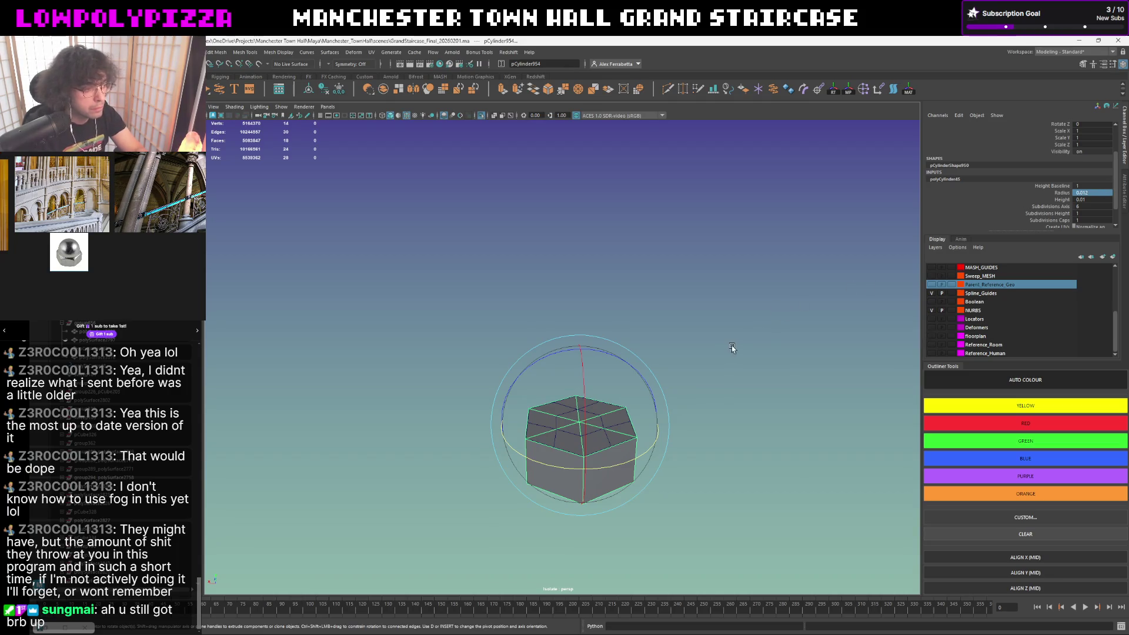
- Tumble the view to check the cap against the inset-top cylinder, then clear the selection
click(640, 397)
alt+drag(639, 396, 576, 277)
click(577, 296)
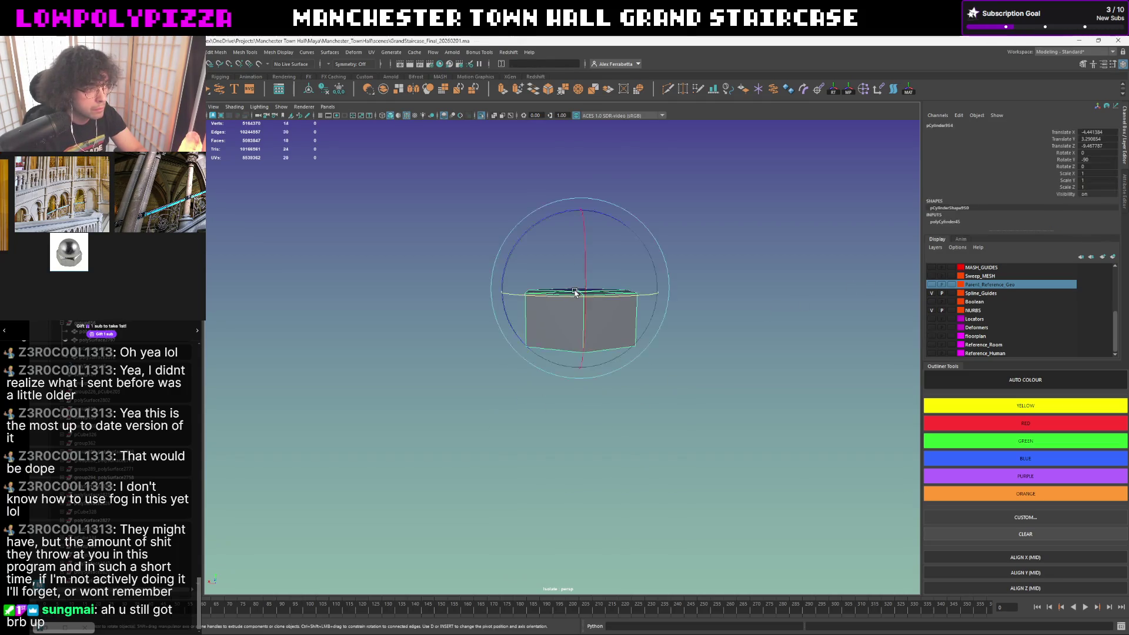
key(w)
alt+drag(740, 275, 685, 339)
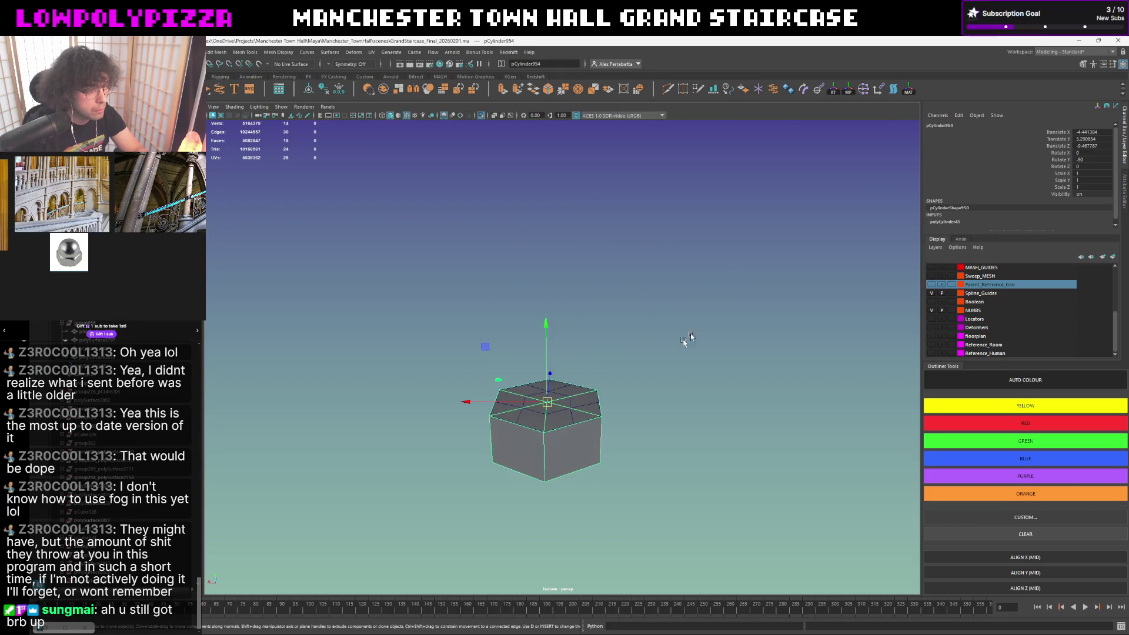
click(578, 406)
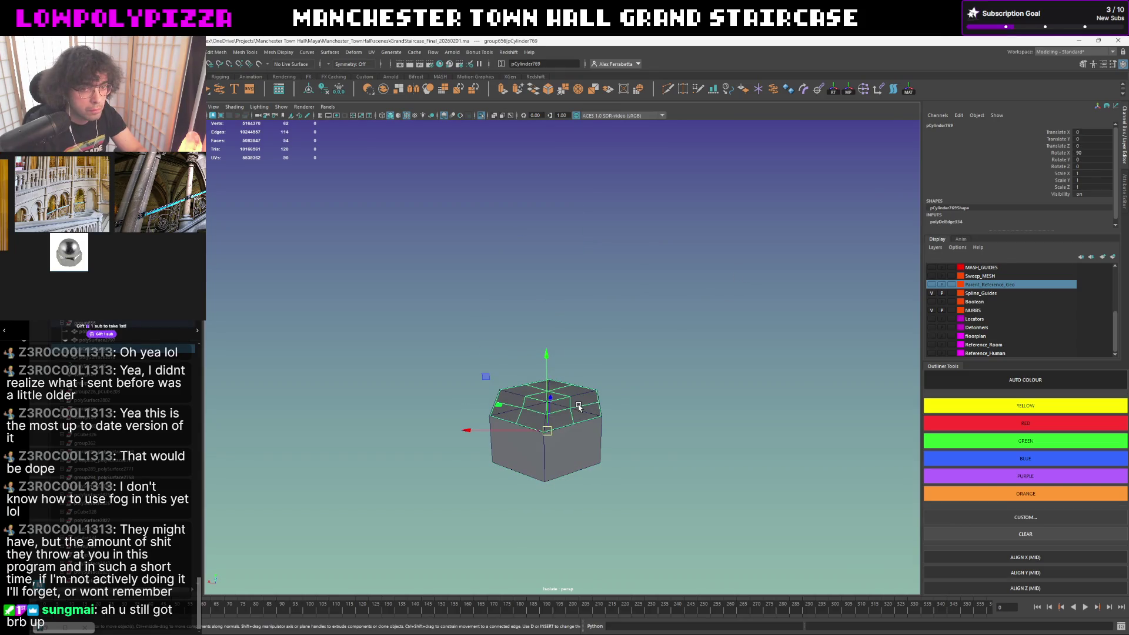
click(611, 392)
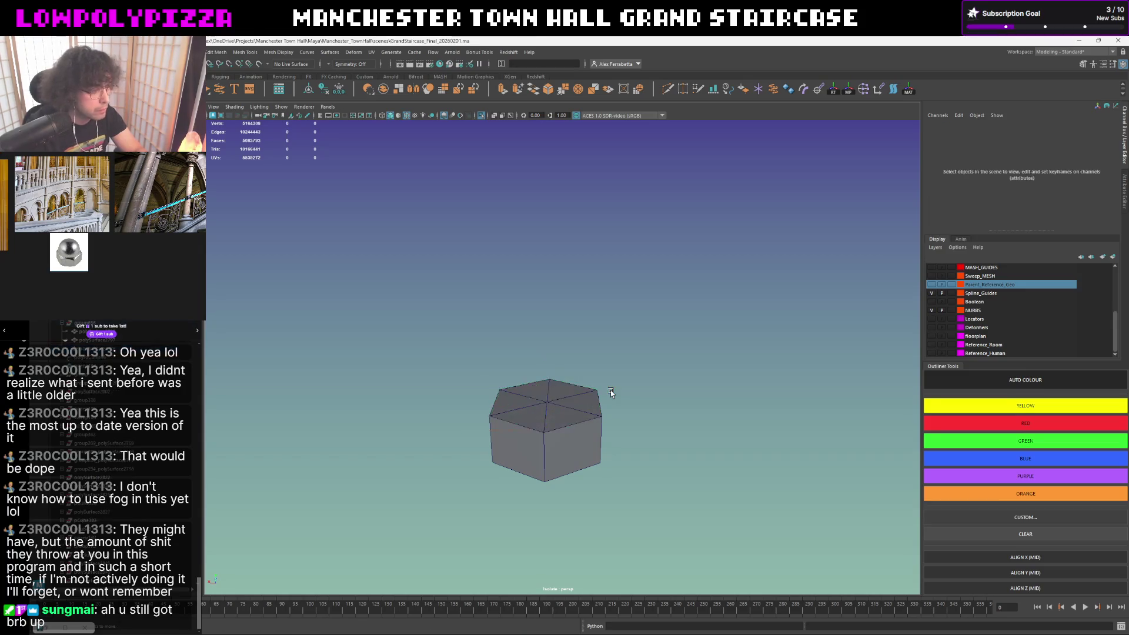
- Marquee-select the cylinder in vertex mode and move its bottom vertices up on Y to flatten it
click(605, 403)
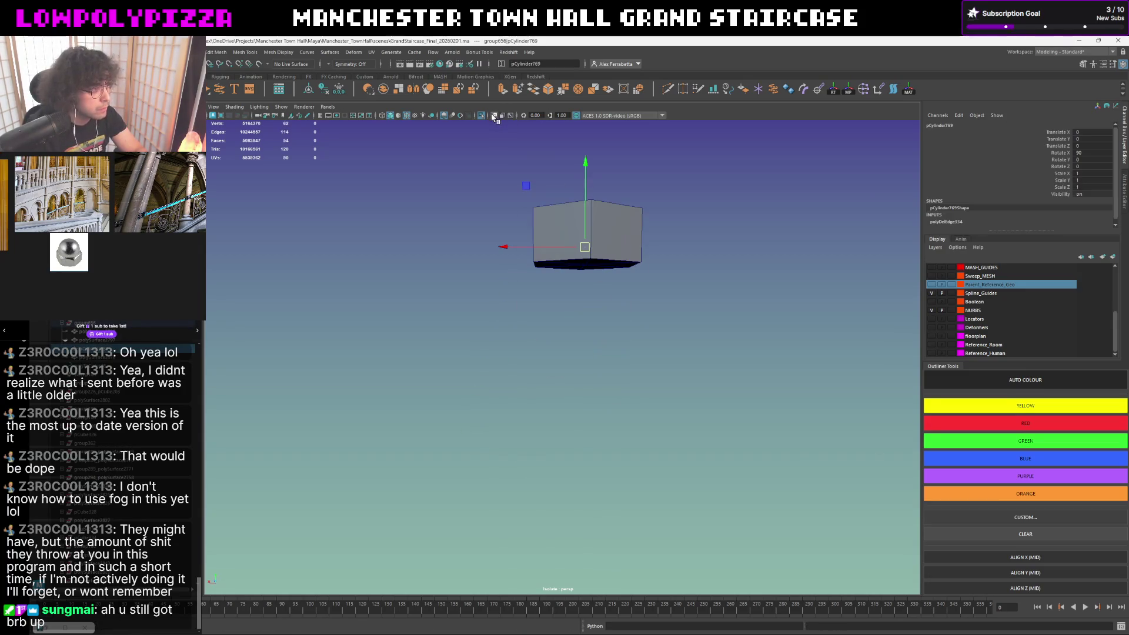
key(F8)
alt+drag(585, 246, 552, 176)
right_drag(630, 276, 670, 261)
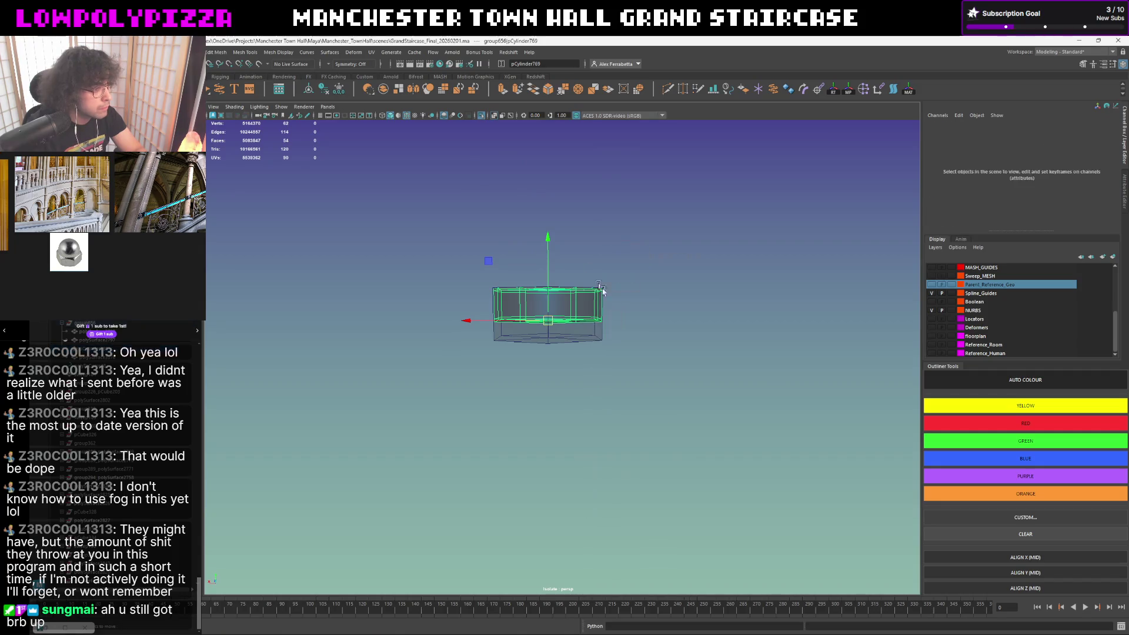
drag(633, 323, 396, 396)
right_click(627, 323)
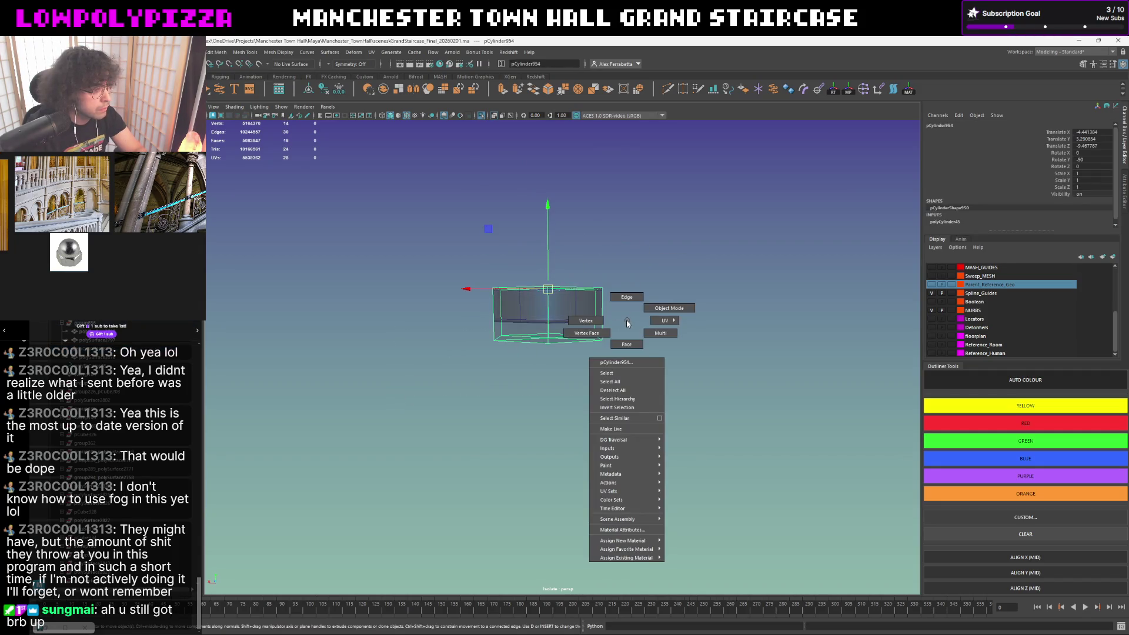
click(586, 320)
middle_drag(536, 297, 523, 354)
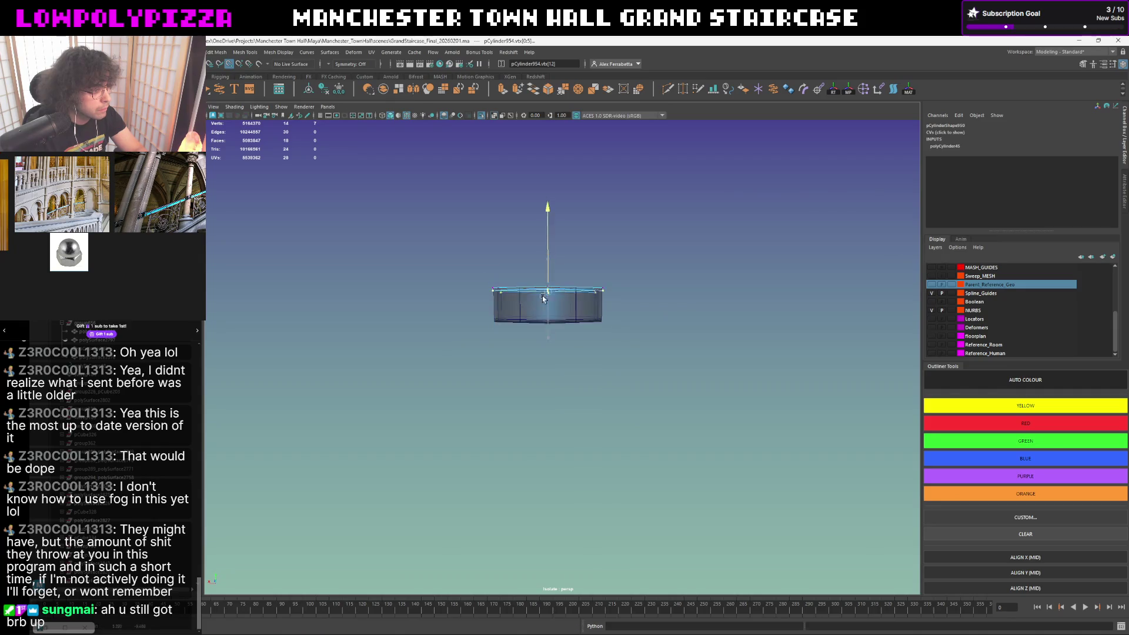
- Return to Object Mode, turn off X-Ray display and inspect the cap sitting flush on the nut
right_drag(531, 358, 660, 274)
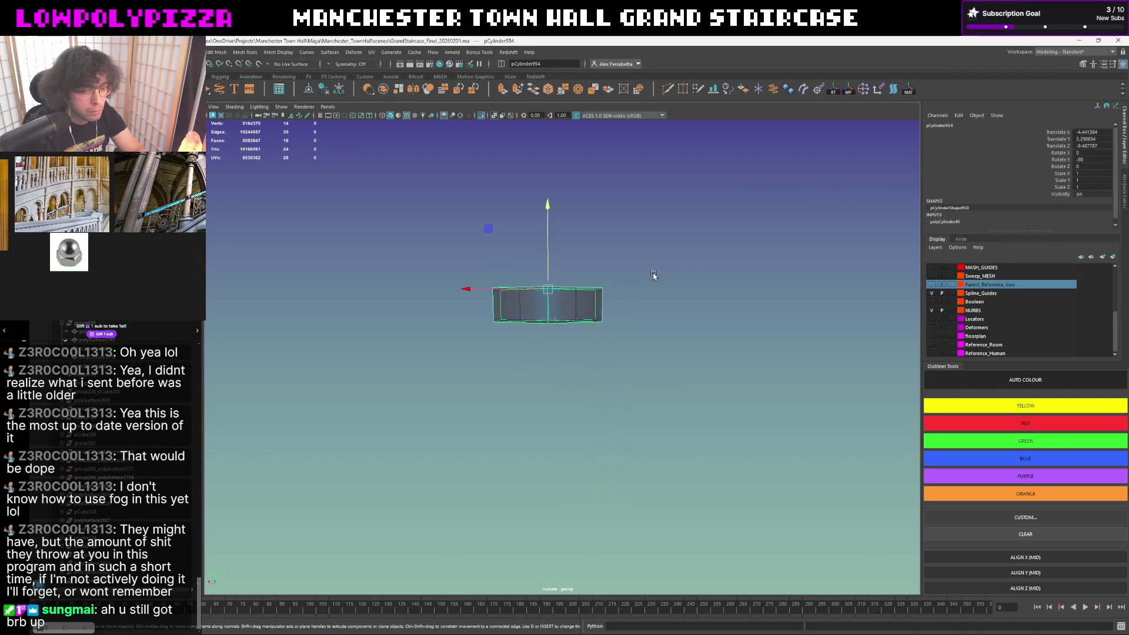
alt+drag(660, 274, 655, 282)
click(491, 115)
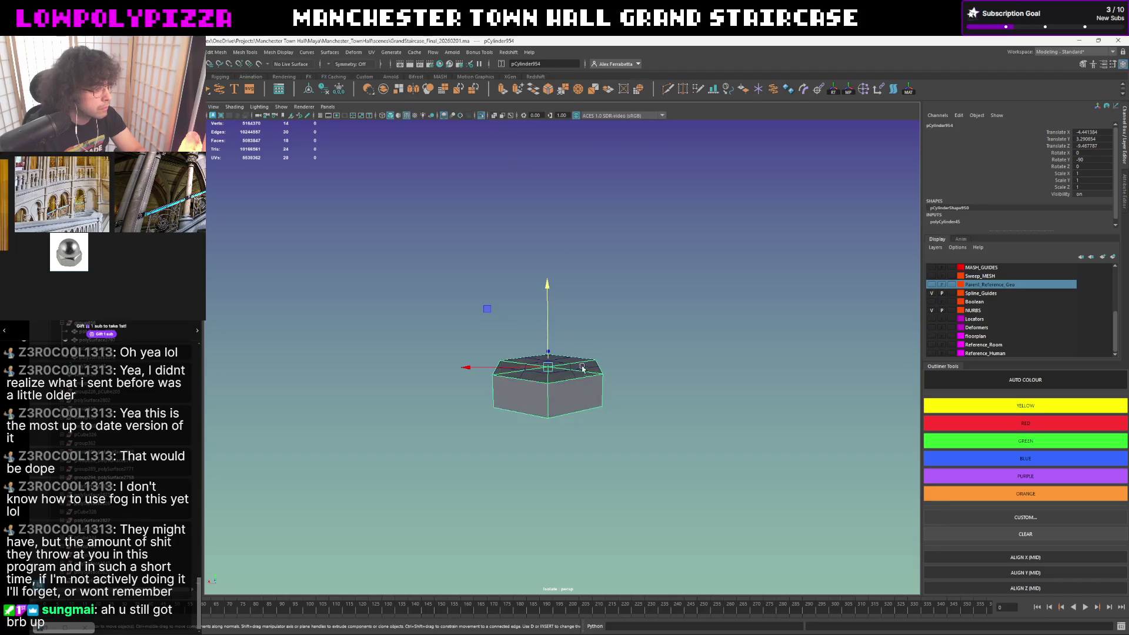
click(600, 366)
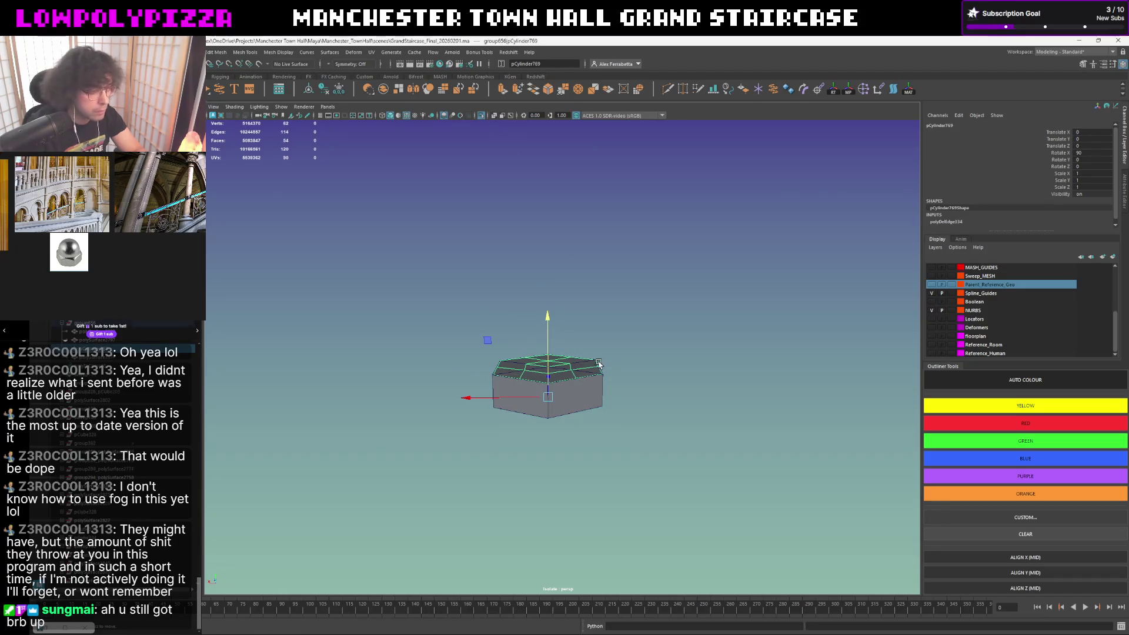
click(604, 358)
alt+drag(604, 358, 579, 386)
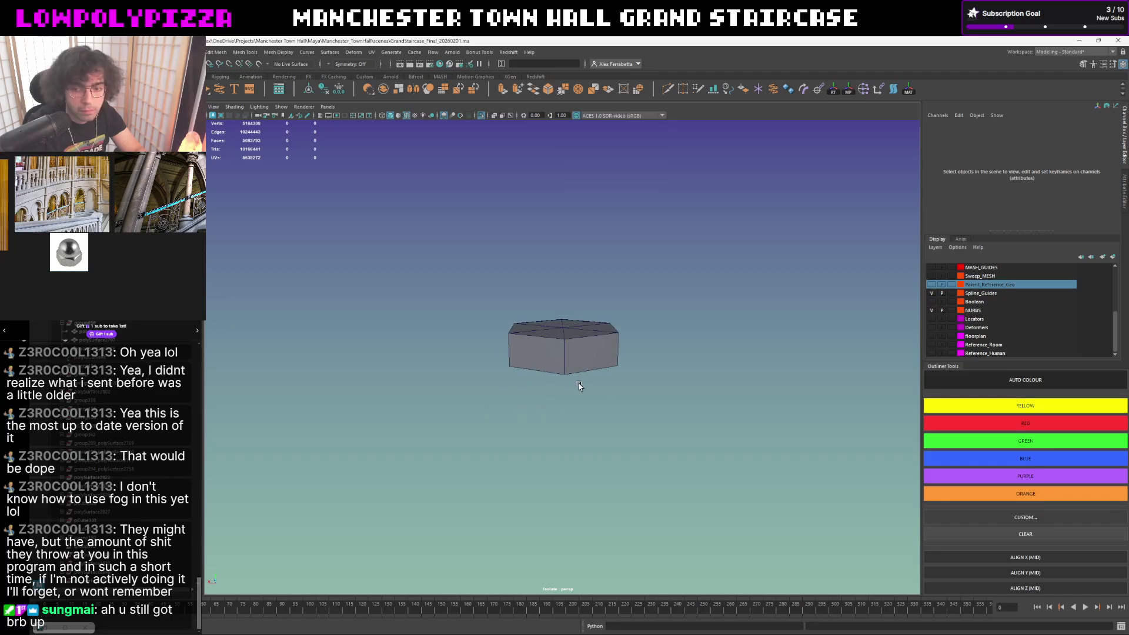
alt+middle_drag(554, 356, 583, 377)
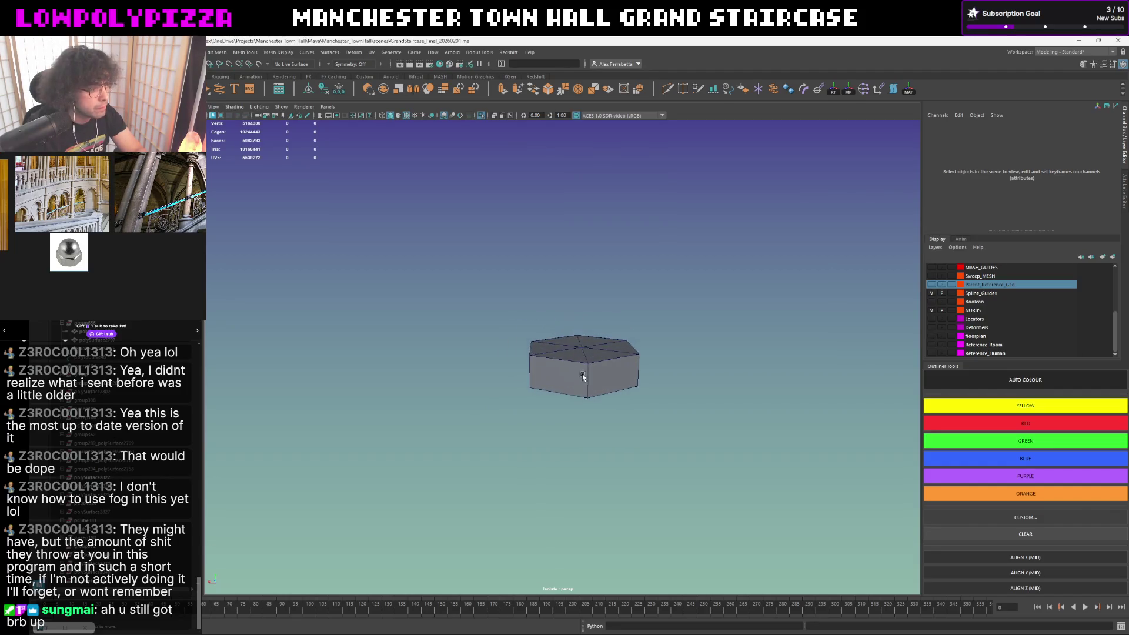
alt+drag(583, 363, 583, 410)
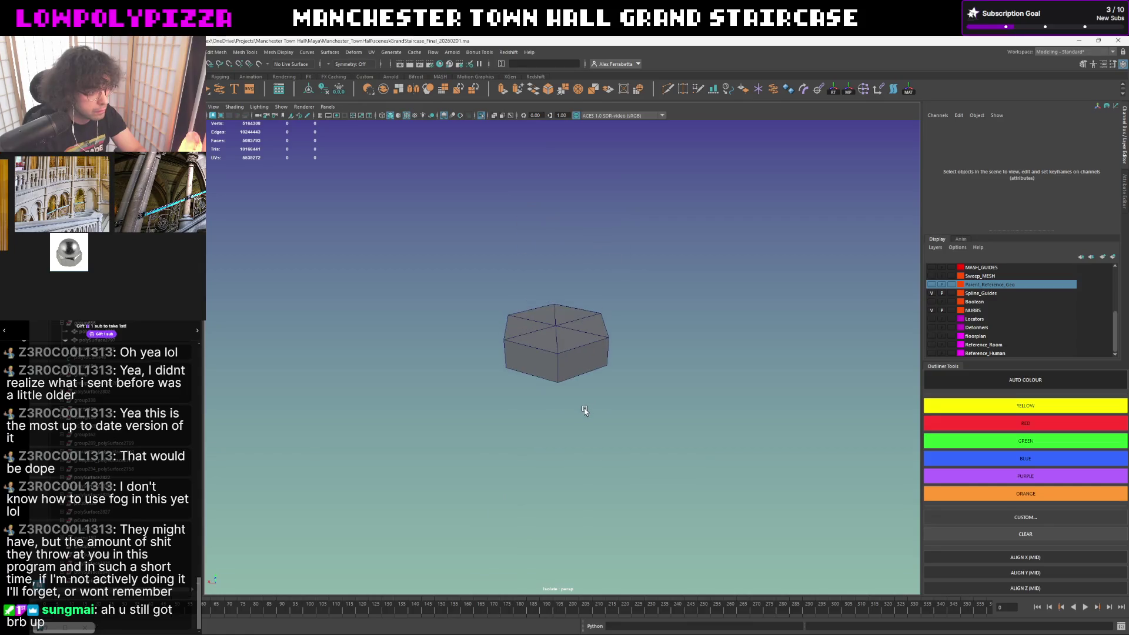
- Select the hexagonal cap, switch it to vertex mode and frame it to fill the viewport
click(559, 369)
right_drag(566, 360, 558, 327)
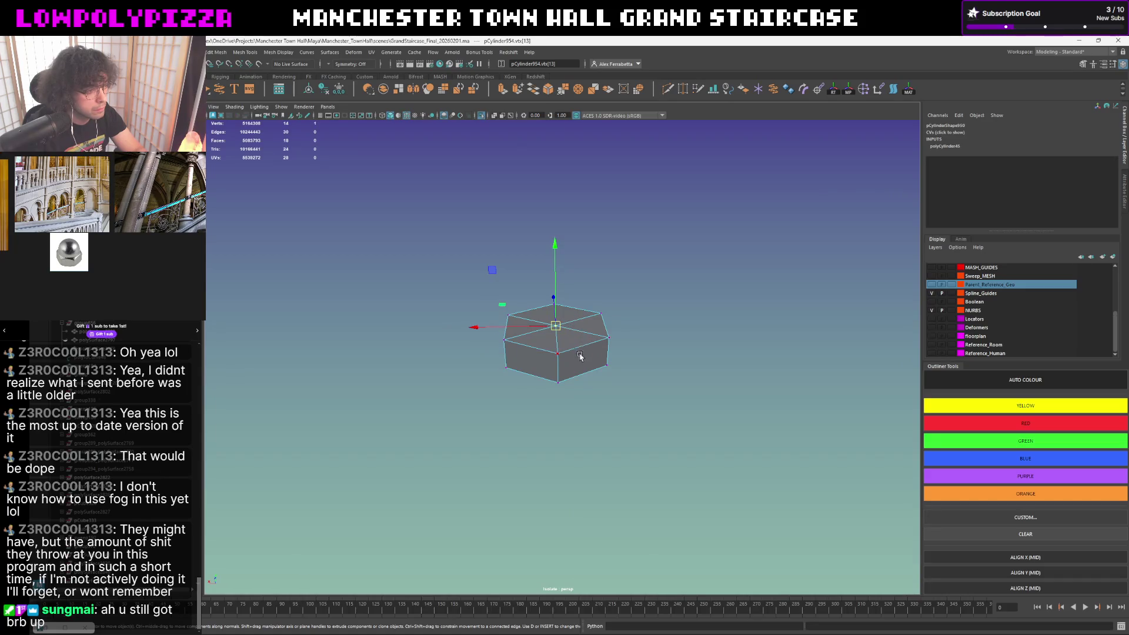
scroll(578, 356, down, 5)
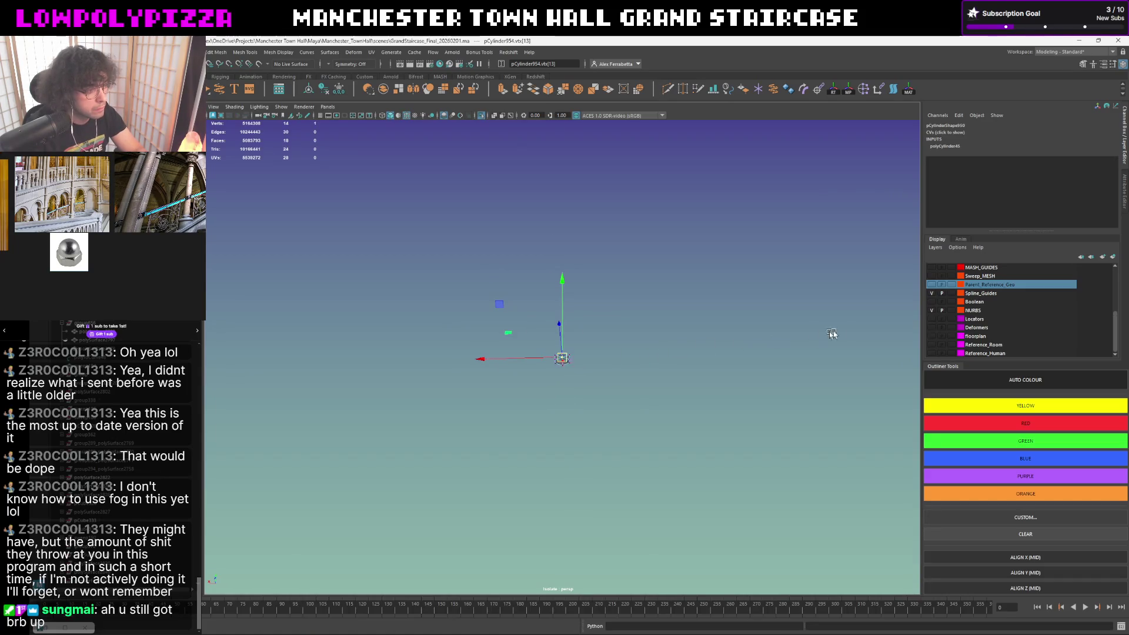
key(f)
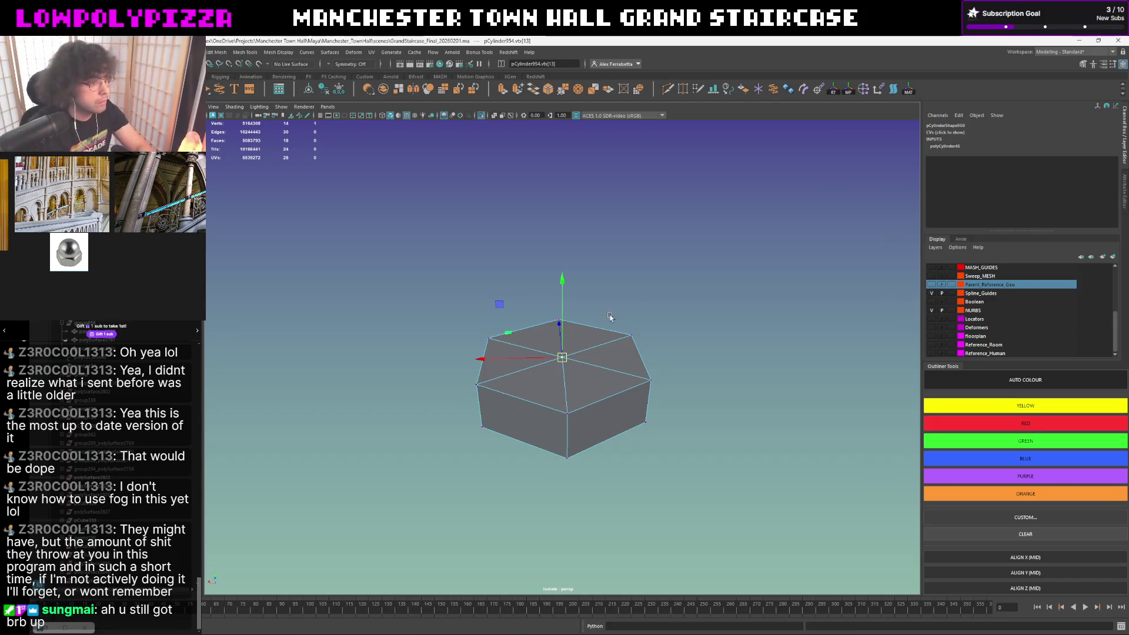
- Start Multi-Cut and cut the first vertical edge across a side face of the cap
click(667, 88)
click(476, 385)
key(Escape)
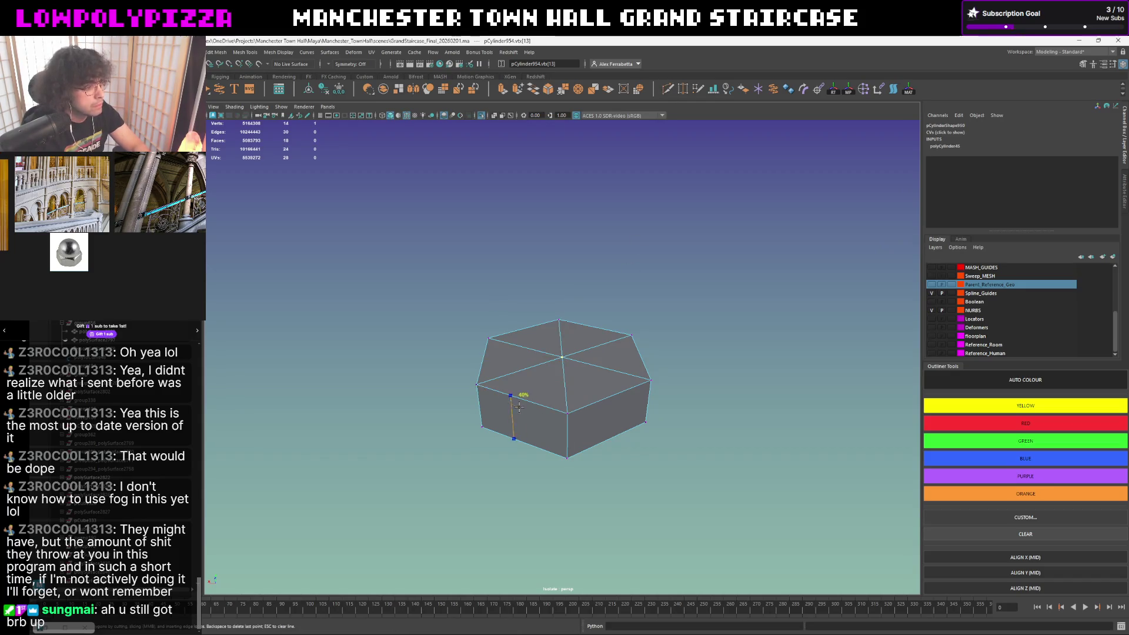
click(522, 404)
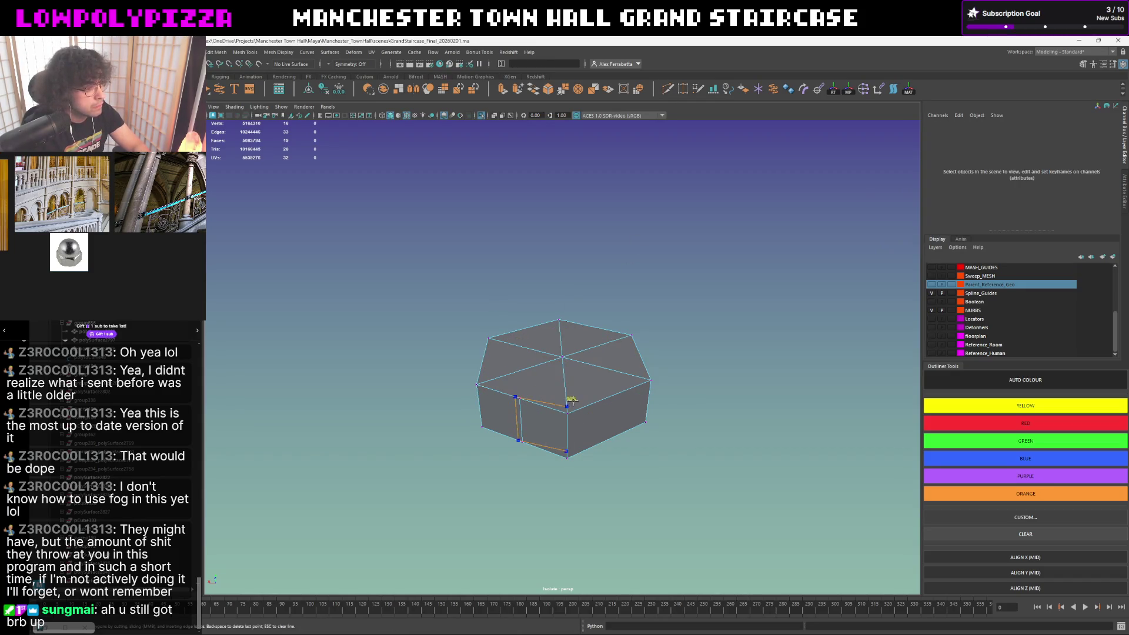
mouse_move(612, 393)
alt+mouse_down()
mouse_move(629, 399)
mouse_move(646, 360)
alt+mouse_up()
click(629, 388)
key(Return)
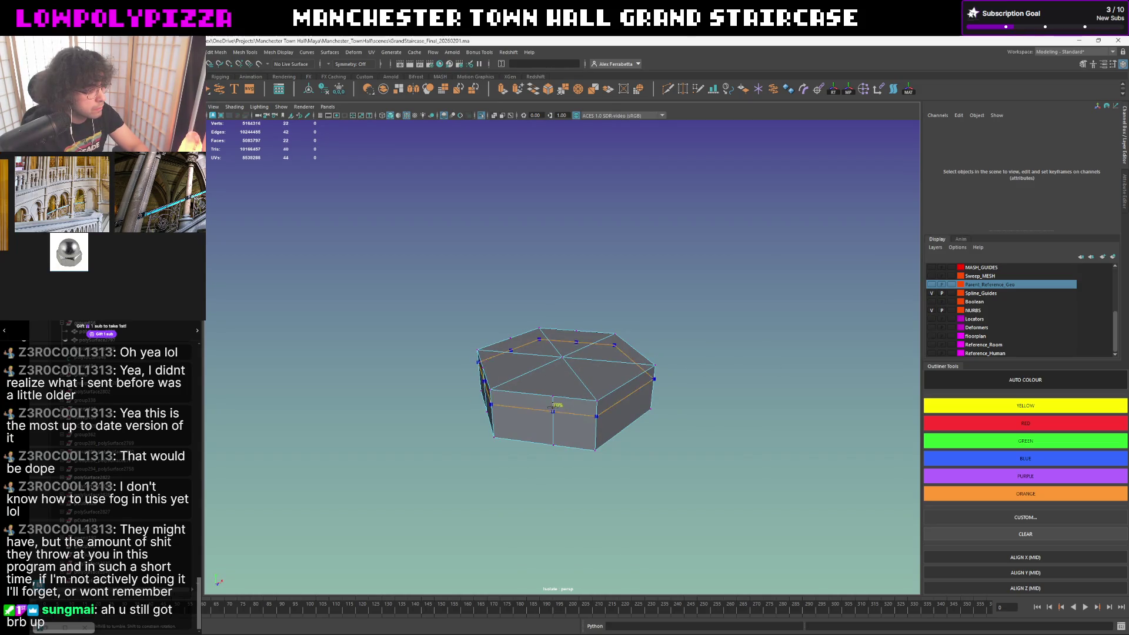
- Cut vertical edges across the front and right faces, then exit Multi-Cut
click(553, 395)
key(Return)
click(628, 390)
key(Return)
alt+drag(628, 391, 561, 394)
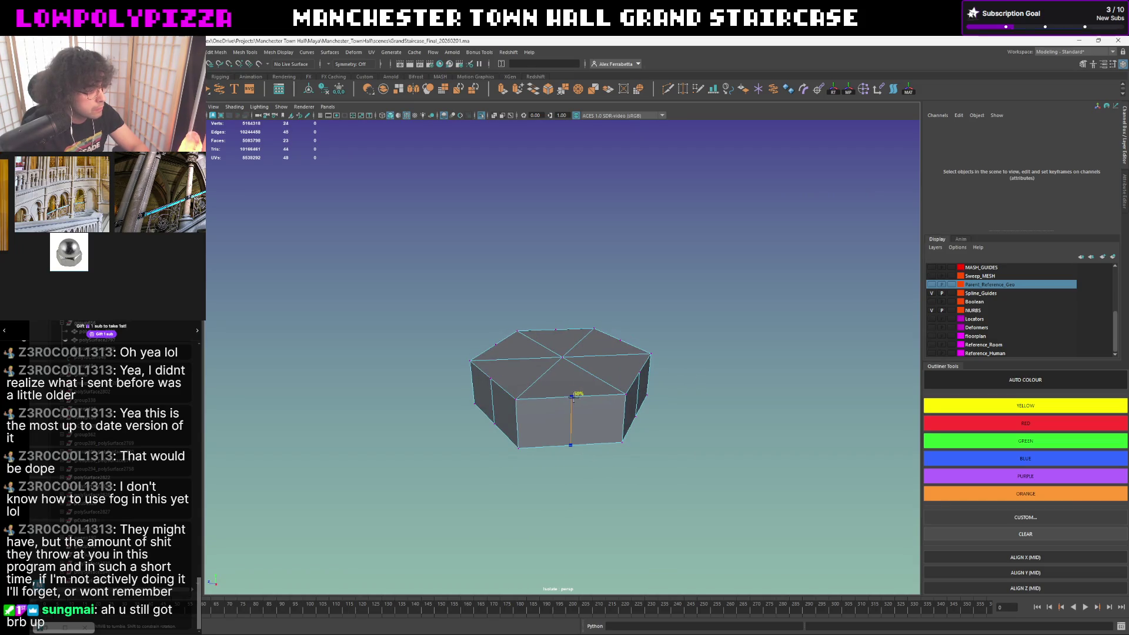
key(Return)
mouse_move(576, 397)
alt+mouse_down()
mouse_move(564, 368)
mouse_move(621, 327)
alt+mouse_up()
- Convert the vertex selection to the top face and extrude it with Ctrl+E
right_click(562, 356)
click(544, 365)
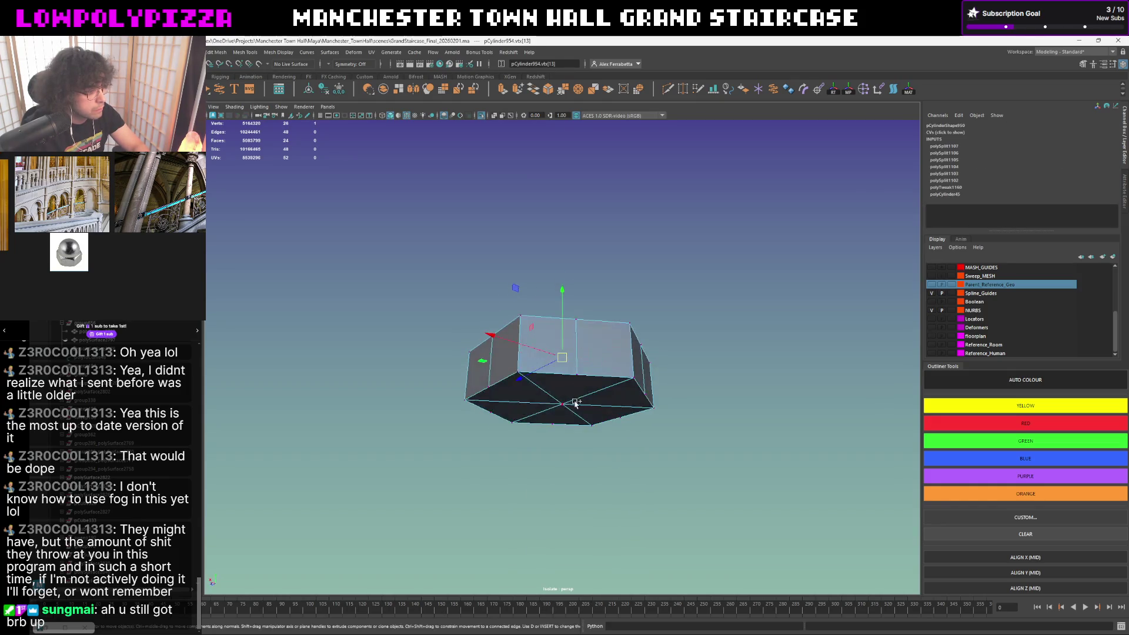
ctrl+right_click(646, 302)
ctrl+right_click(646, 302)
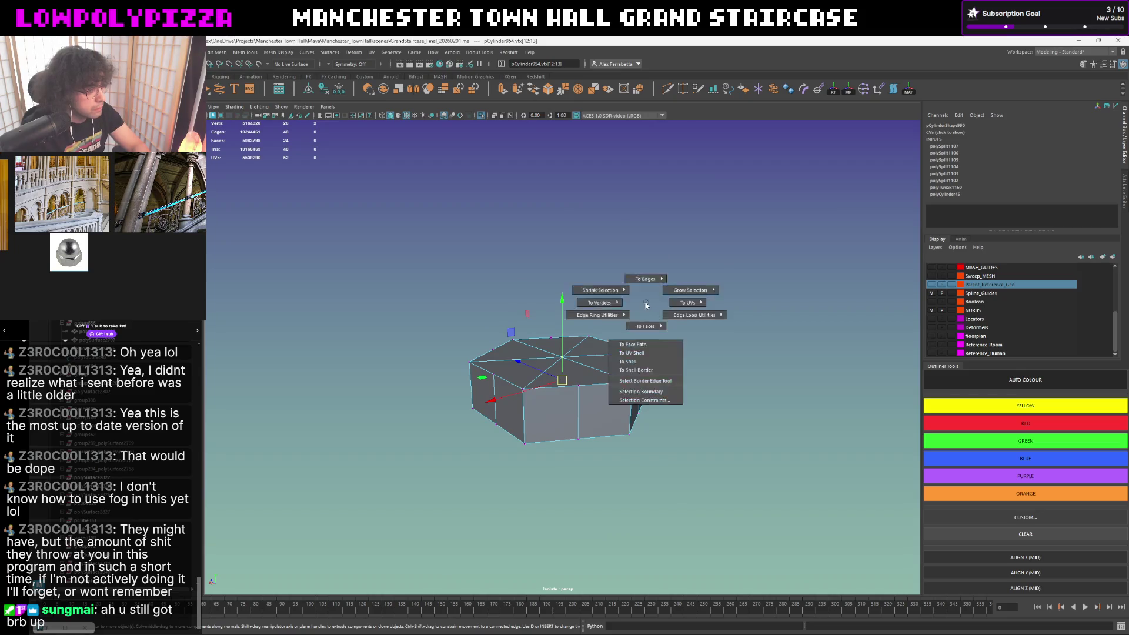
ctrl+right_drag(649, 305, 646, 326)
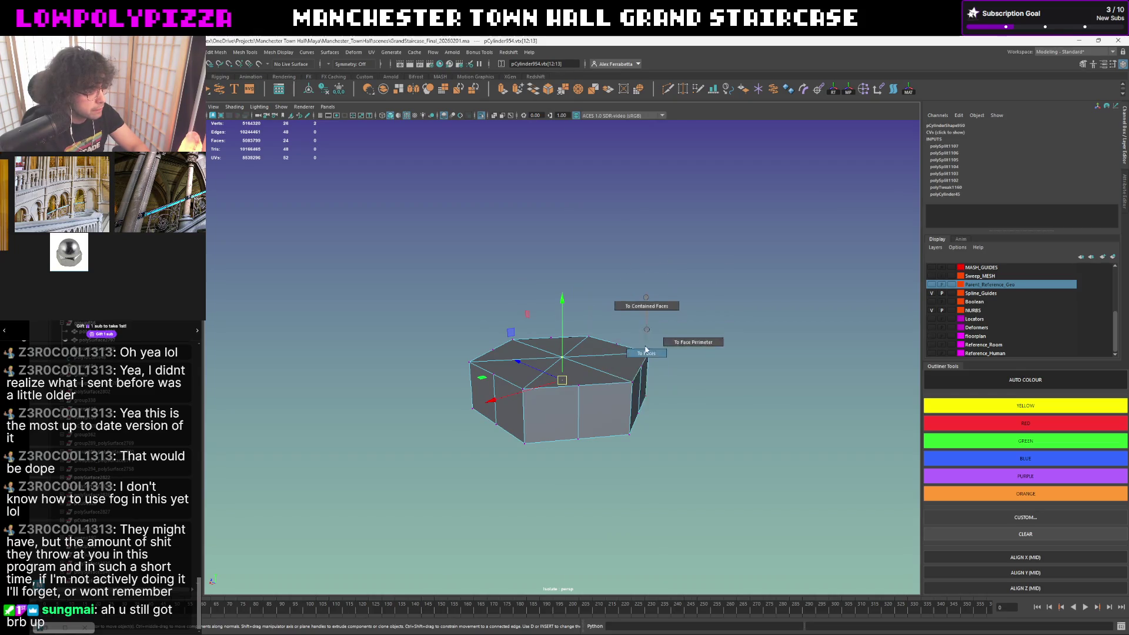
key(ctrl+e)
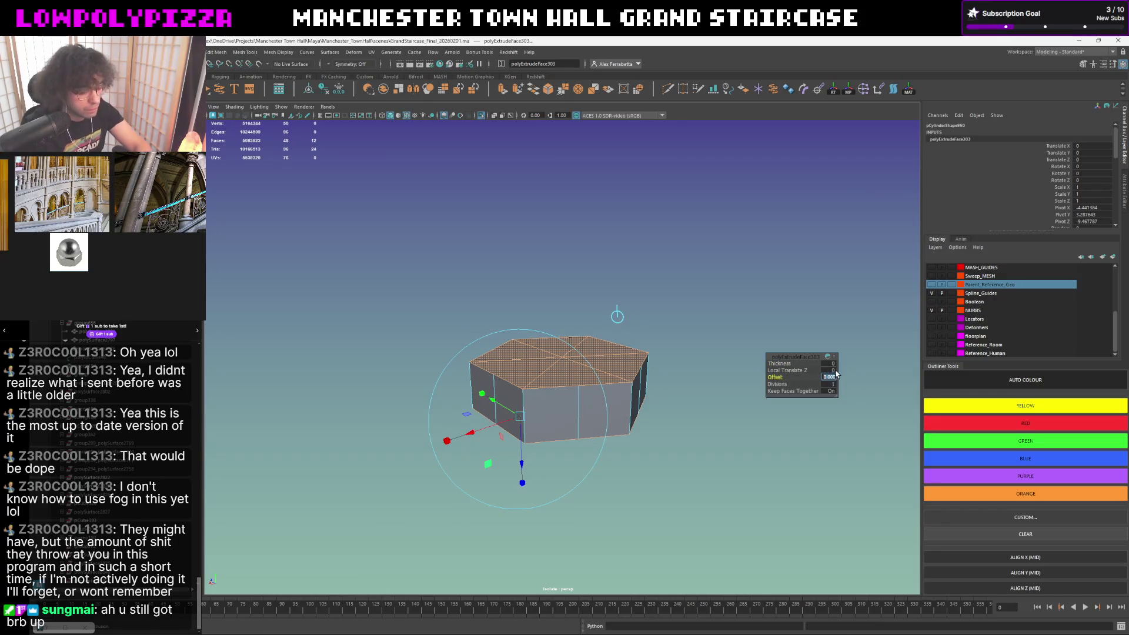
- Inset the top cap slightly with an offset extrude, creating an inner edge ring
drag(829, 380, 836, 375)
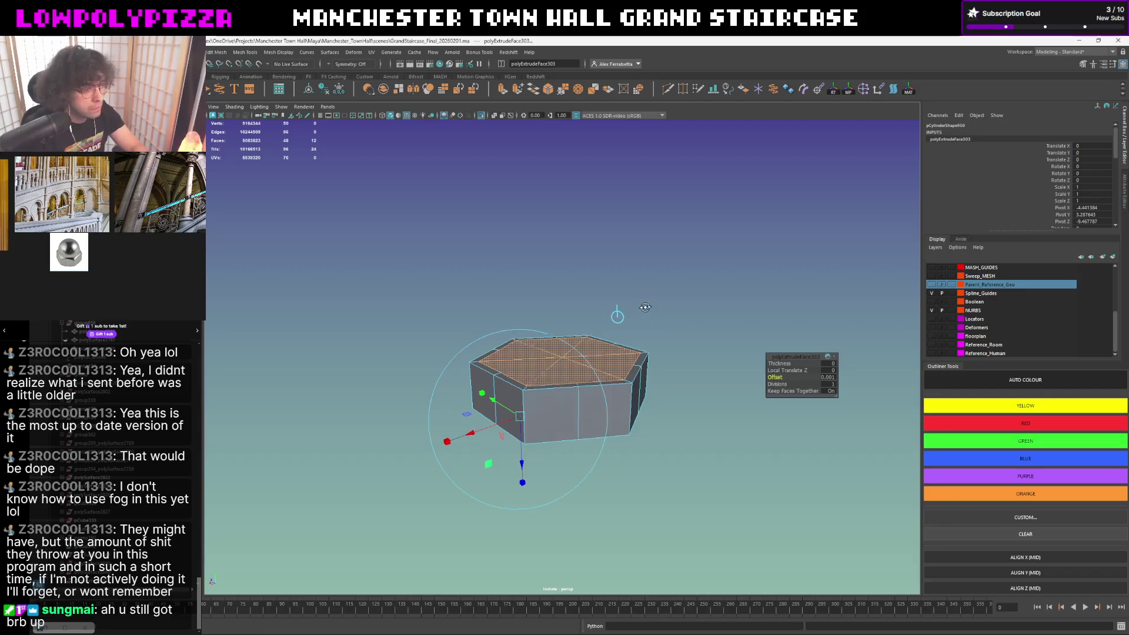
alt+drag(648, 301, 647, 314)
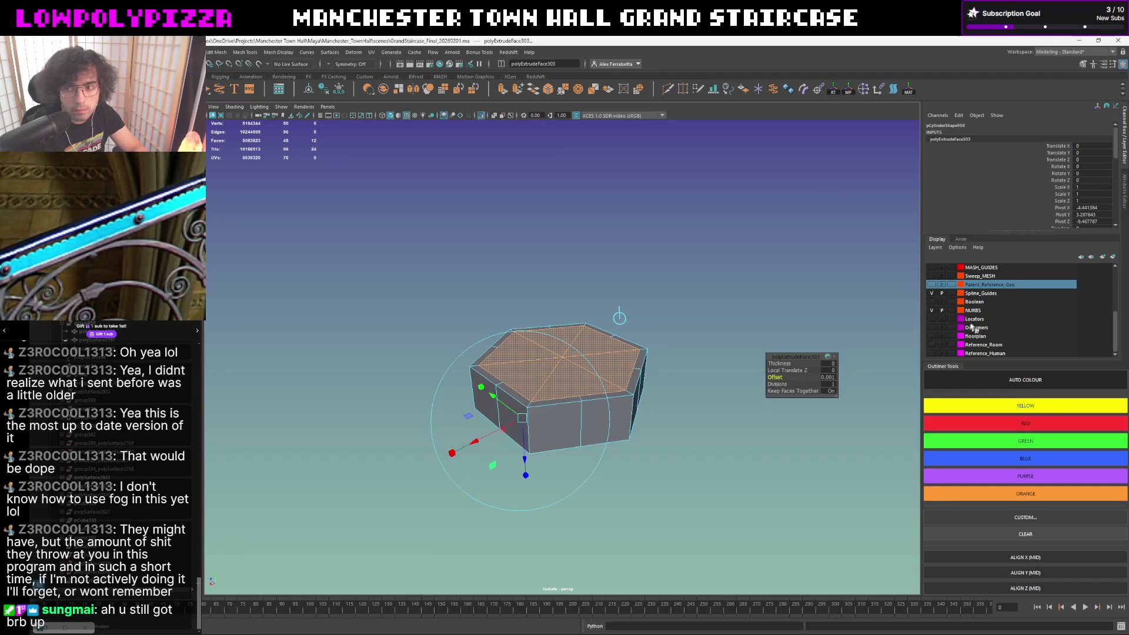
mouse_move(669, 324)
alt+mouse_down()
mouse_move(640, 342)
mouse_move(647, 357)
alt+mouse_up()
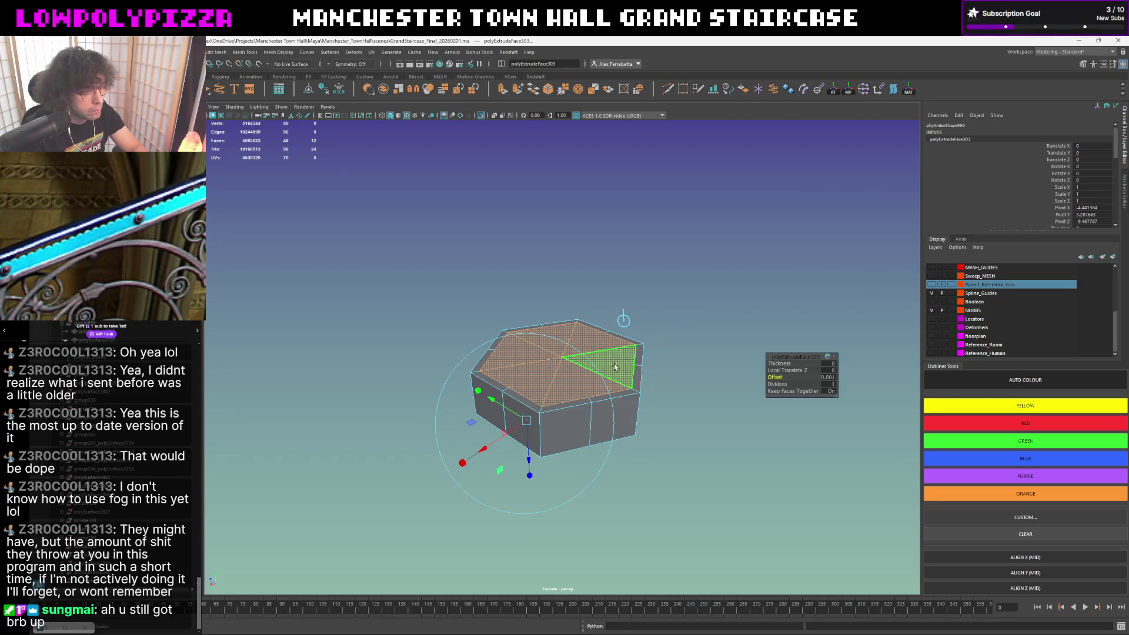
- In edge mode, round the top inset edge ring into a circle
key(F10)
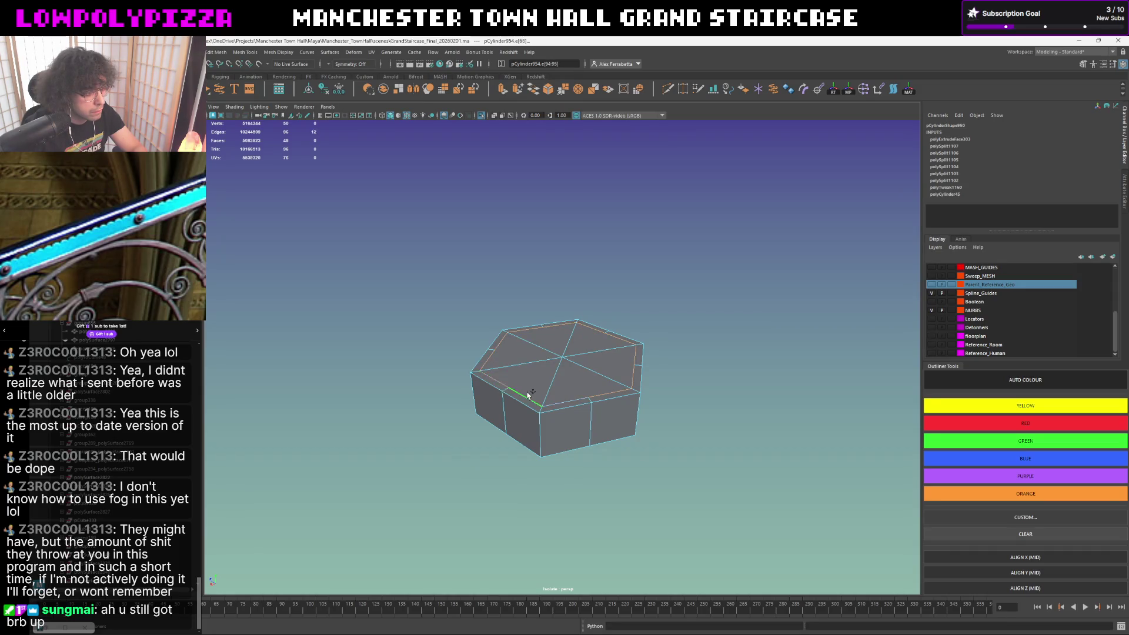
shift+right_drag(614, 351, 607, 421)
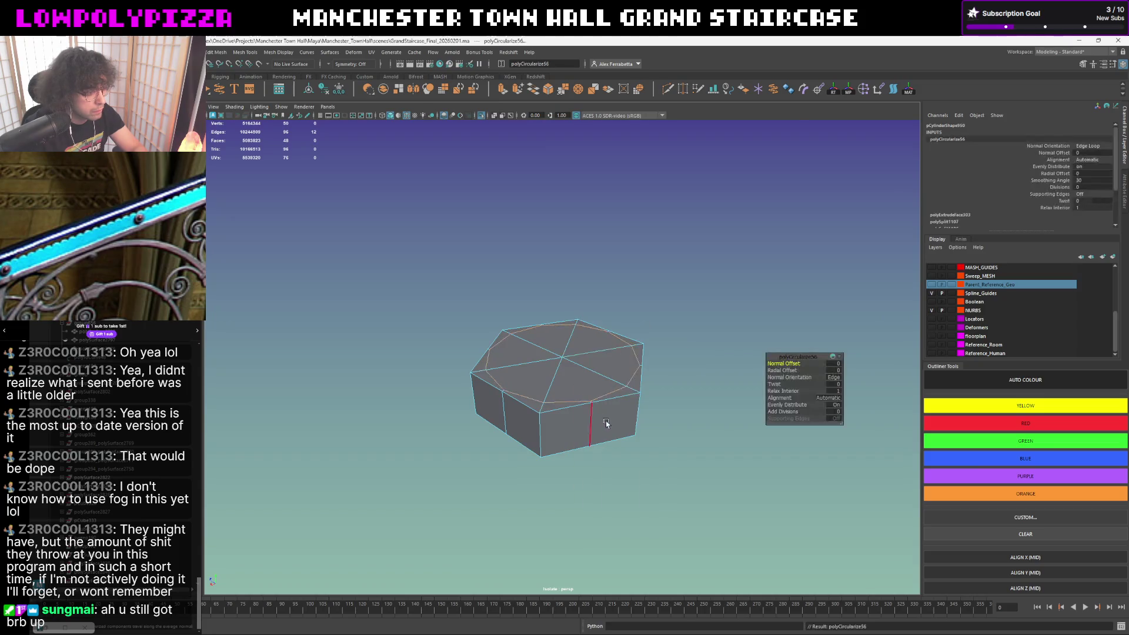
- Adjust the circularized top ring's shape with the move handles, then view the underside
key(w)
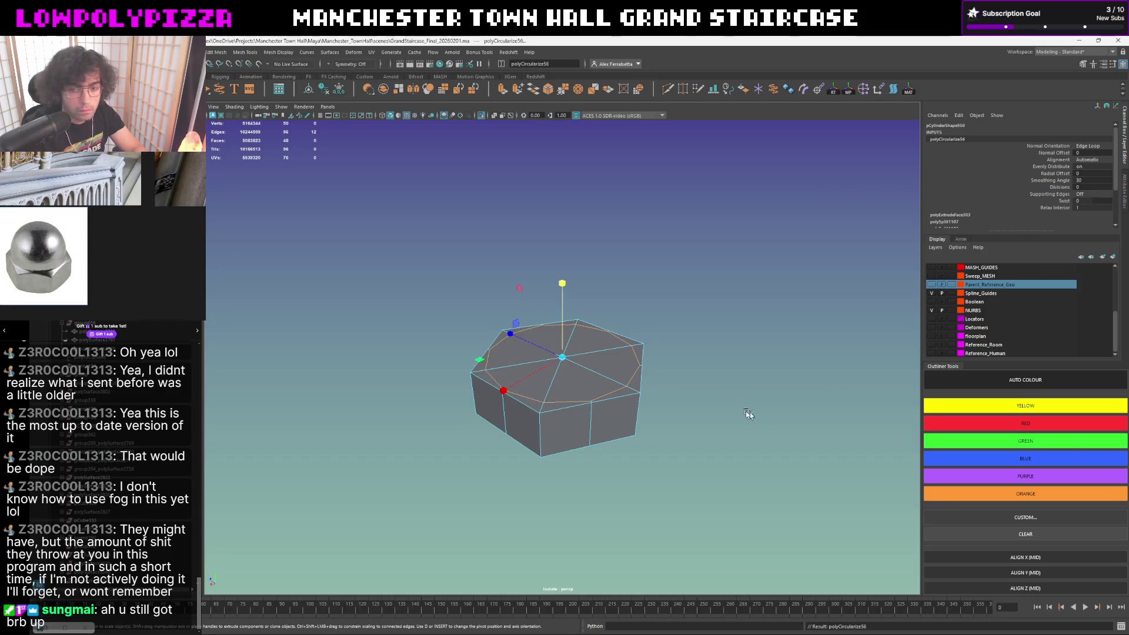
drag(621, 366, 480, 364)
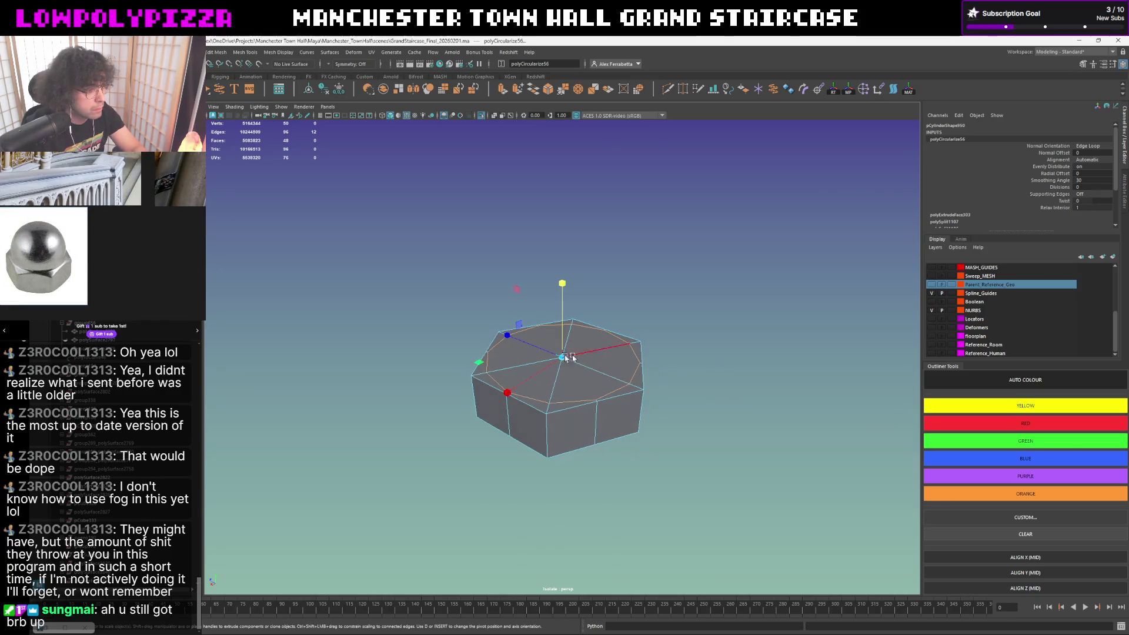
alt+drag(616, 389, 596, 339)
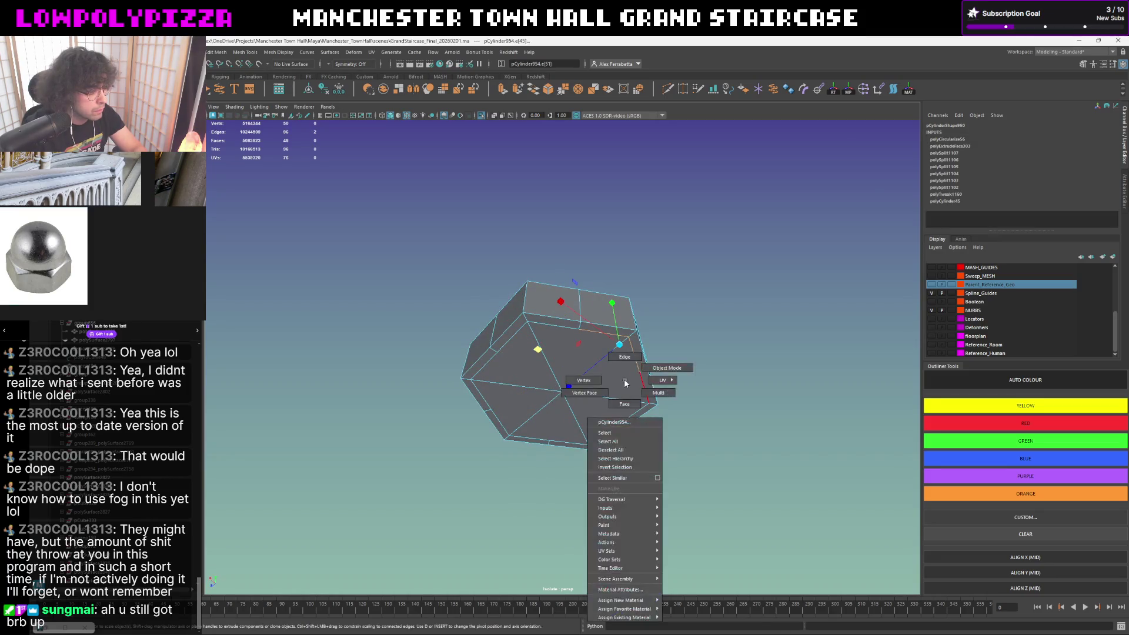
right_drag(624, 381, 624, 401)
- Select all bottom cap faces and convert them to their border edges
click(605, 376)
shift+click(604, 407)
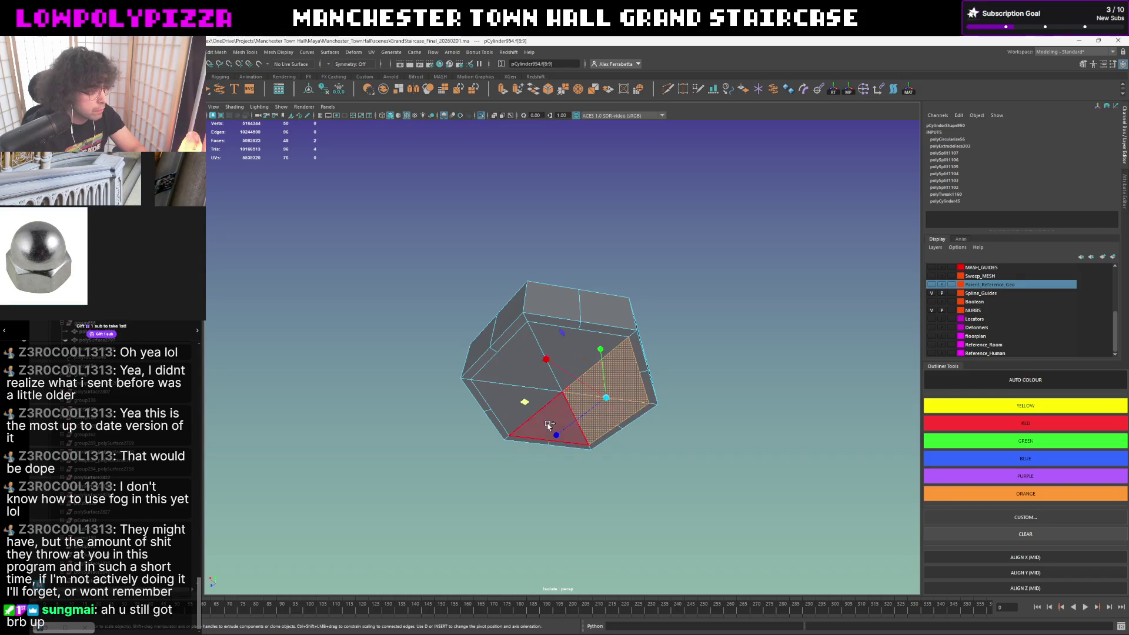
shift+click(538, 419)
shift+click(503, 393)
shift+click(516, 357)
shift+click(588, 346)
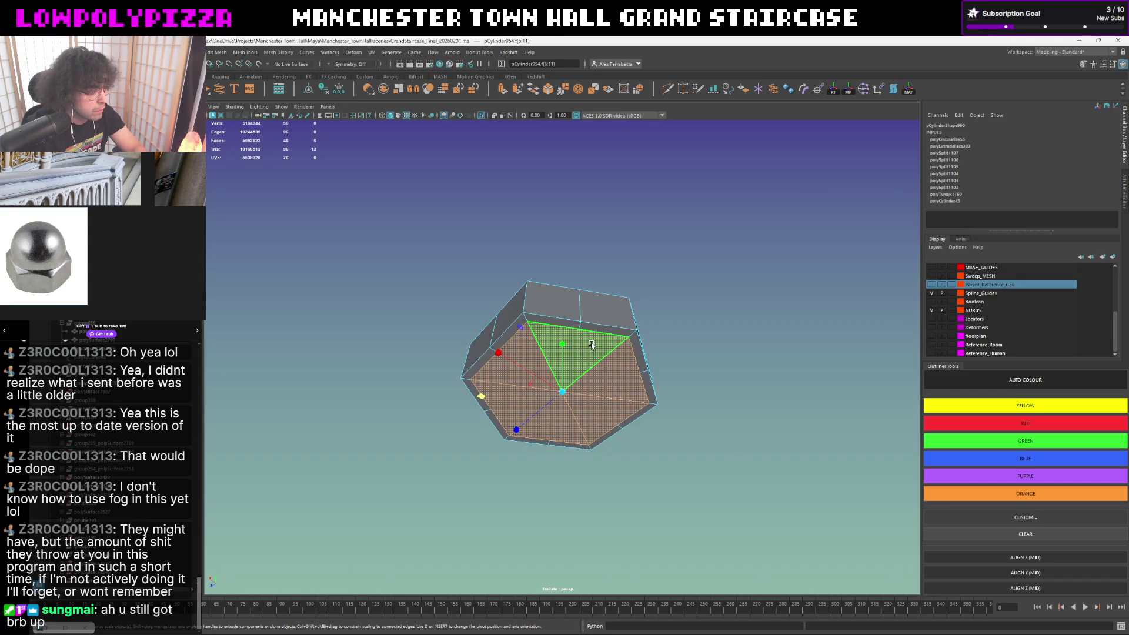
ctrl+right_click(592, 346)
ctrl+right_click(599, 346)
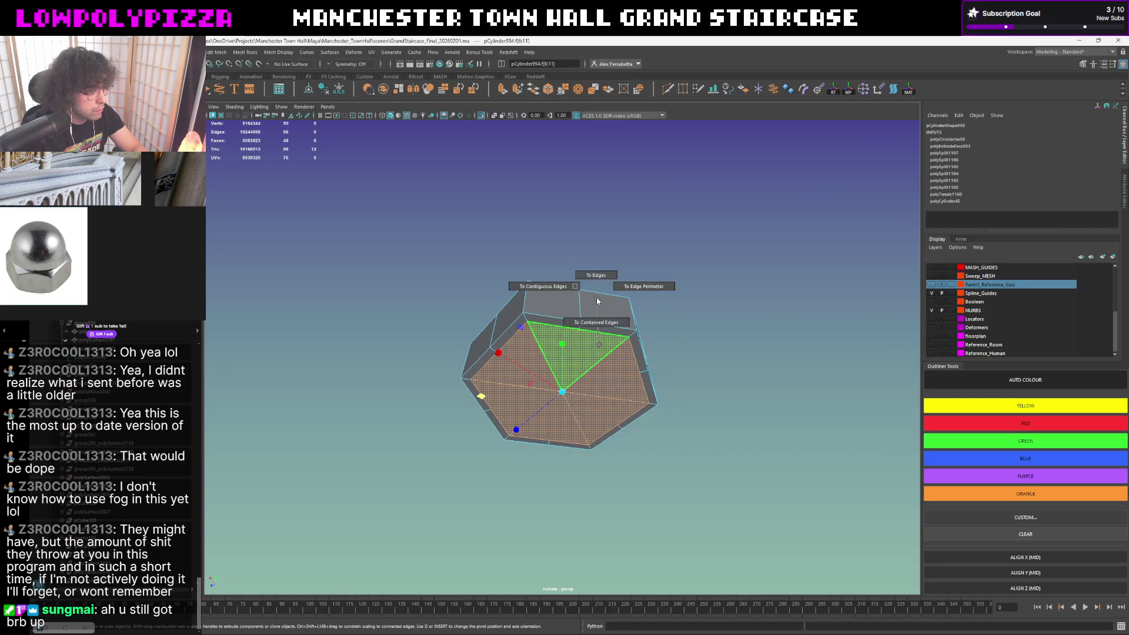
ctrl+right_drag(598, 347, 686, 276)
- Circularize the bottom cap's border edge ring into a circle
shift+right_click(680, 306)
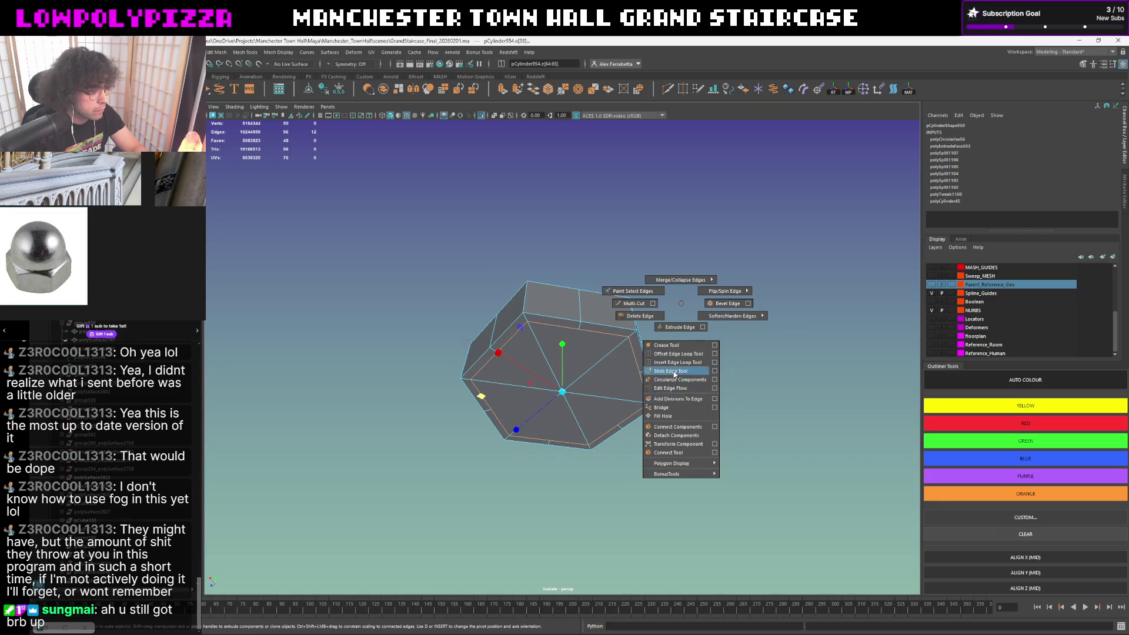
shift+right_drag(669, 346, 675, 380)
alt+drag(669, 352, 663, 396)
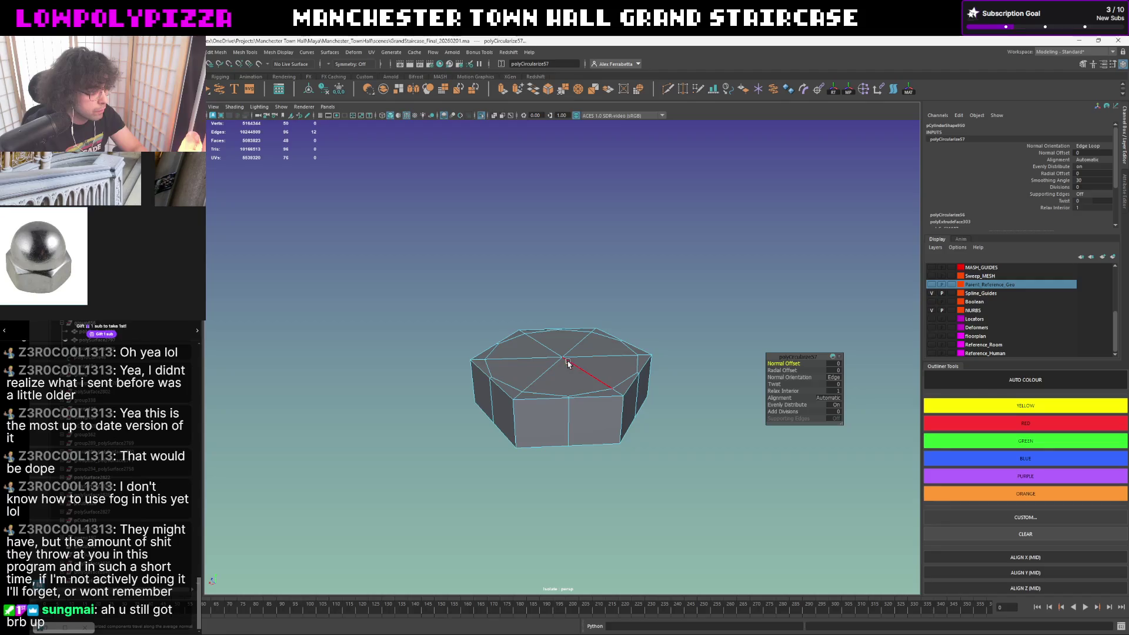
- Inspect the nut from below and above, then select all faces of the top cap
right_drag(568, 363, 583, 384)
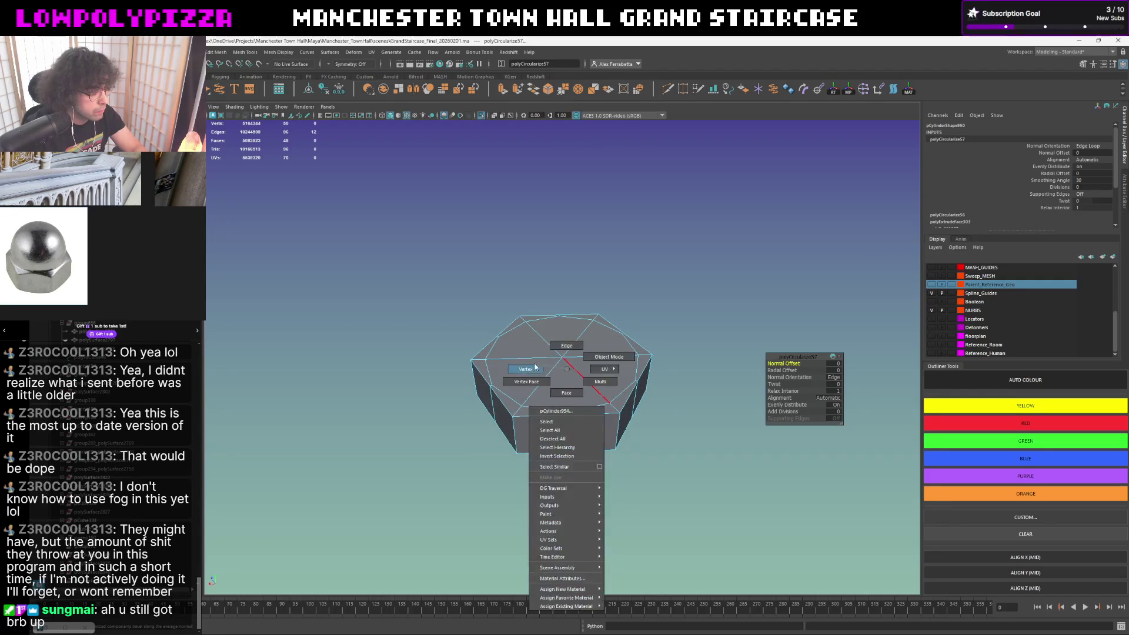
alt+drag(583, 384, 588, 371)
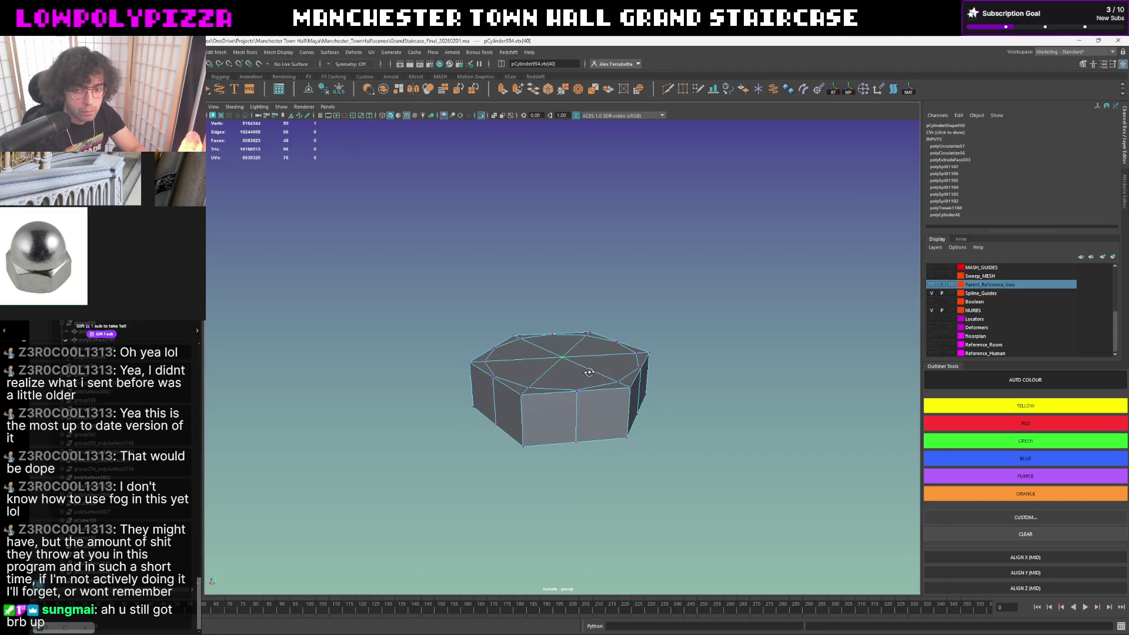
mouse_move(588, 371)
alt+mouse_down()
mouse_move(581, 363)
mouse_move(627, 310)
alt+mouse_up()
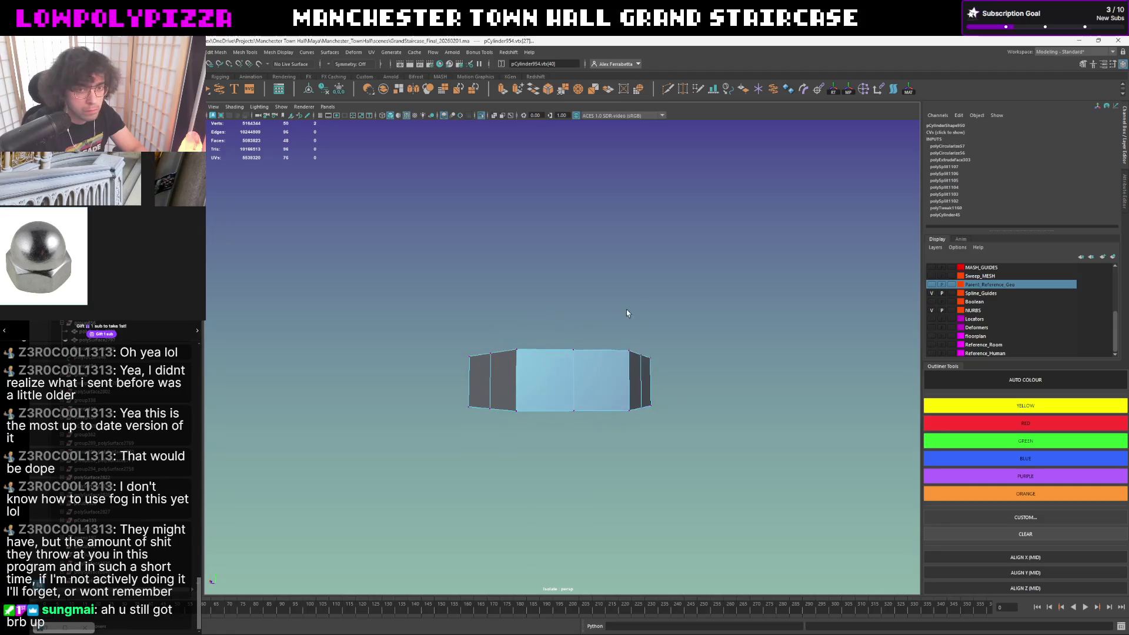
right_drag(626, 309, 627, 310)
alt+drag(628, 308, 610, 306)
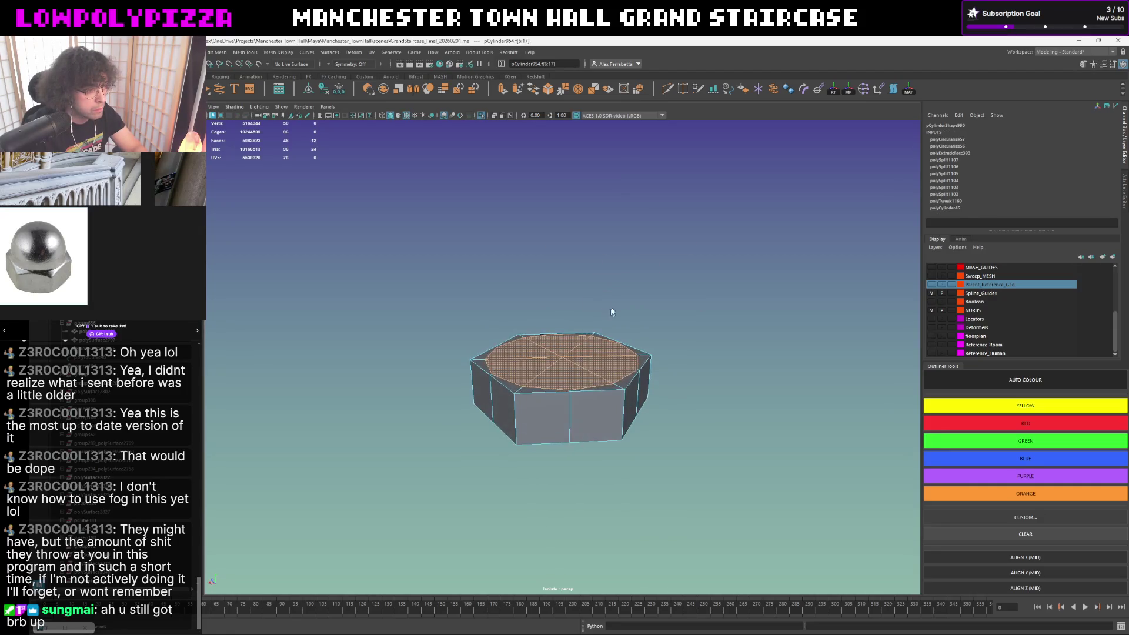
- Extrude the whole top cap with Ctrl+E, adding a new inset edge ring
shift+right_click(617, 296)
shift+right_click(617, 282)
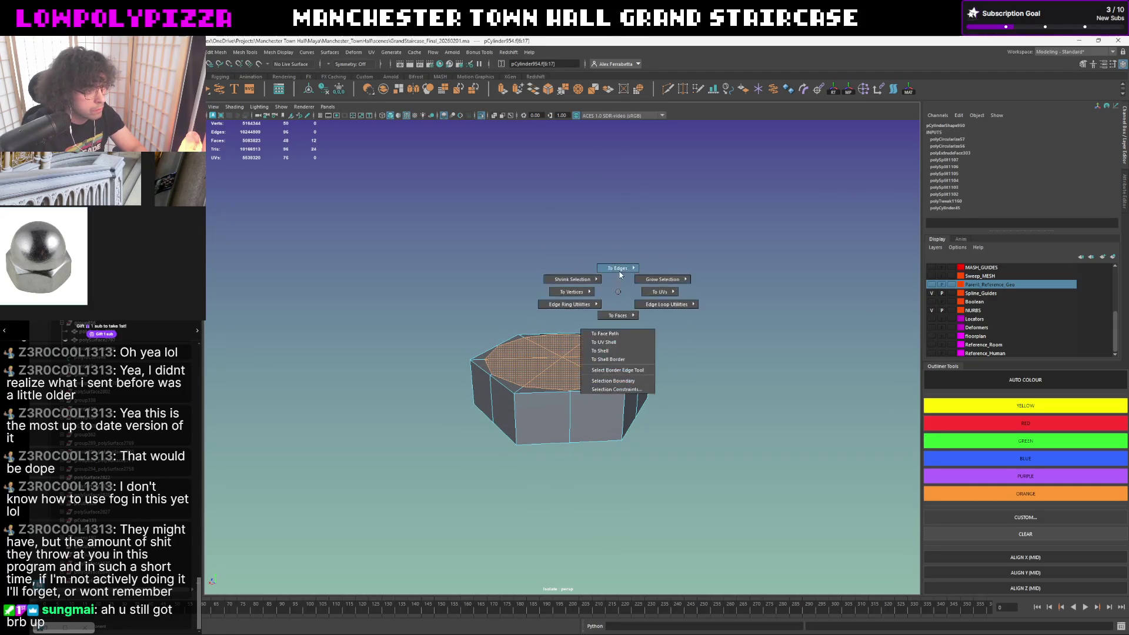
key(ctrl+e)
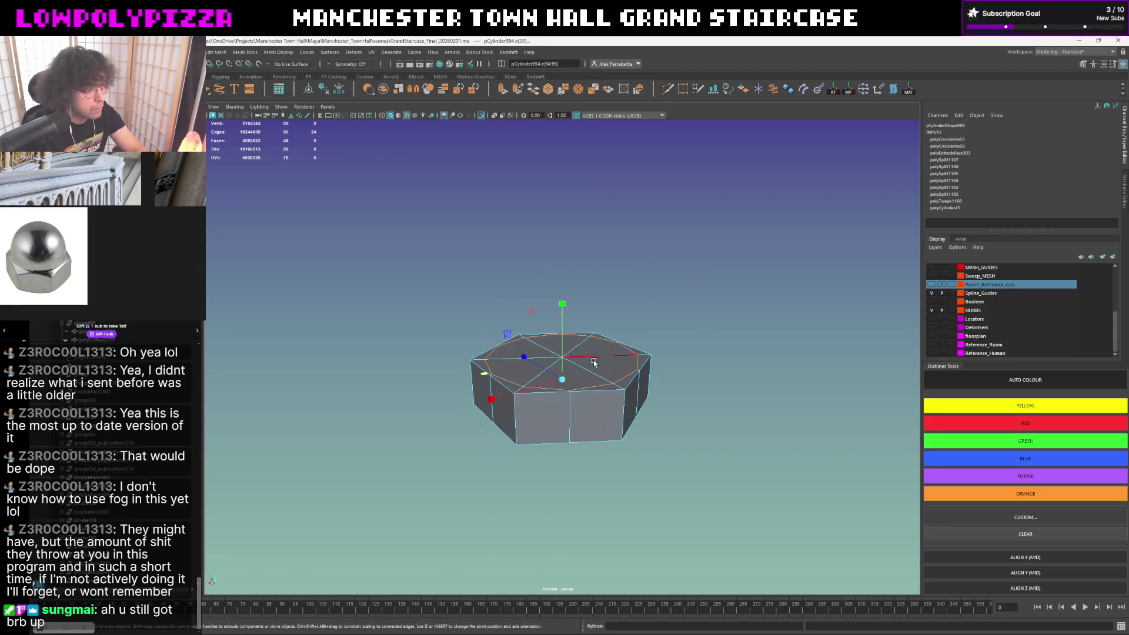
- Raise the extruded top cap slightly along its height handle, then pick the top edge ring
click(278, 356)
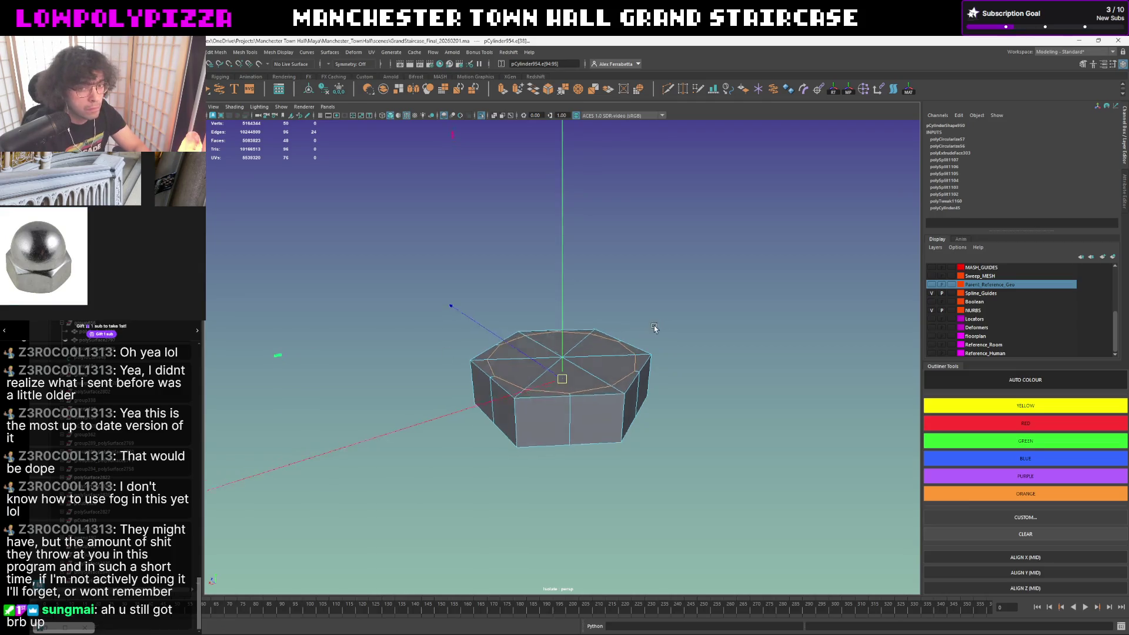
mouse_move(654, 325)
alt+mouse_down()
mouse_move(635, 348)
mouse_move(641, 380)
alt+mouse_up()
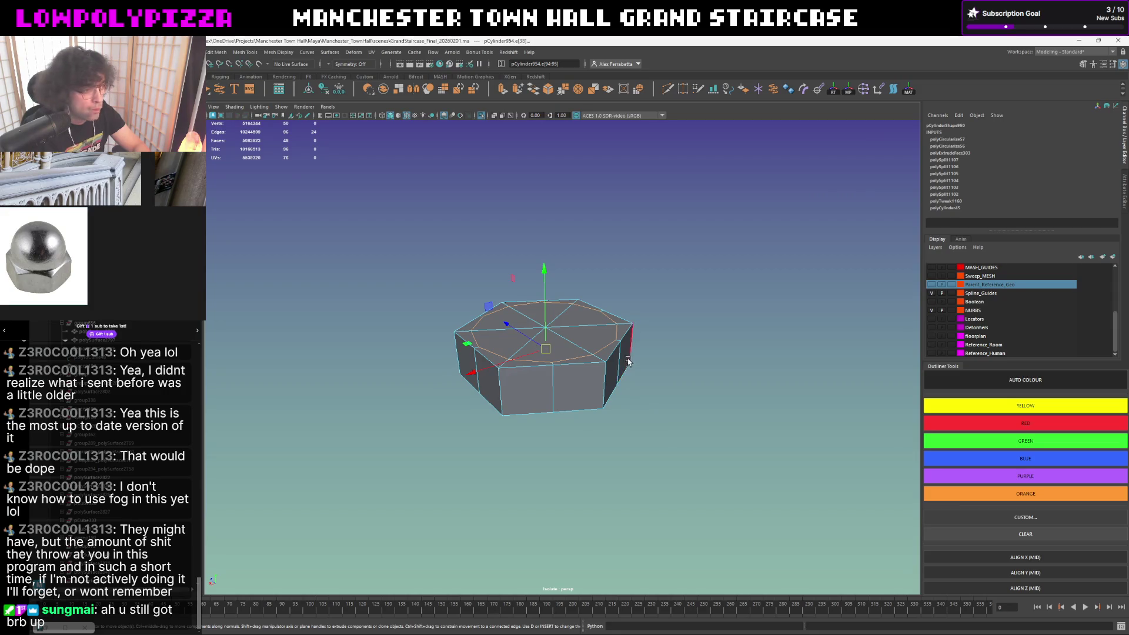
alt+drag(628, 366, 623, 356)
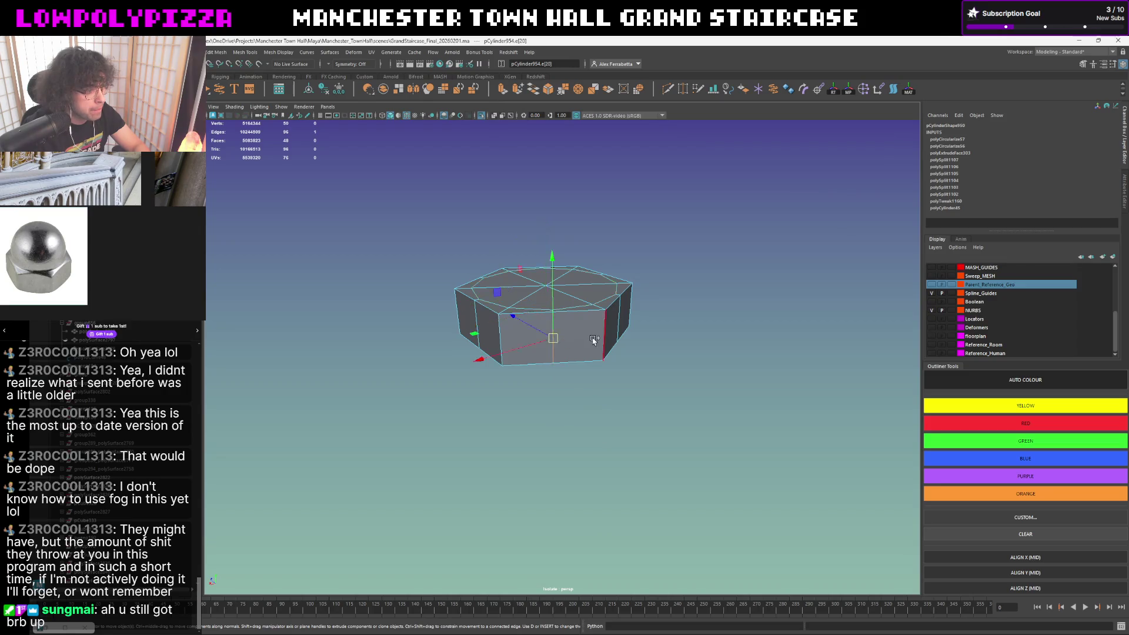
click(545, 261)
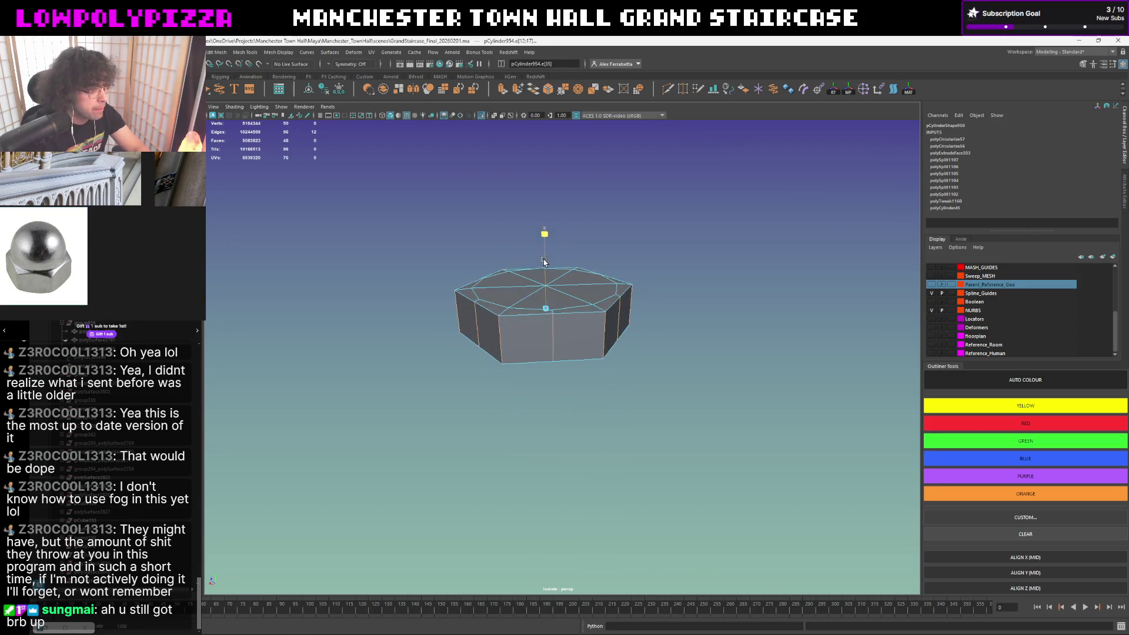
- Push the top cap's edge ring downward and check the profile from the side
drag(544, 261, 544, 268)
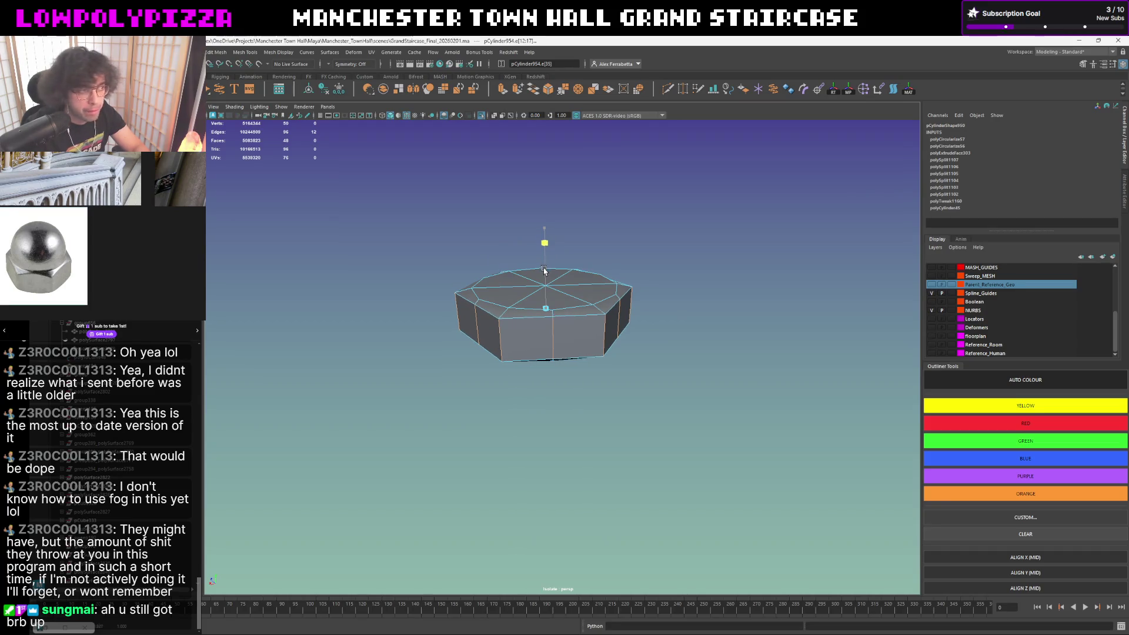
mouse_move(544, 274)
alt+mouse_down()
mouse_move(617, 301)
mouse_move(594, 298)
alt+mouse_up()
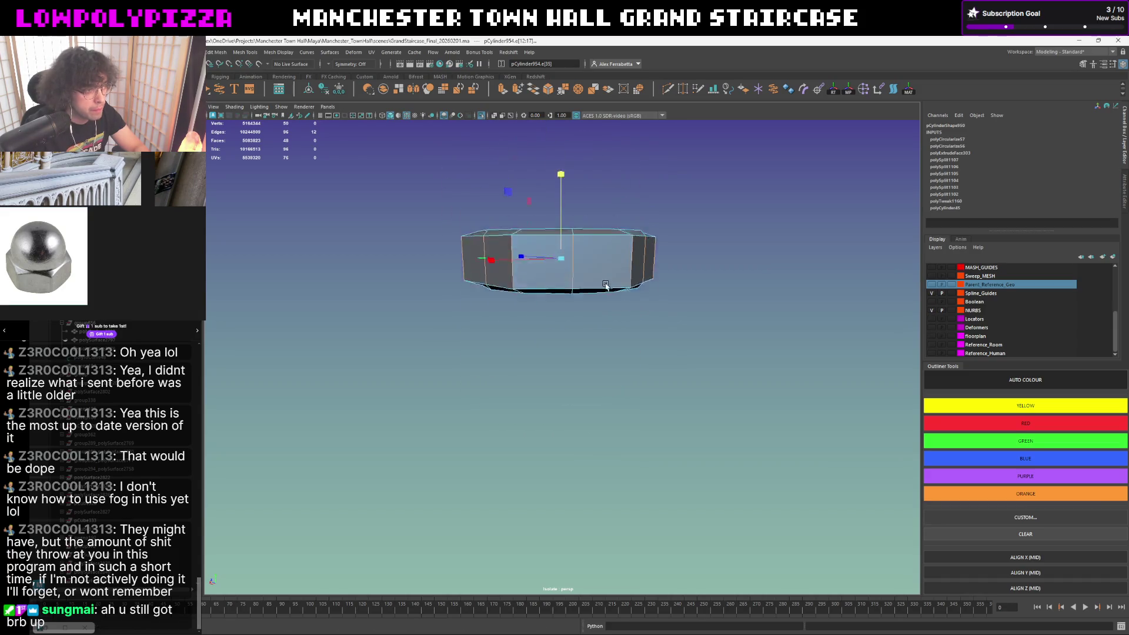
key(q)
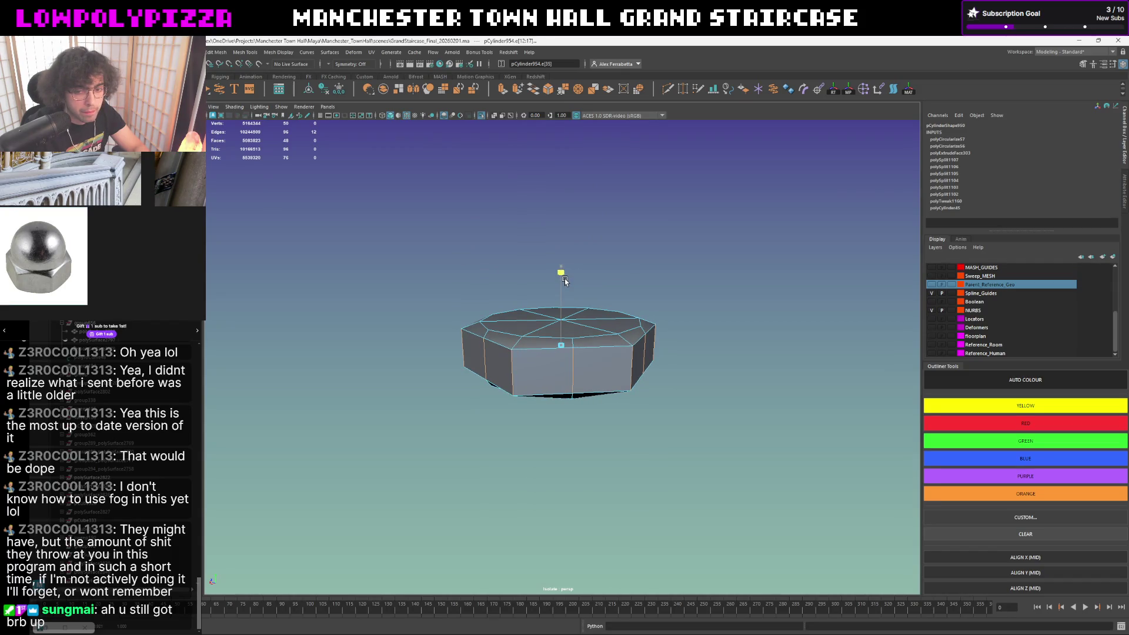
key(w)
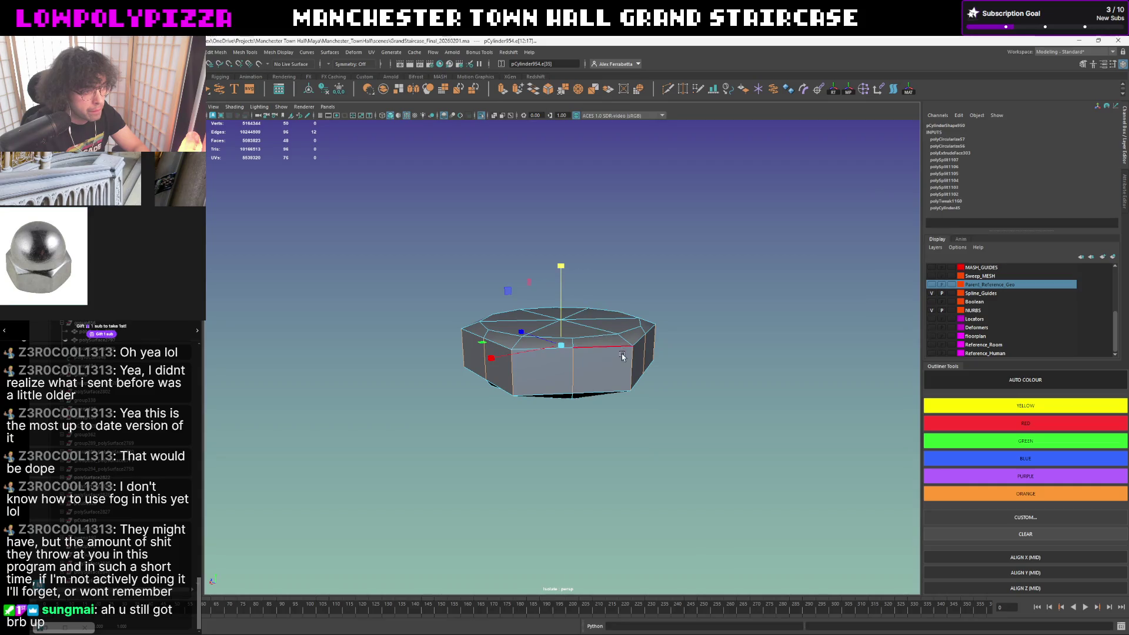
- Select a side ring edge, grab all similar edges, and bevel them into sloping bands
click(621, 375)
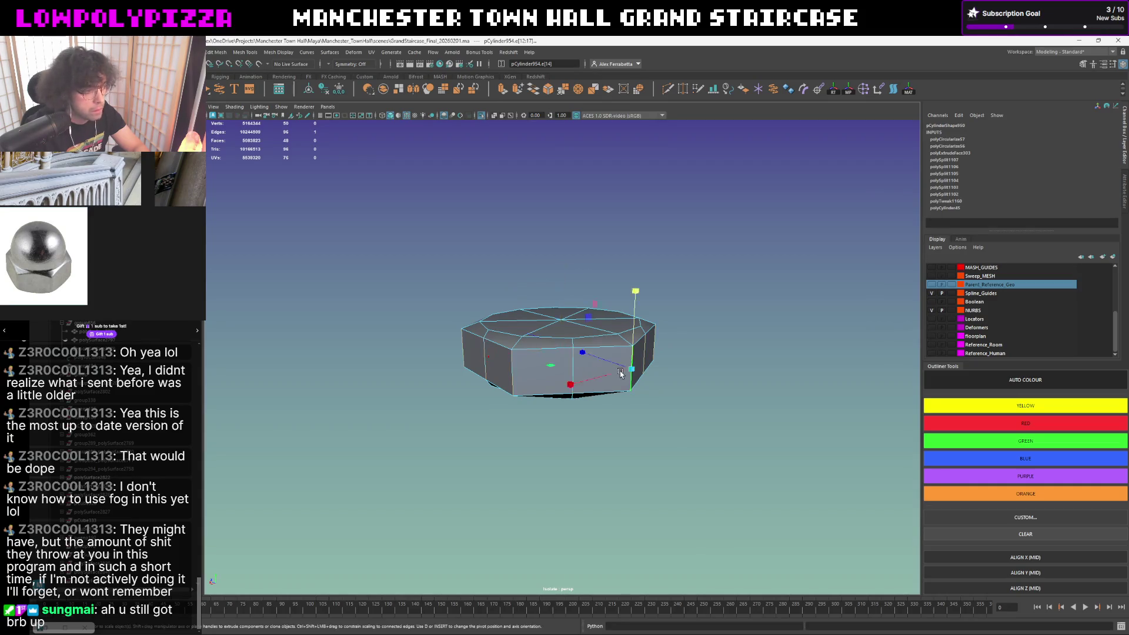
right_click(554, 258)
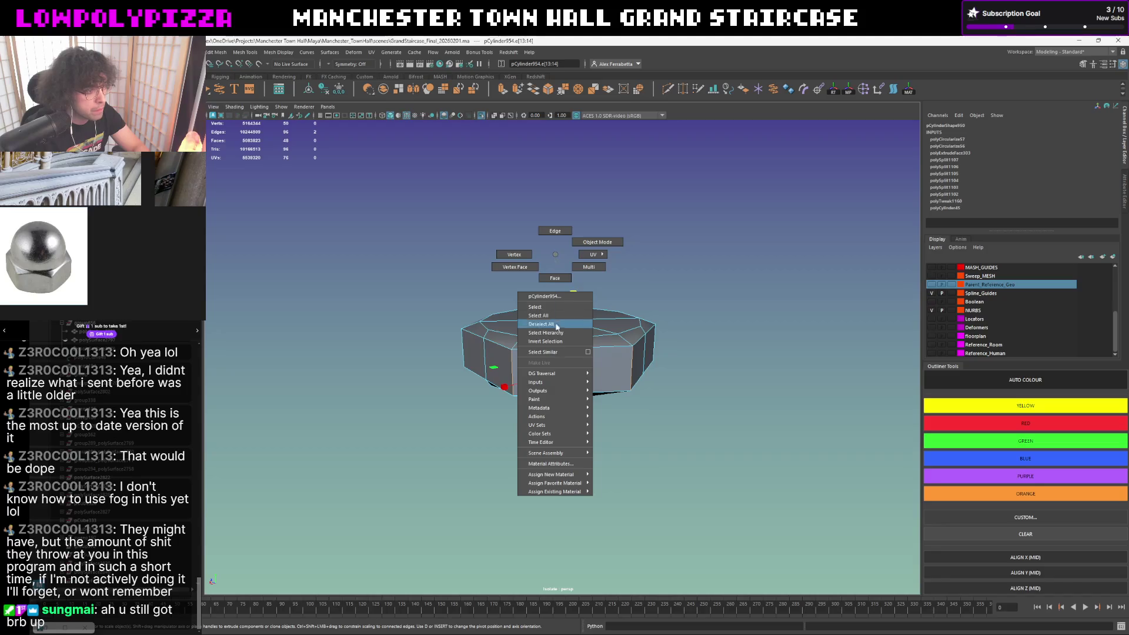
click(553, 352)
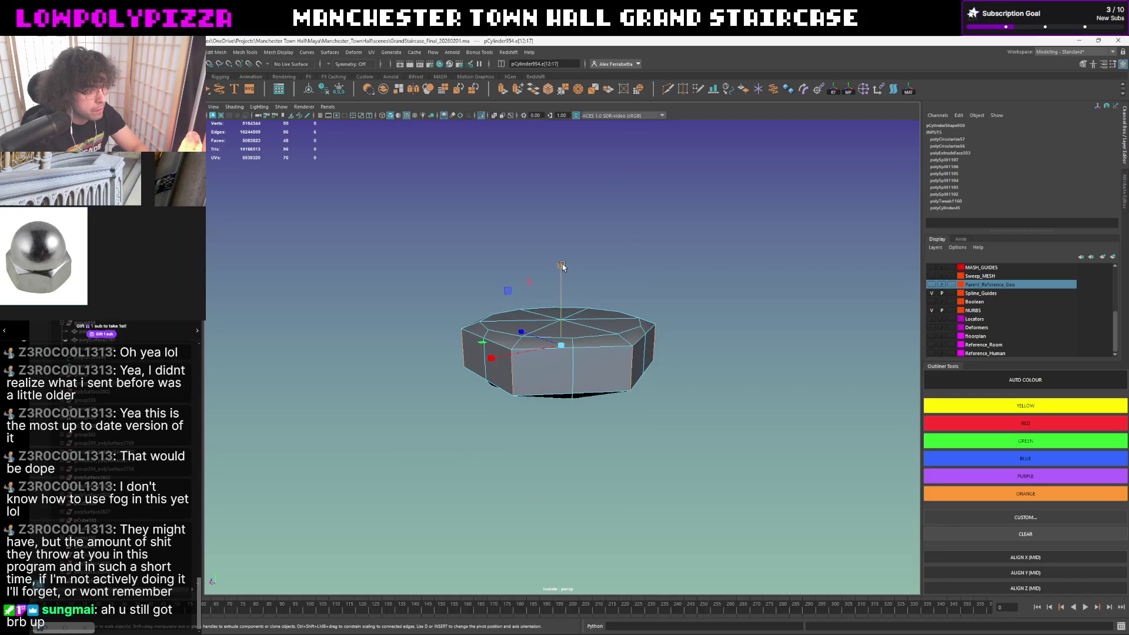
key(q)
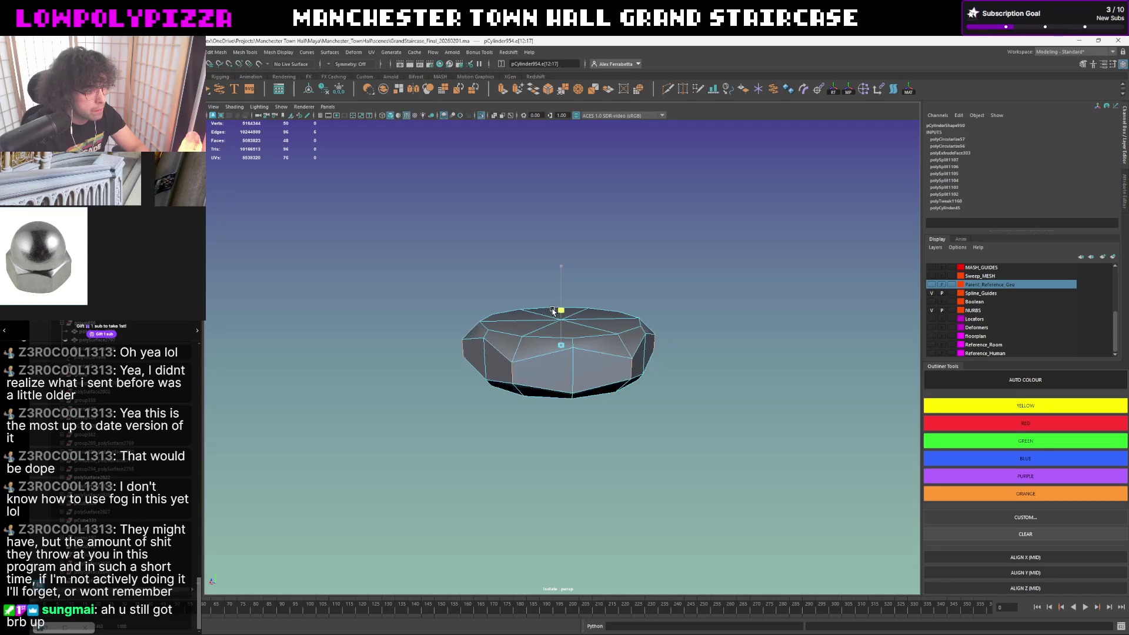
- Marquee-select a group of the nut's faces and frame them in the view
key(w)
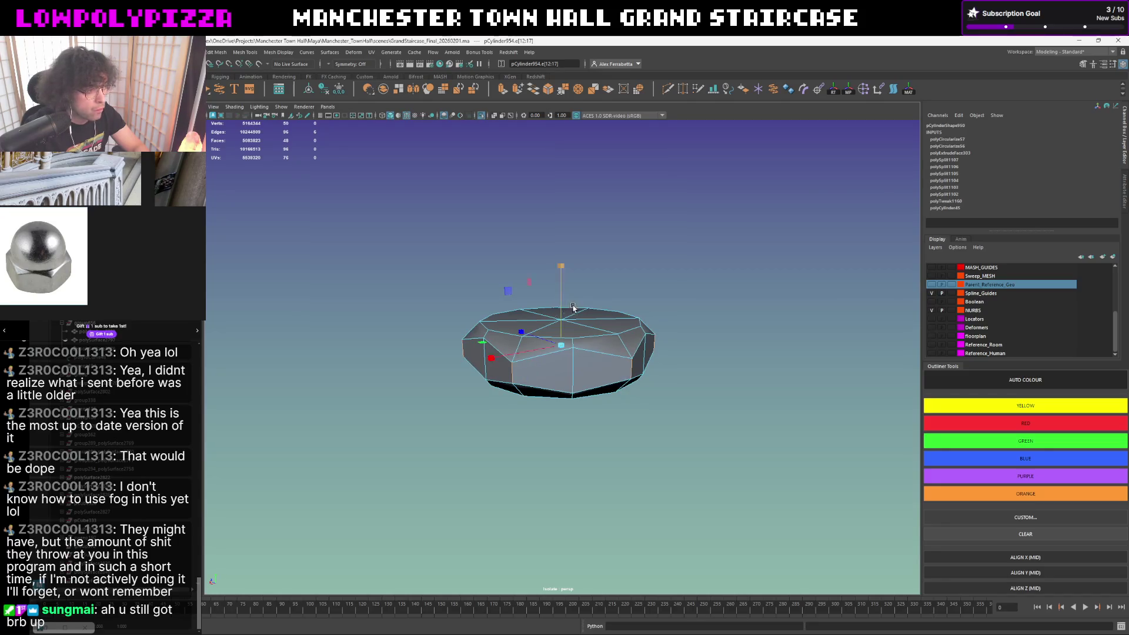
mouse_move(554, 311)
alt+mouse_down()
mouse_move(602, 356)
mouse_move(602, 322)
alt+mouse_up()
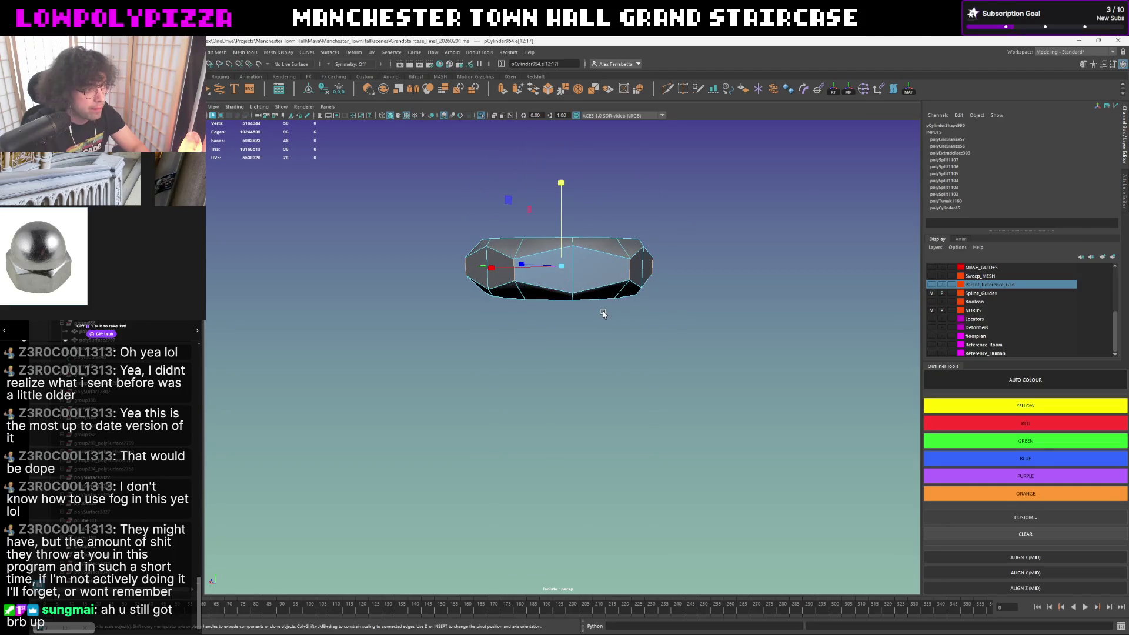
alt+drag(603, 315, 571, 315)
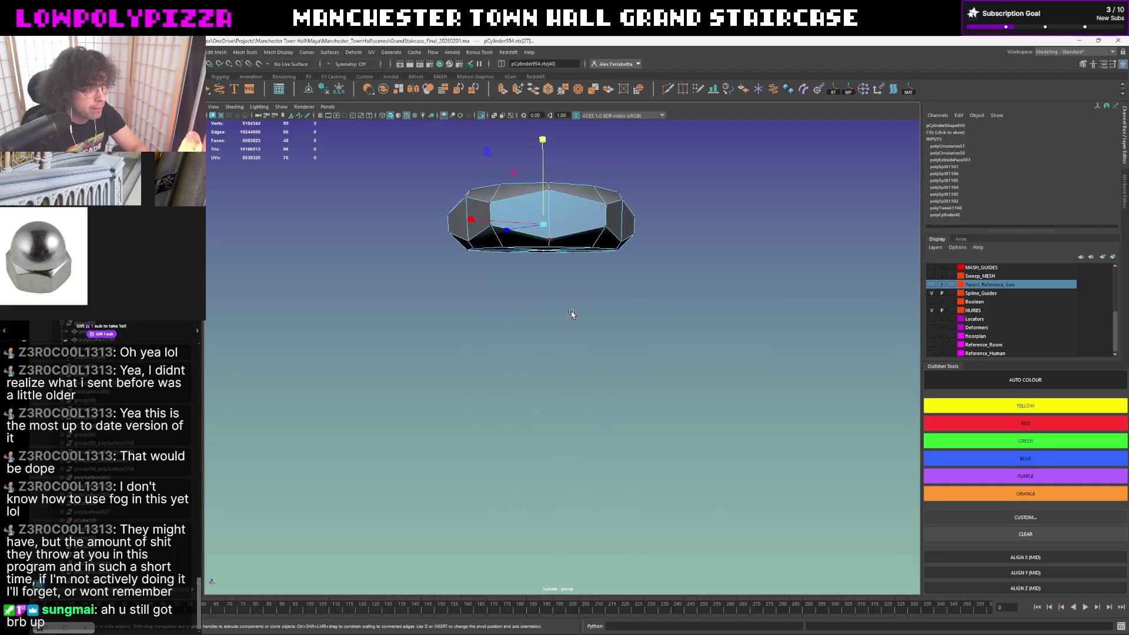
click(607, 224)
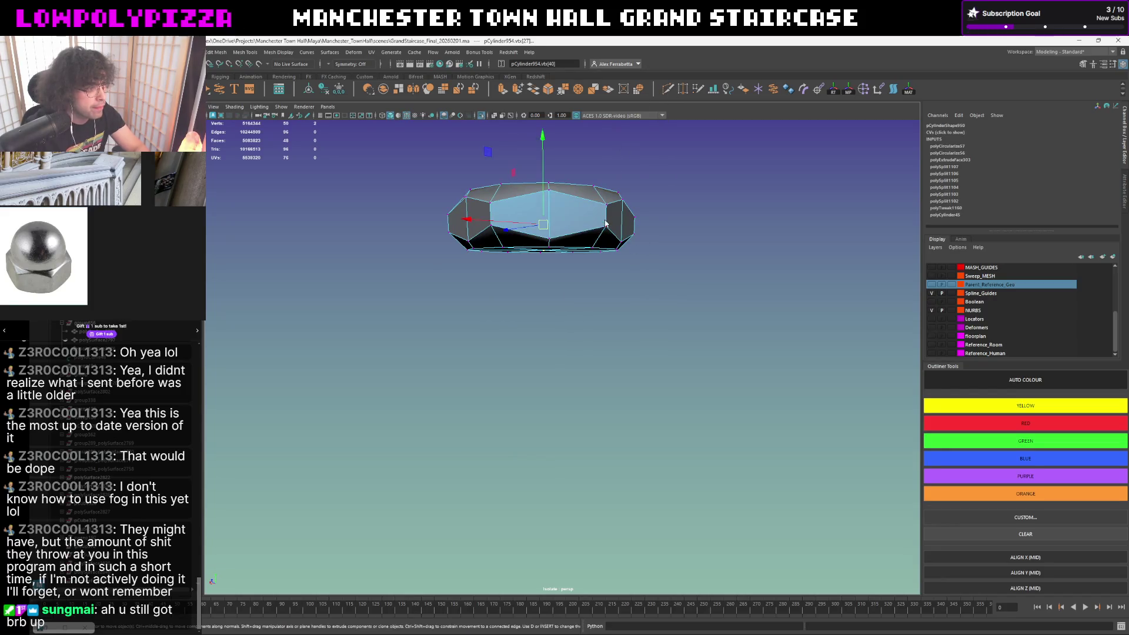
drag(744, 222, 385, 315)
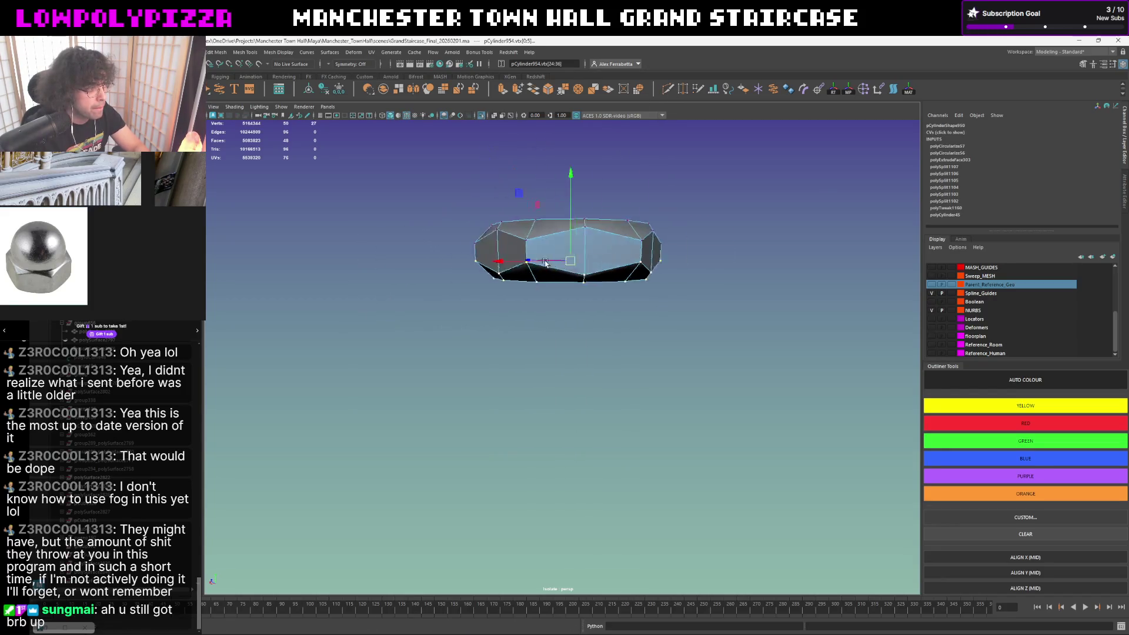
key(f)
- Turn the view to face one side panel squarely and frame the nut
alt+drag(549, 281, 583, 265)
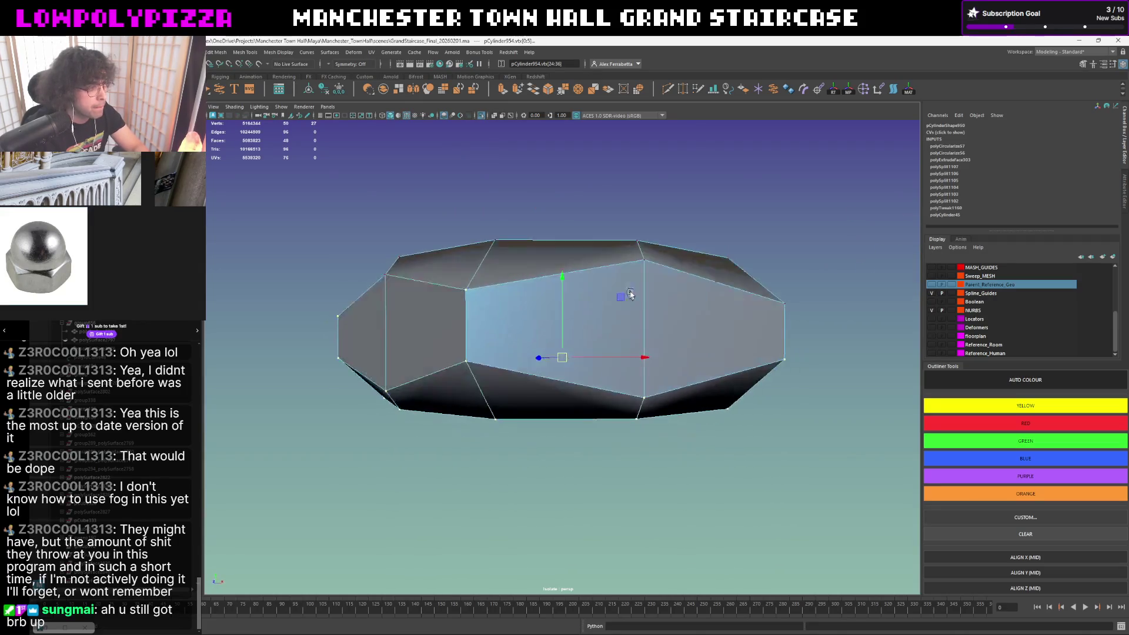
mouse_move(573, 196)
mouse_down()
mouse_move(228, 318)
mouse_move(442, 276)
mouse_up()
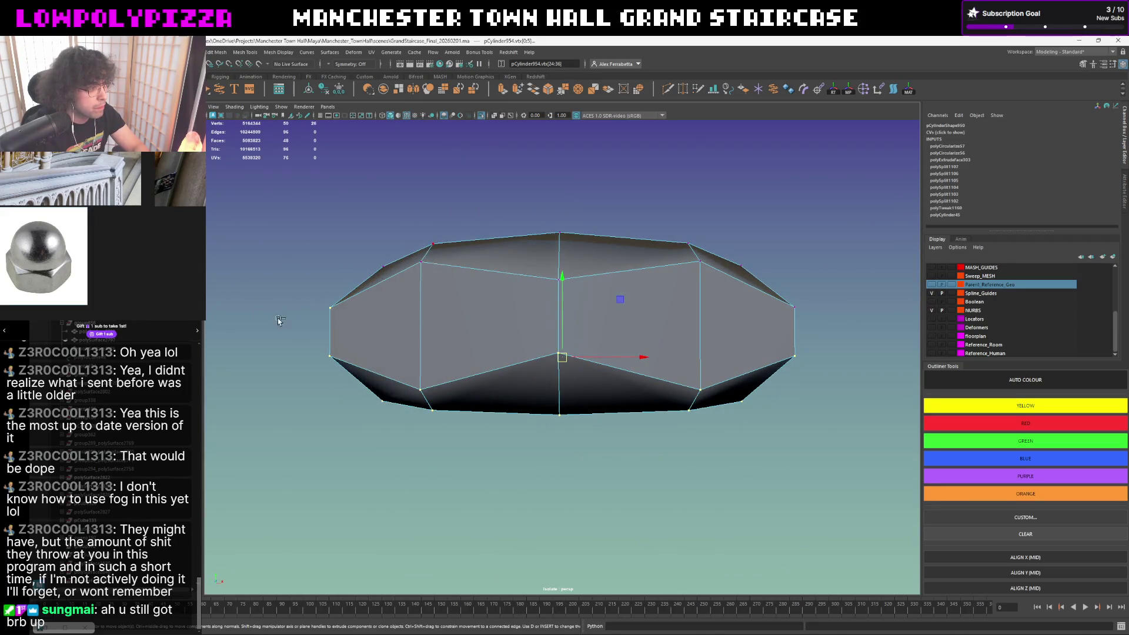
alt+drag(279, 319, 500, 305)
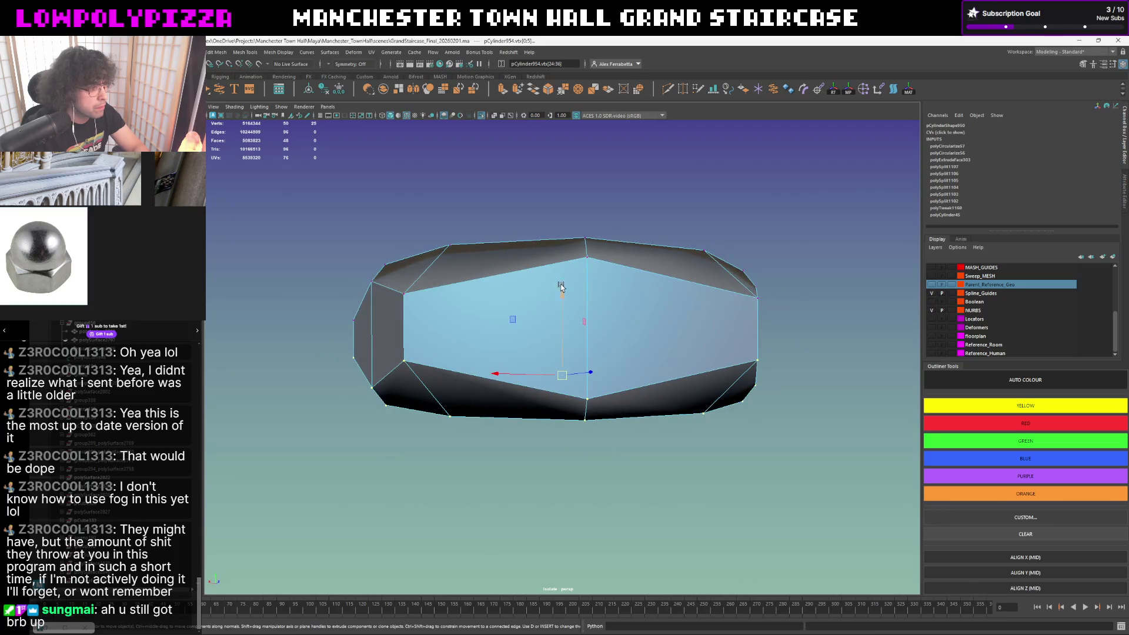
scroll(558, 314, down, 5)
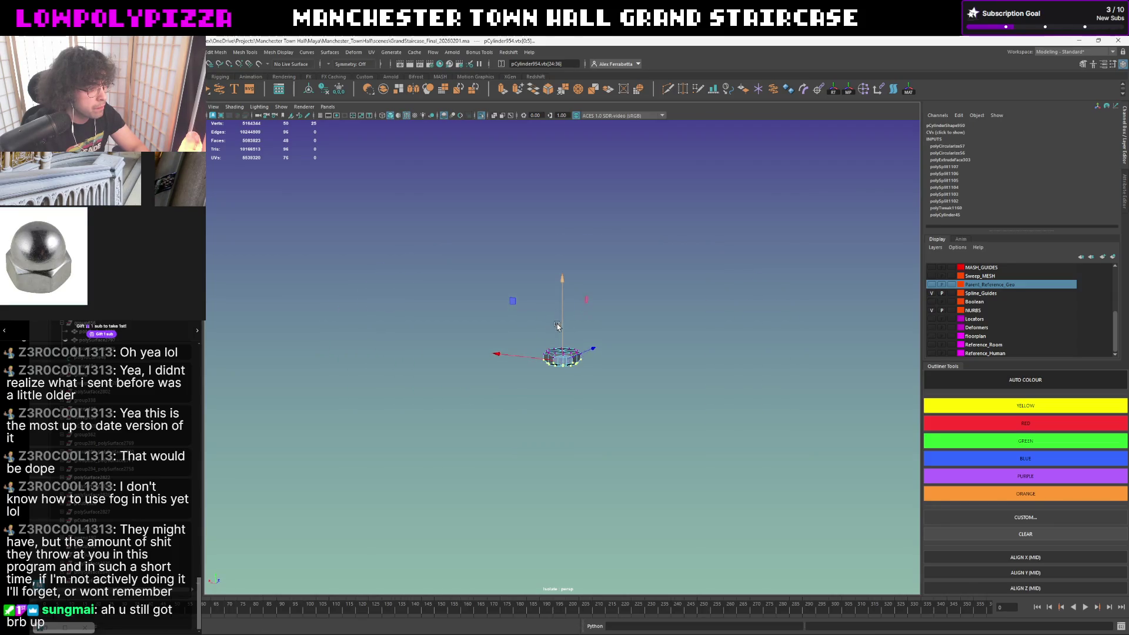
key(f)
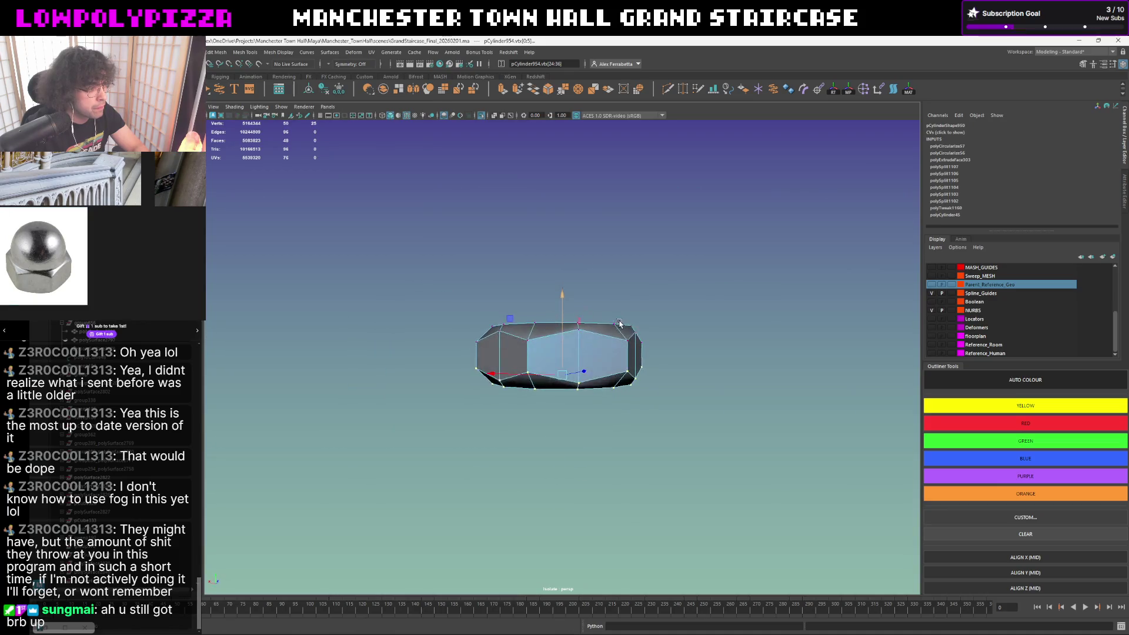
alt+drag(619, 325, 633, 321)
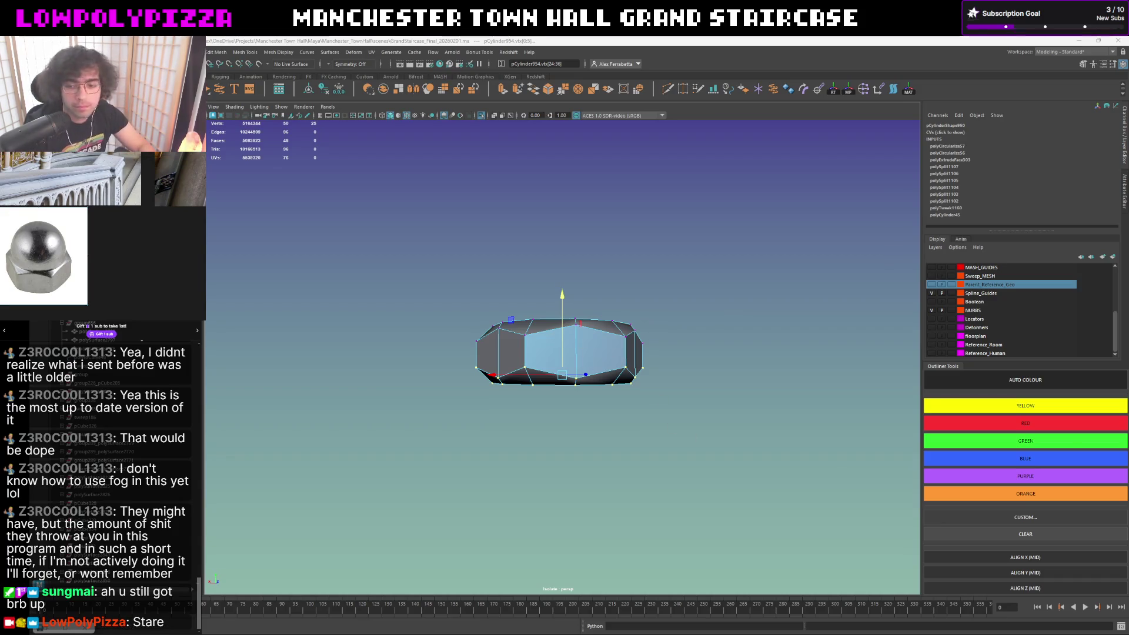
- Reselect the nut and preview it with smoothing on
mouse_move(750, 358)
alt+mouse_down()
mouse_move(664, 347)
mouse_move(715, 312)
alt+mouse_up()
key(e)
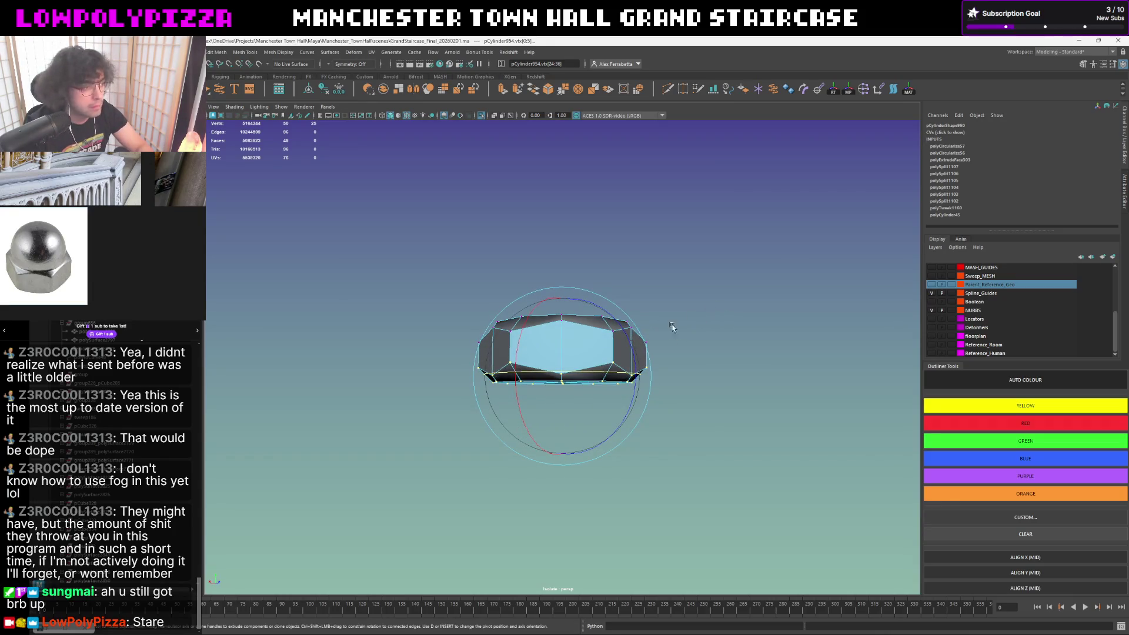
click(651, 315)
alt+drag(650, 315, 618, 340)
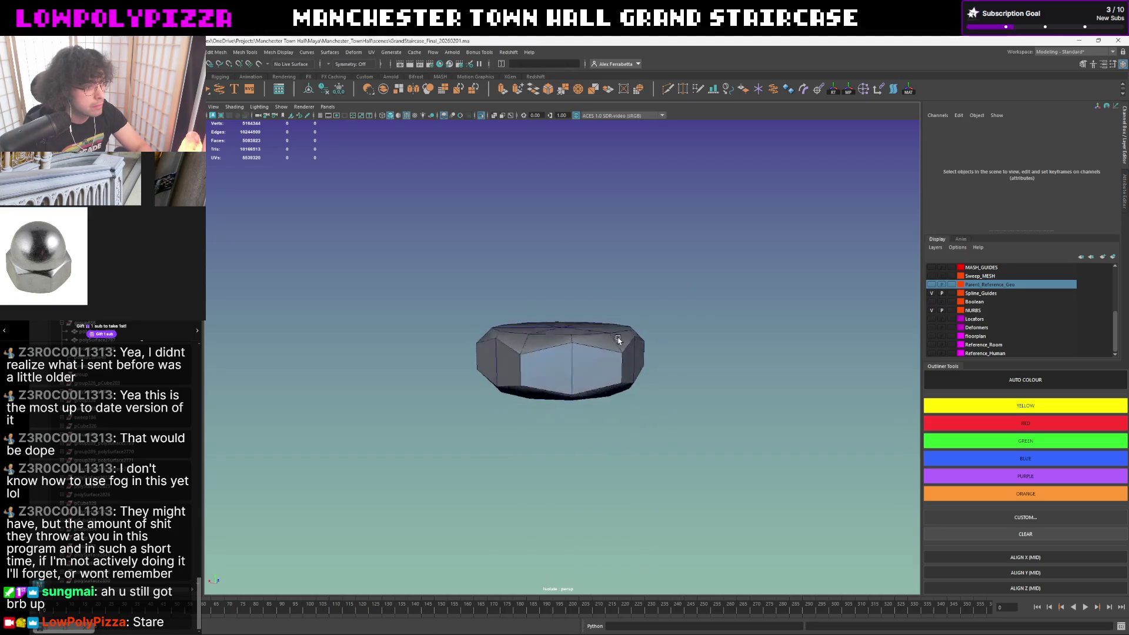
click(618, 340)
key(3)
- Return the nut to faceted display and deselect it, leaving nothing selected
click(655, 314)
click(609, 355)
key(1)
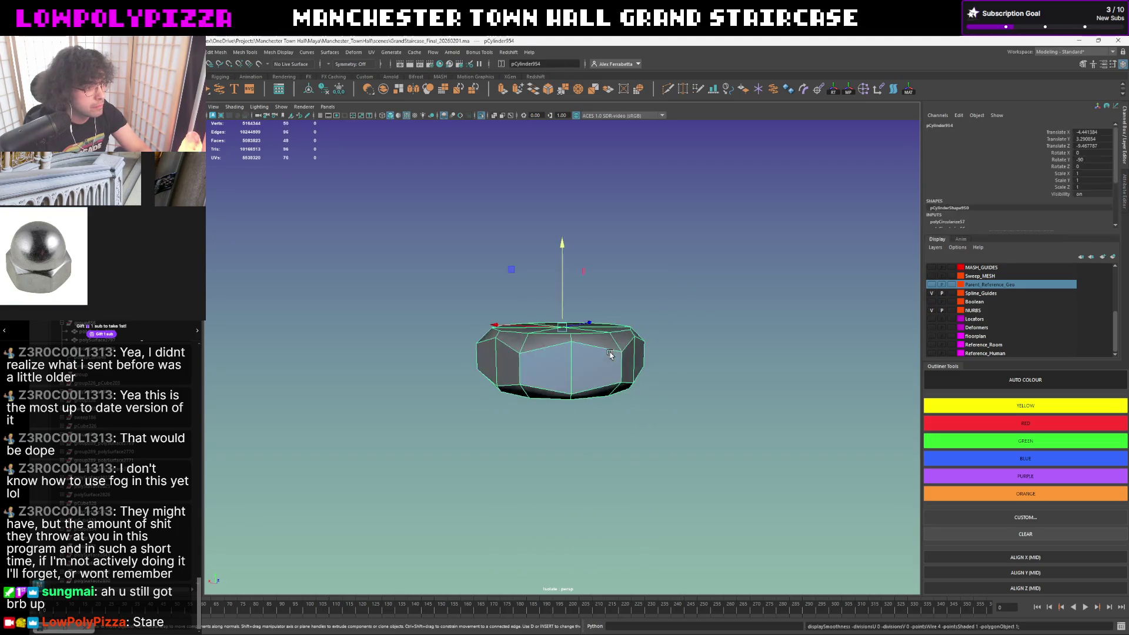
mouse_move(609, 355)
alt+mouse_down()
mouse_move(639, 386)
mouse_move(656, 320)
alt+mouse_up()
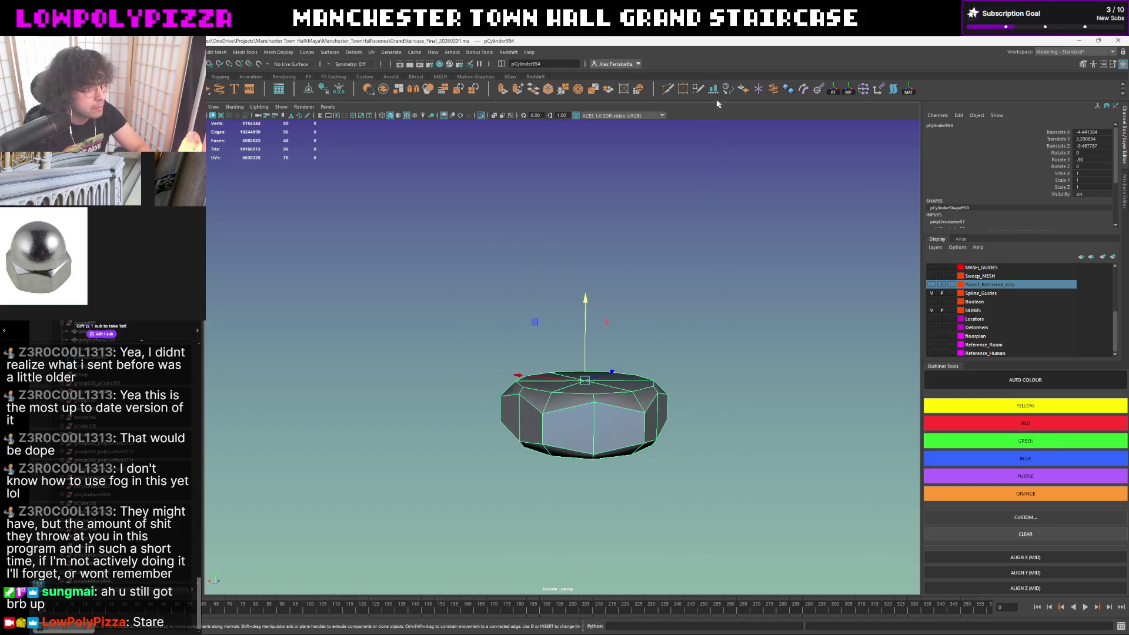
click(668, 90)
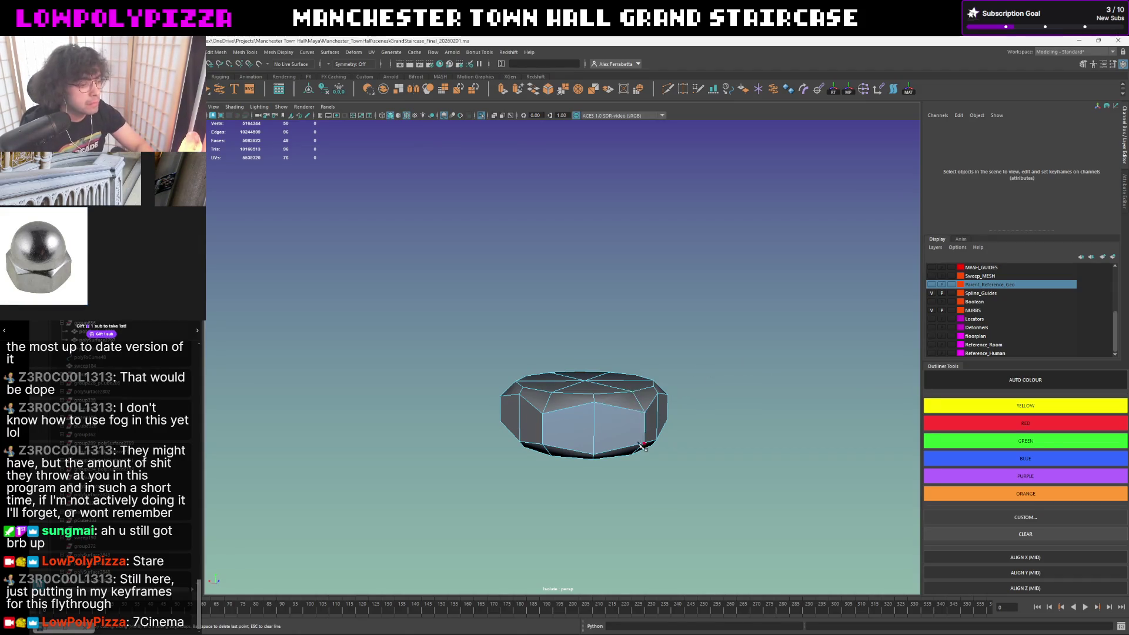
- Cut two vertical edge loops across the front side face with Multi-Cut
key(period)
key(period)
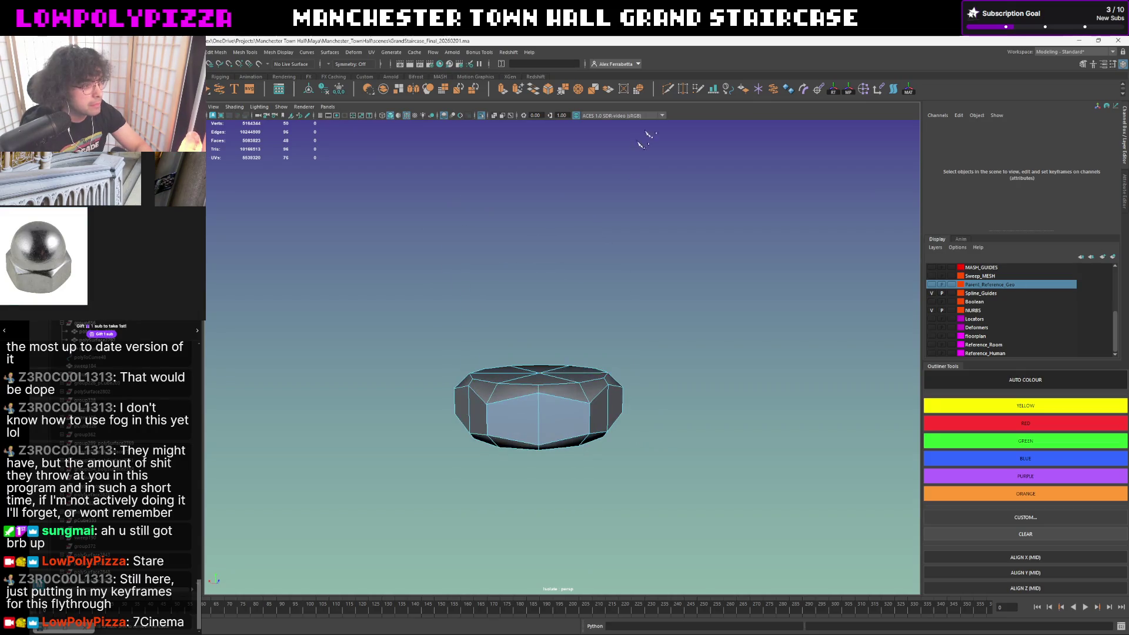
click(514, 402)
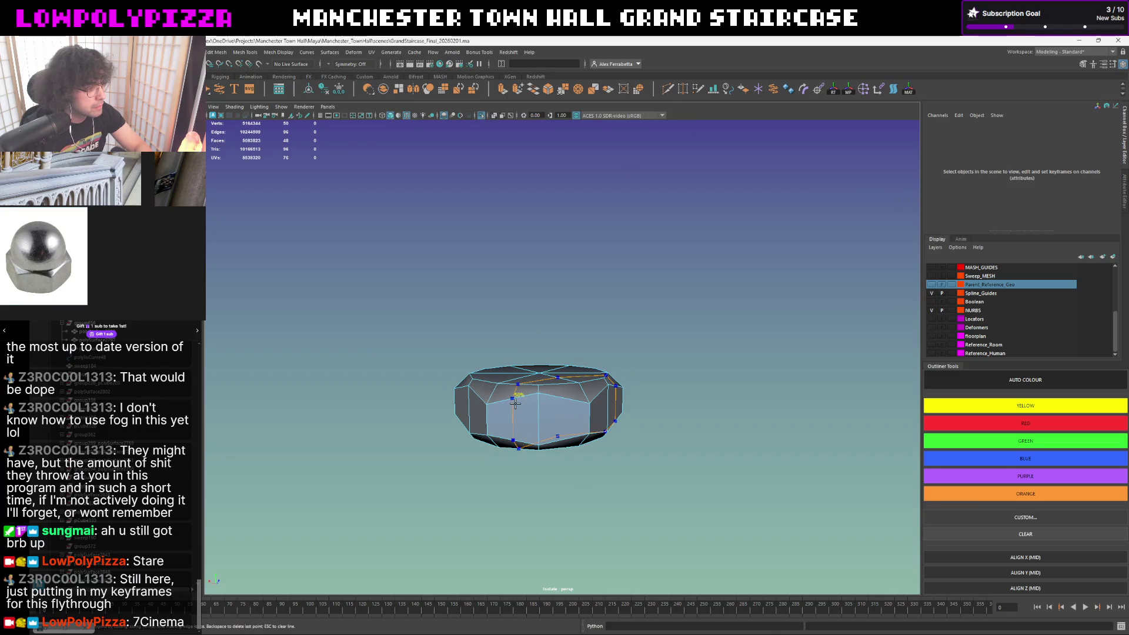
ctrl+click(514, 402)
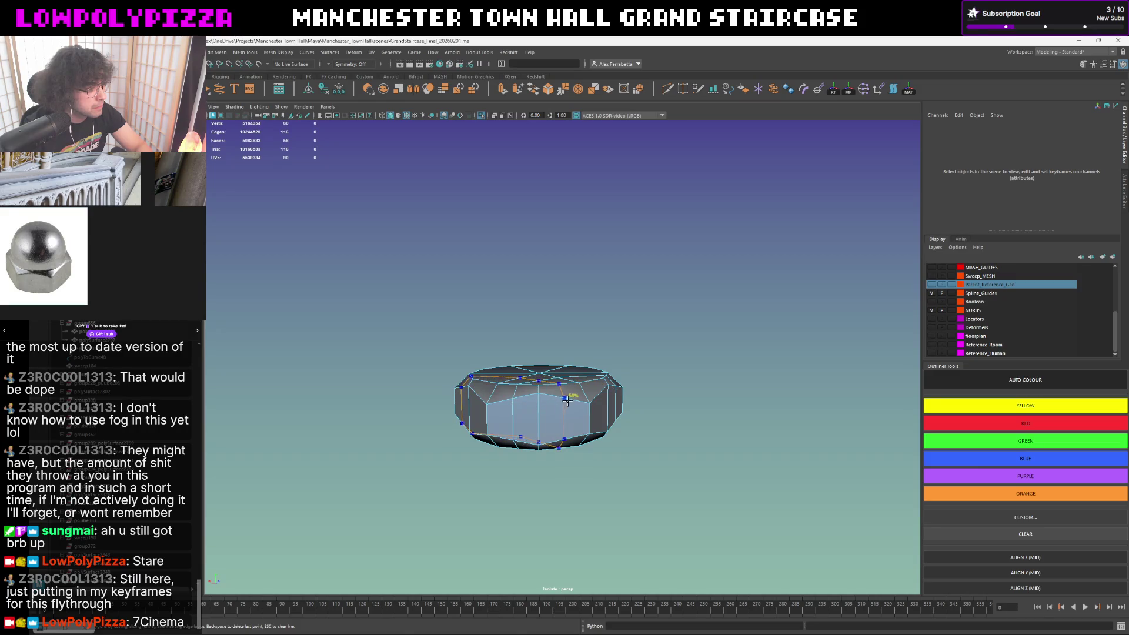
ctrl+click(567, 402)
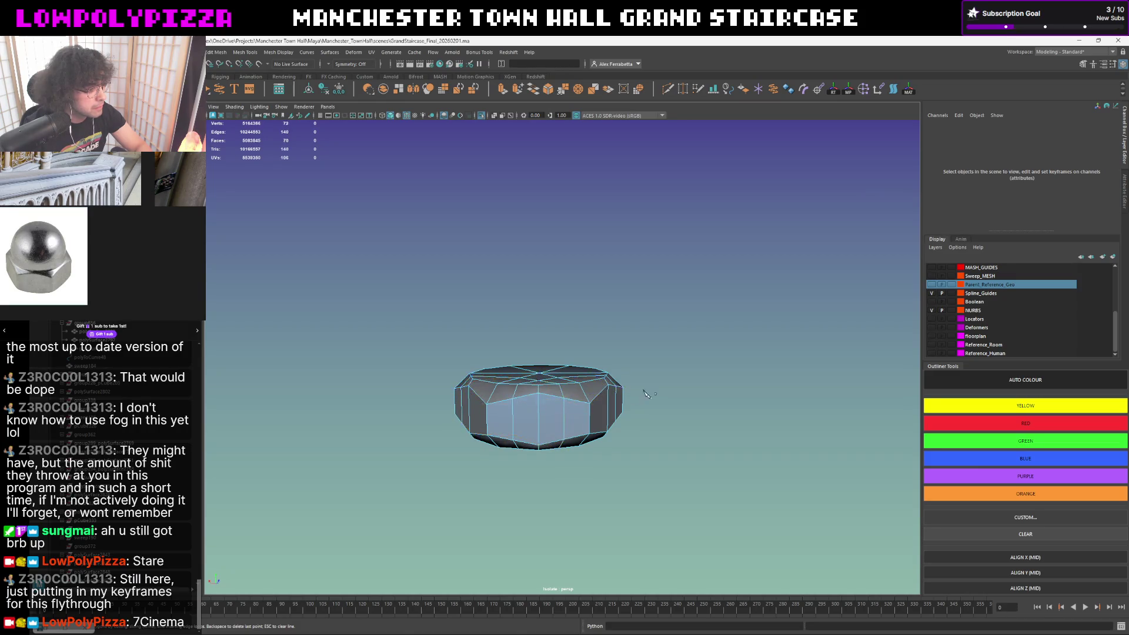
mouse_move(567, 401)
alt+mouse_down()
mouse_move(548, 411)
mouse_move(565, 398)
alt+mouse_up()
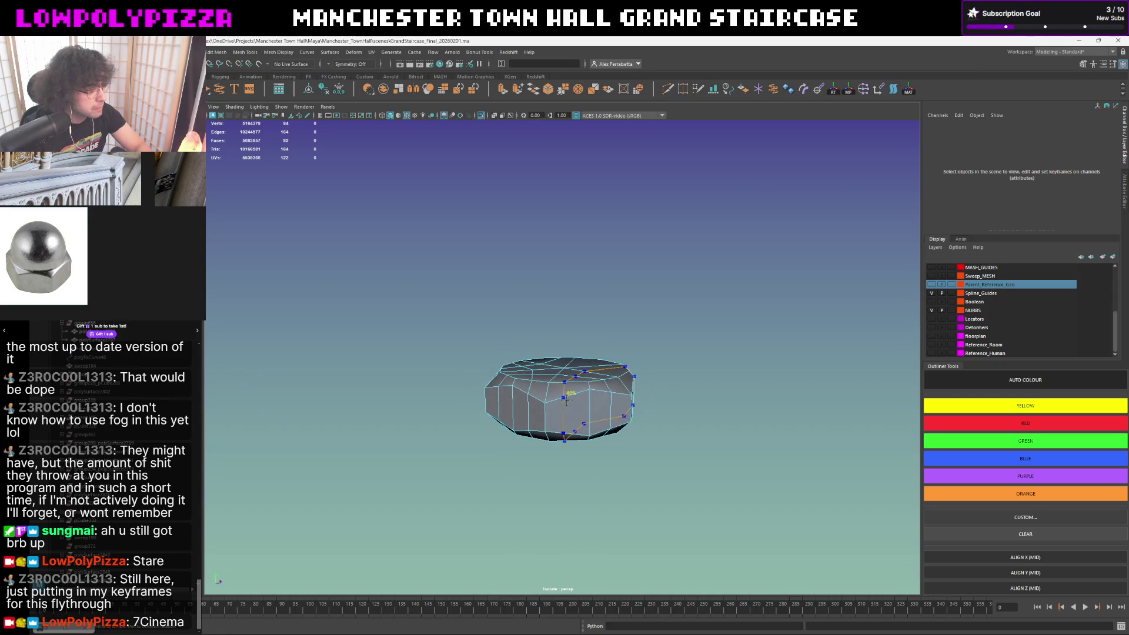
- Insert another edge loop on a neighbouring side face and check it smoothed
mouse_move(641, 391)
alt+mouse_down()
mouse_move(583, 399)
mouse_move(571, 389)
alt+mouse_up()
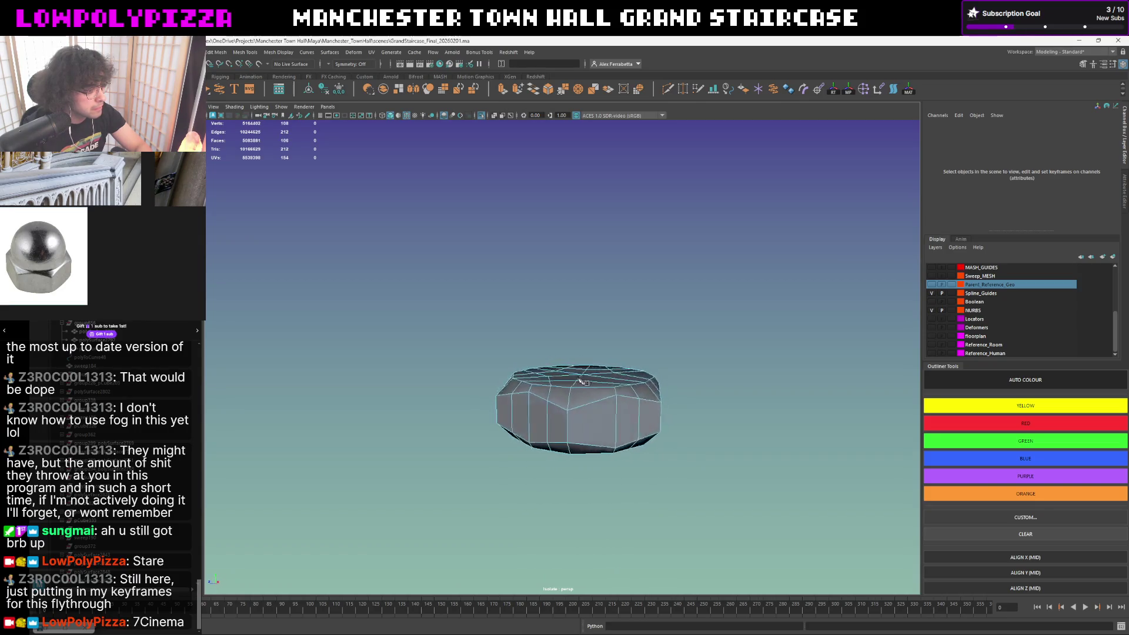
click(561, 403)
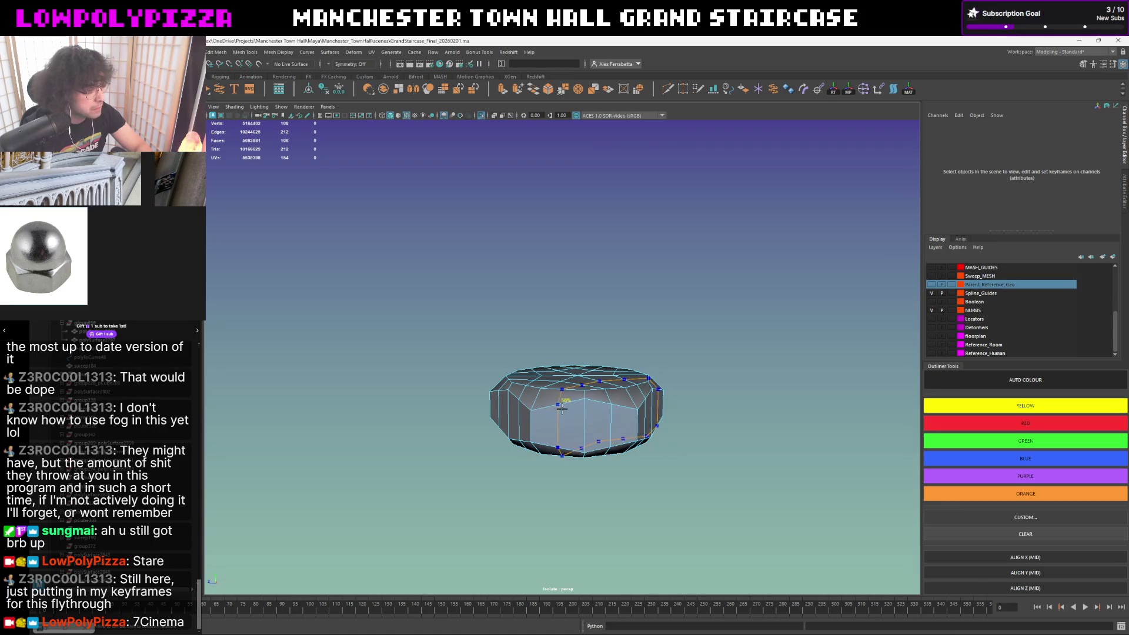
mouse_move(607, 399)
alt+mouse_down()
mouse_move(522, 393)
mouse_move(671, 396)
alt+mouse_up()
key(3)
key(1)
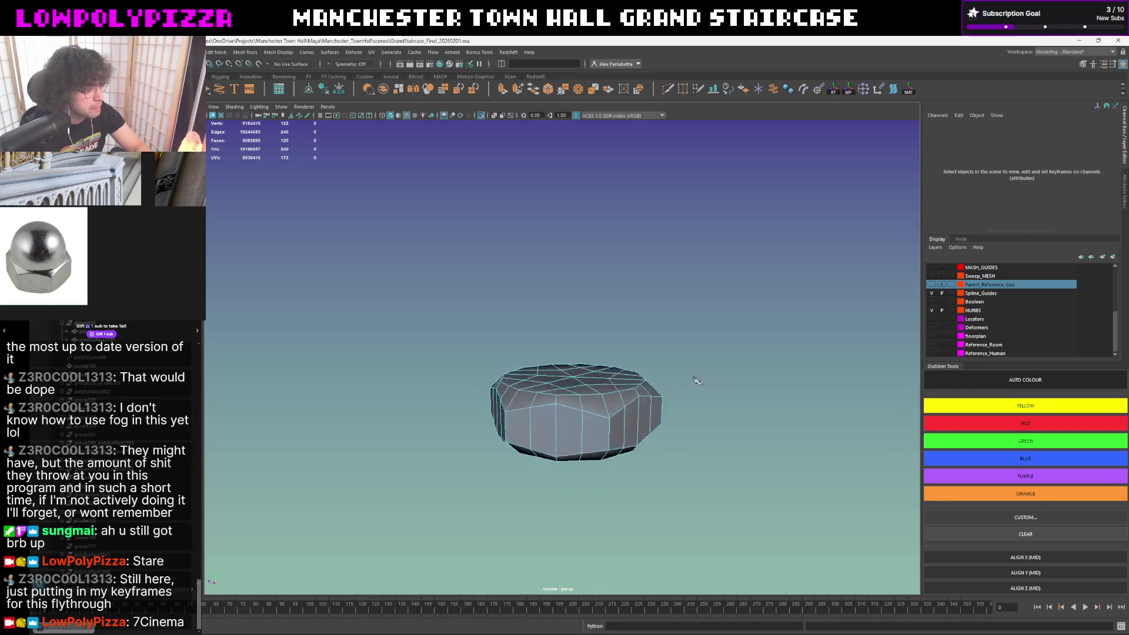
alt+drag(594, 430, 598, 427)
shift+right_drag(591, 345, 615, 357)
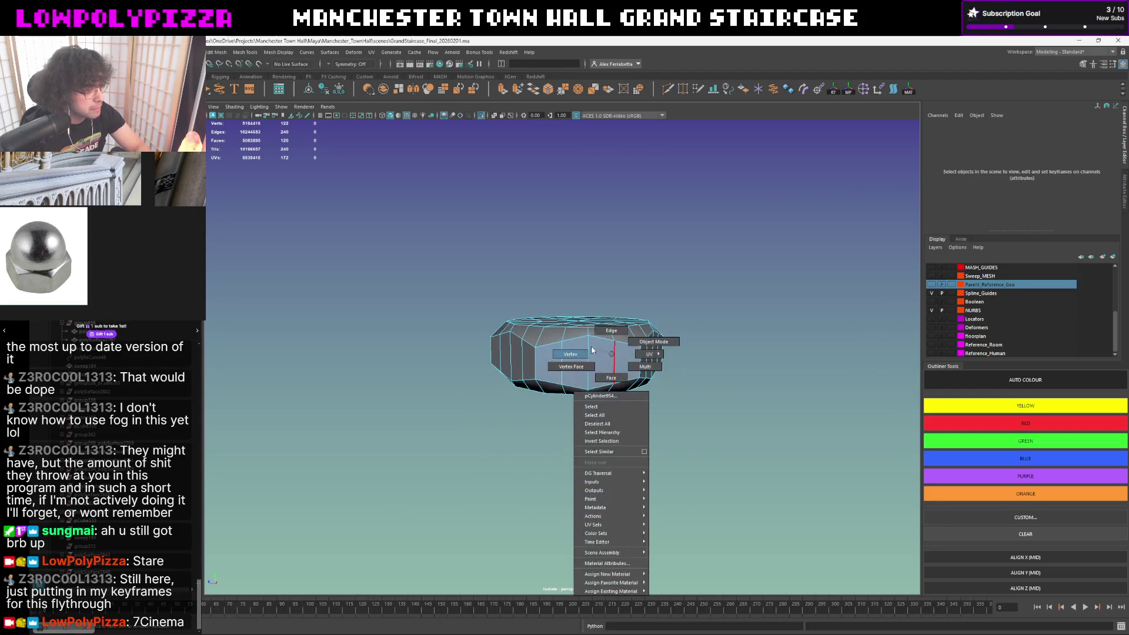
- Commit the cut, switch to edge mode and nudge the selected edges vertically
key(Return)
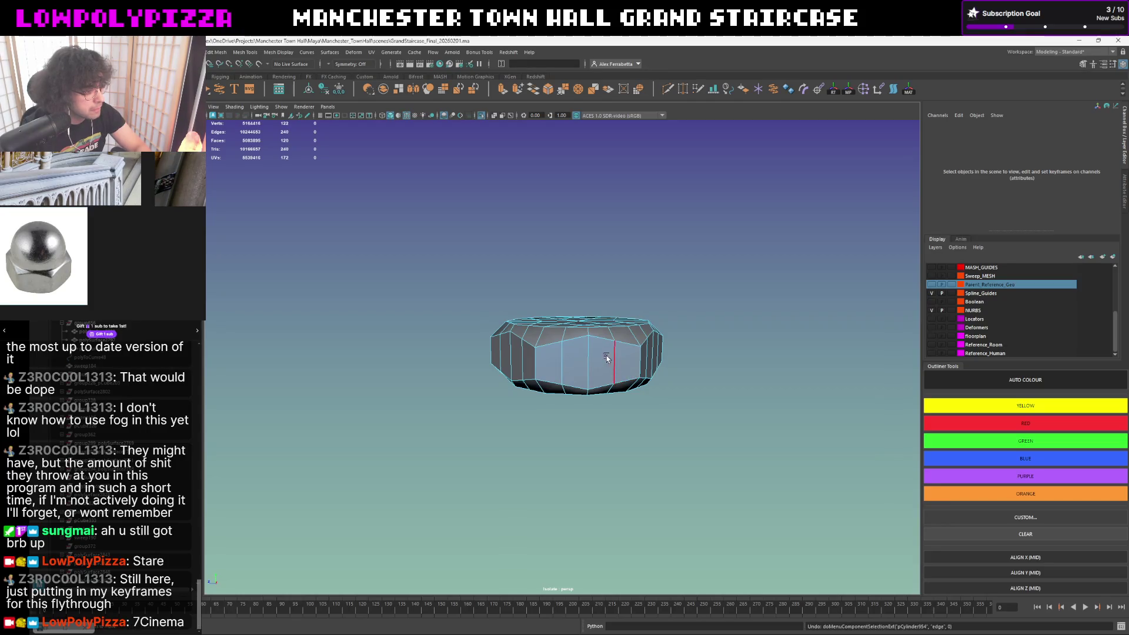
key(w)
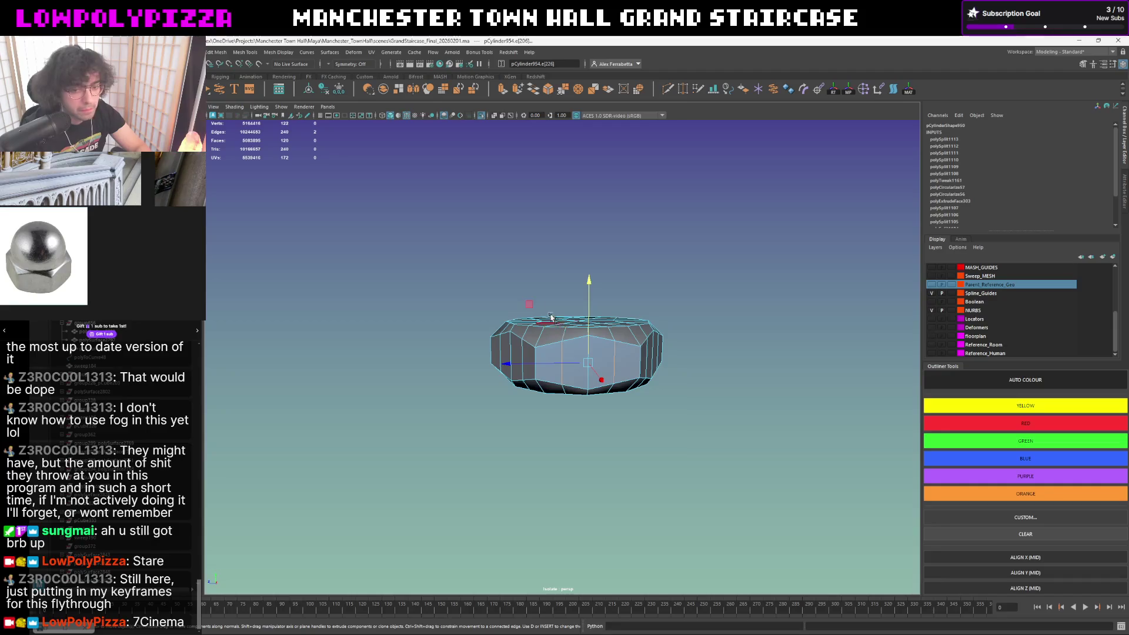
right_click(550, 287)
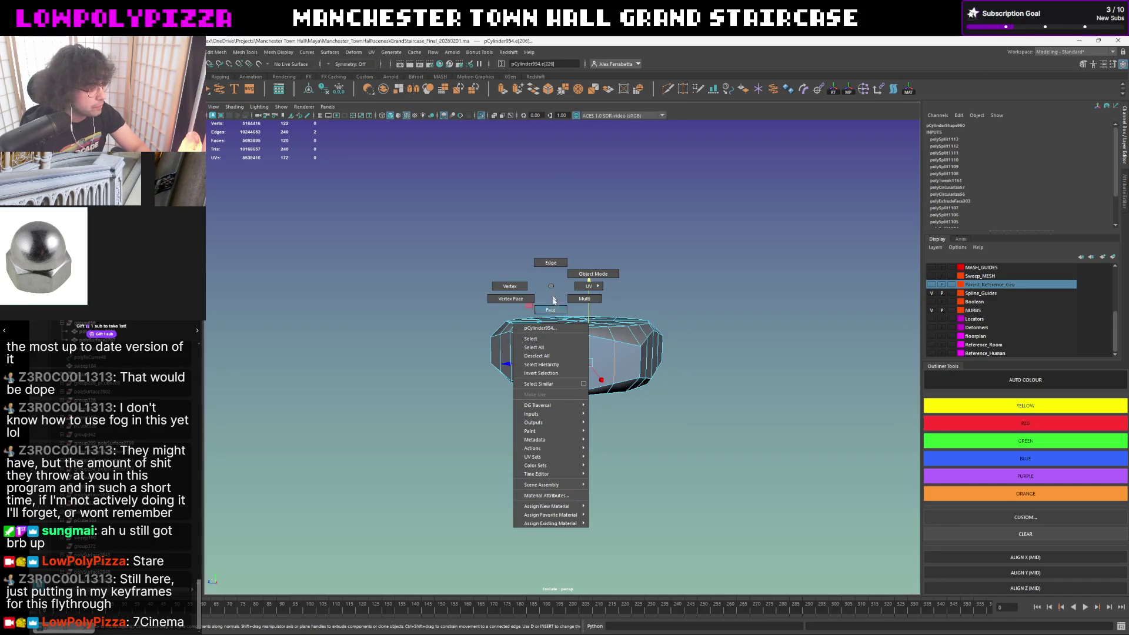
click(554, 374)
key(e)
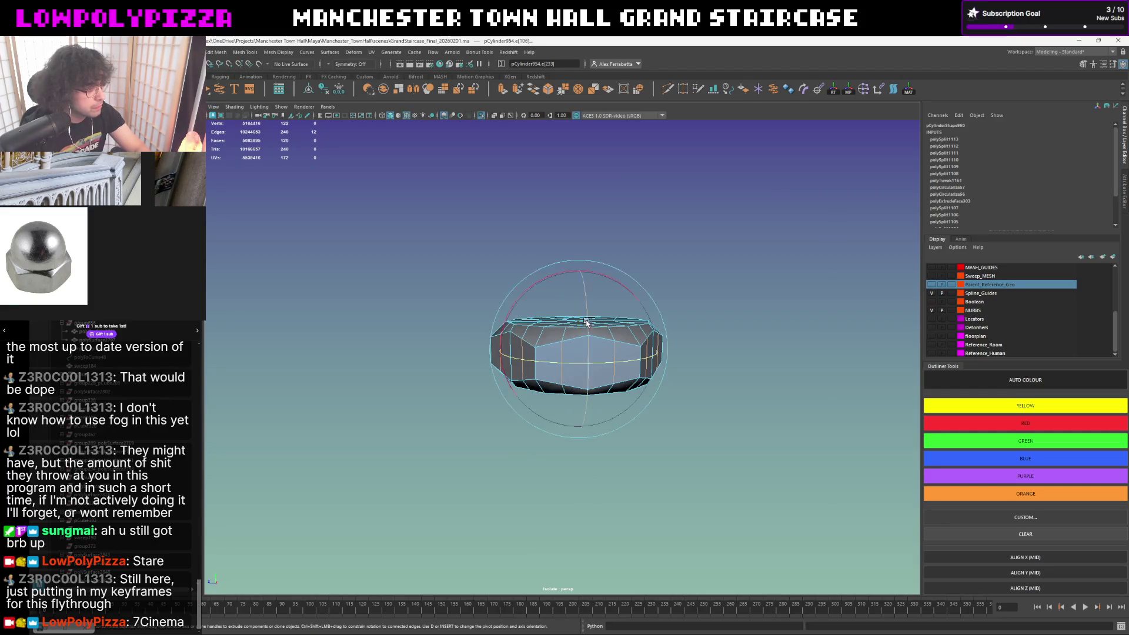
key(w)
drag(578, 265, 580, 267)
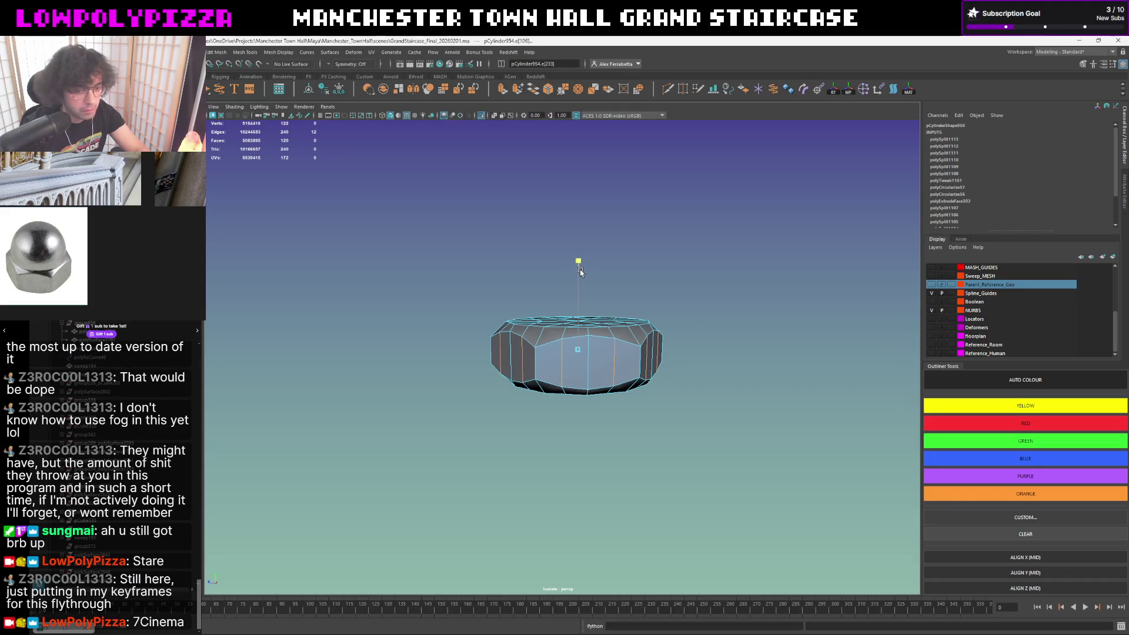
- Select points on the nut's side and lower them to reshape the bevelled upper edge
click(518, 364)
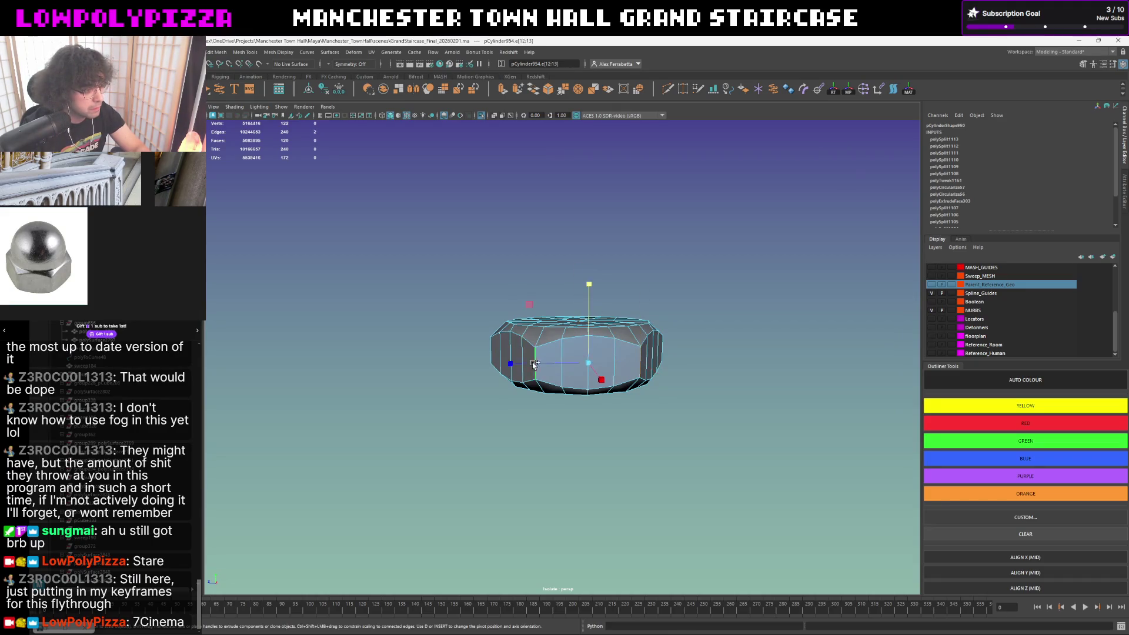
right_drag(564, 225, 583, 426)
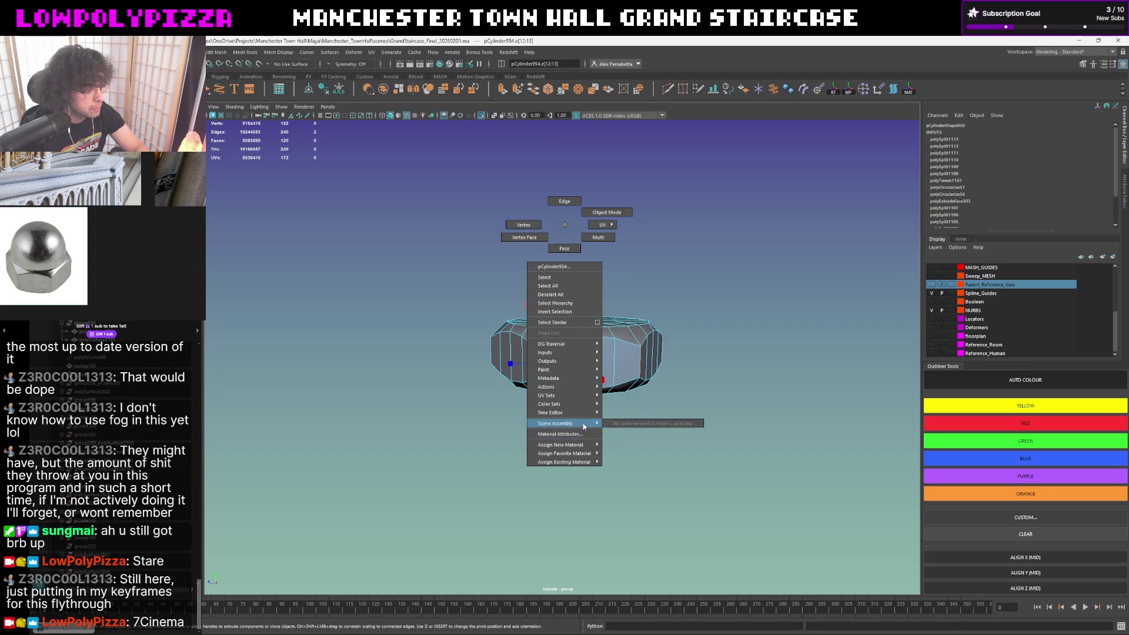
right_drag(583, 426, 581, 291)
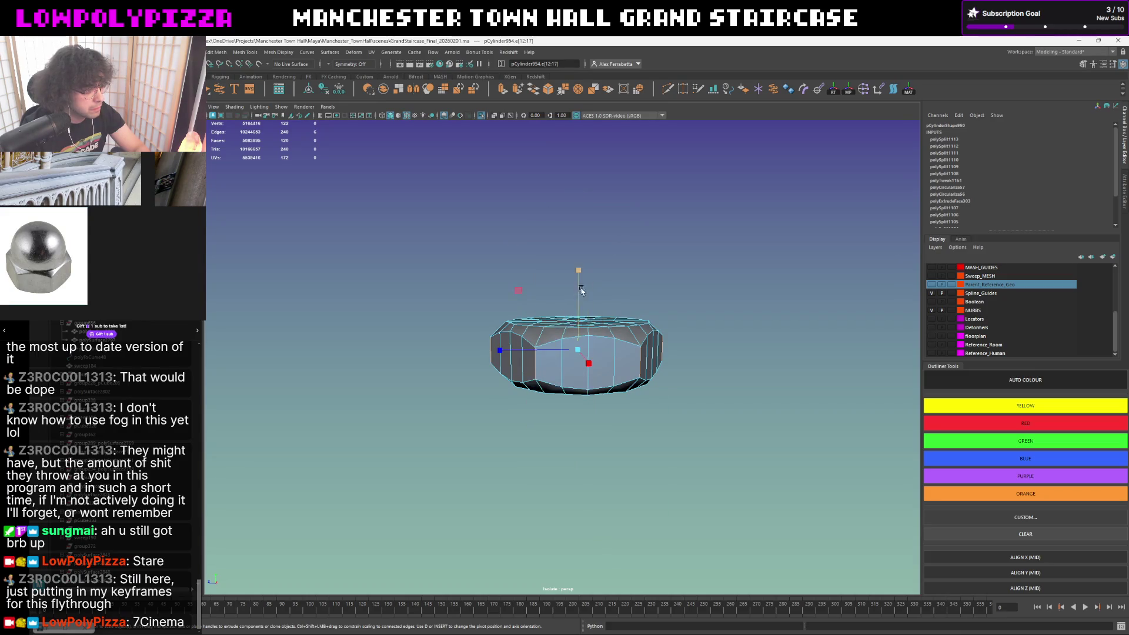
mouse_move(581, 290)
mouse_down()
mouse_move(680, 319)
mouse_move(665, 313)
mouse_move(662, 331)
mouse_move(600, 342)
mouse_move(632, 312)
mouse_move(637, 332)
mouse_up()
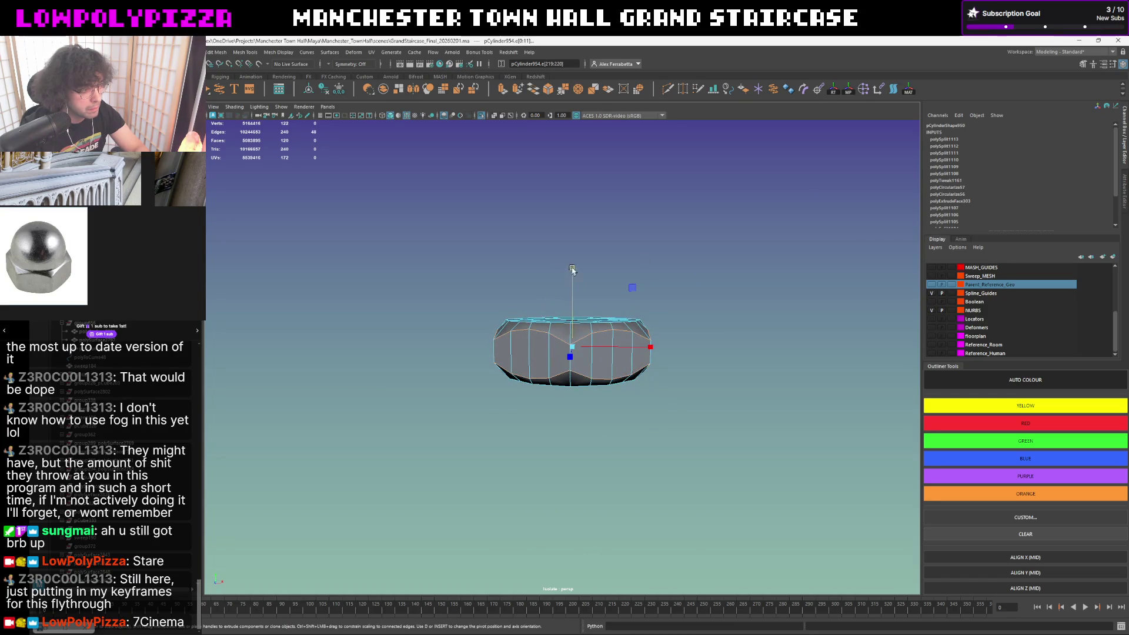
key(q)
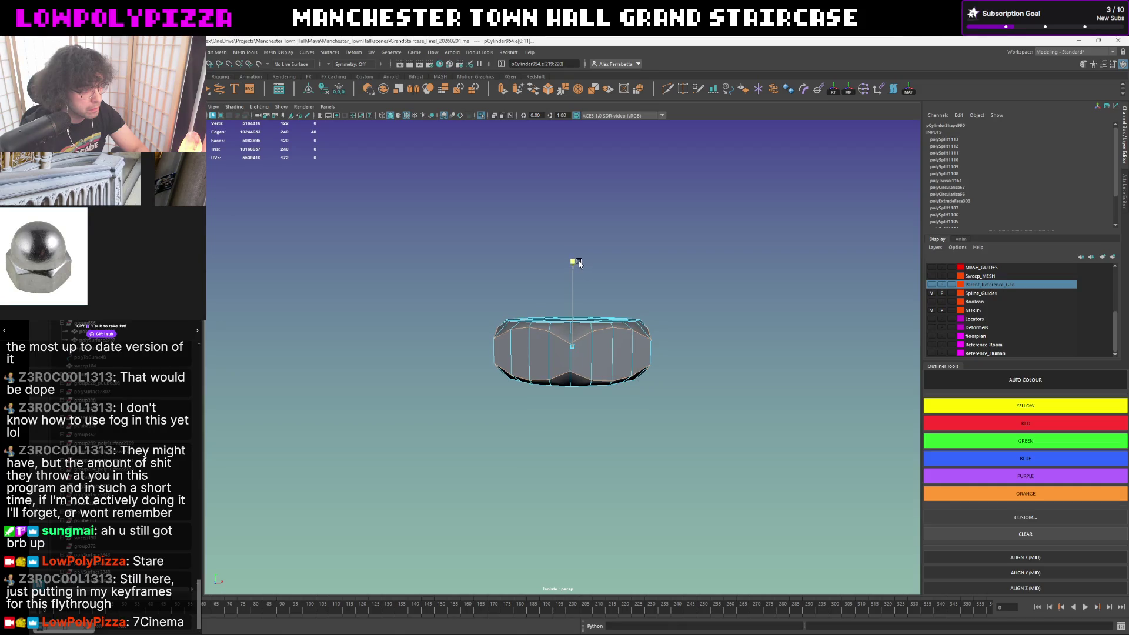
mouse_move(607, 269)
alt+mouse_down()
mouse_move(682, 286)
mouse_move(605, 315)
mouse_move(649, 308)
alt+mouse_up()
key(F8)
- Cut an extra edge loop around the sides and preview it smoothed
click(666, 90)
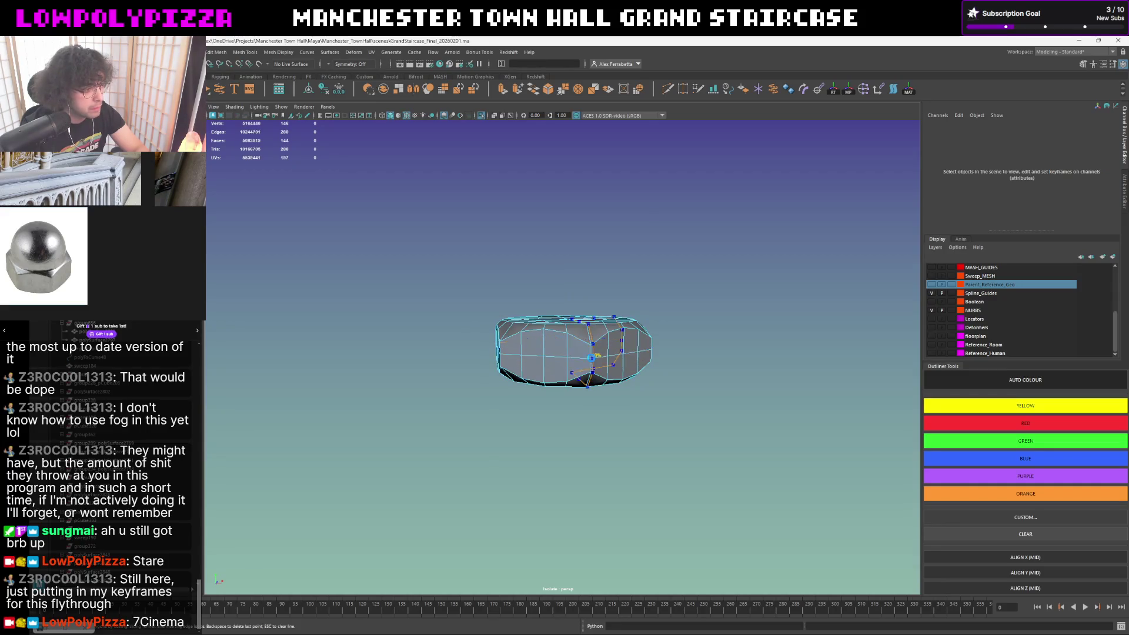
key(3)
mouse_move(593, 357)
alt+mouse_down()
mouse_move(618, 357)
mouse_move(605, 329)
mouse_move(591, 333)
mouse_move(679, 335)
mouse_move(702, 322)
mouse_move(646, 328)
alt+mouse_up()
key(1)
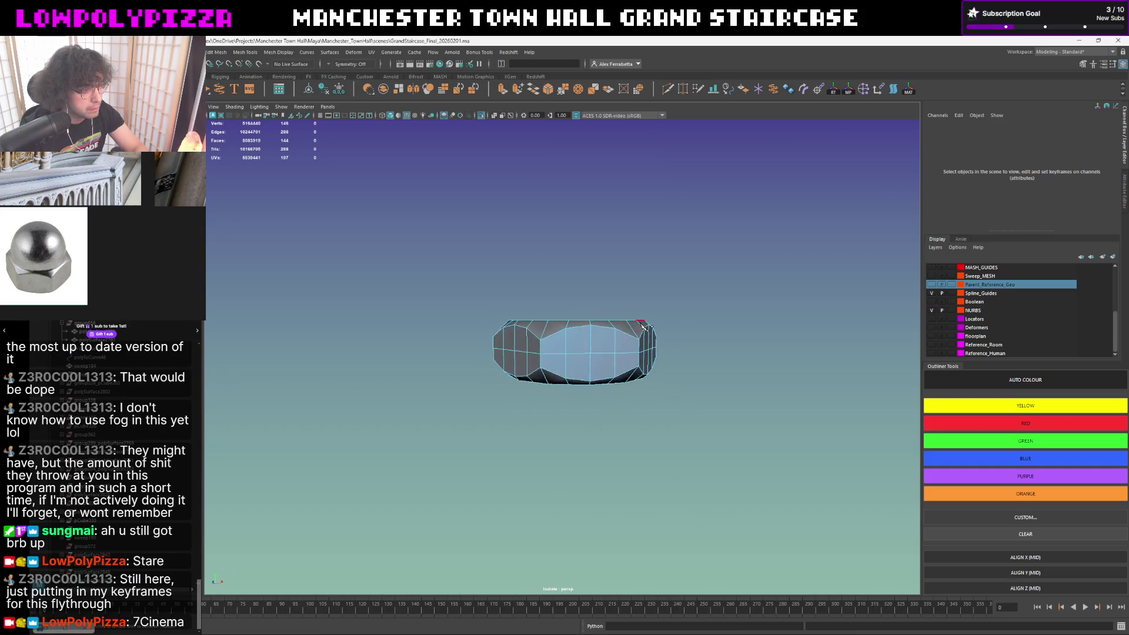
- Recheck smoothing on the nut, then select the top cap's centre vertex
click(584, 319)
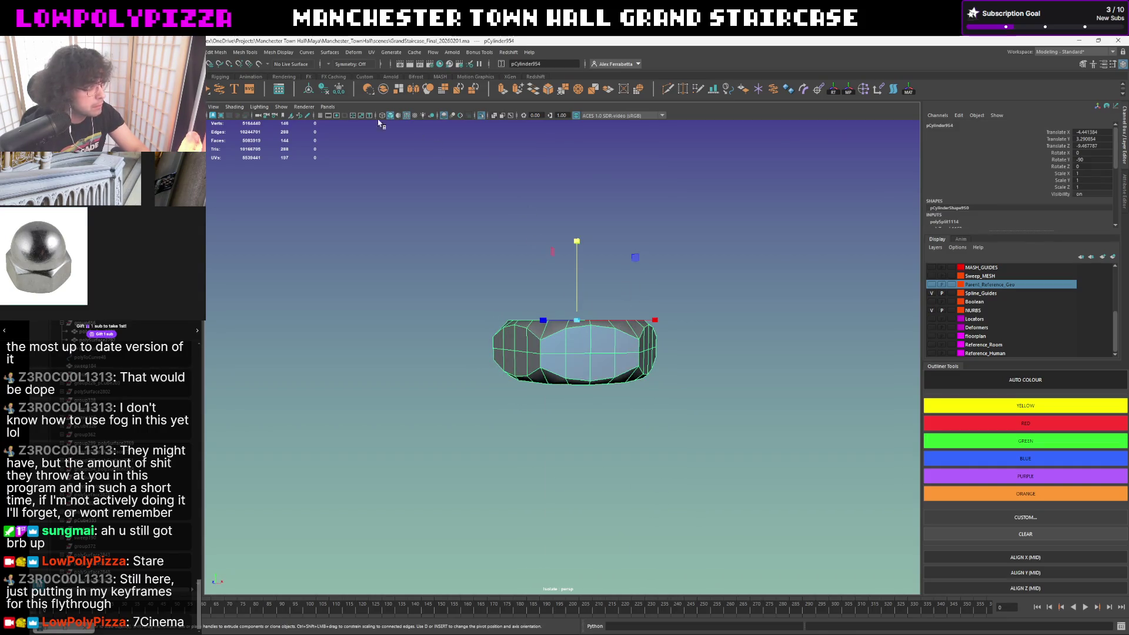
key(3)
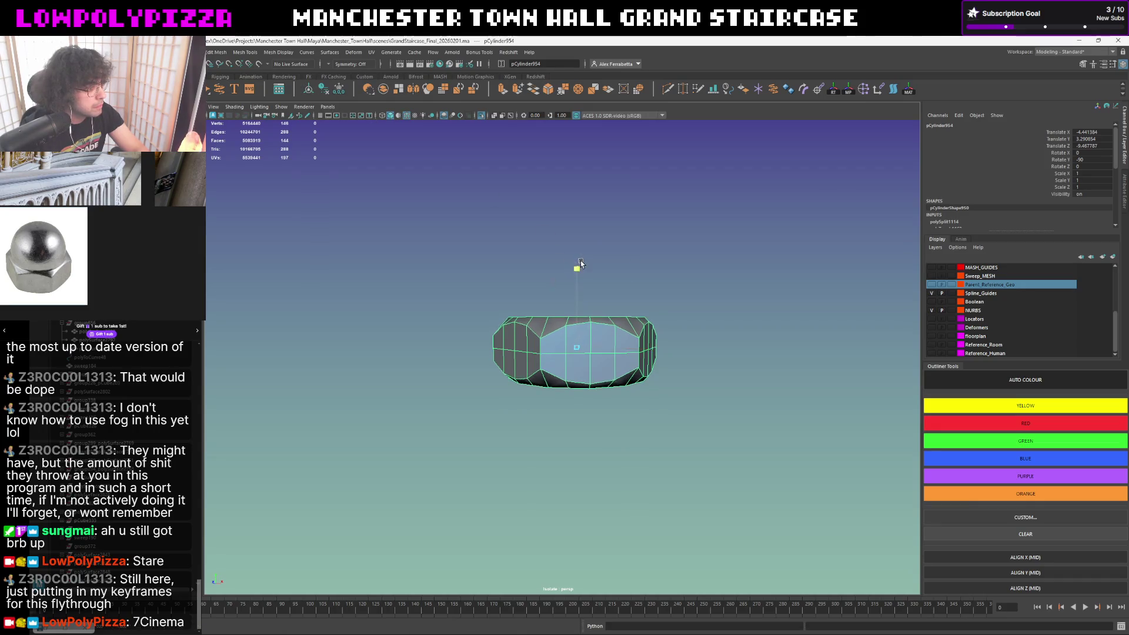
key(1)
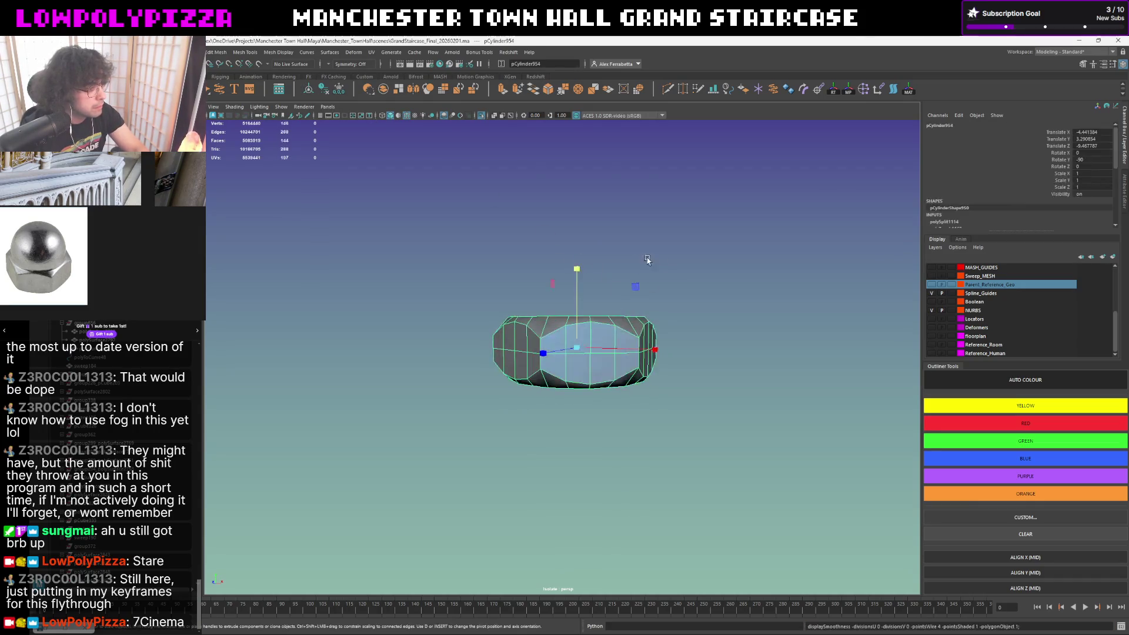
mouse_move(647, 260)
alt+mouse_down()
mouse_move(577, 316)
mouse_move(597, 367)
alt+mouse_up()
key(F9)
click(577, 316)
- Convert the vertex selection to faces and grow it to the whole top cap
ctrl+right_drag(645, 269, 640, 295)
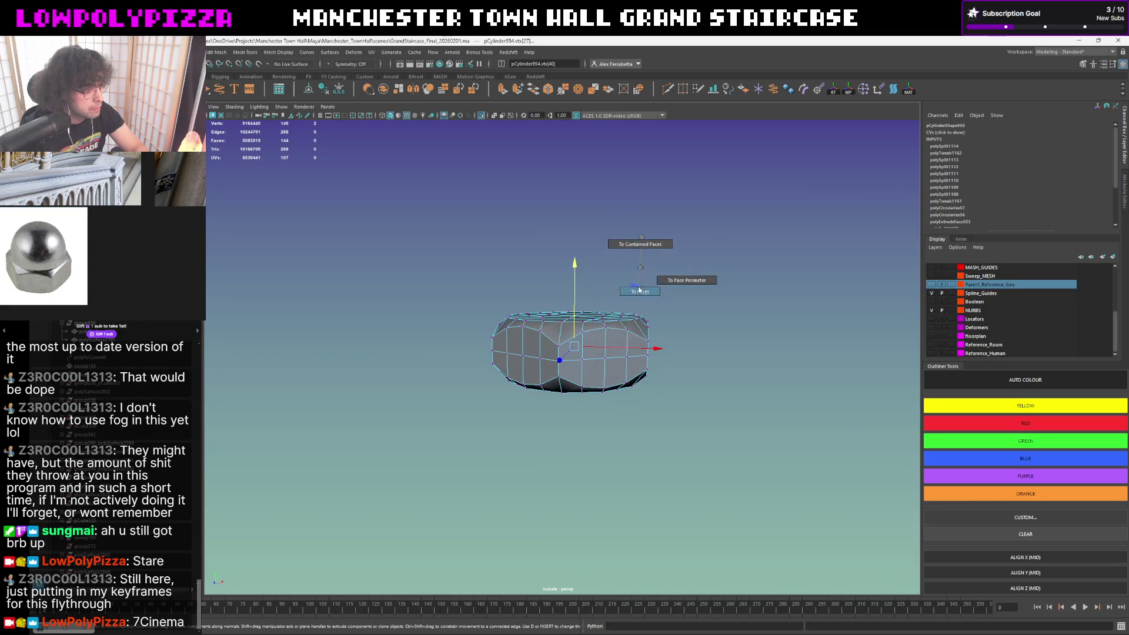
alt+drag(639, 295, 647, 279)
mouse_move(652, 272)
ctrl+right_down()
mouse_move(685, 257)
mouse_move(690, 227)
ctrl+right_up()
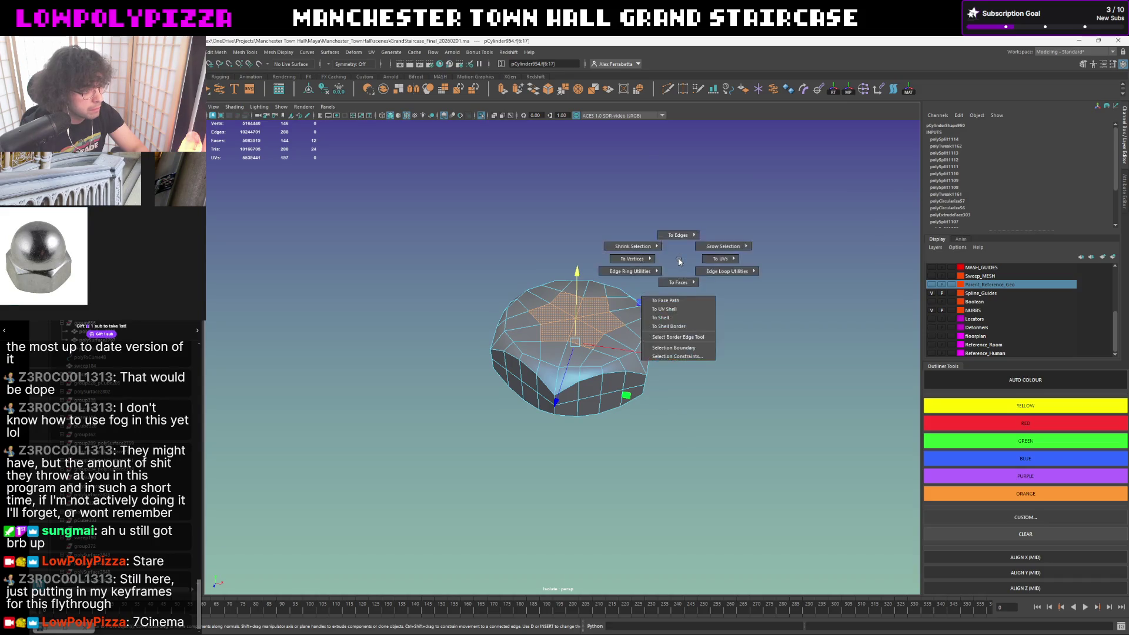
ctrl+right_drag(678, 270, 715, 245)
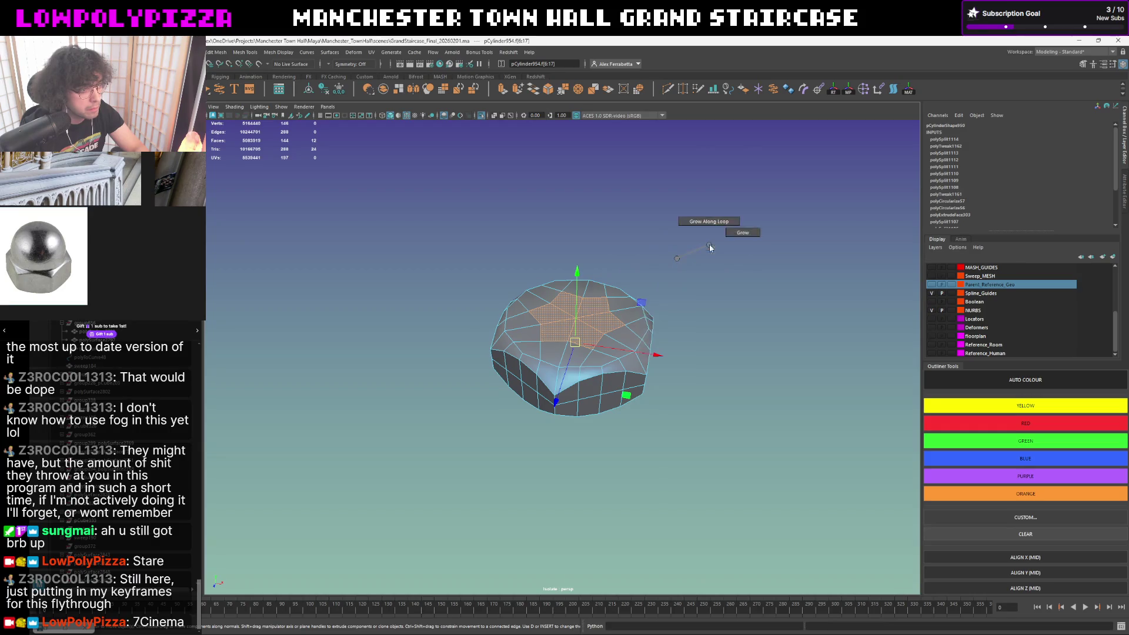
key(e)
key(w)
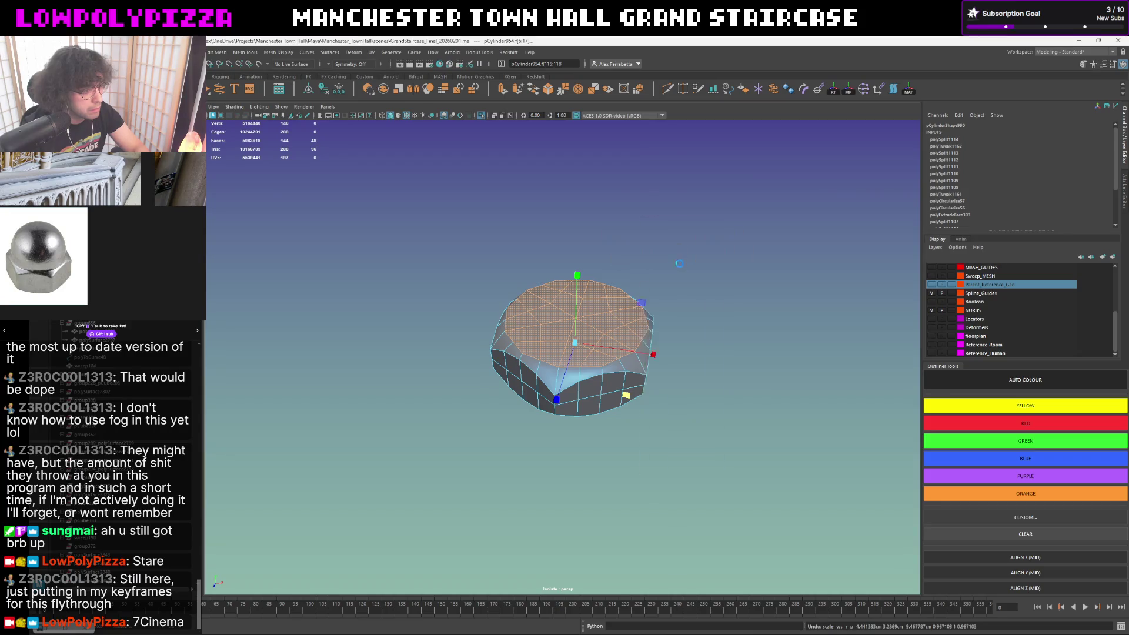
- Extrude the top cap inward with a 0.001 offset and check it in smooth preview
key(ctrl+e)
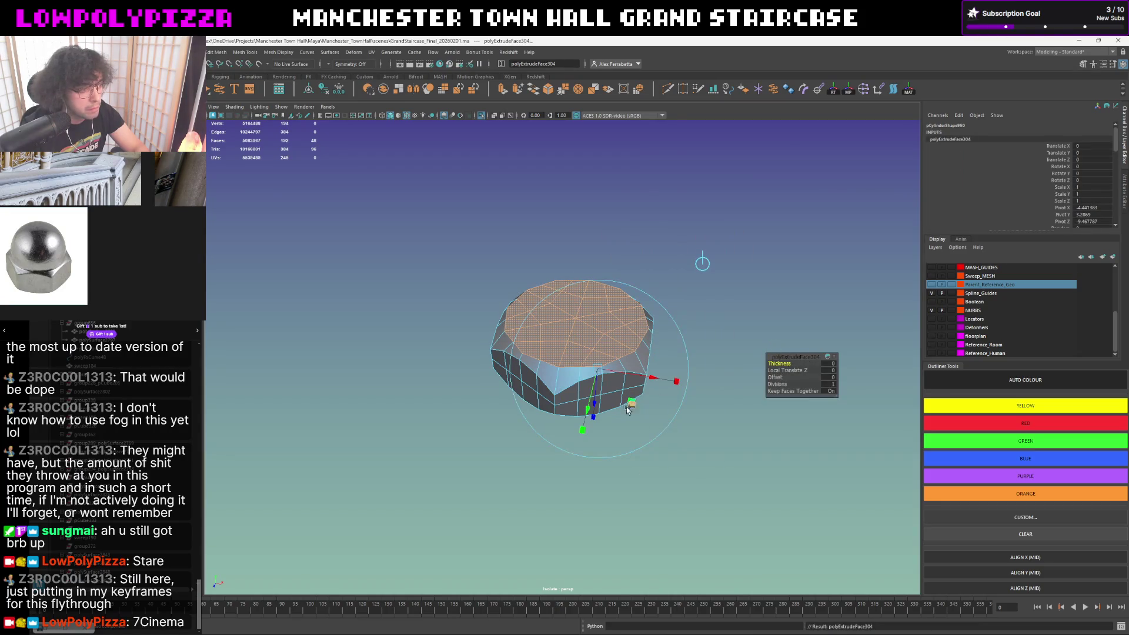
click(829, 380)
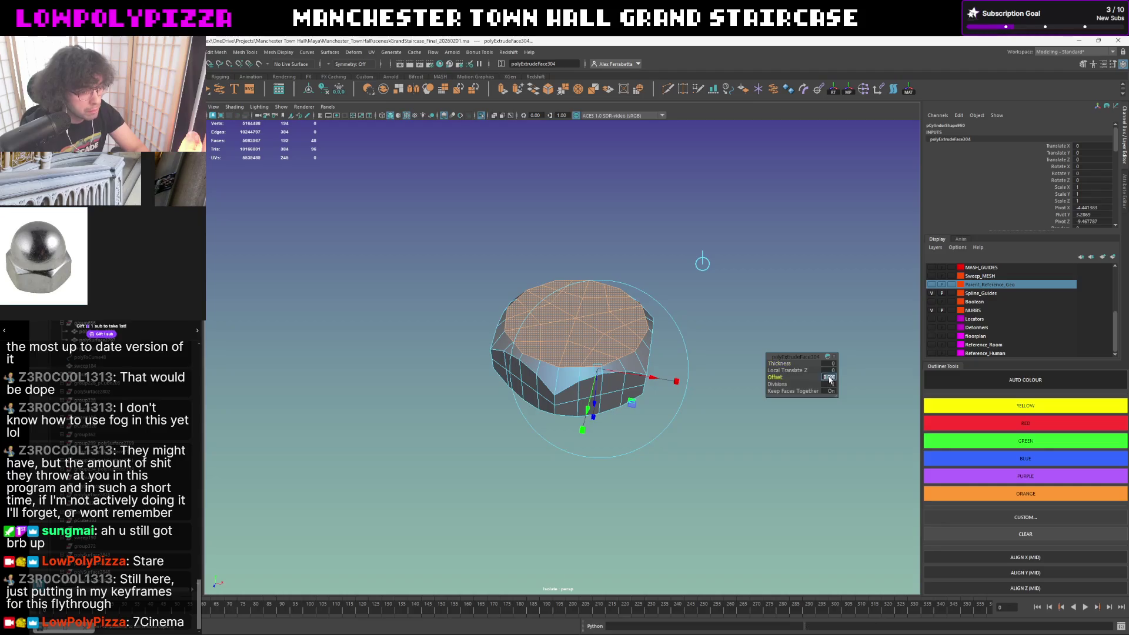
key(Return)
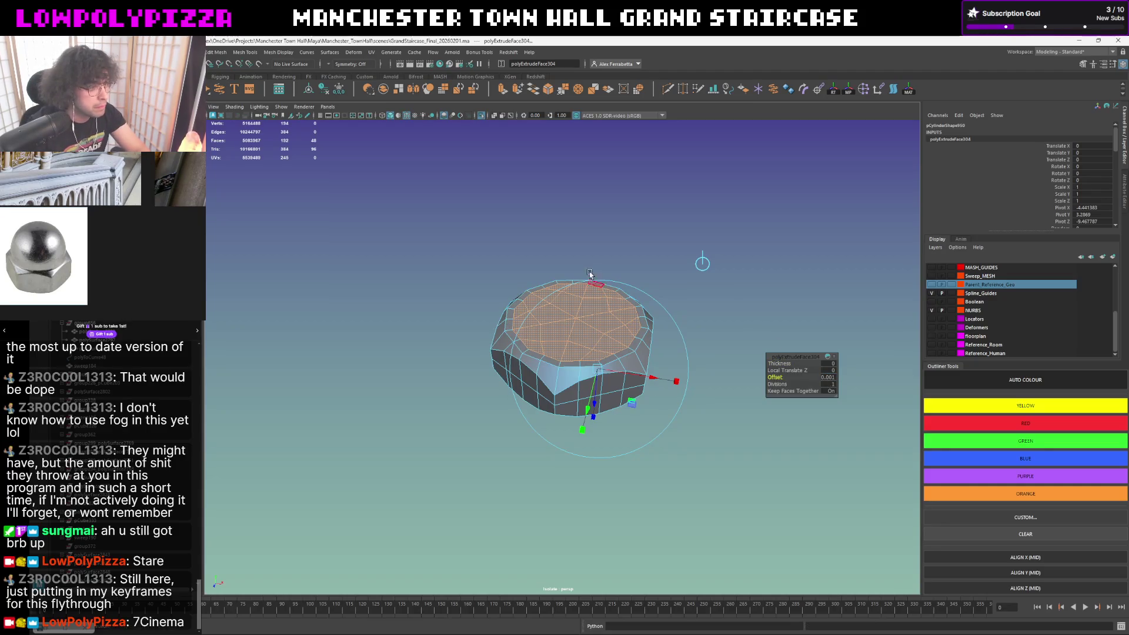
key(3)
key(1)
mouse_move(583, 272)
alt+mouse_down()
mouse_move(635, 263)
mouse_move(581, 328)
alt+mouse_up()
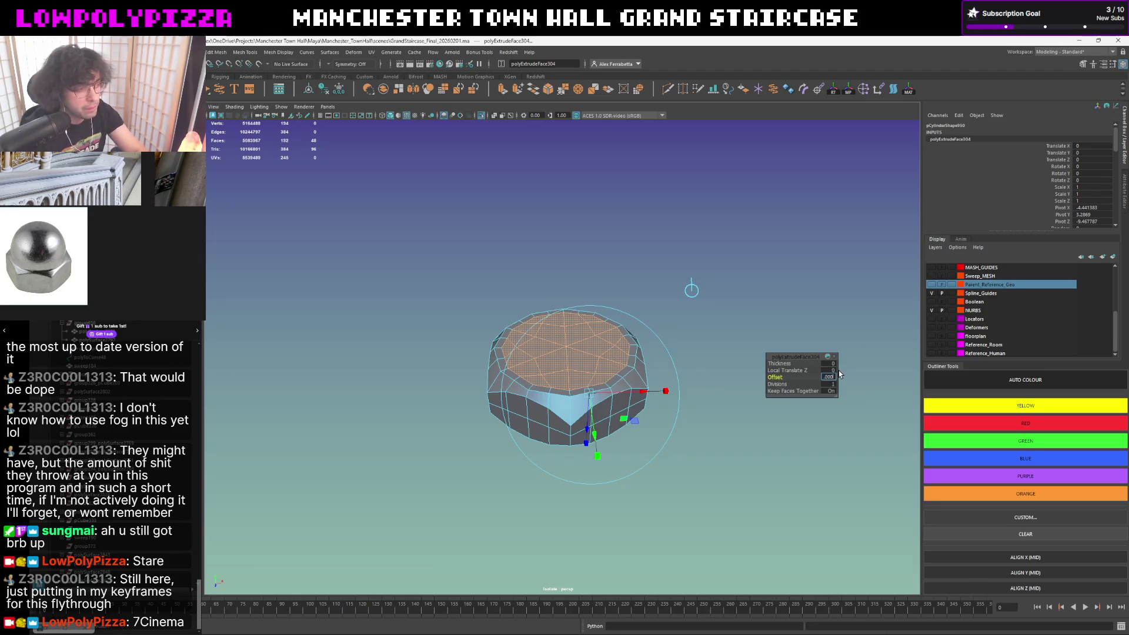
text(0.0007)
- Reduce the cap extrude's offset to 0.0007 and finish the edit
key(Return)
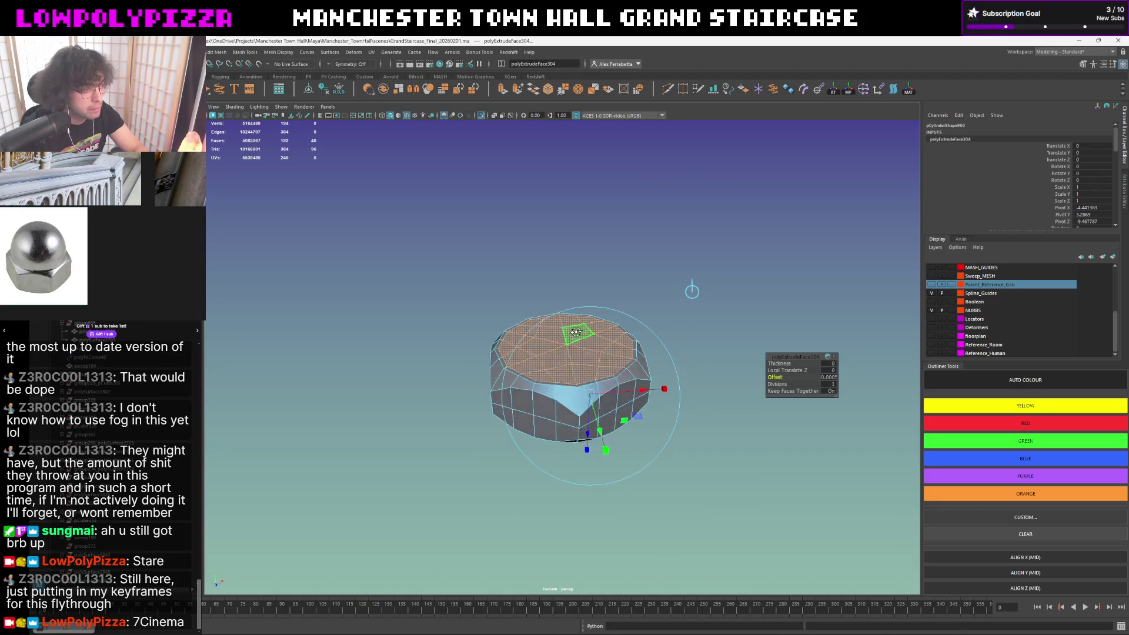
alt+drag(590, 341, 586, 319)
key(ctrl+shift+x)
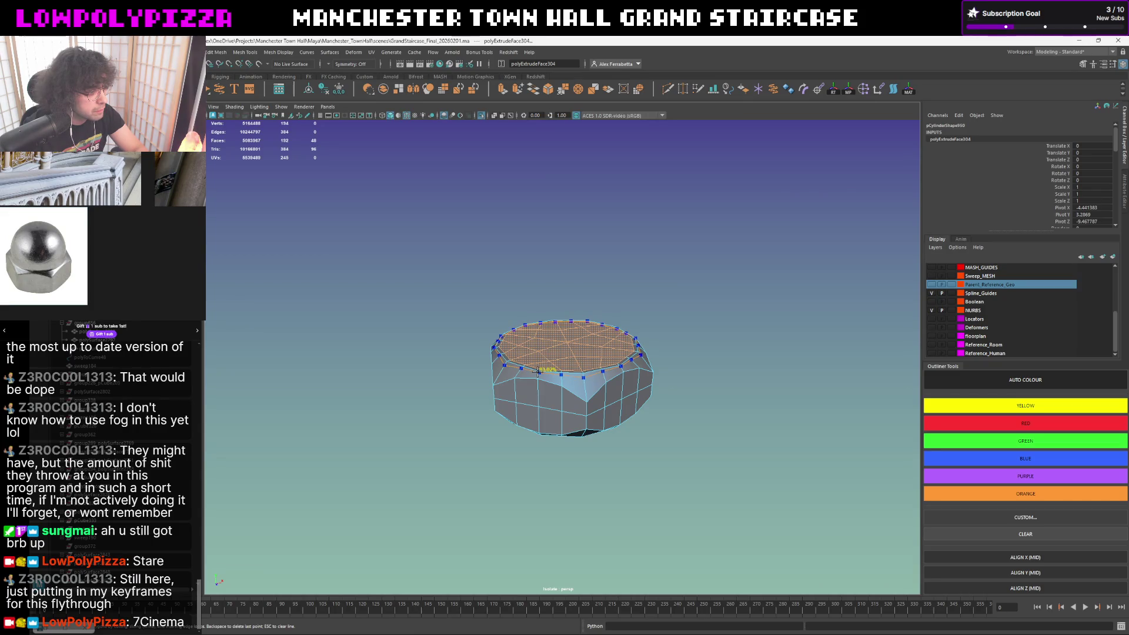
click(668, 376)
- Compare the nut in smooth preview, then restore the extruded top-face selection in faceted display
key(3)
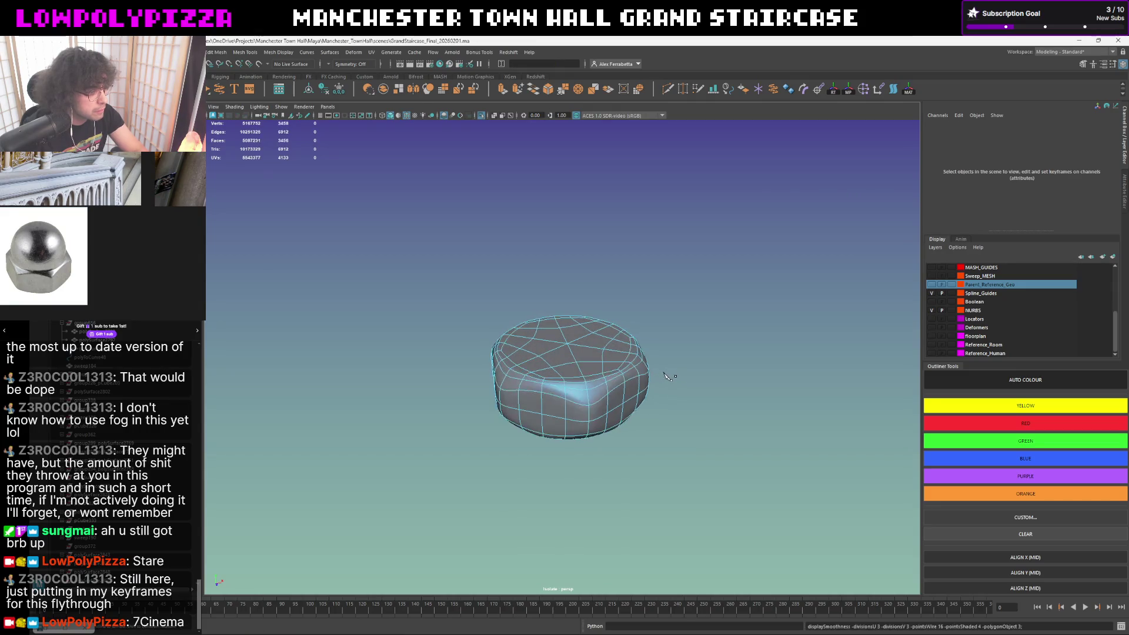
key(ctrl+z)
key(ctrl+z)
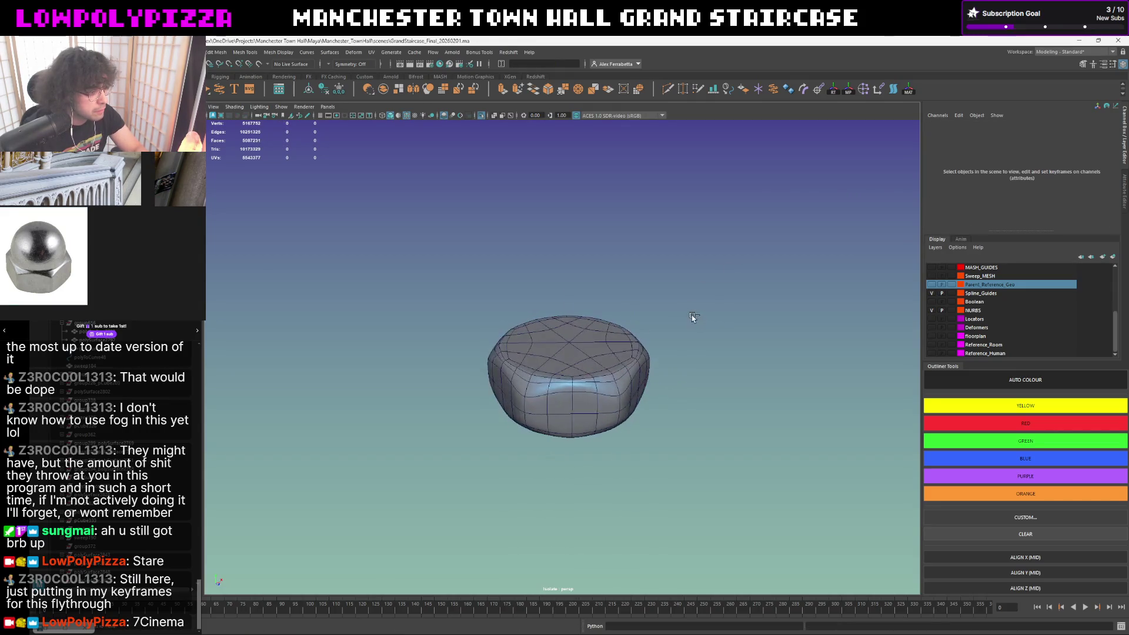
key(ctrl+z)
key(ctrl+e)
key(1)
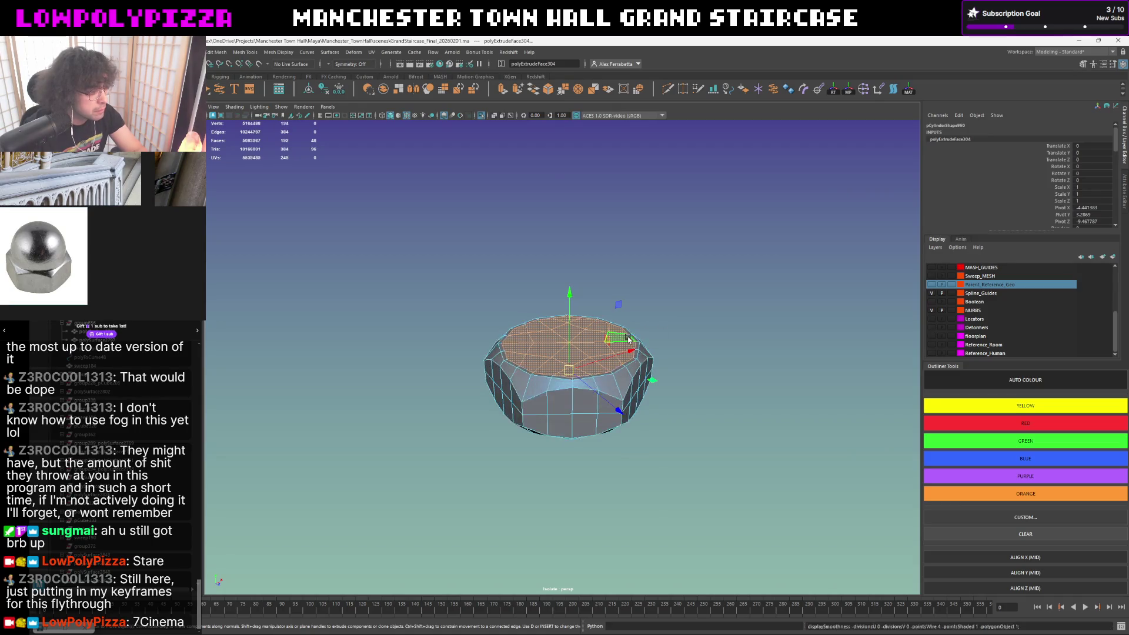
- Undo the top cap extrude and centre the nut in the view
key(ctrl+h)
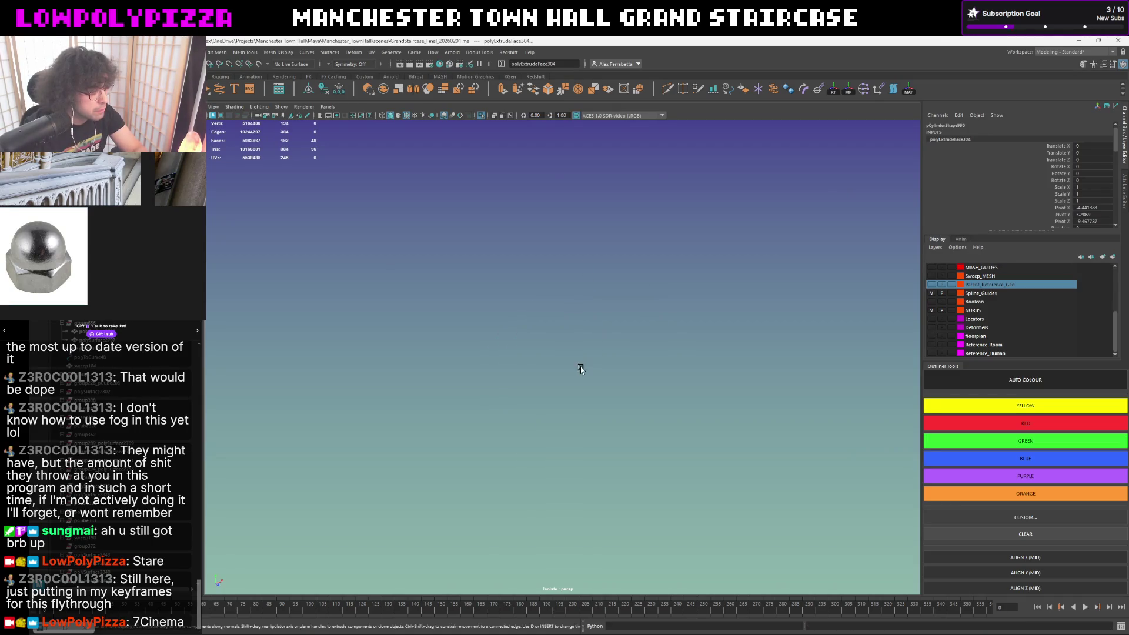
key(ctrl+z)
key(ctrl+z)
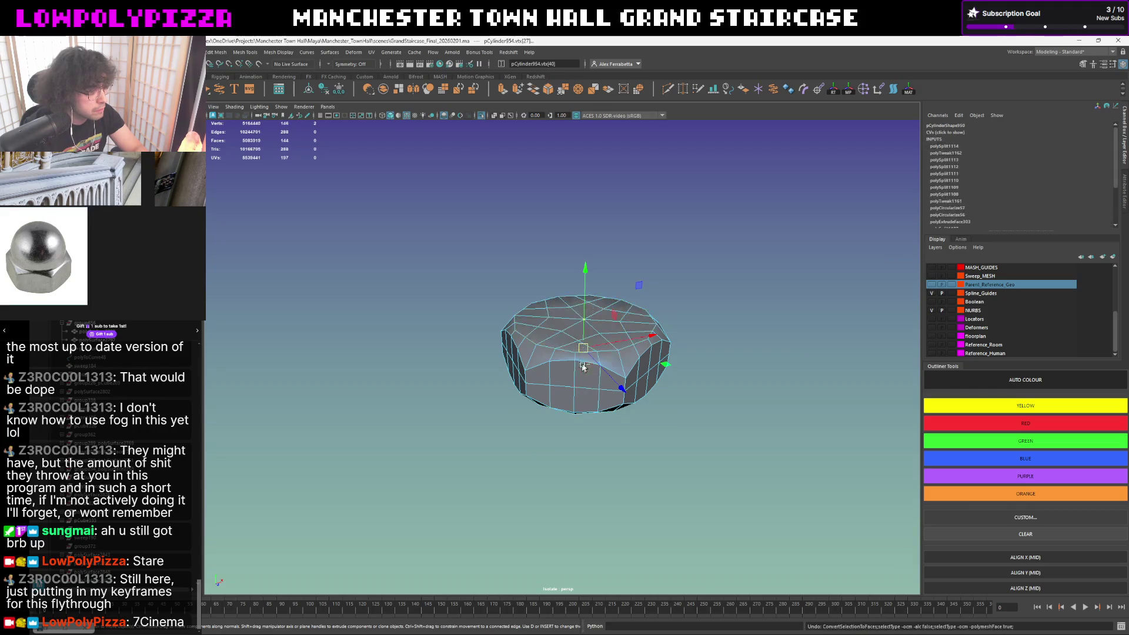
key(ctrl+z)
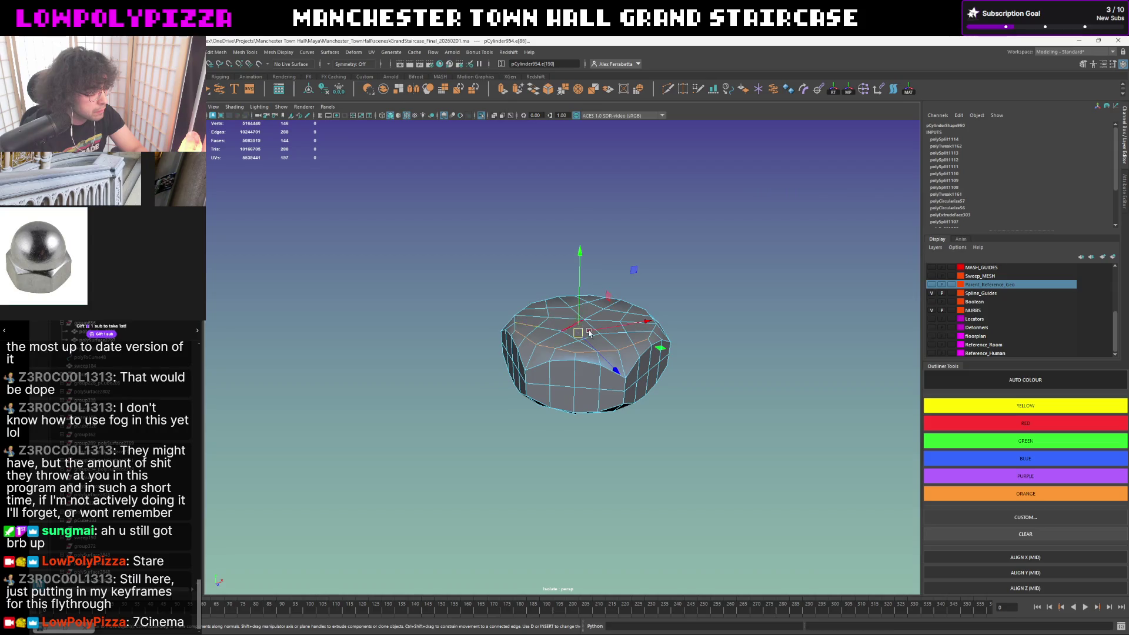
mouse_move(520, 325)
alt+mouse_down()
mouse_move(660, 435)
mouse_move(614, 421)
alt+mouse_up()
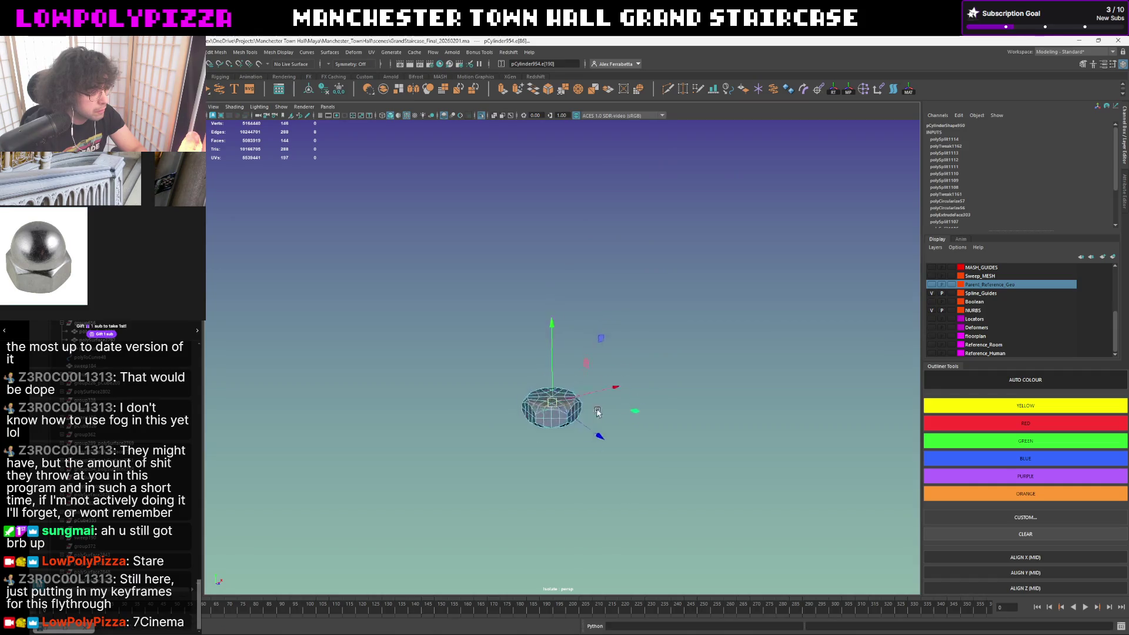
scroll(618, 415, up, 5)
key(f)
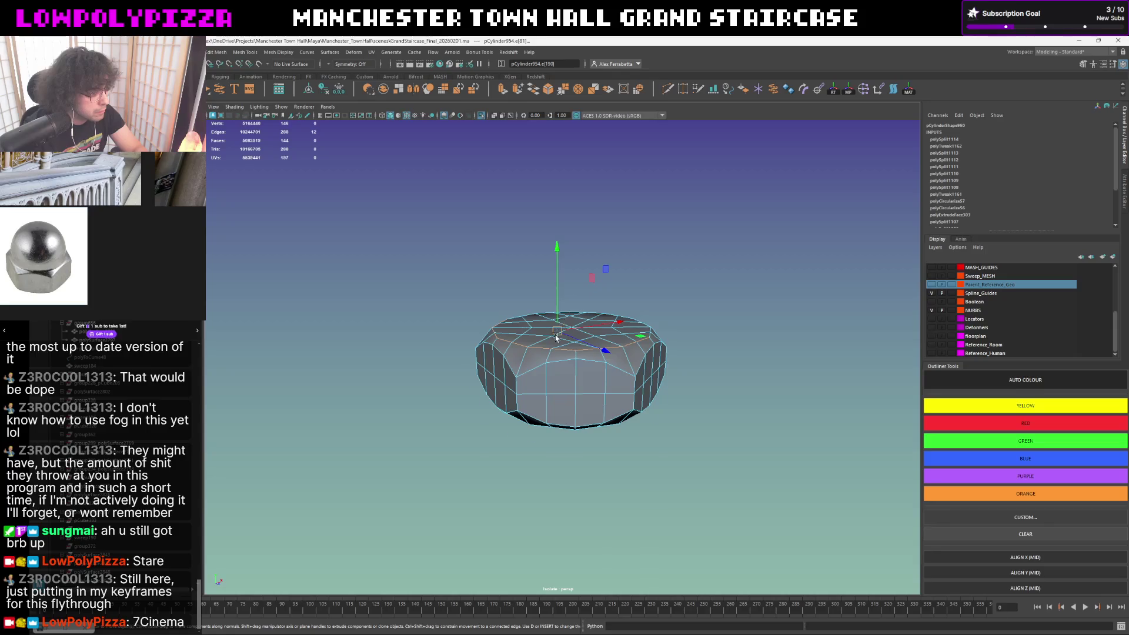
- Select the nut's top rim edge loop and check it from above
alt+drag(556, 338, 540, 372)
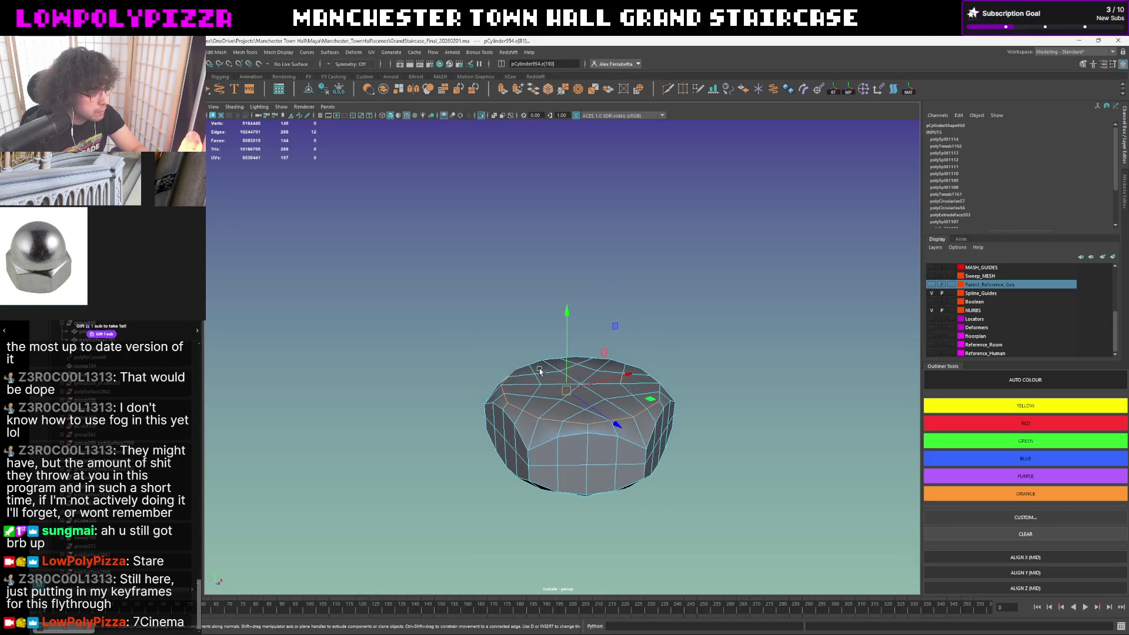
double_click(586, 360)
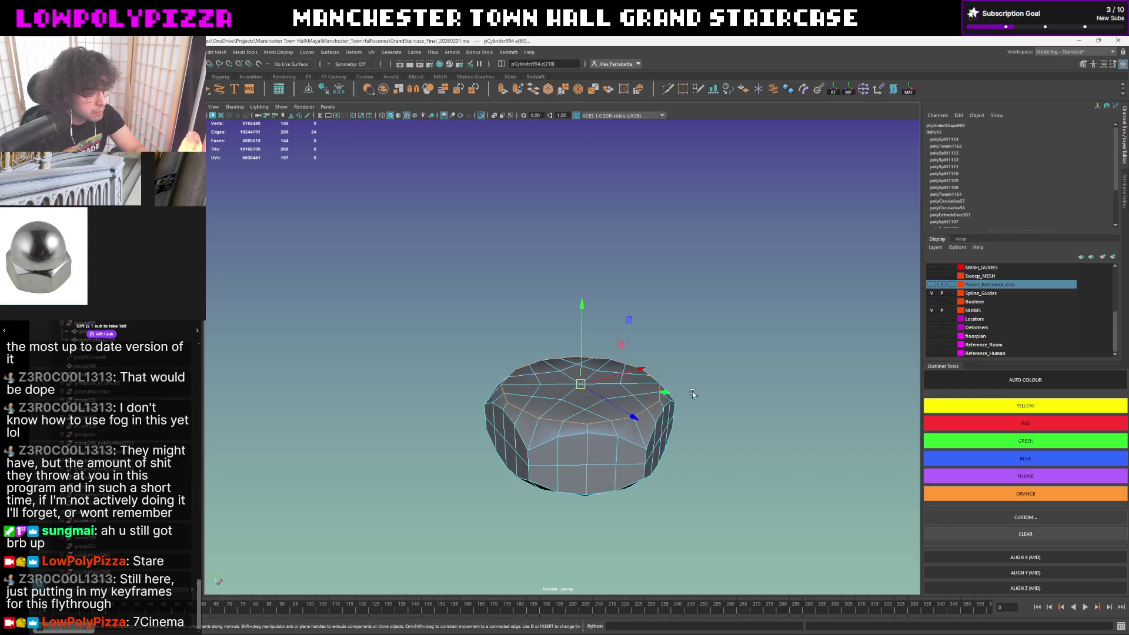
scroll(599, 436, up, 1)
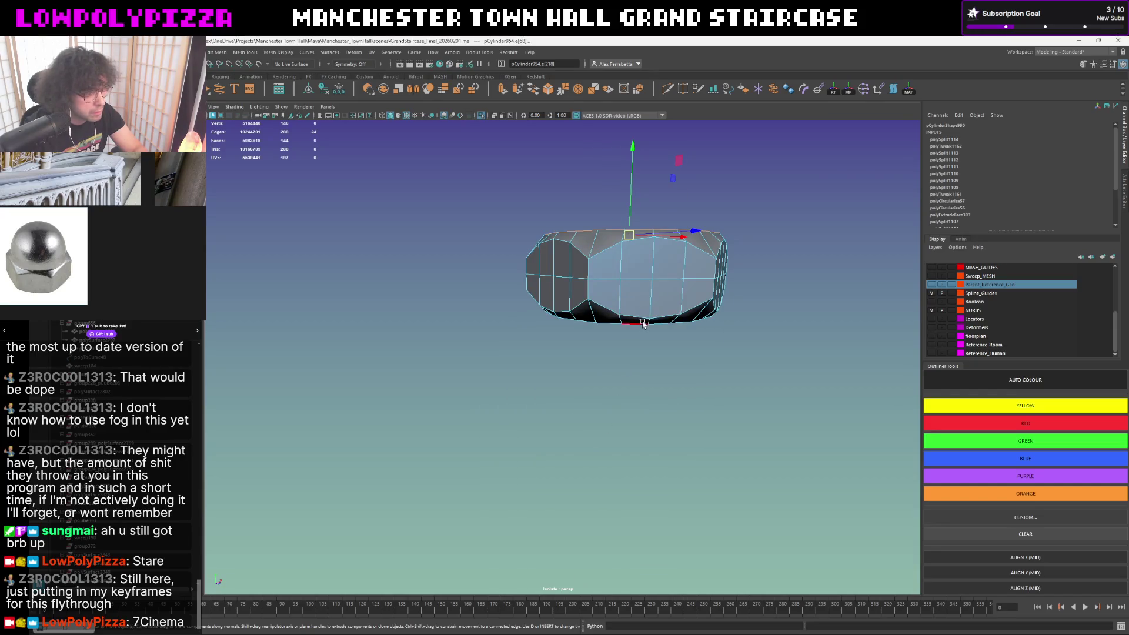
scroll(642, 319, up, 3)
scroll(668, 226, down, 6)
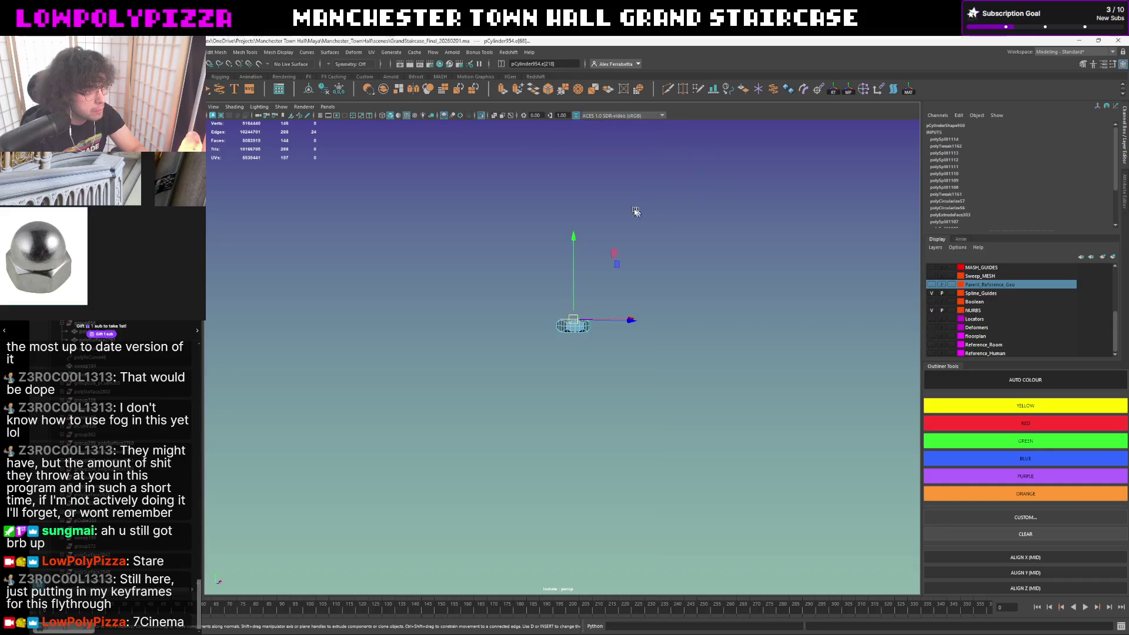
scroll(561, 396, up, 5)
scroll(623, 376, up, 3)
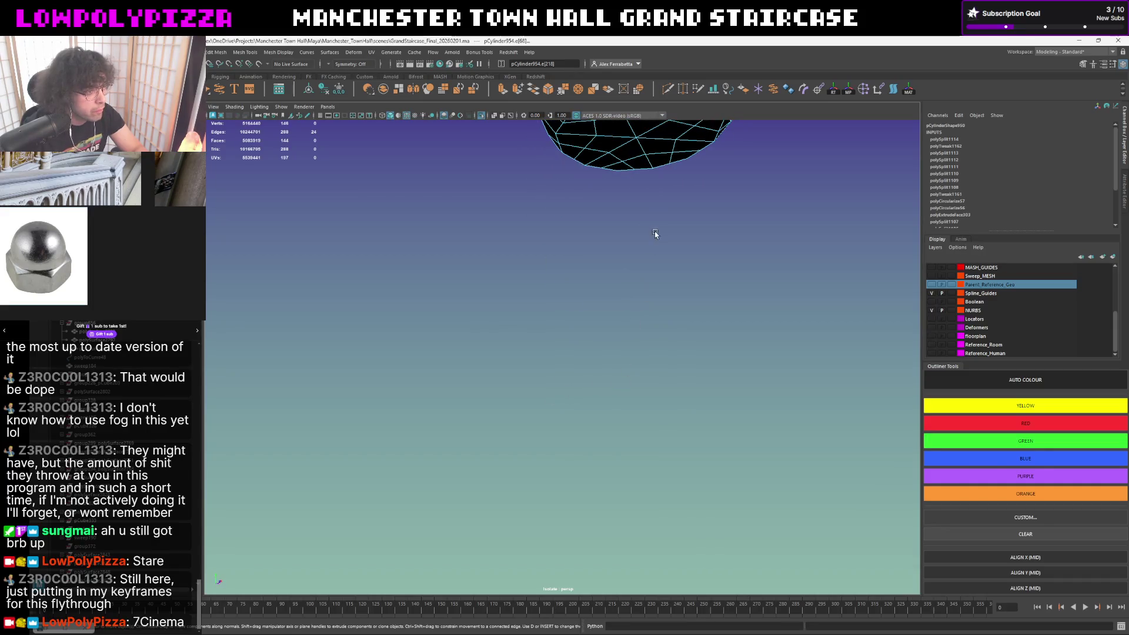
alt+drag(656, 234, 636, 238)
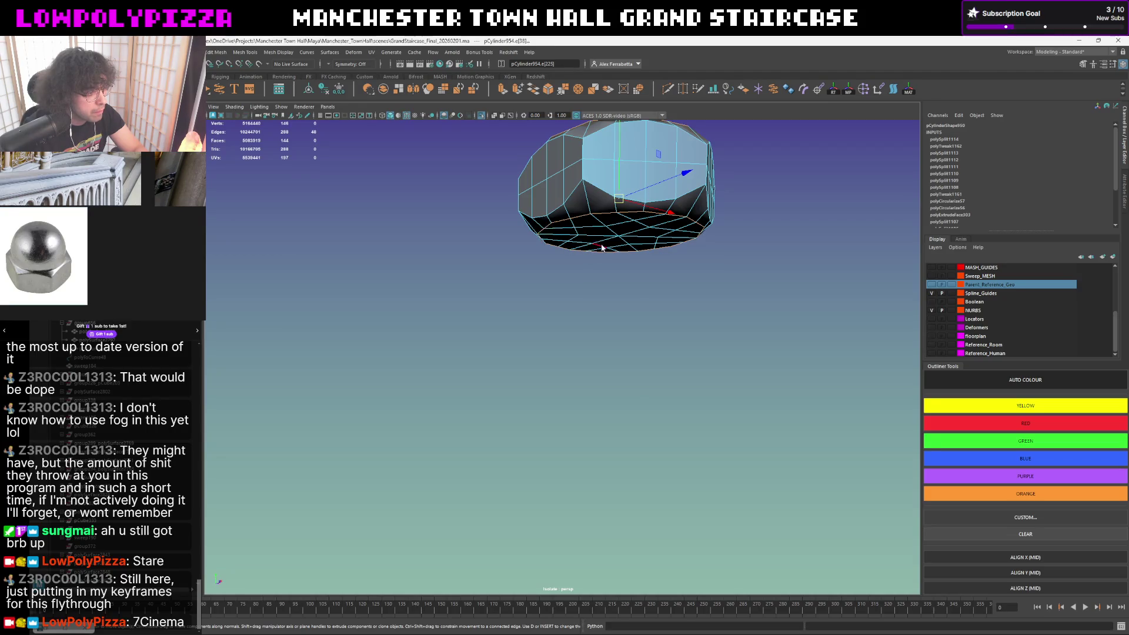
- Bevel the selected rim edges with Chamfer turned off
shift+right_click(602, 248)
click(648, 244)
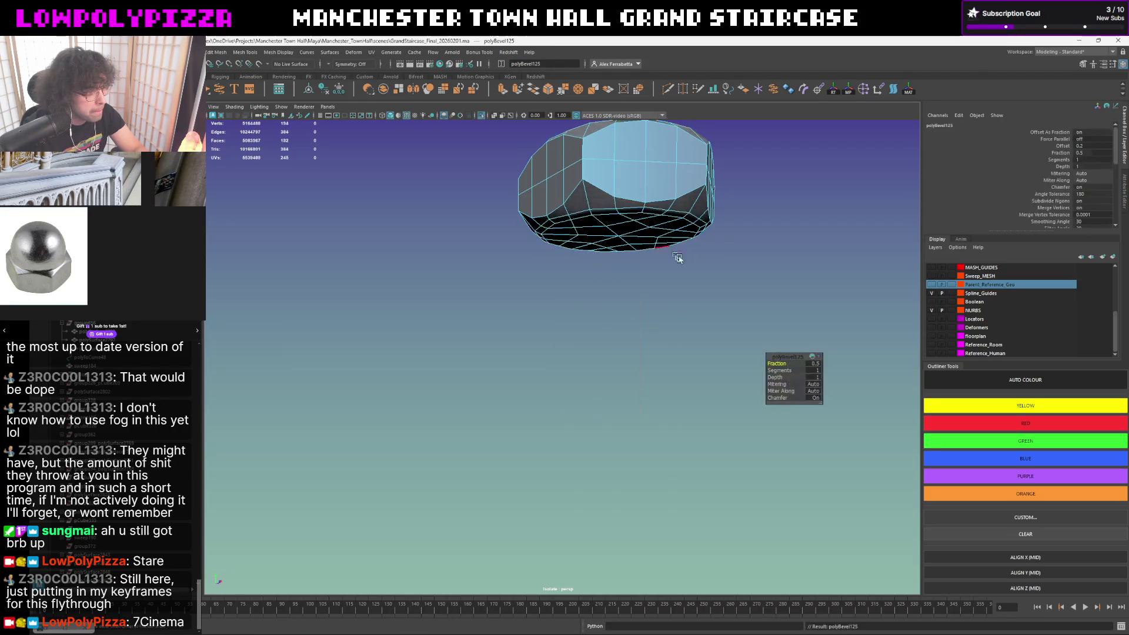
drag(774, 397, 676, 383)
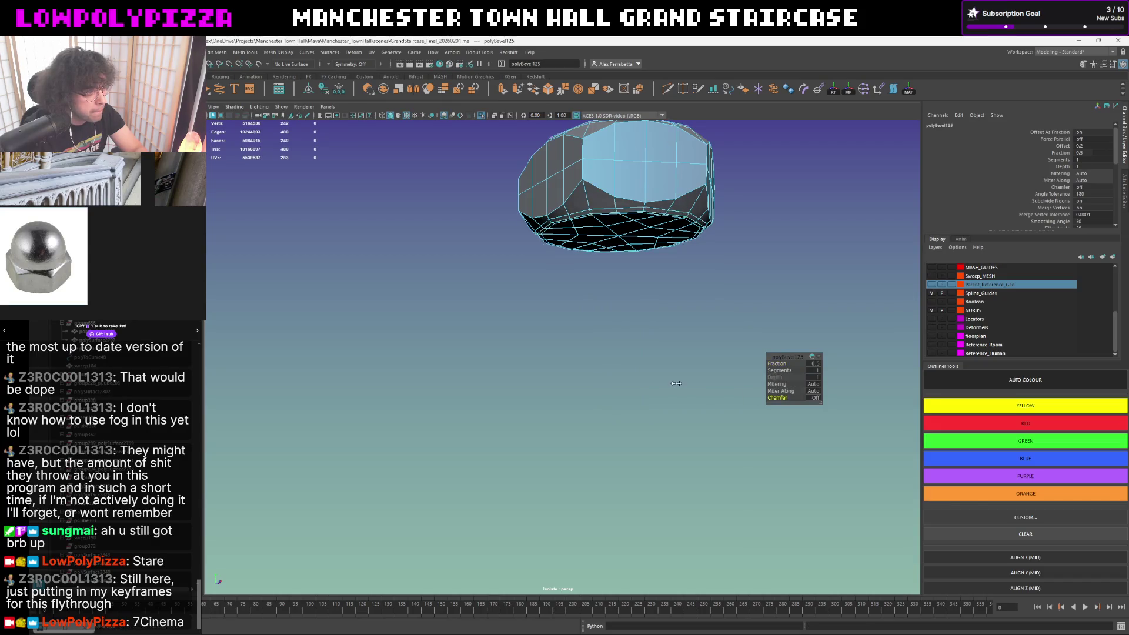
alt+drag(677, 287, 659, 322)
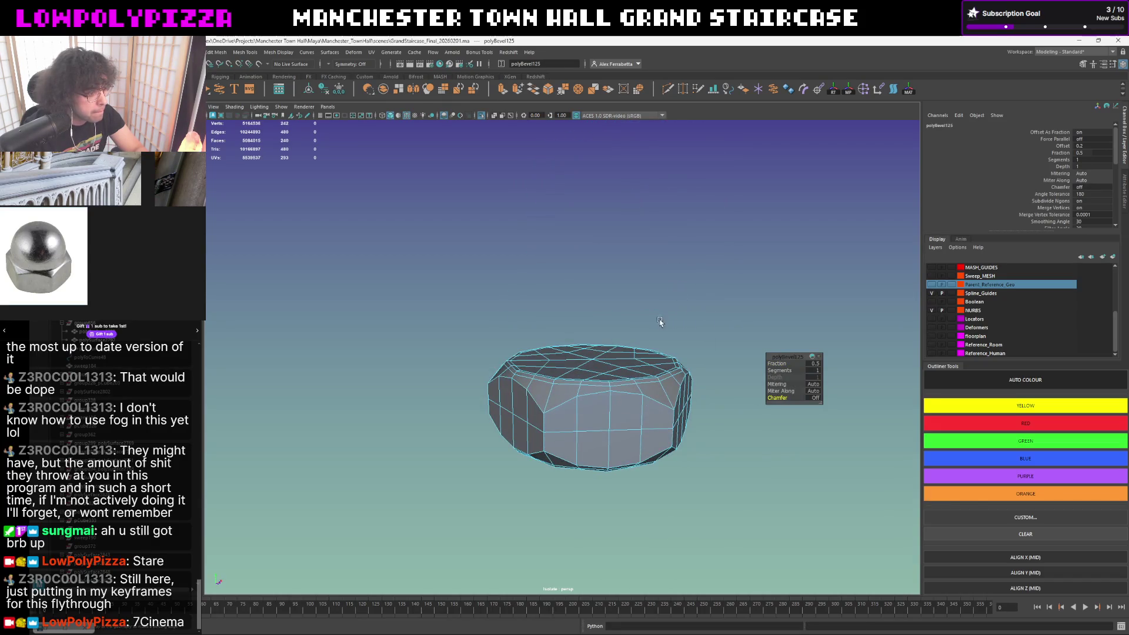
- Check the bevelled nut in smooth preview and reselect the whole object in faceted display
key(3)
key(1)
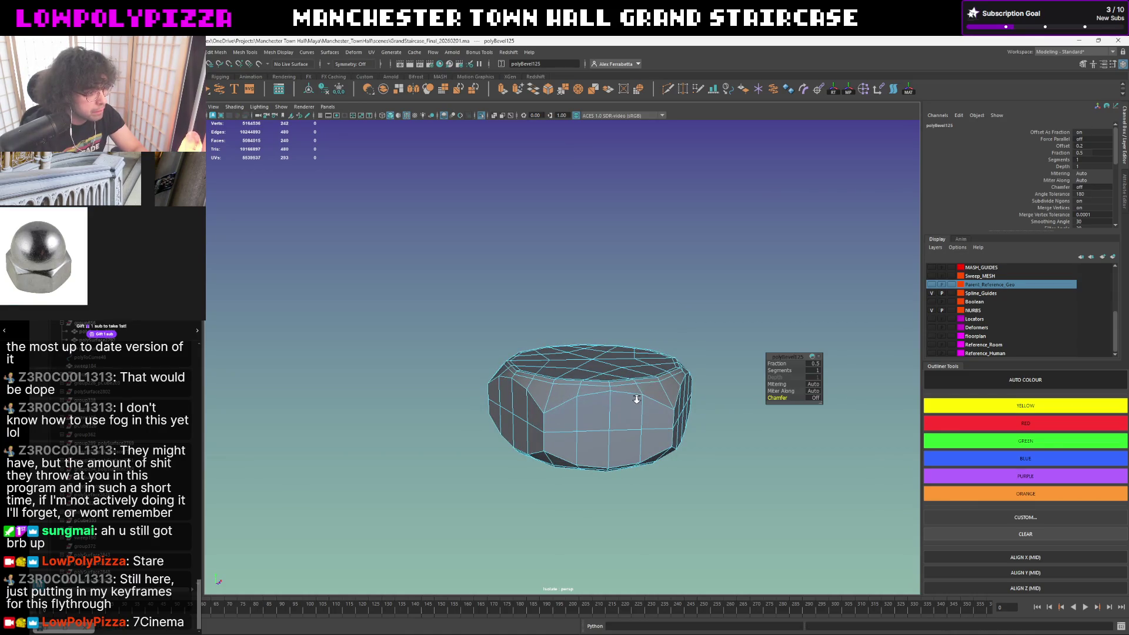
alt+drag(637, 398, 620, 418)
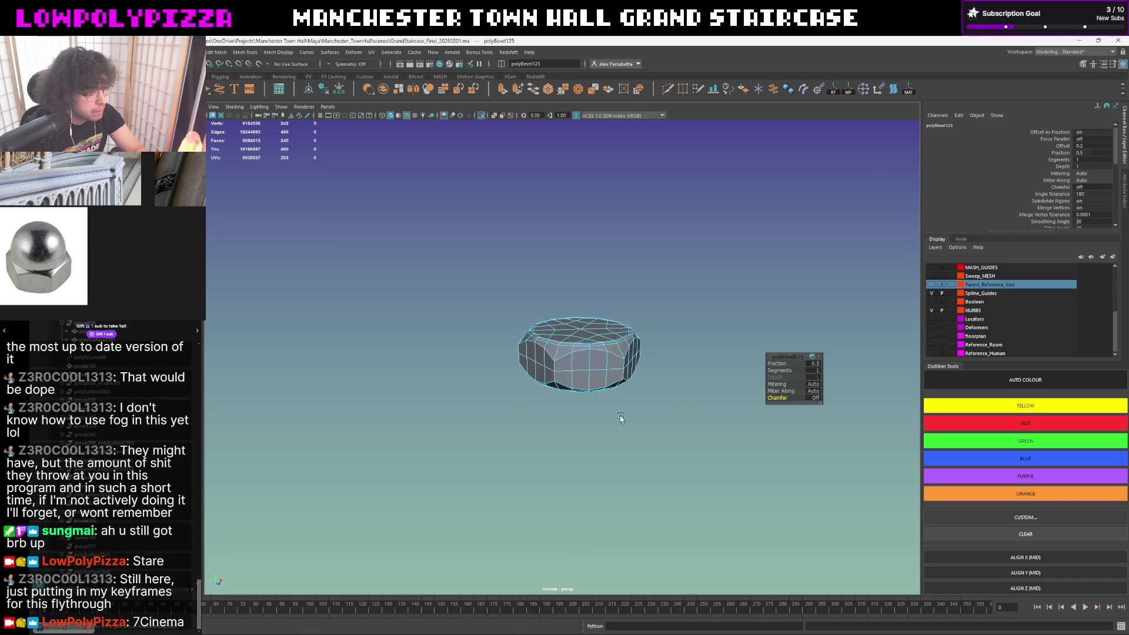
key(3)
click(665, 304)
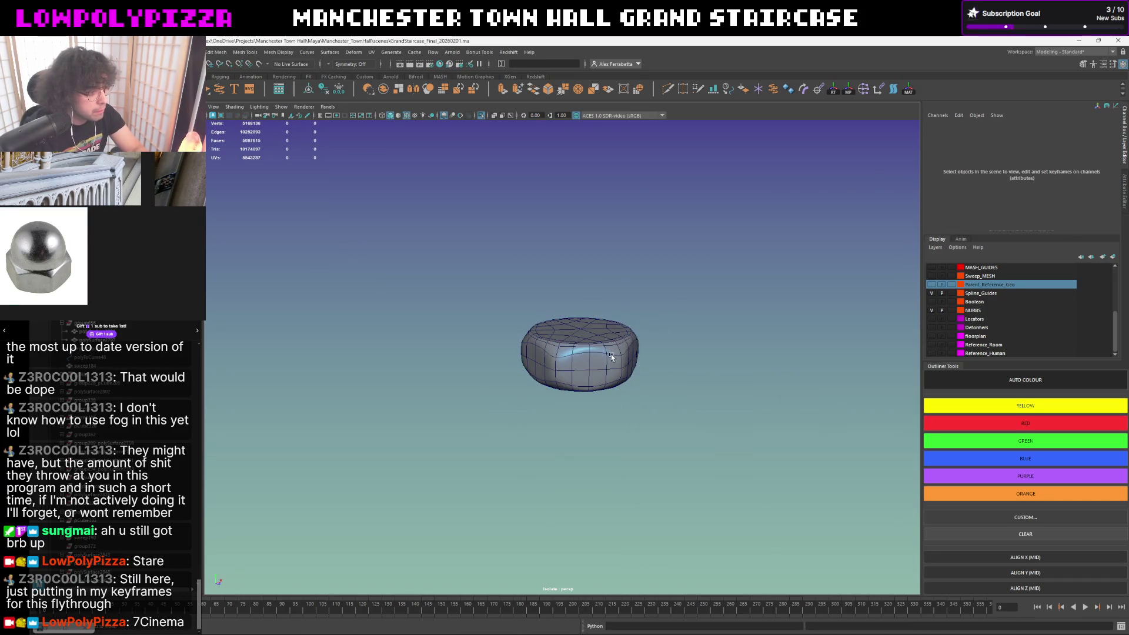
click(611, 354)
key(1)
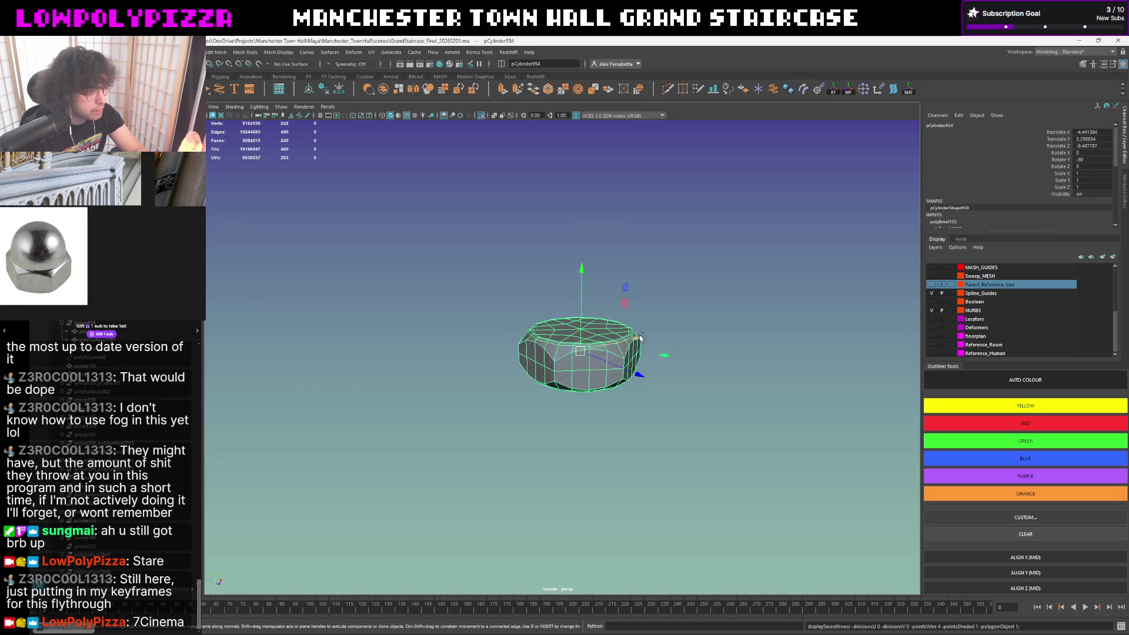
mouse_move(611, 353)
alt+mouse_down()
mouse_move(622, 346)
mouse_move(608, 393)
alt+mouse_up()
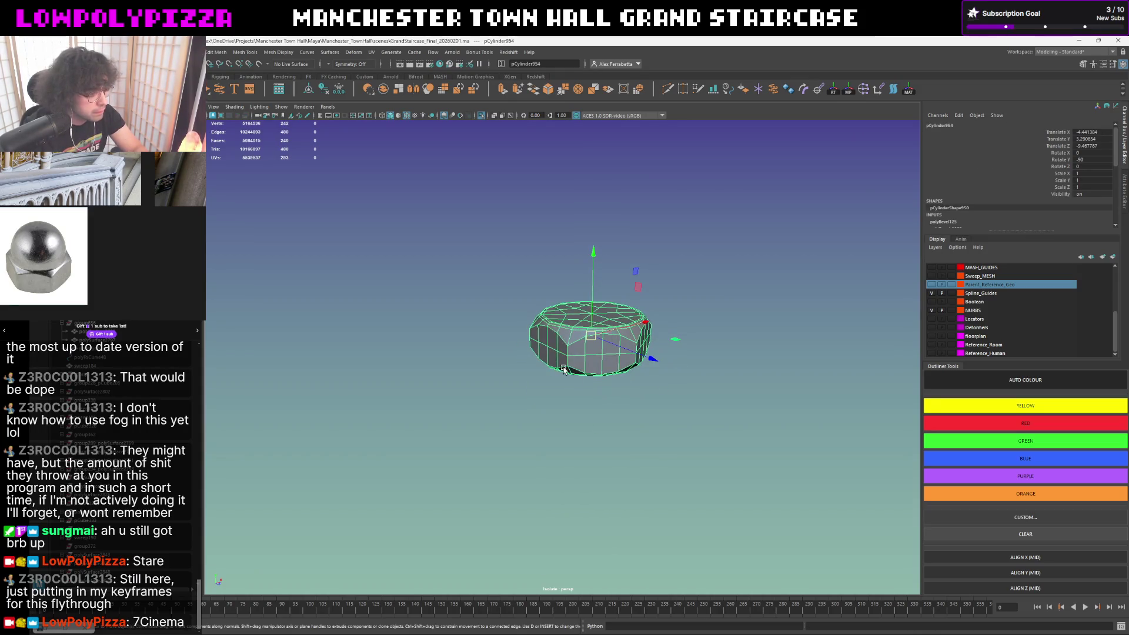
scroll(565, 368, up, 5)
scroll(583, 366, down, 3)
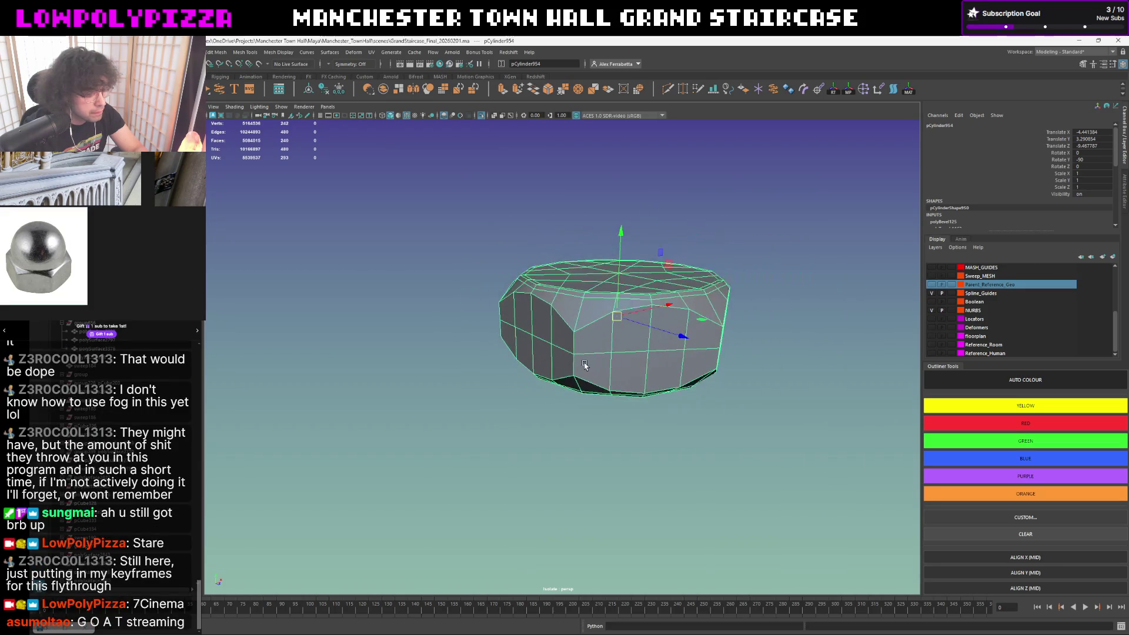
alt+drag(583, 365, 649, 344)
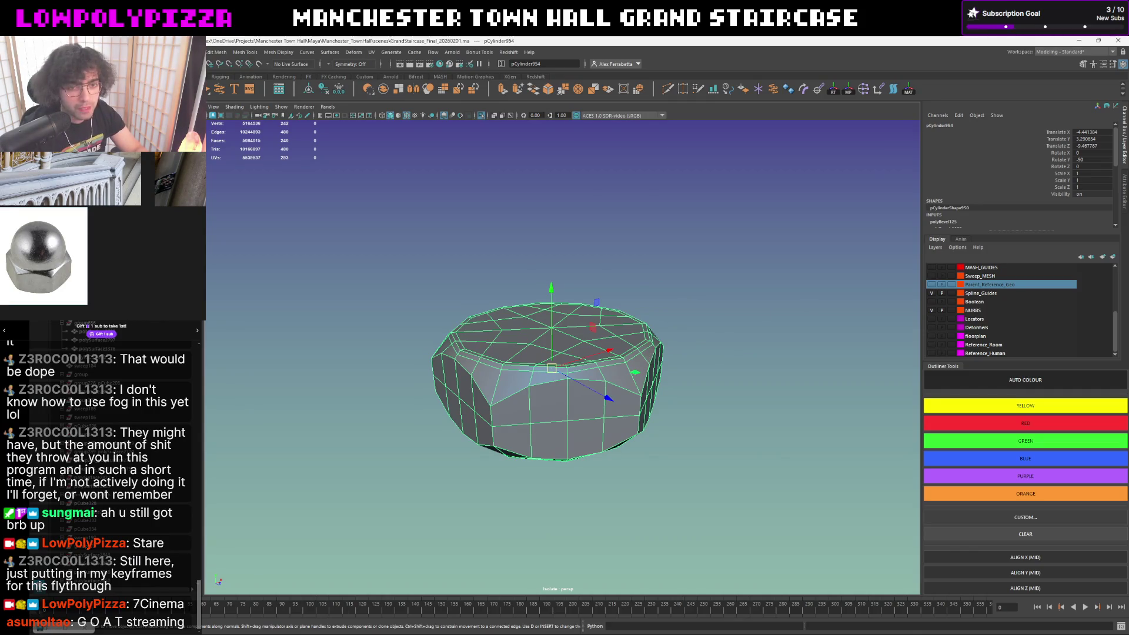
alt+drag(530, 390, 609, 362)
key(3)
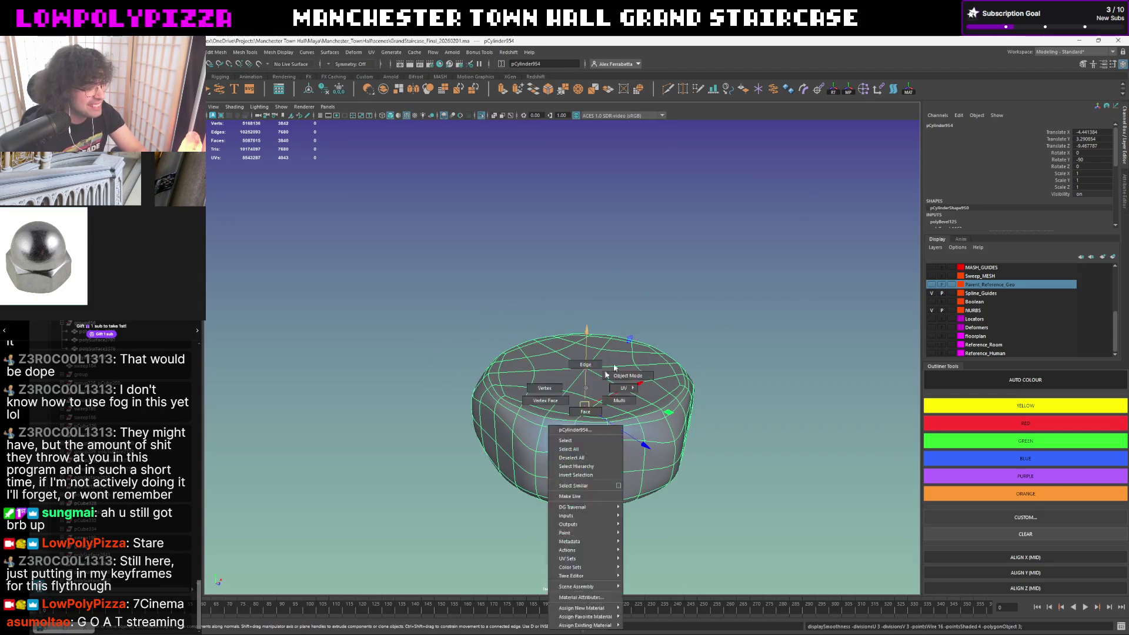
click(625, 313)
scroll(625, 313, down, 5)
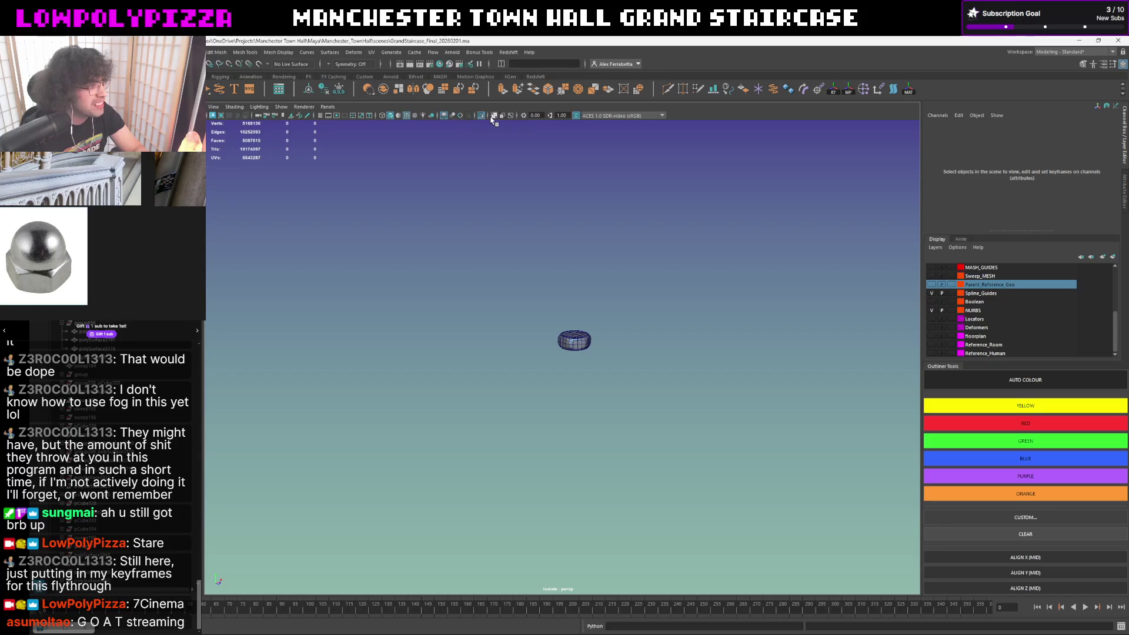
scroll(548, 261, up, 3)
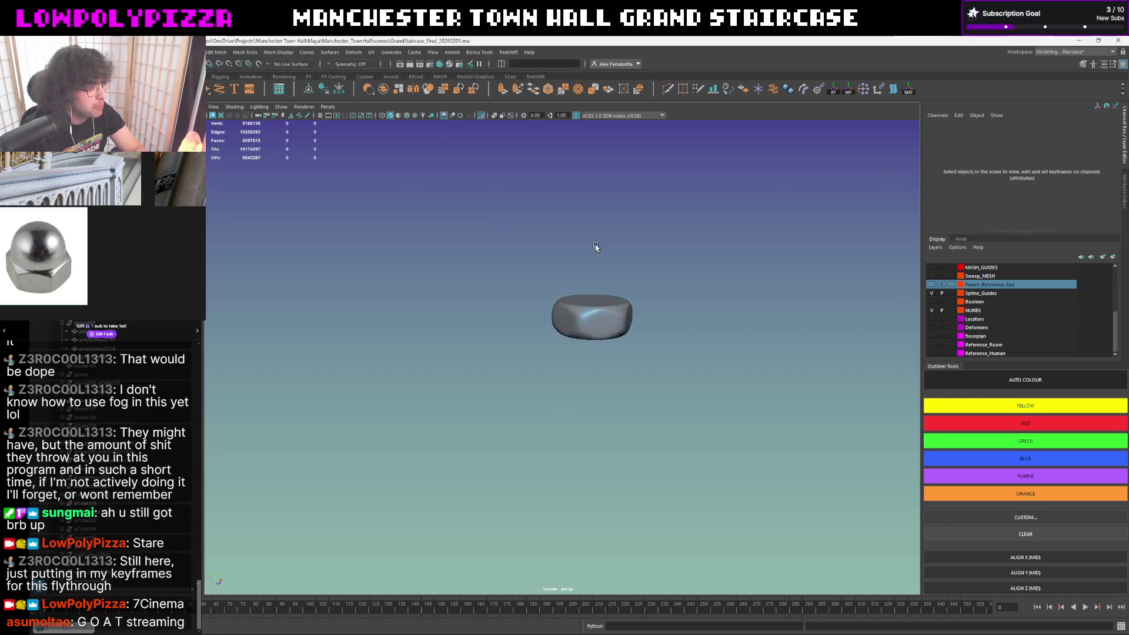
click(615, 298)
scroll(614, 299, up, 1)
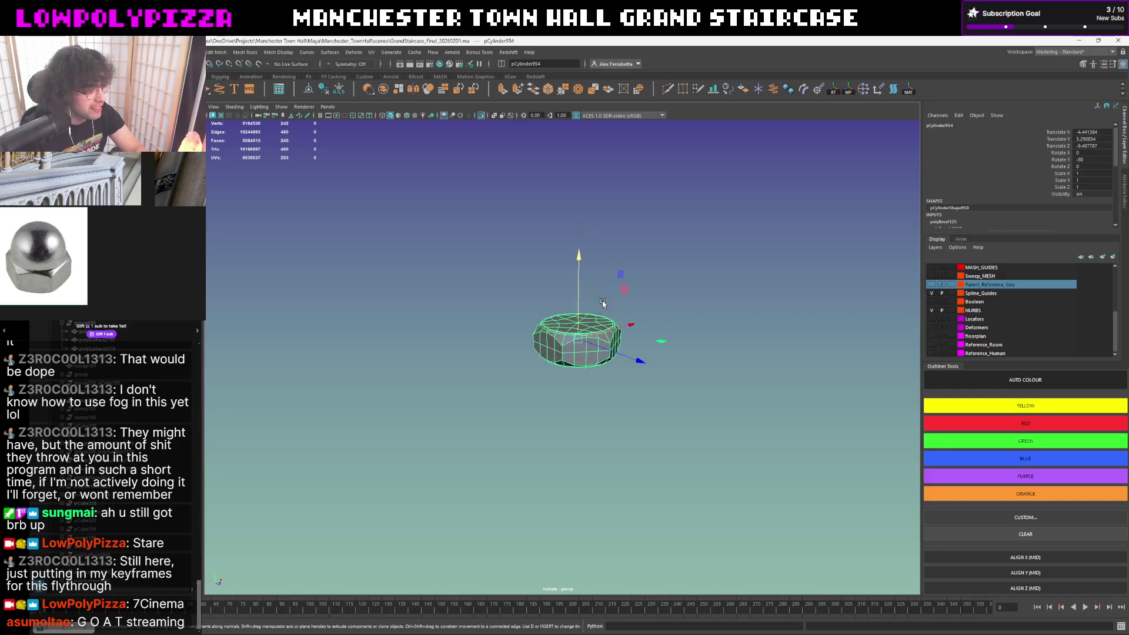
scroll(615, 305, up, 1)
scroll(613, 313, up, 1)
scroll(612, 329, up, 2)
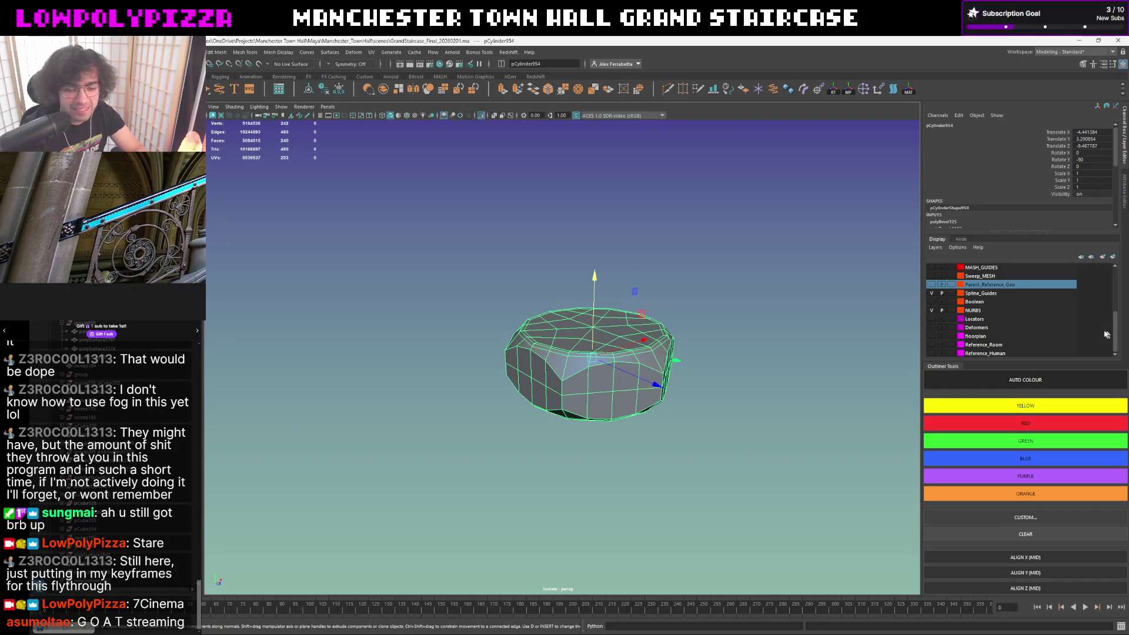
alt+drag(651, 339, 659, 382)
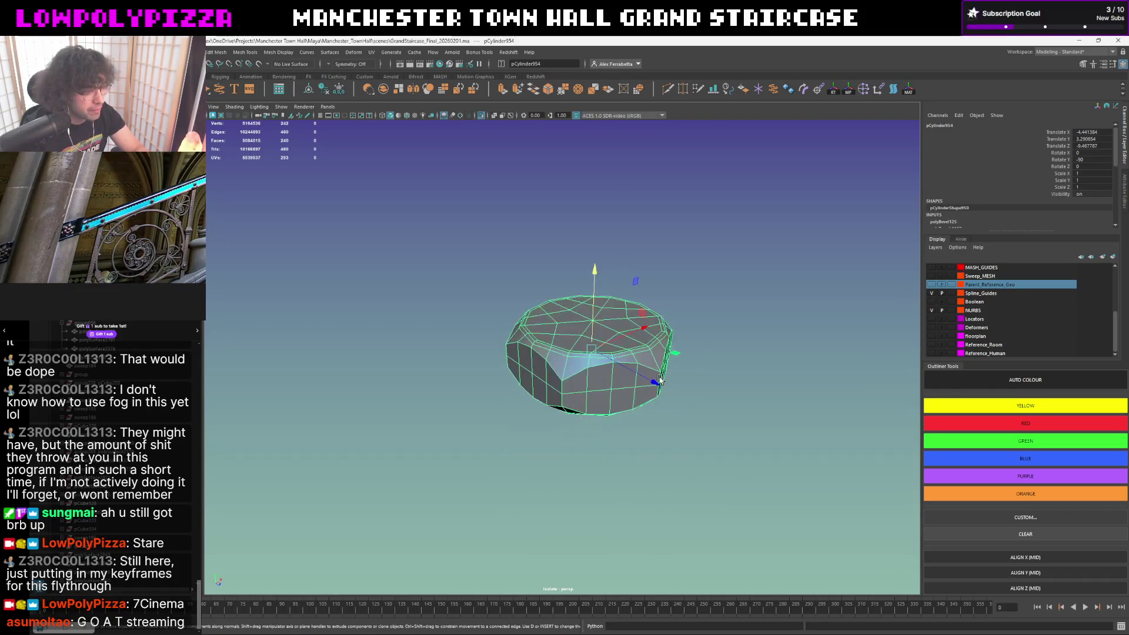
- Bevel the selected rim edges with Chamfer off and a narrower fraction, then frame the nut
alt+drag(572, 385, 582, 362)
right_drag(582, 362, 547, 362)
click(612, 351)
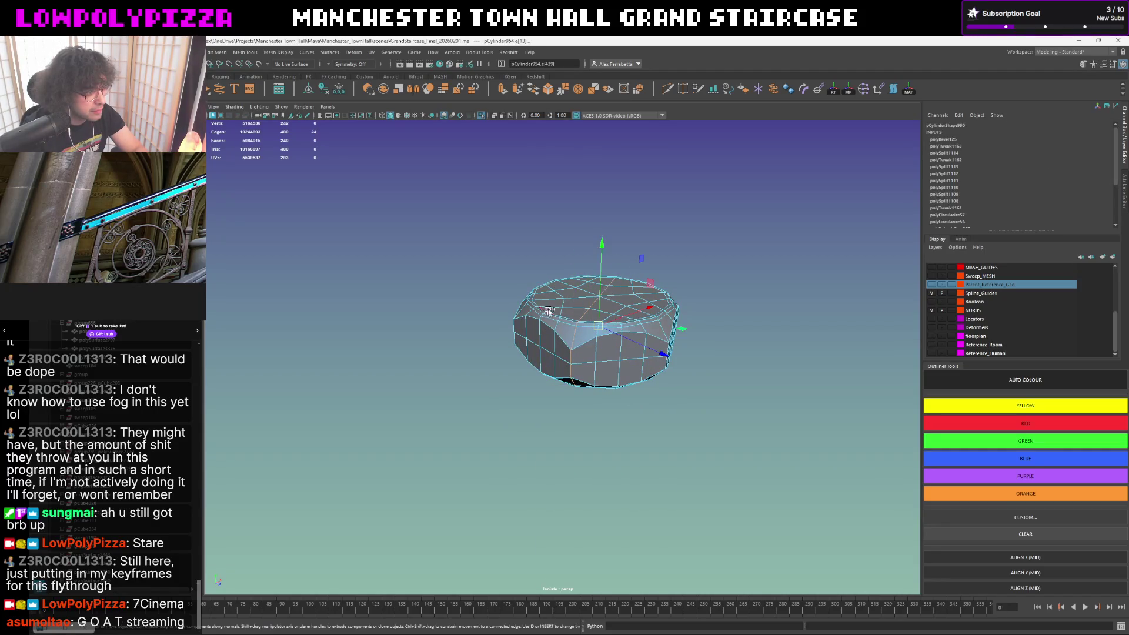
alt+drag(612, 331, 606, 343)
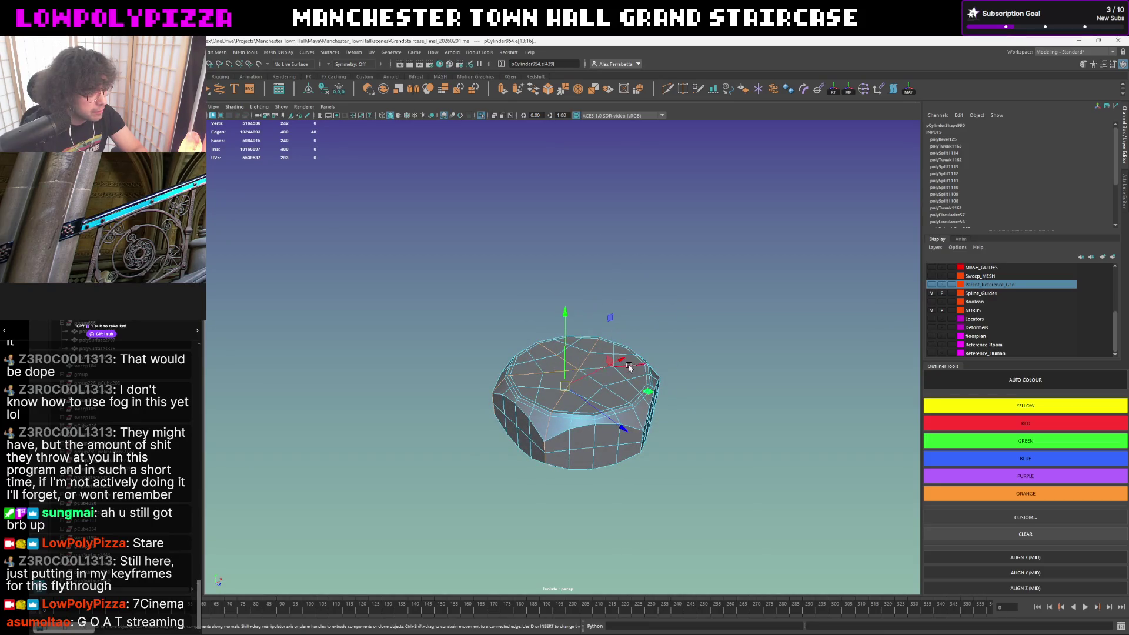
mouse_move(598, 397)
alt+mouse_down()
mouse_move(622, 273)
mouse_move(615, 306)
mouse_move(593, 321)
alt+mouse_up()
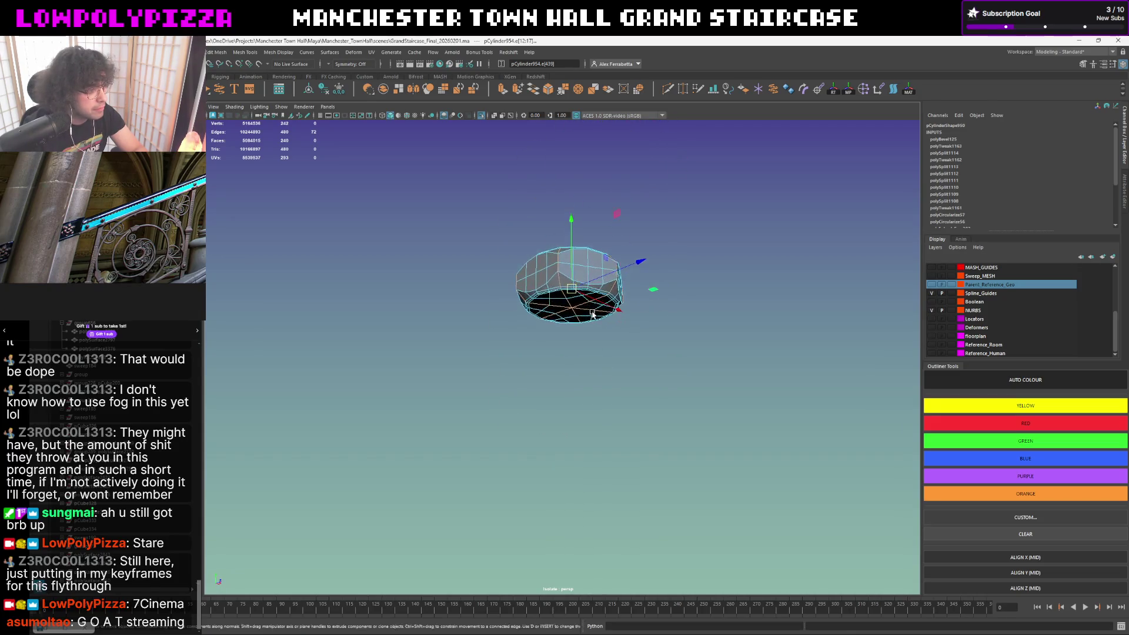
shift+right_drag(596, 380, 601, 366)
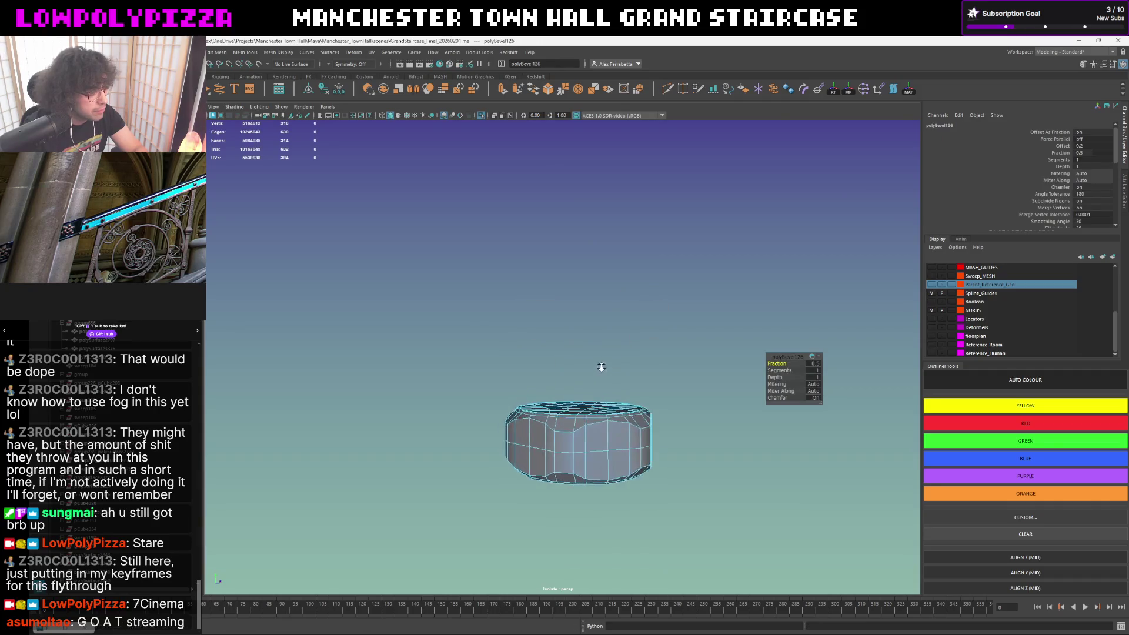
drag(782, 397, 715, 389)
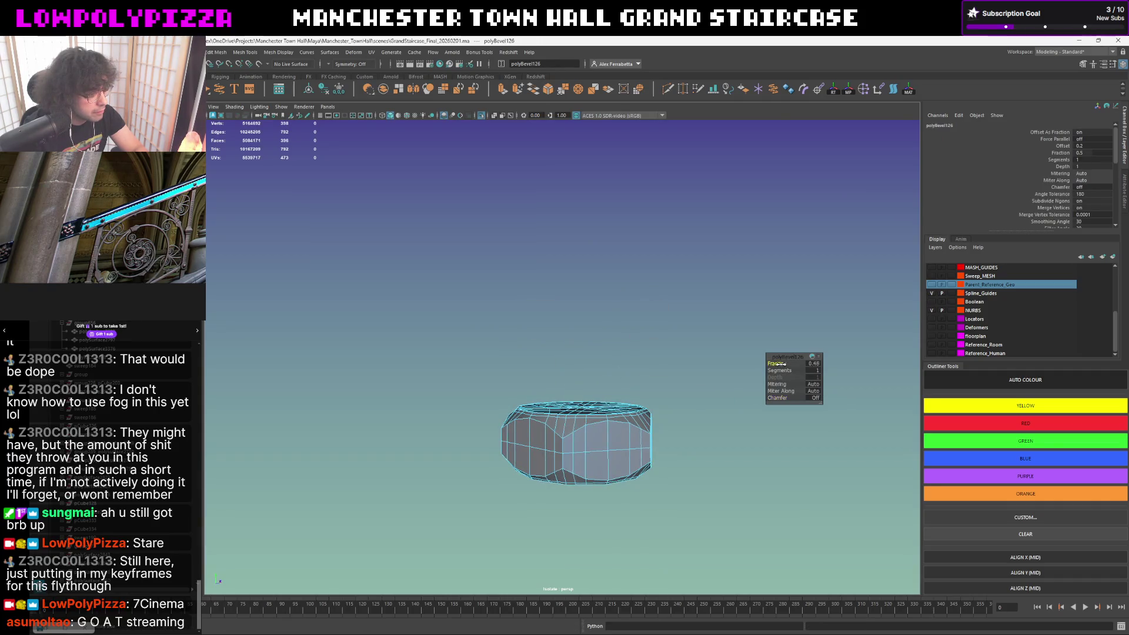
drag(776, 363, 749, 364)
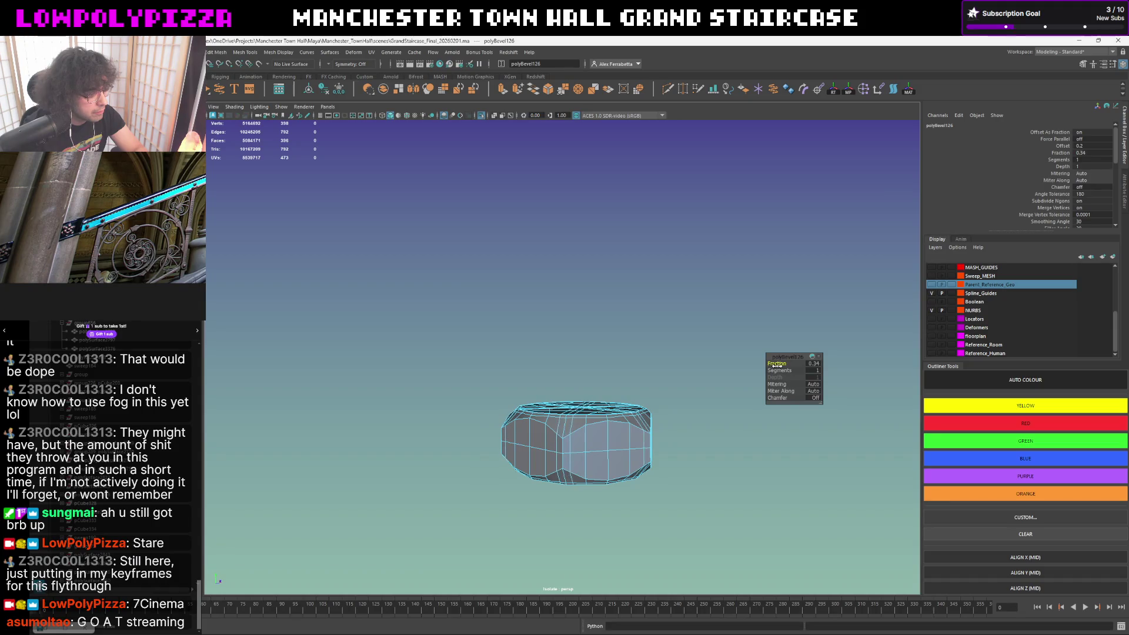
alt+drag(776, 364, 640, 422)
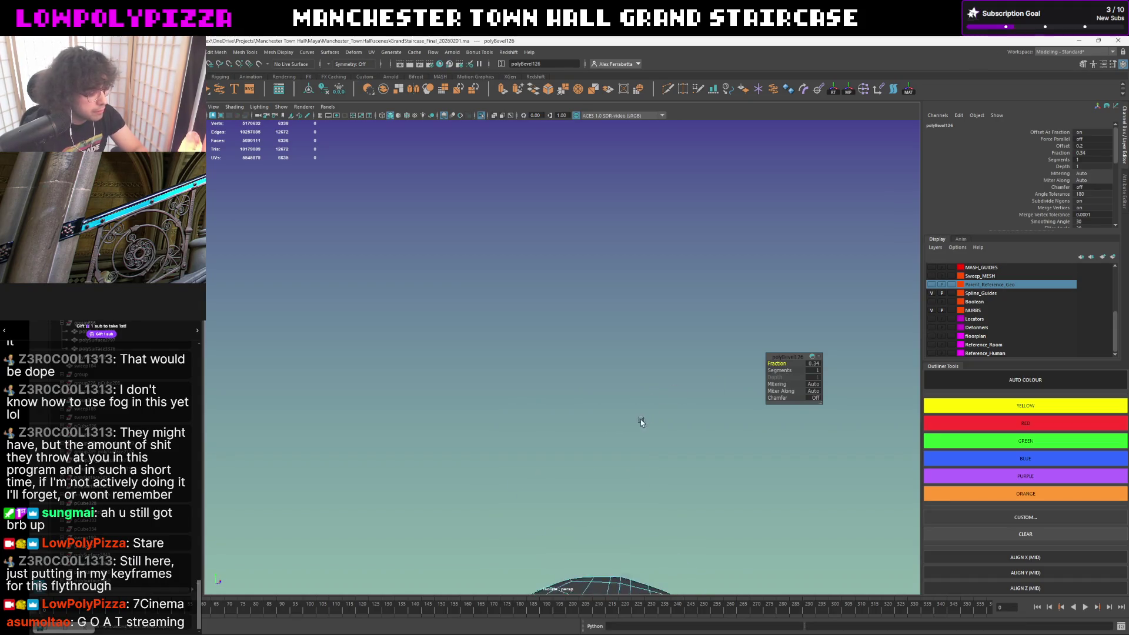
key(f)
scroll(636, 410, up, 3)
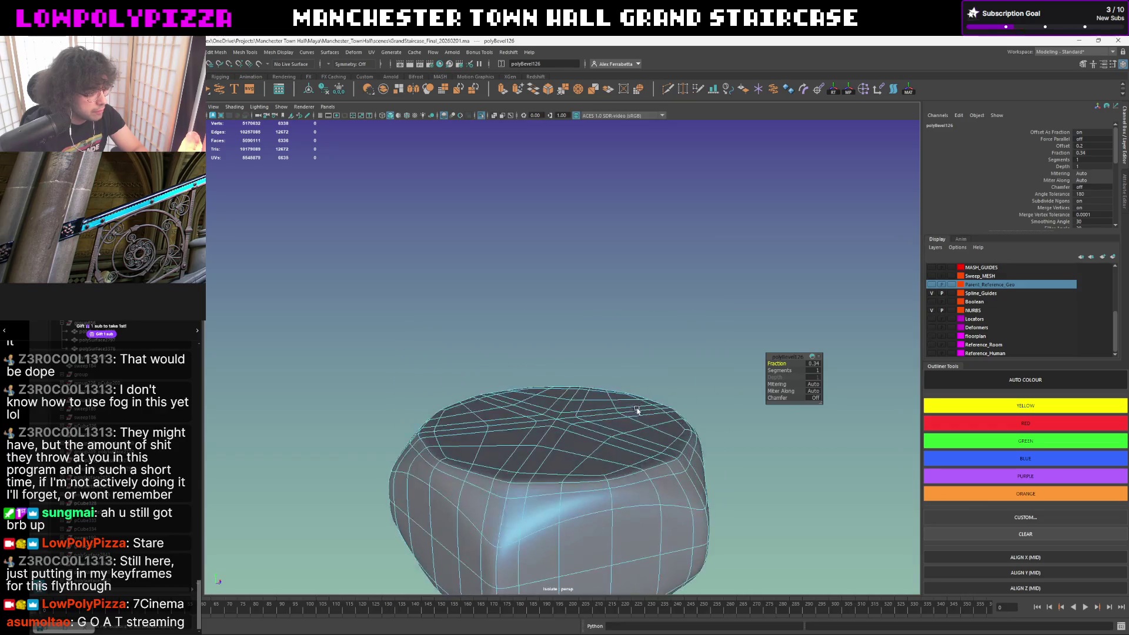
scroll(637, 410, down, 3)
- Inspect the nut from above, toggling smooth preview on and off
key(1)
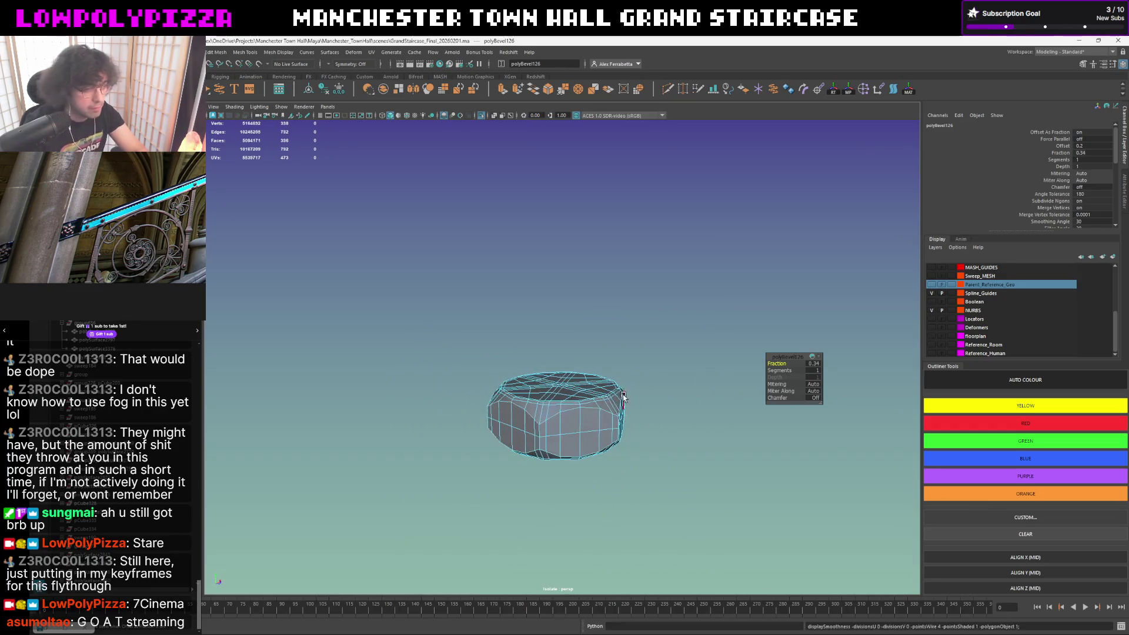
click(613, 405)
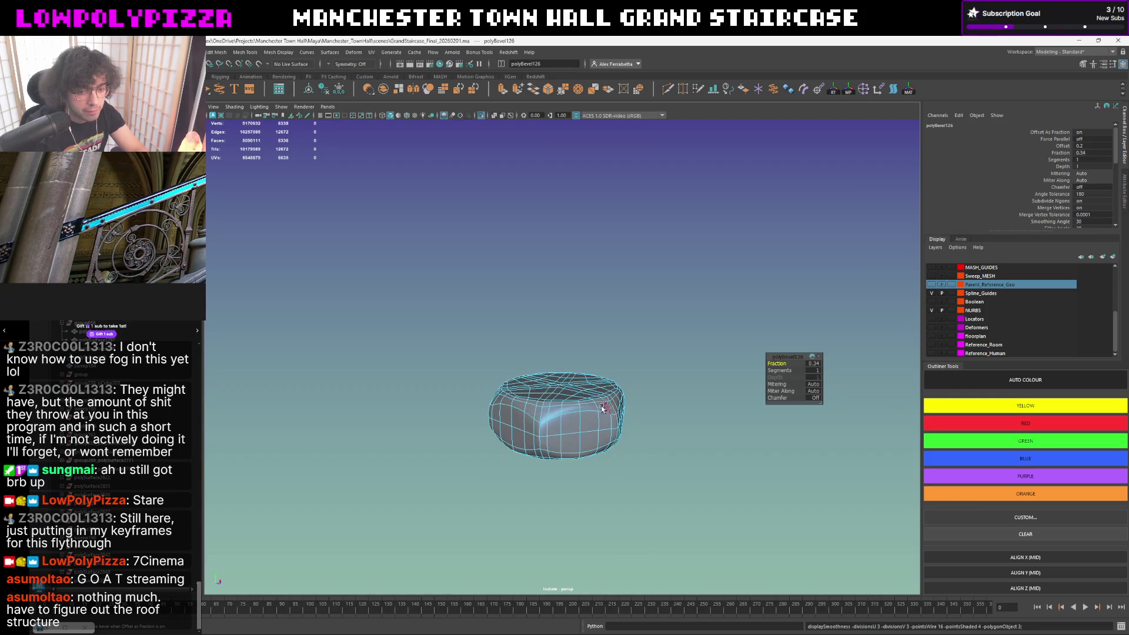
key(w)
click(675, 339)
alt+drag(630, 373, 618, 430)
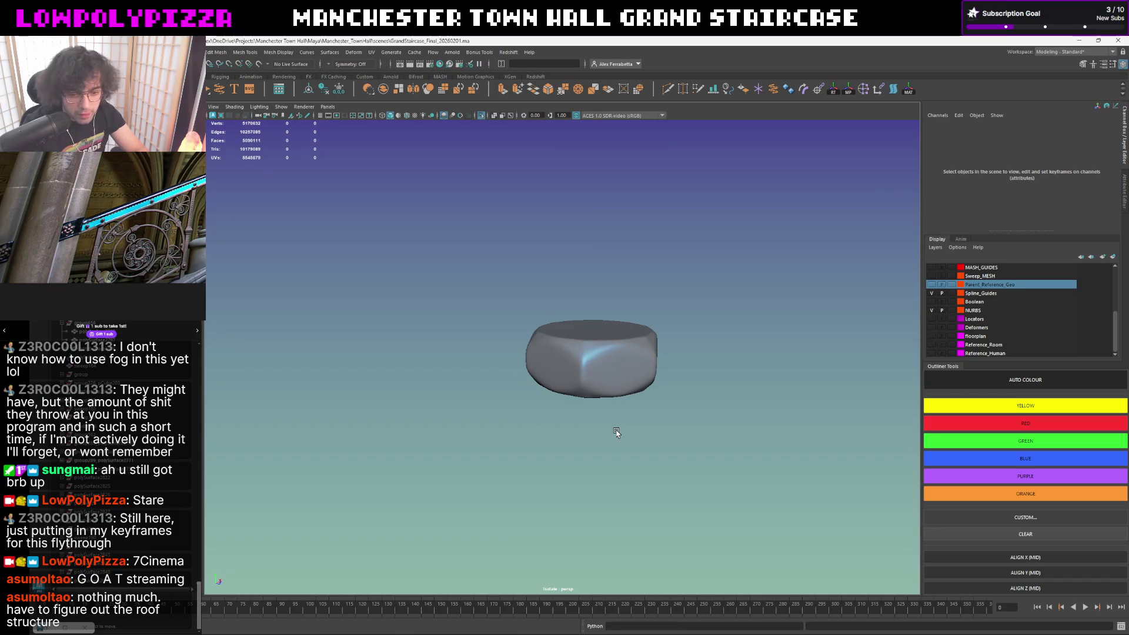
click(615, 379)
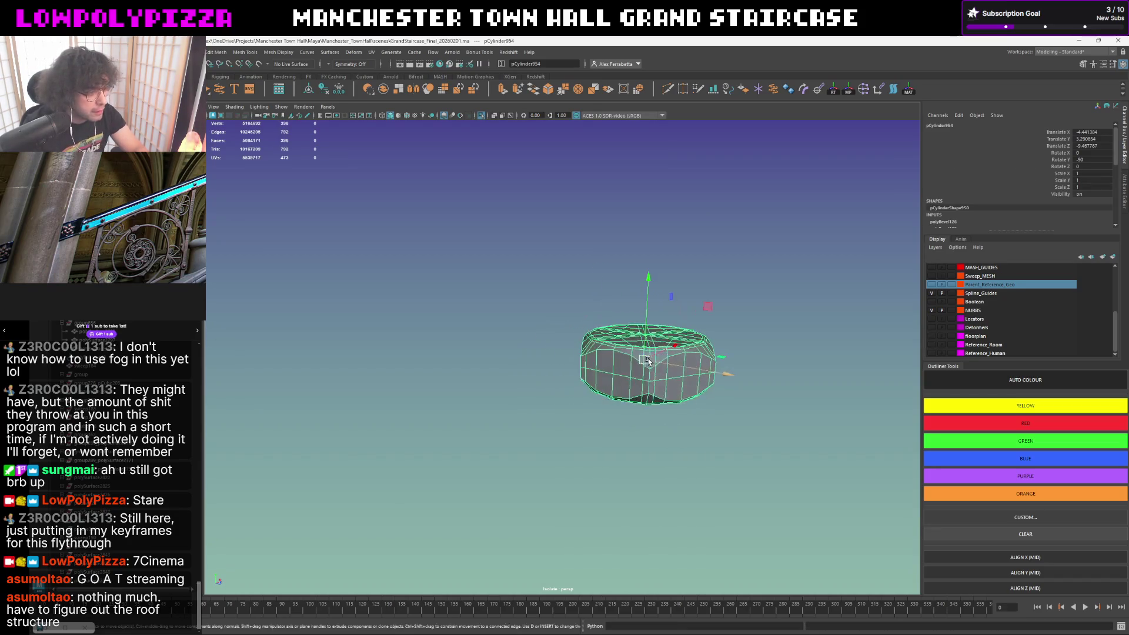
mouse_move(615, 379)
alt+mouse_down()
mouse_move(706, 337)
mouse_move(630, 397)
alt+mouse_up()
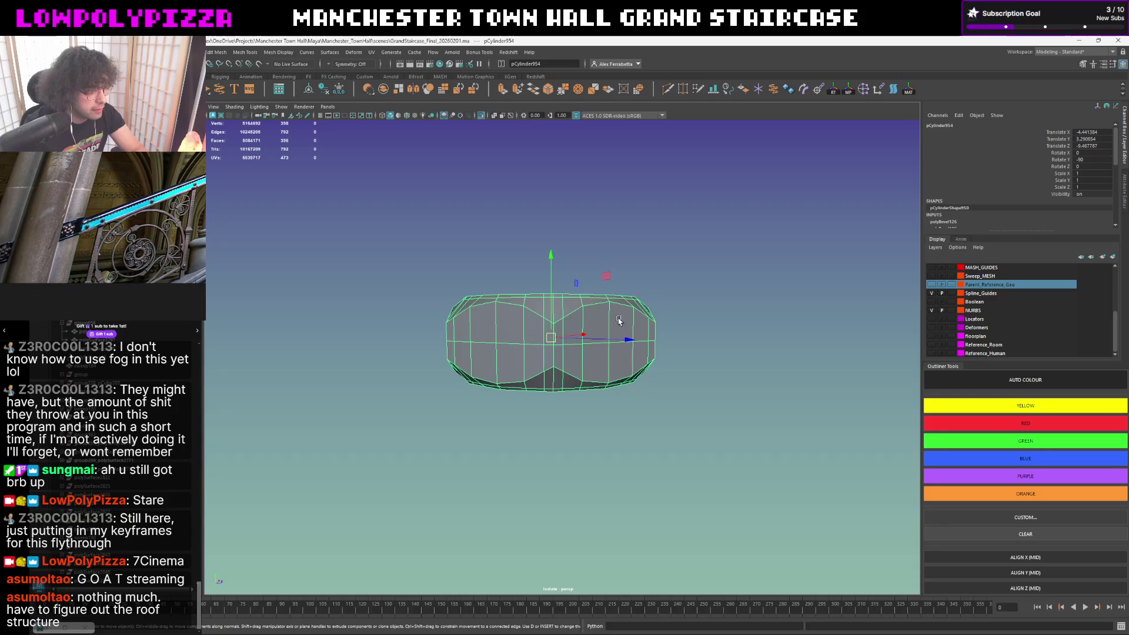
key(3)
click(673, 287)
click(622, 321)
key(1)
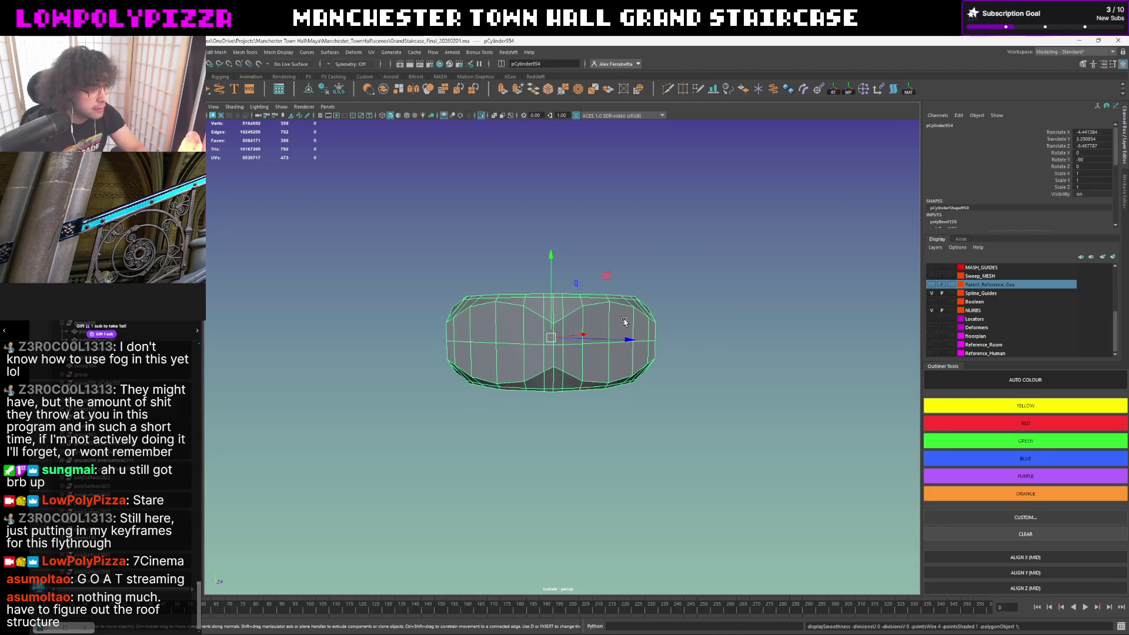
- Inspect the nut side-on, comparing smoothed and faceted display
alt+drag(623, 322, 626, 329)
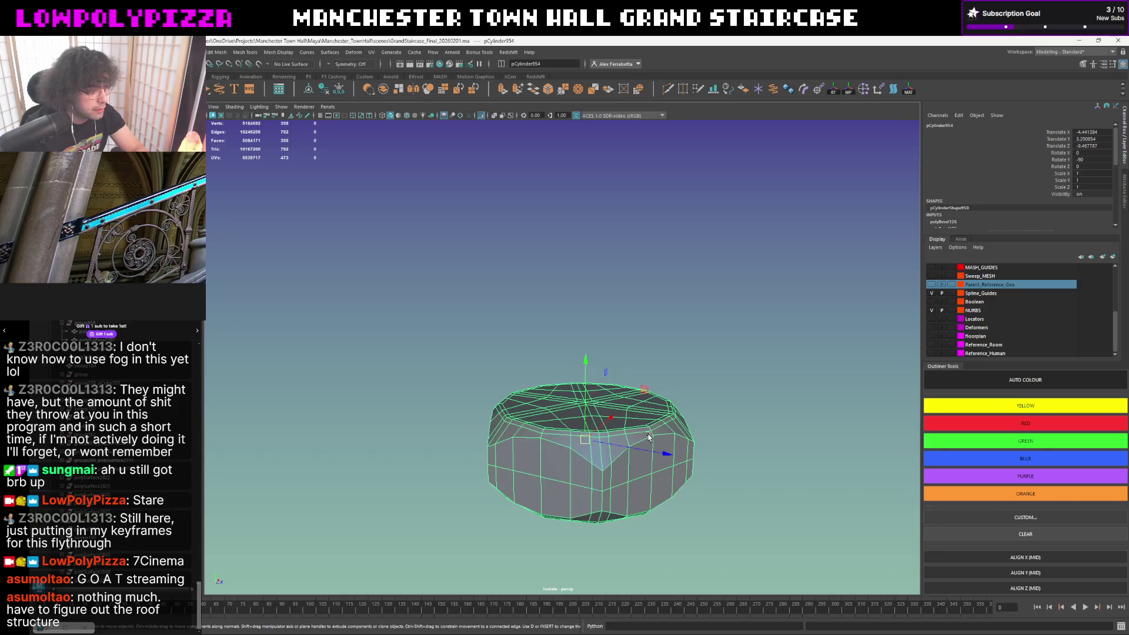
alt+drag(645, 422, 647, 423)
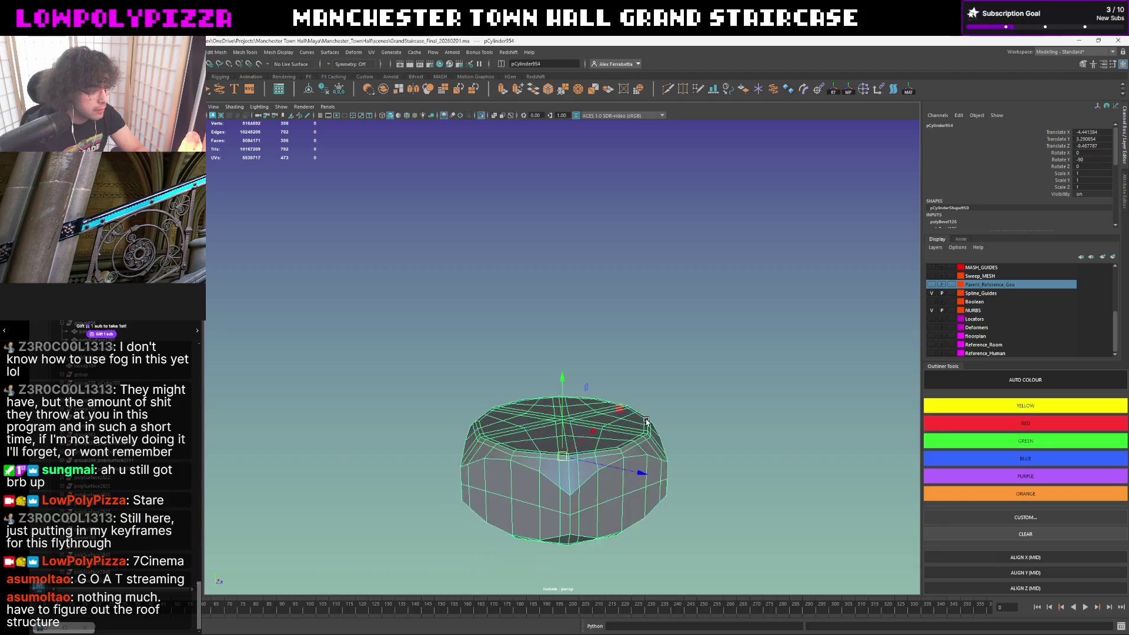
alt+drag(647, 423, 639, 436)
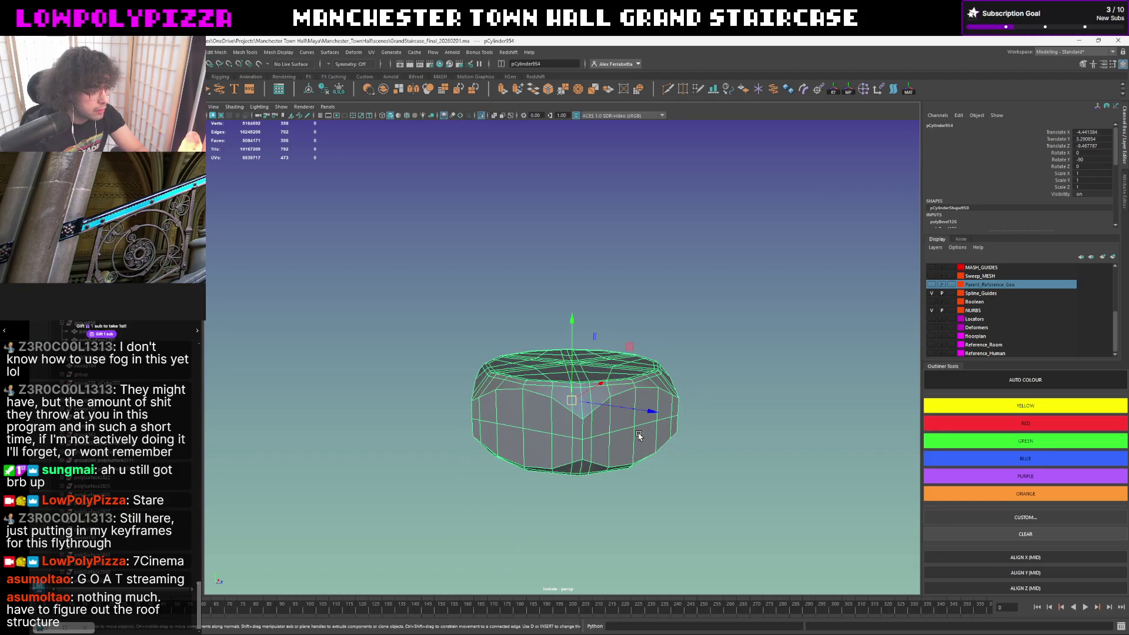
key(3)
click(711, 360)
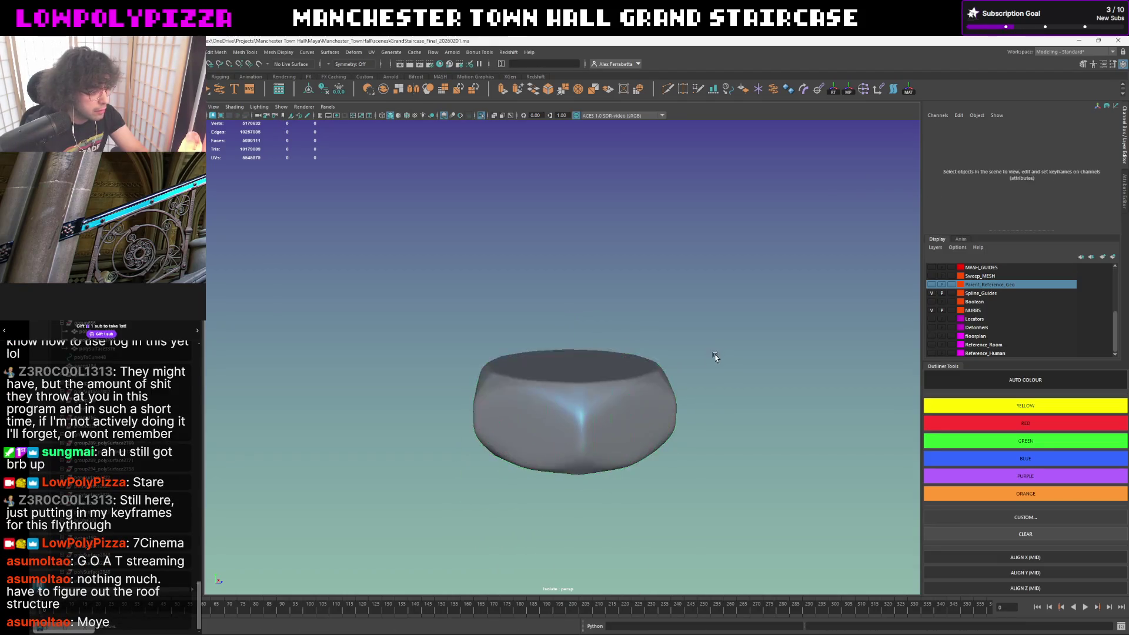
click(639, 403)
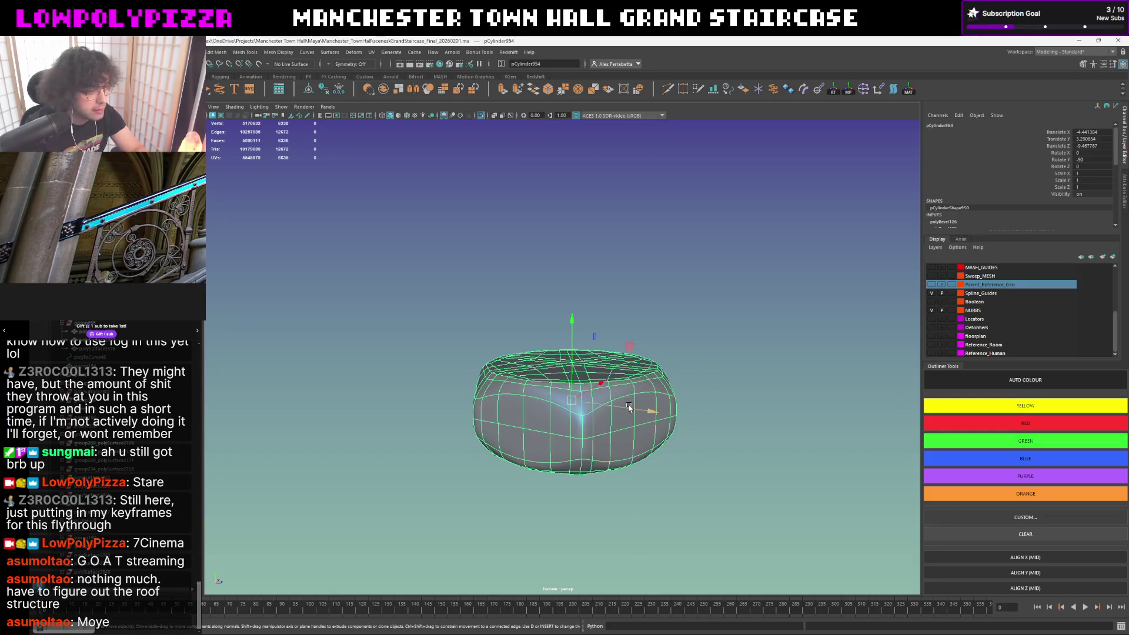
key(1)
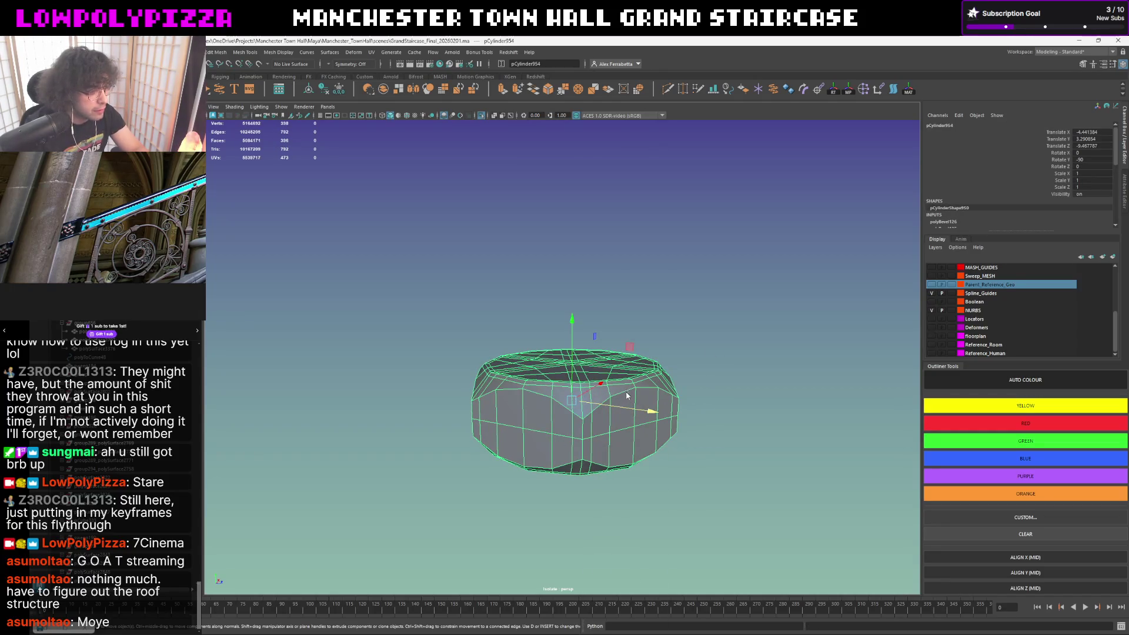
- Bevel the edge loop around the nut's sides with Chamfer off, carving the inset panels
right_drag(627, 398, 581, 411)
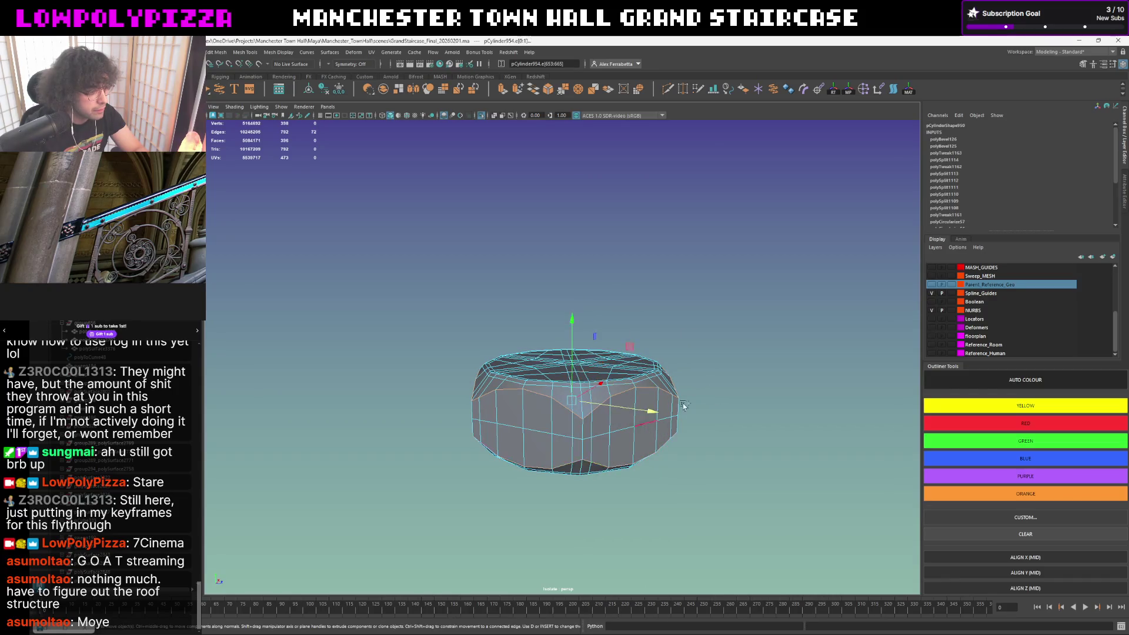
shift+right_drag(741, 375, 781, 401)
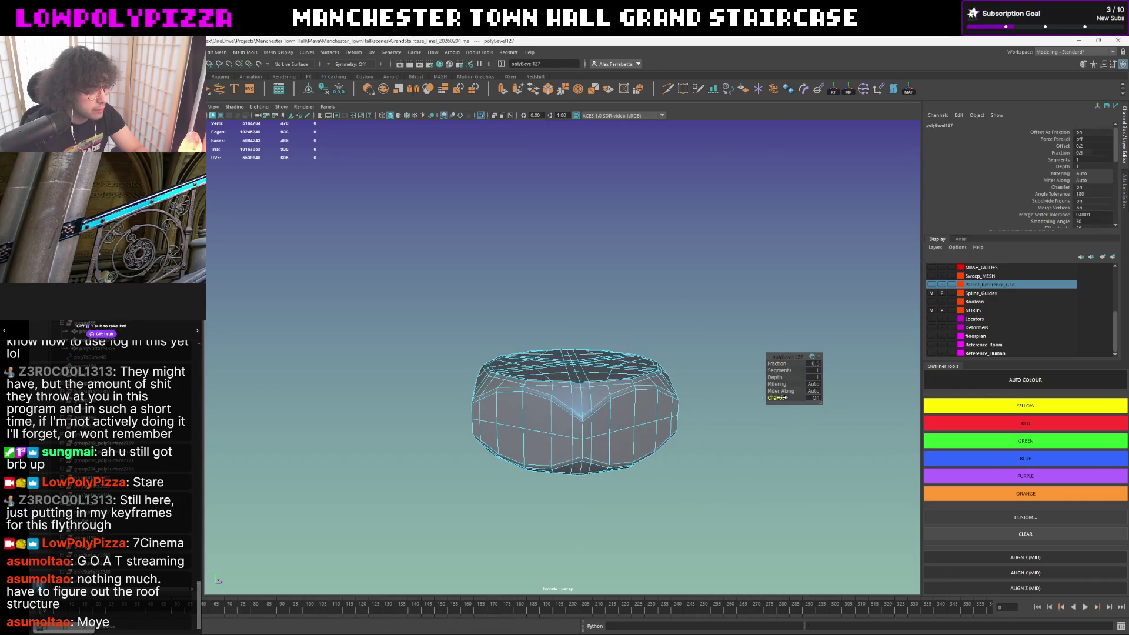
click(776, 397)
mouse_move(778, 366)
mouse_down()
mouse_move(825, 359)
mouse_move(774, 363)
mouse_up()
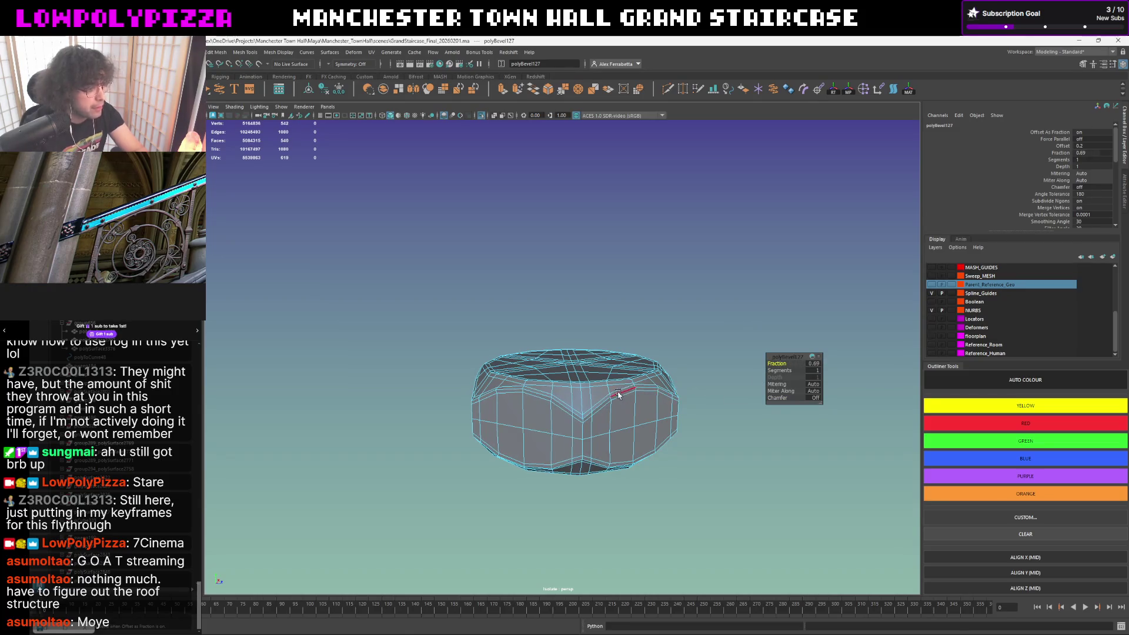
click(710, 323)
scroll(681, 328, down, 5)
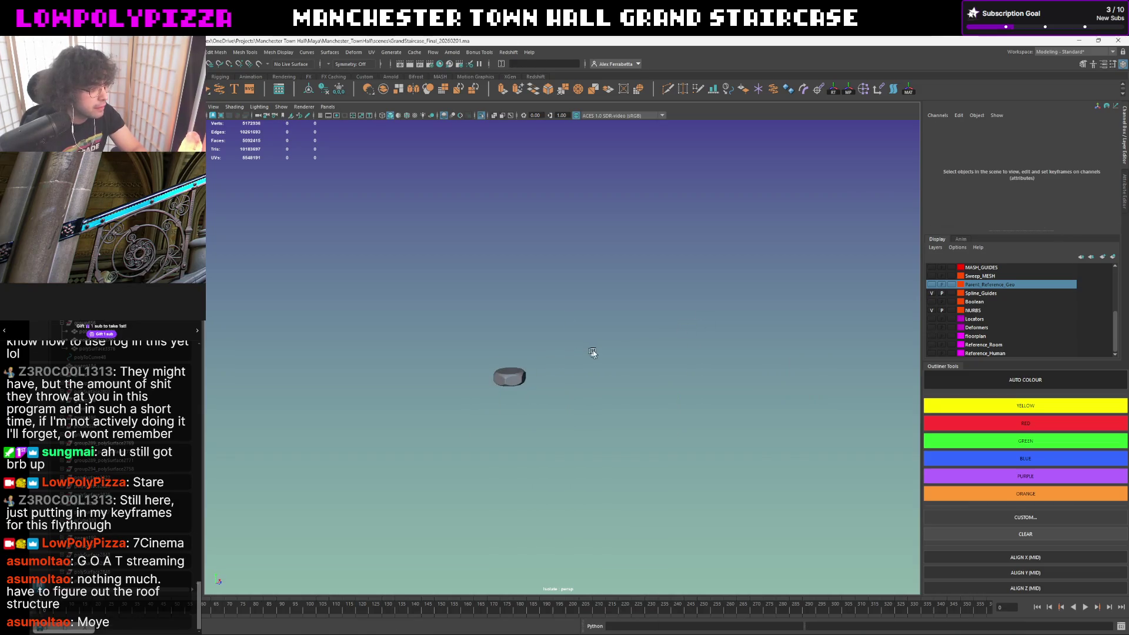
scroll(587, 357, up, 2)
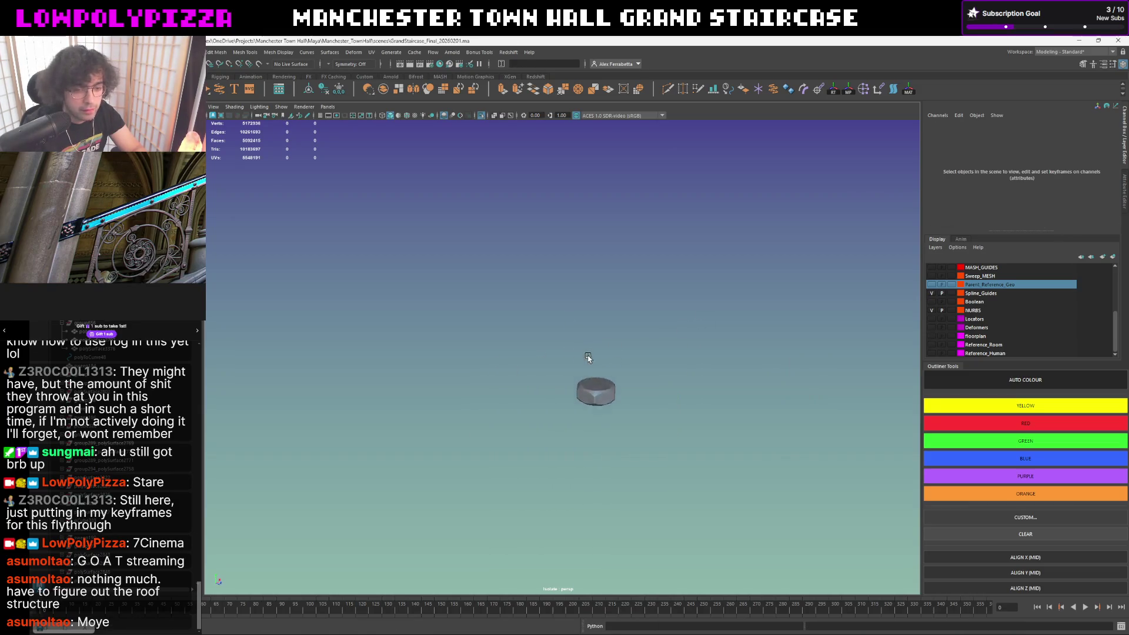
- Select the nut and frame it within the staircase scene near the railings
click(600, 388)
key(ctrl+h)
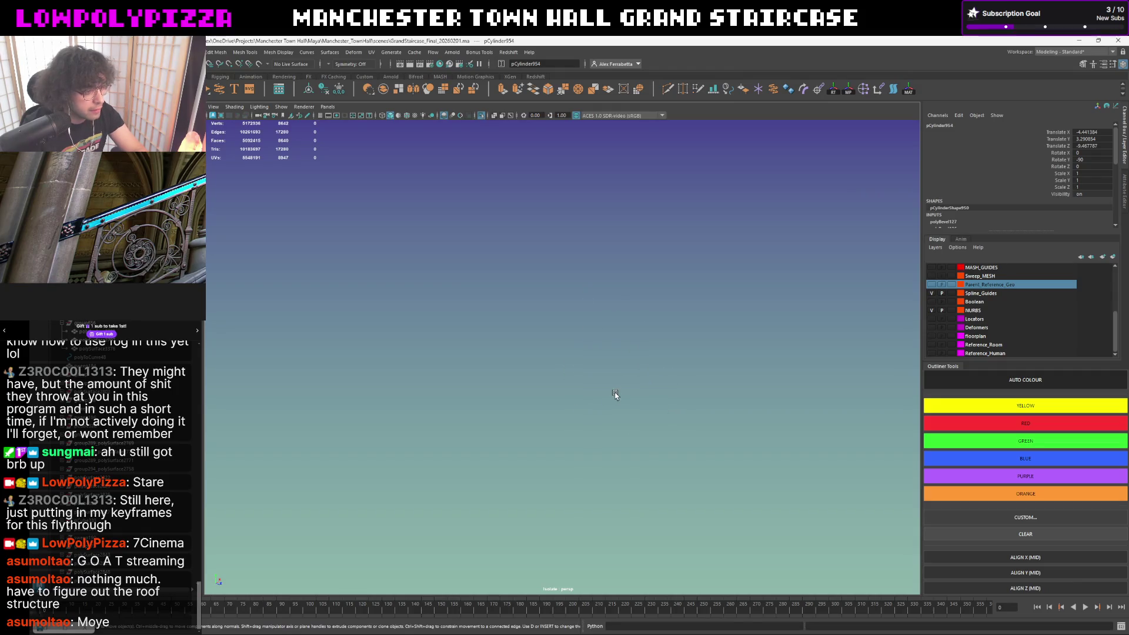
key(1)
key(f)
click(675, 344)
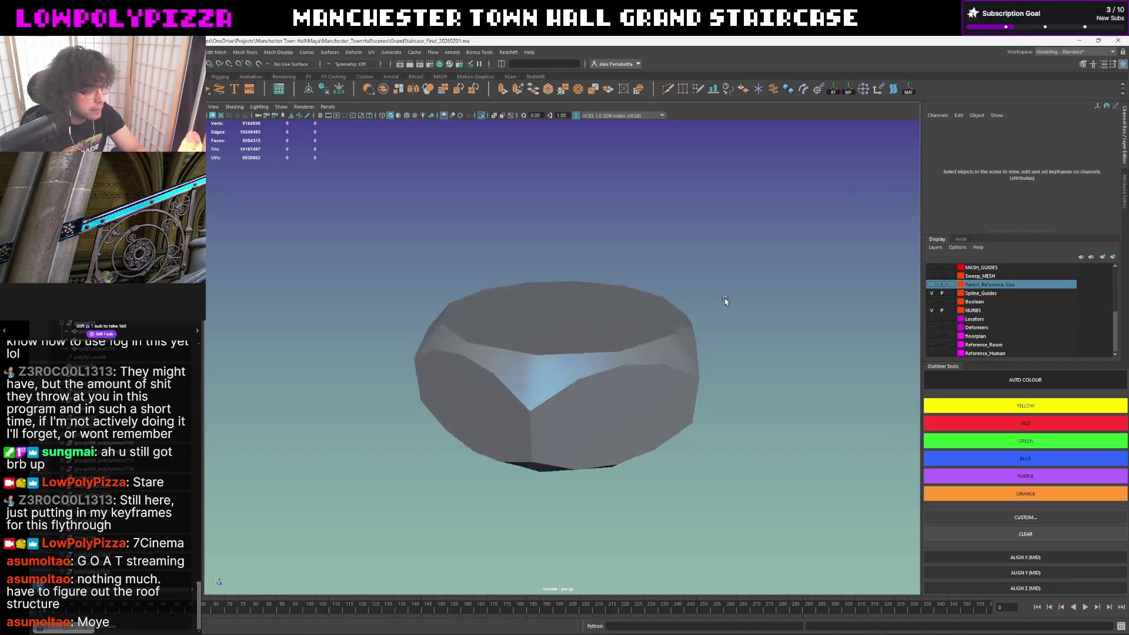
mouse_move(670, 343)
alt+mouse_down()
mouse_move(668, 333)
mouse_move(665, 355)
alt+mouse_up()
scroll(683, 324, down, 2)
scroll(665, 356, down, 3)
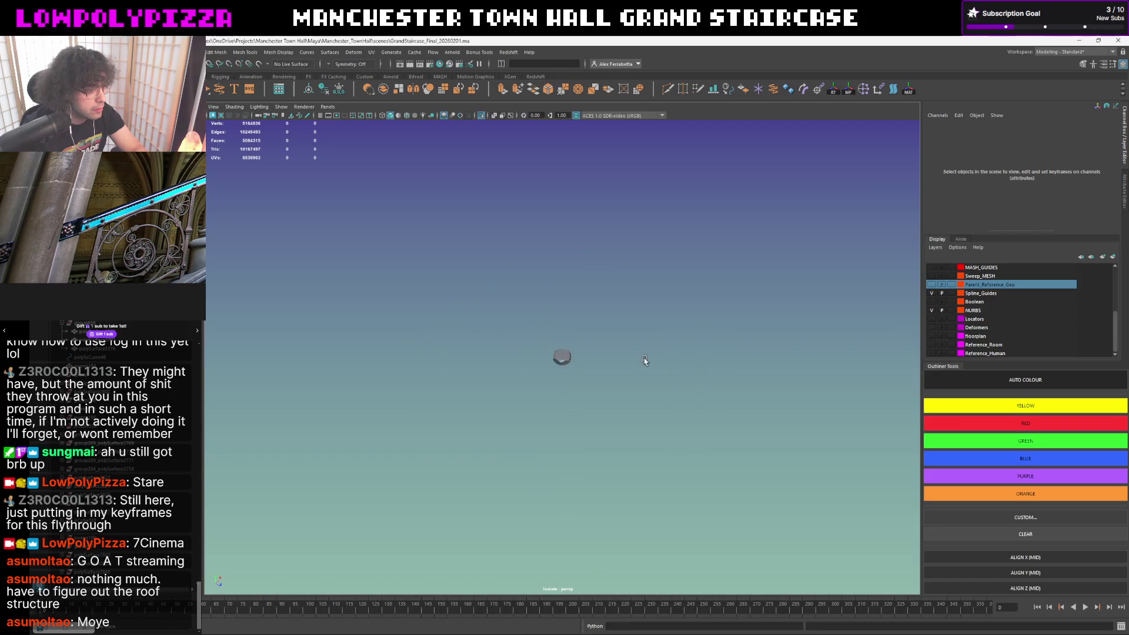
click(560, 356)
key(f)
mouse_move(630, 413)
alt+mouse_down()
mouse_move(519, 354)
mouse_move(464, 362)
alt+mouse_up()
scroll(501, 355, down, 3)
scroll(465, 362, up, 3)
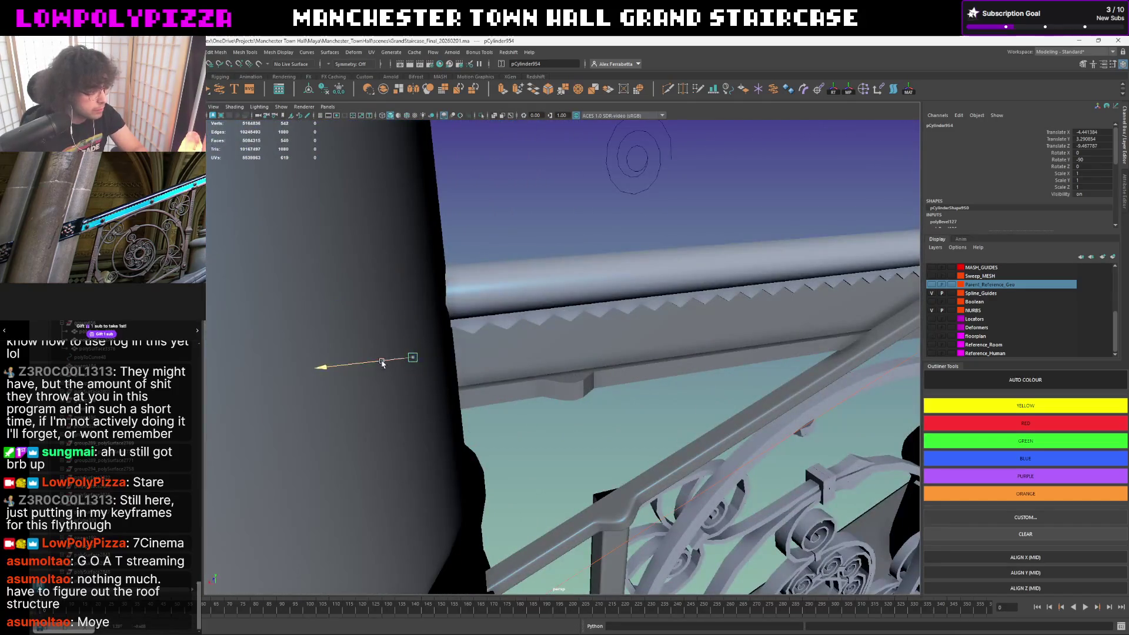
- Move the nut onto the railing and rotate it about 90° to face outward
middle_drag(465, 362, 574, 328)
key(e)
drag(580, 312, 584, 359)
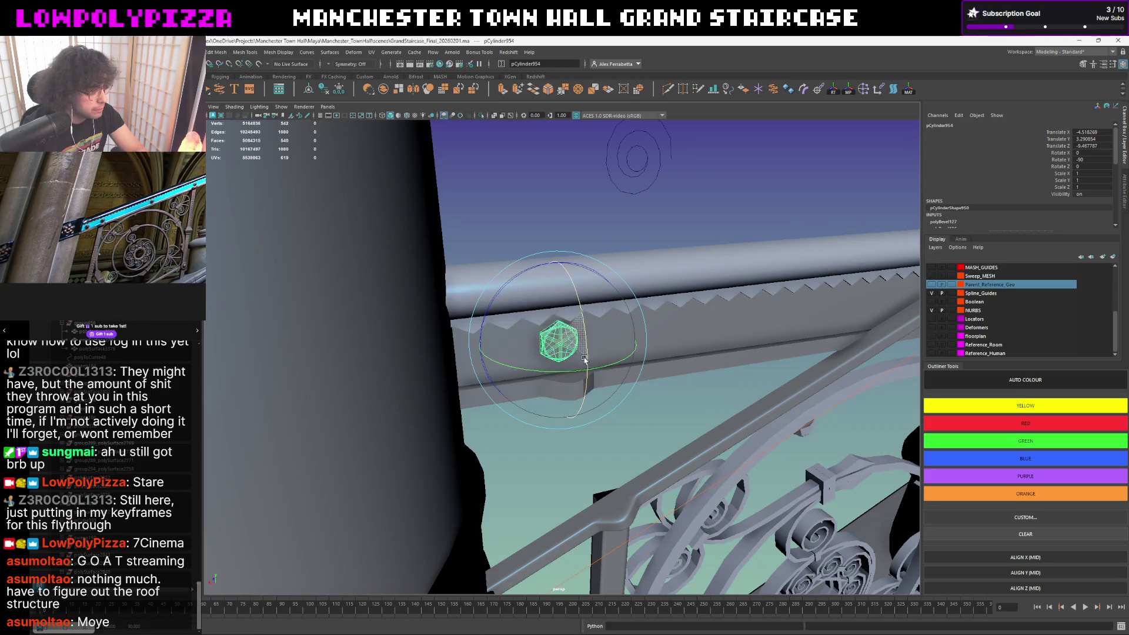
click(587, 353)
scroll(605, 252, up, 3)
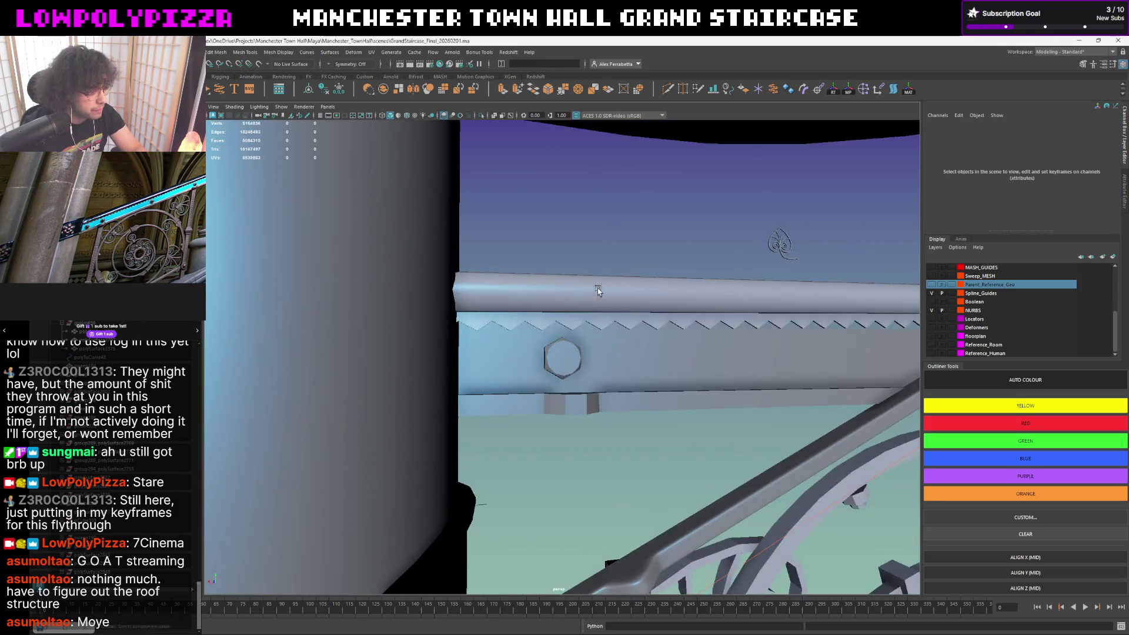
alt+drag(594, 252, 594, 311)
mouse_move(617, 245)
alt+mouse_down()
mouse_move(639, 251)
mouse_move(618, 247)
alt+mouse_up()
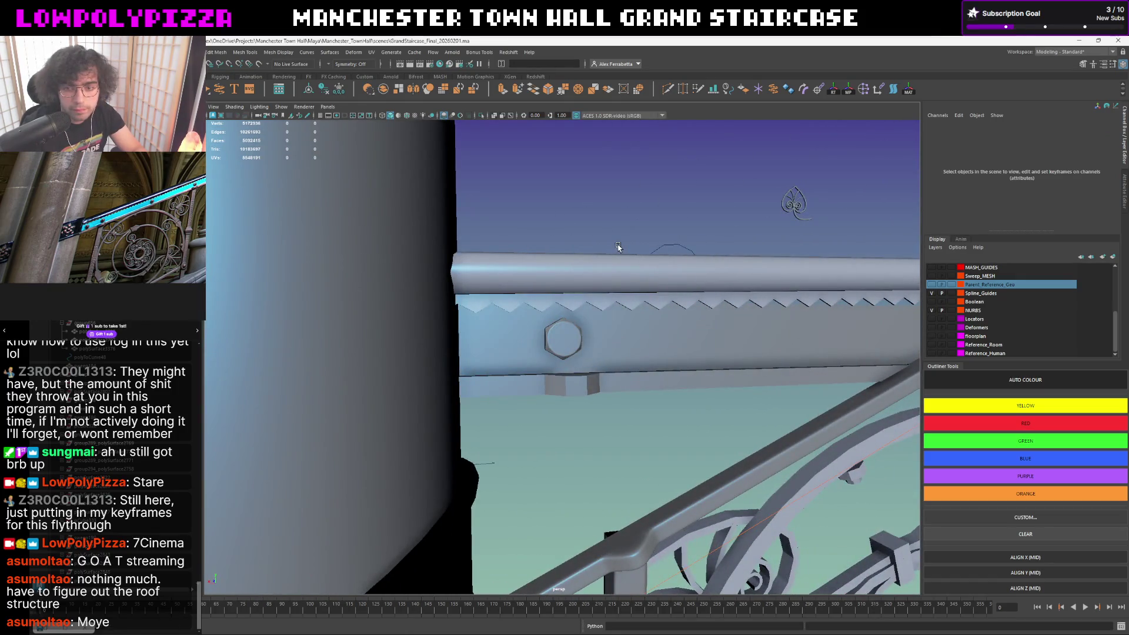
scroll(618, 247, down, 2)
scroll(618, 249, down, 1)
scroll(620, 251, down, 1)
scroll(620, 253, down, 3)
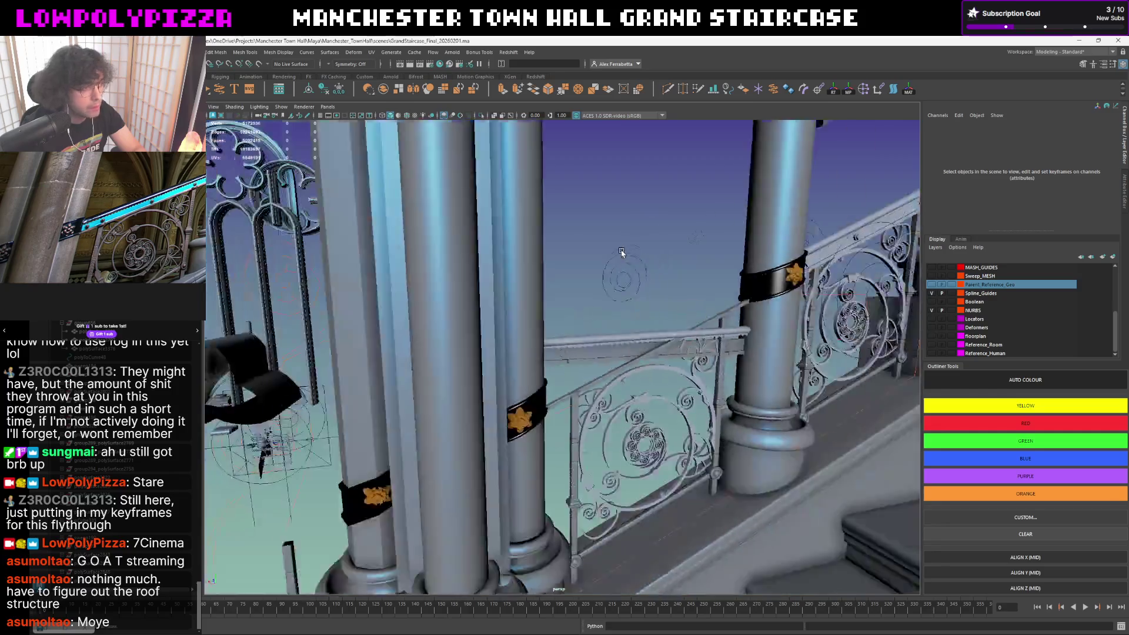
- Fly the camera in to the railing and select the bolt from below
alt+drag(621, 254, 653, 285)
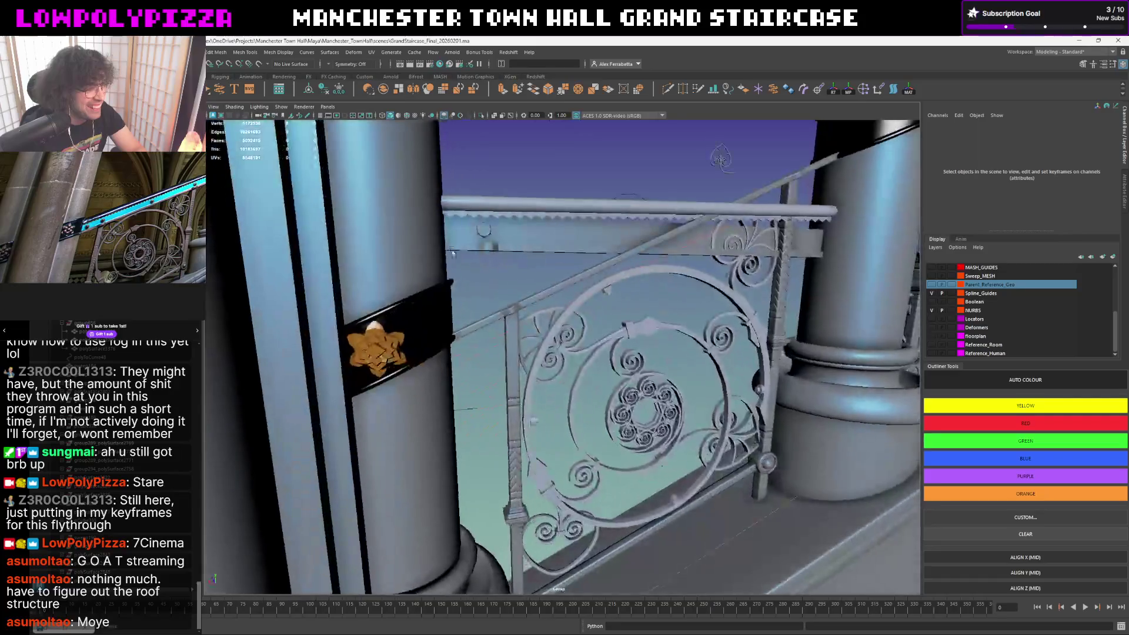
alt+right_drag(452, 253, 513, 271)
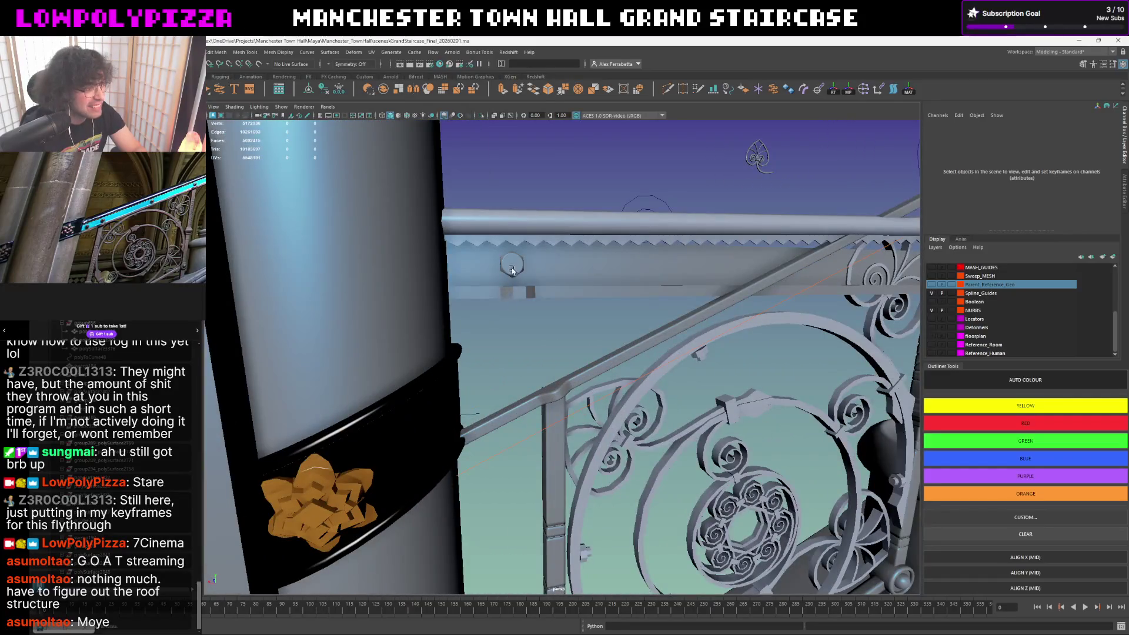
click(513, 271)
alt+drag(512, 271, 562, 309)
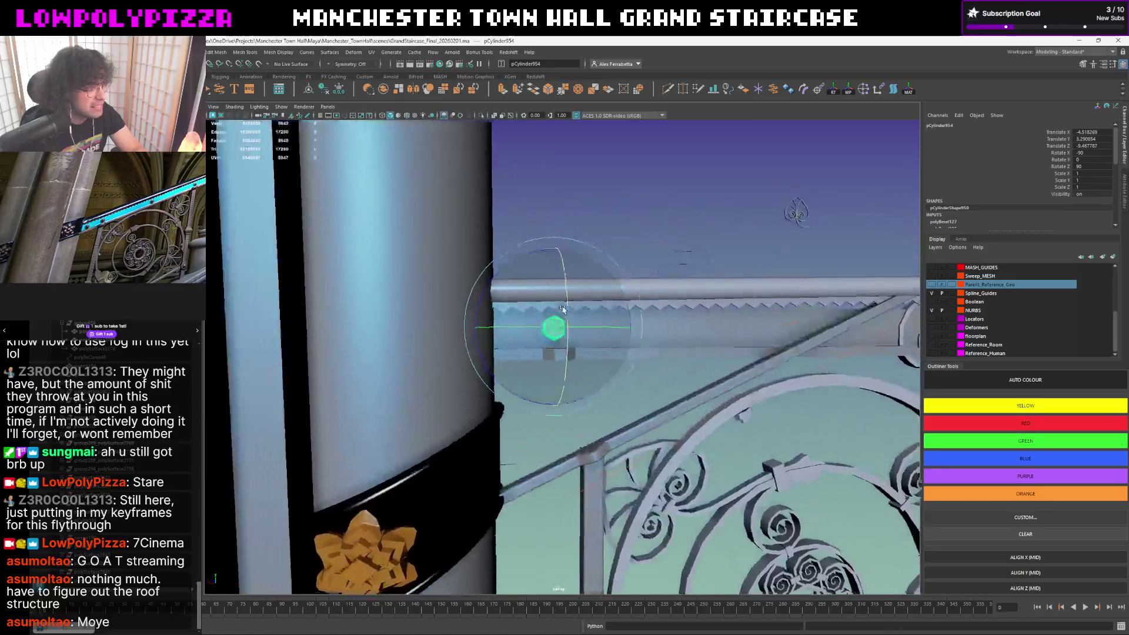
scroll(561, 309, up, 4)
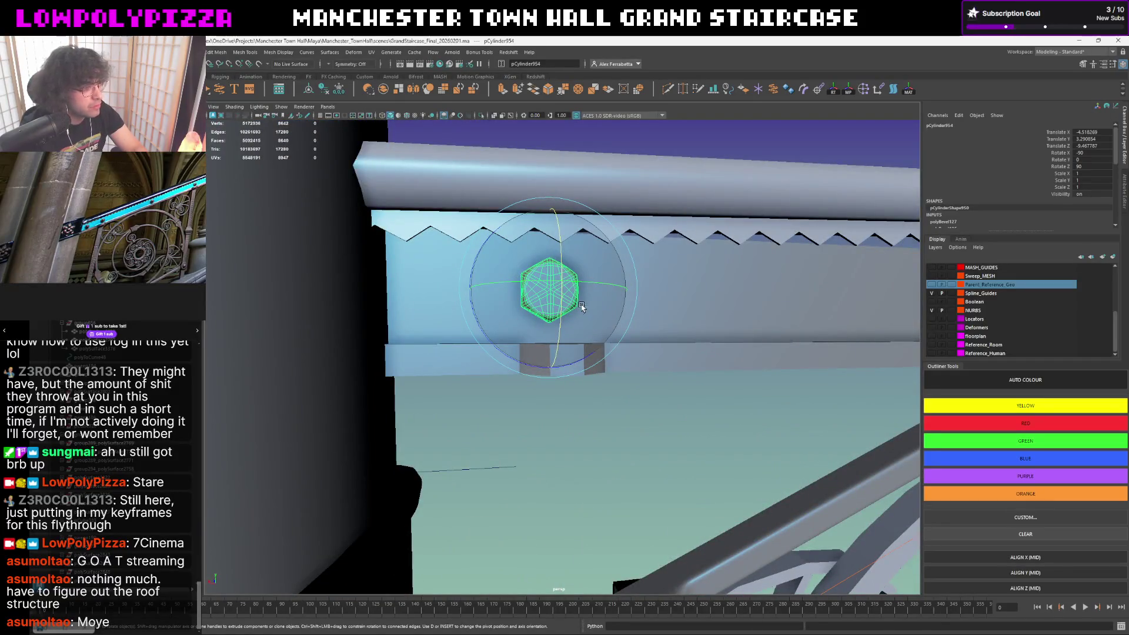
click(618, 386)
alt+drag(619, 387, 619, 395)
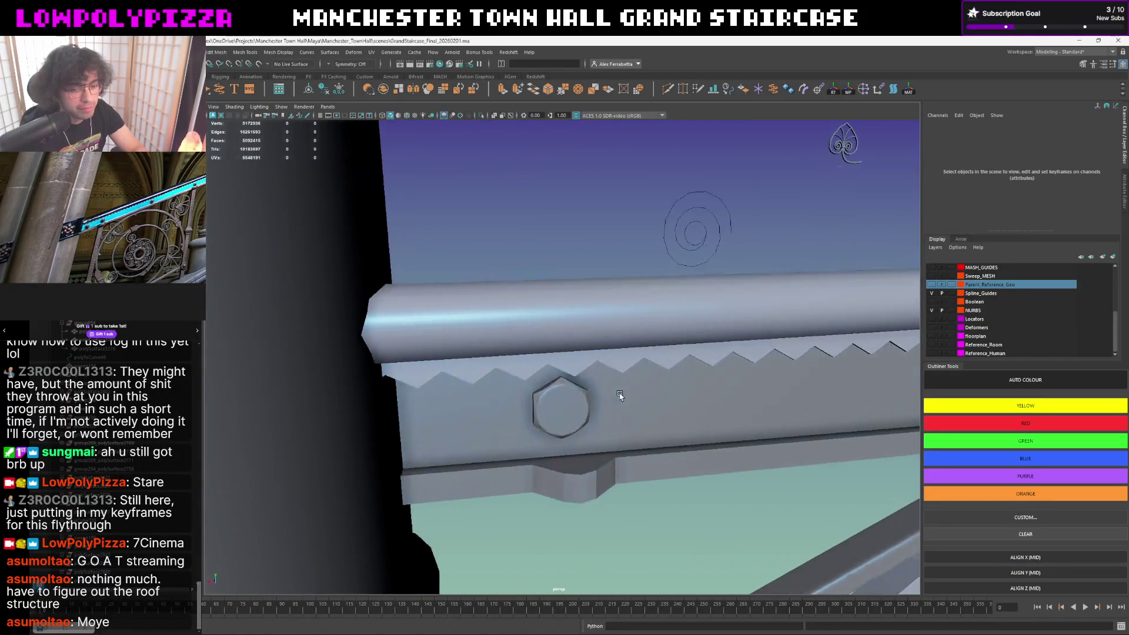
click(541, 392)
click(564, 268)
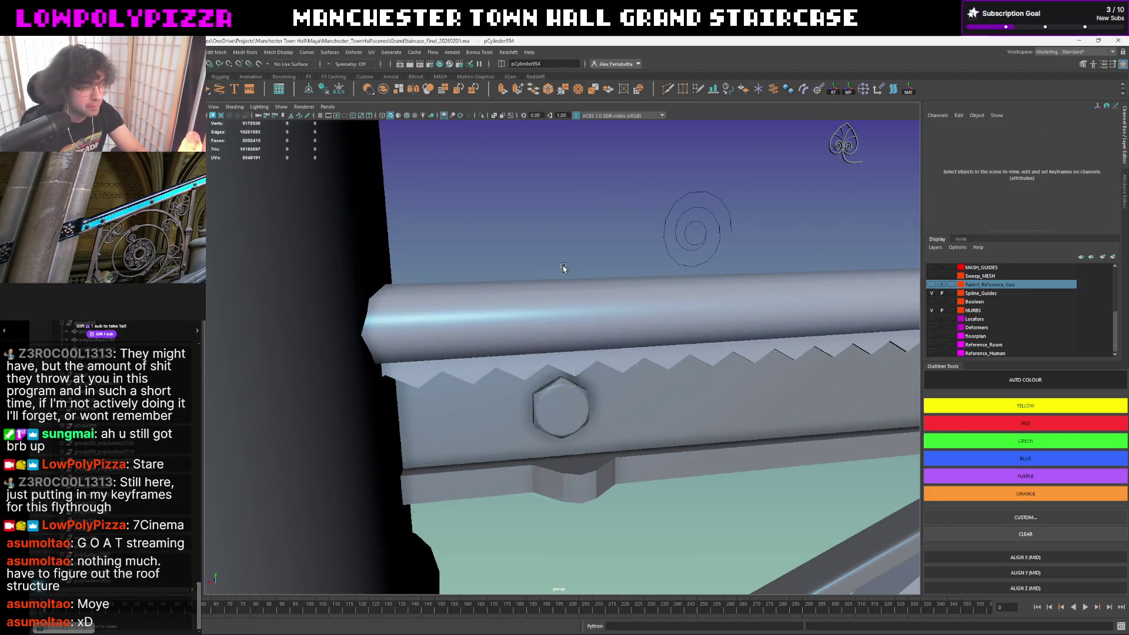
alt+drag(569, 355, 582, 320)
click(581, 332)
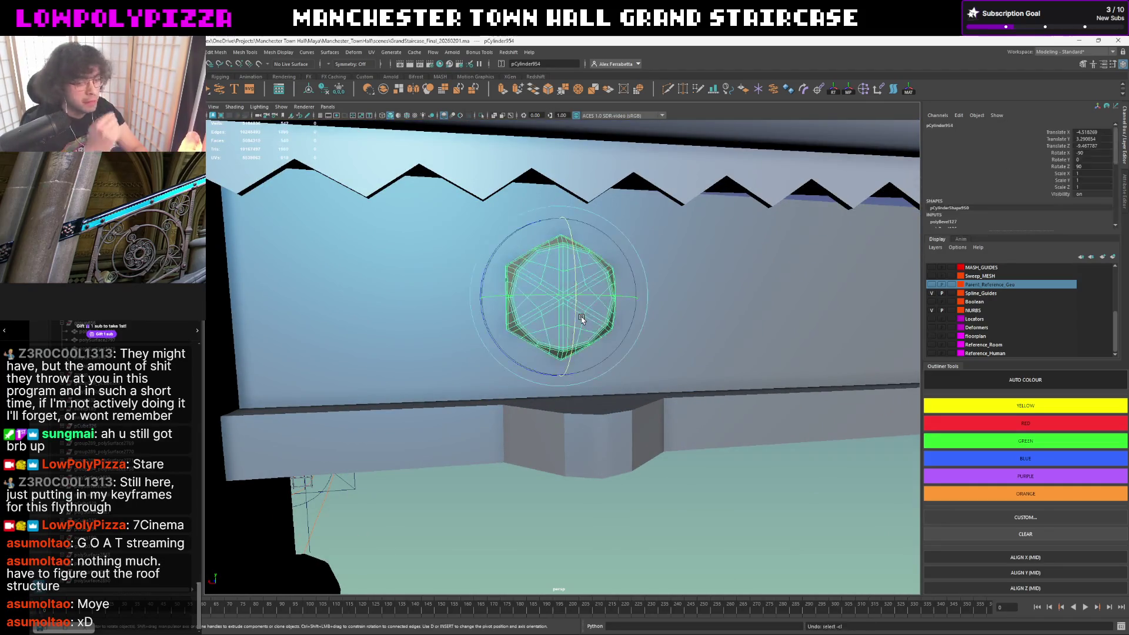
- Isolate the selected bolt from the scene and frame it
key(ctrl+1)
key(ctrl+z)
key(ctrl+1)
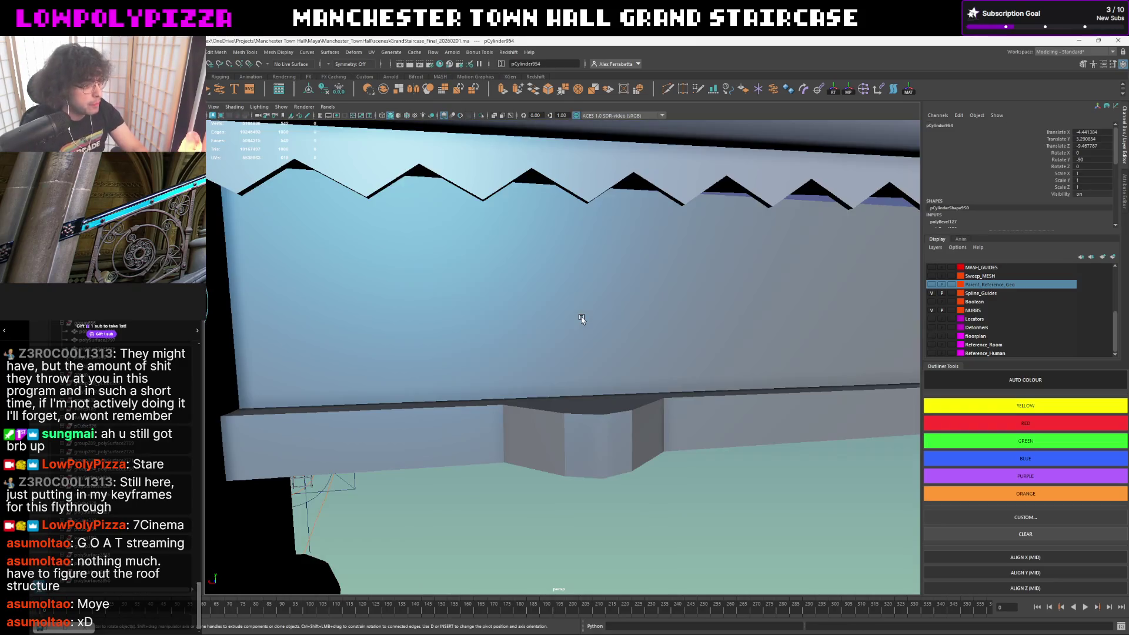
key(ctrl+z)
key(f)
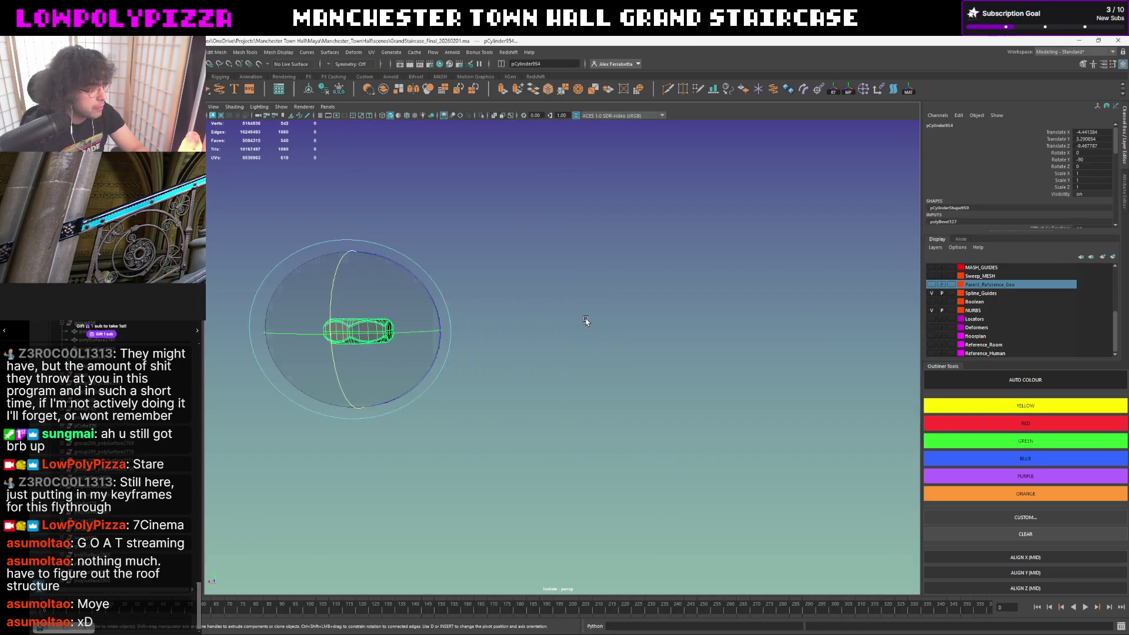
- Toggle the isolated view off and back on, then frame the cylinder
alt+drag(502, 329, 562, 427)
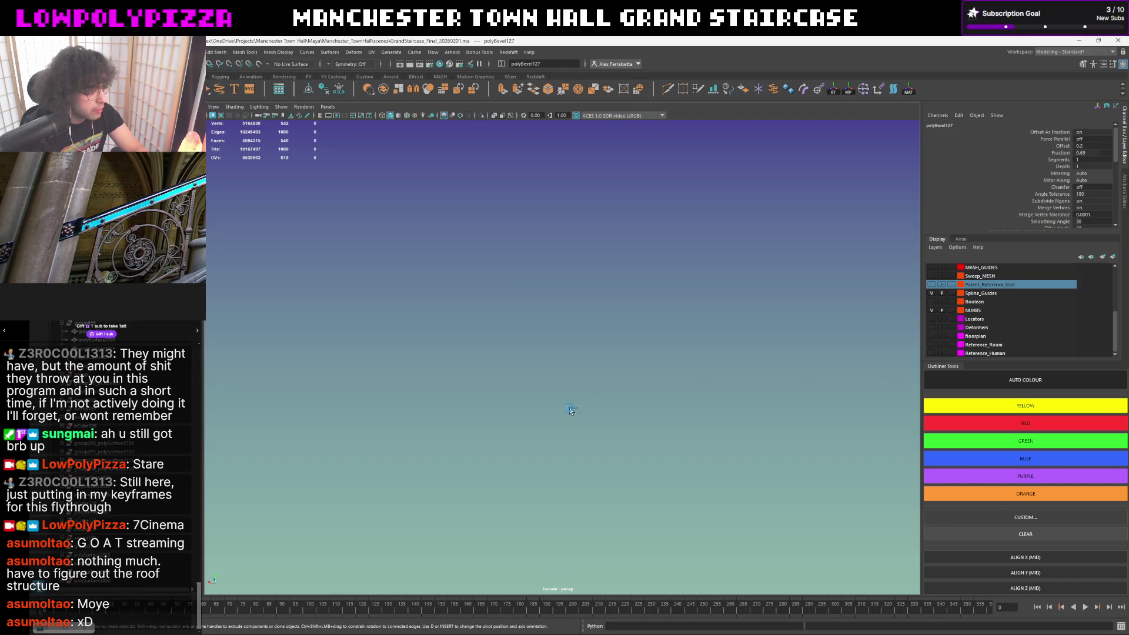
key(ctrl+1)
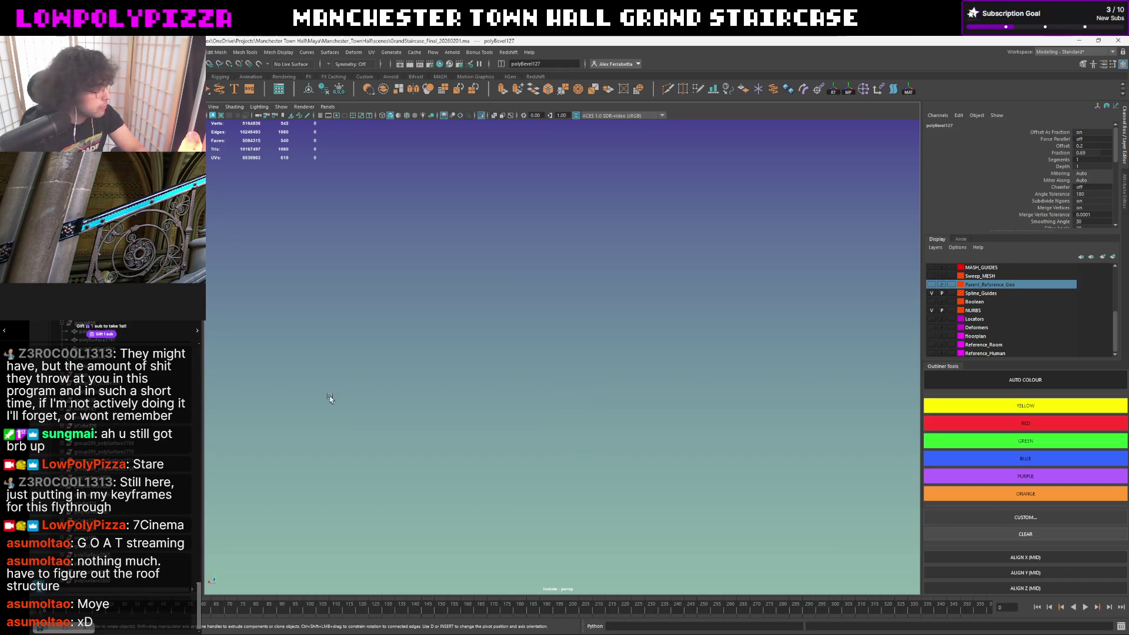
key(ctrl+z)
key(ctrl+1)
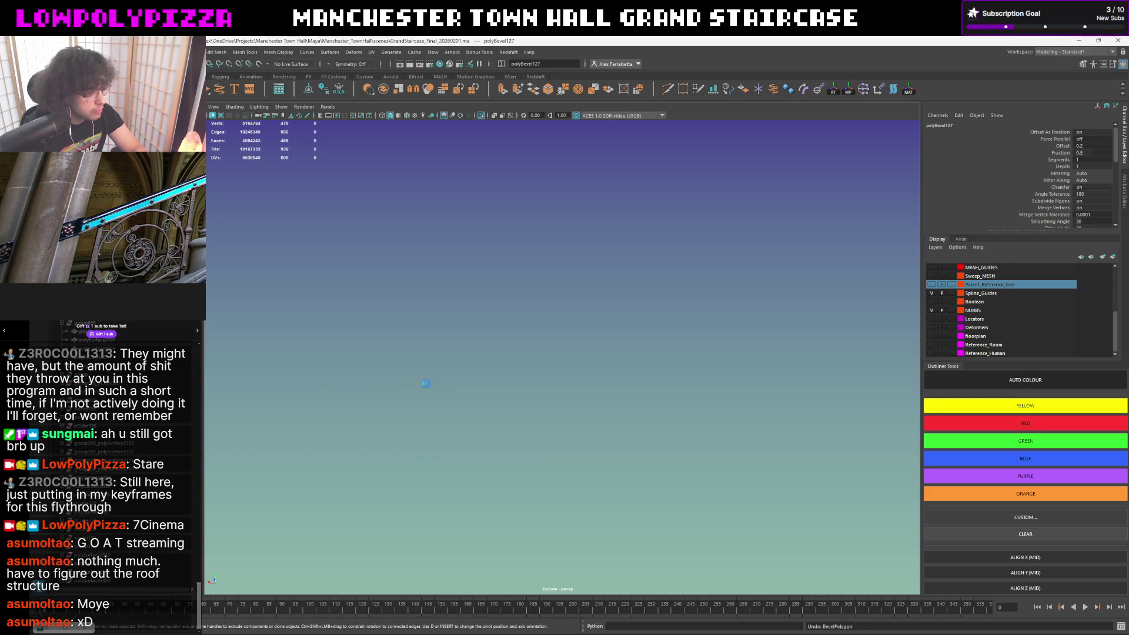
key(f)
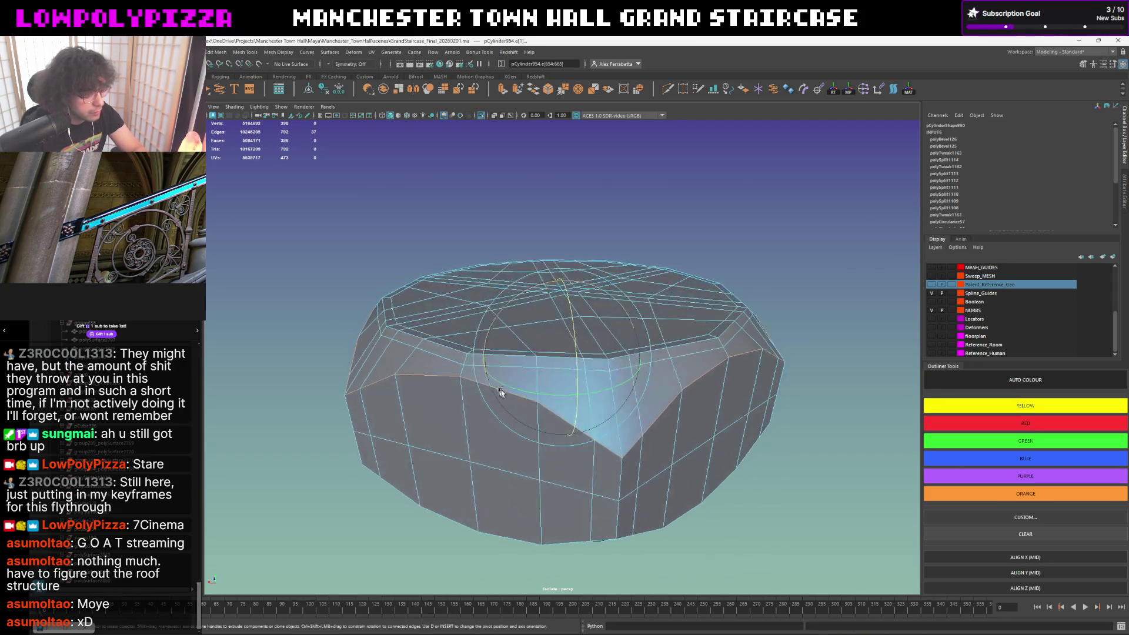
scroll(479, 394, down, 5)
scroll(480, 395, up, 2)
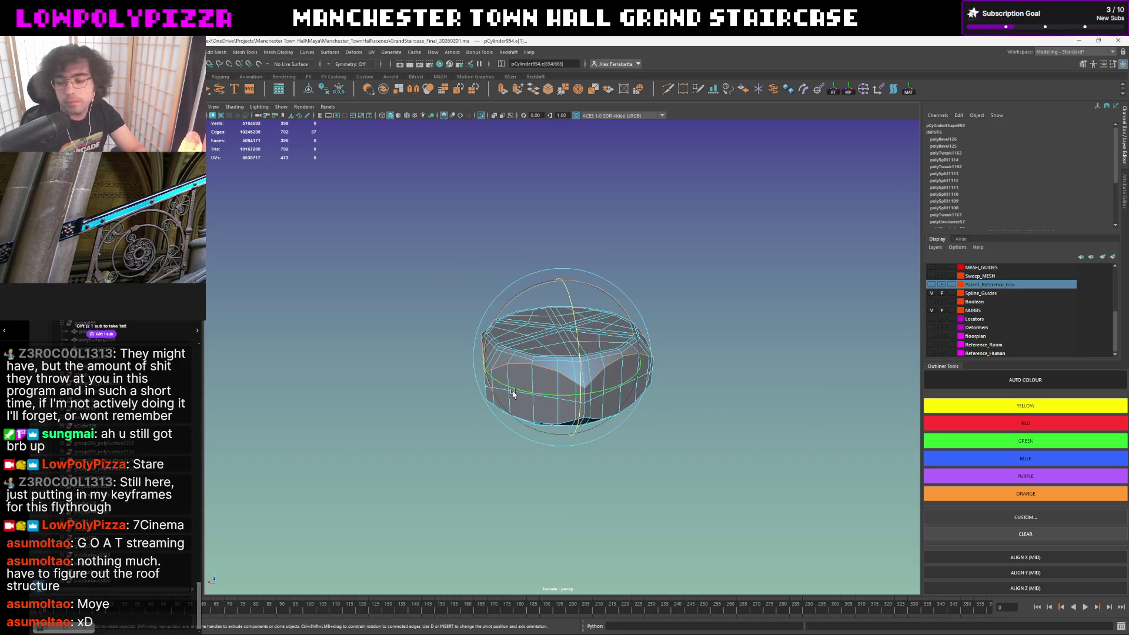
- Undo repeatedly to roll the nut mesh back to an earlier shape
key(ctrl+z)
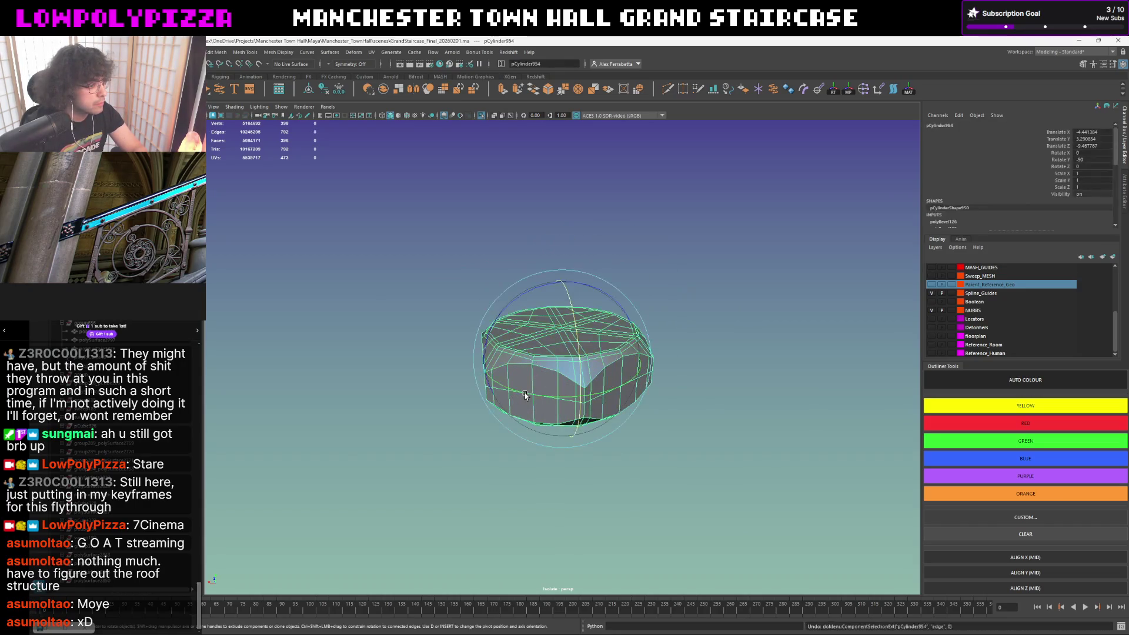
key(ctrl+z)
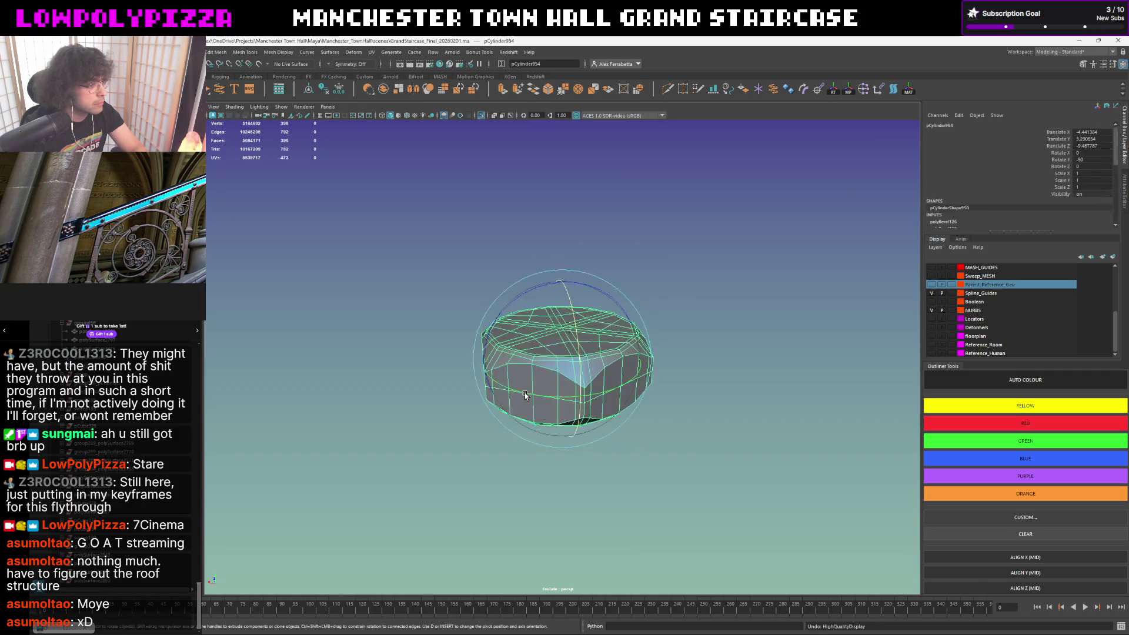
key(ctrl+z)
key(ctrl+z)
key(ctrl+z)
key(ctrl+z)
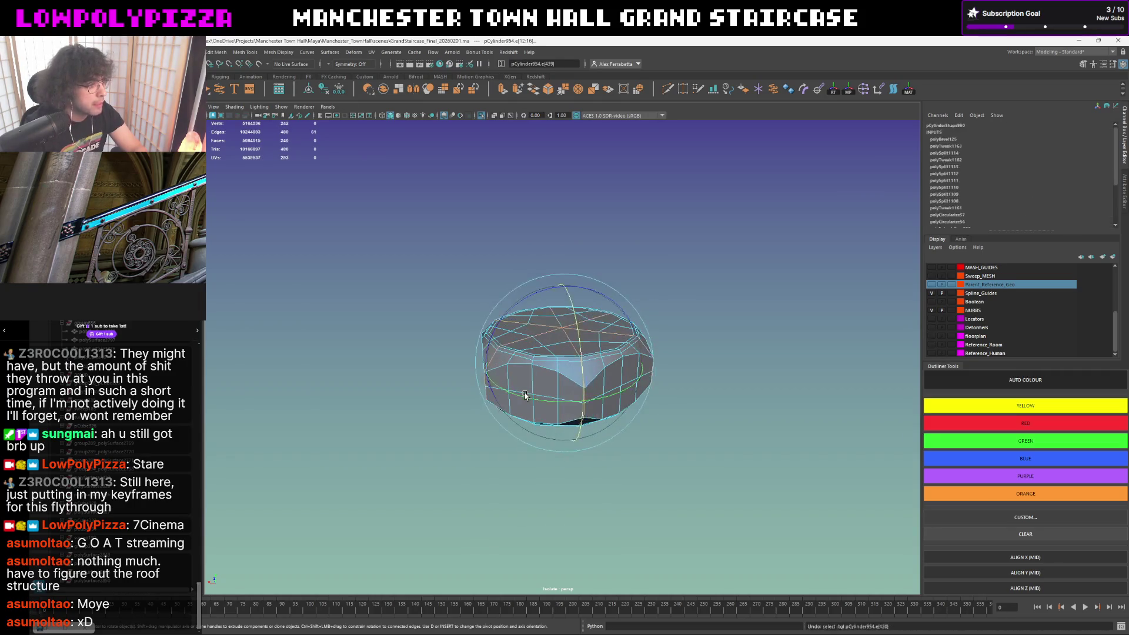
key(ctrl+z)
key(ctrl+z)
key(ctrl+z)
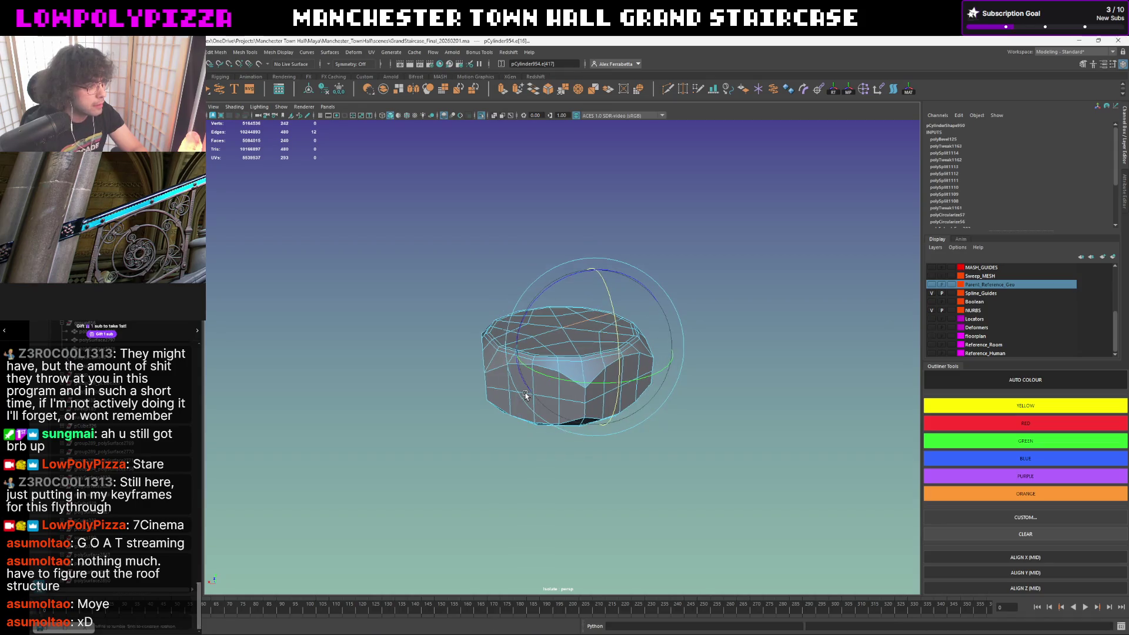
key(ctrl+z)
key(ctrl+z)
key(ctrl+z)
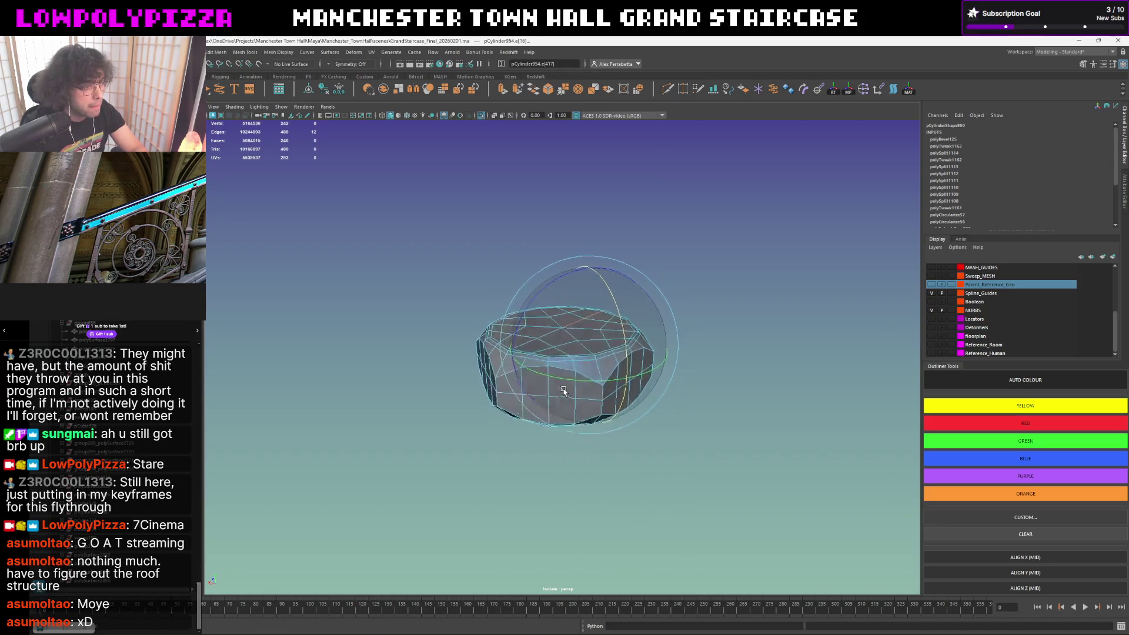
key(ctrl+z)
key(ctrl+z)
key(ctrl+z)
key(ctrl+z)
key(ctrl+z)
key(ctrl+z)
key(ctrl+z)
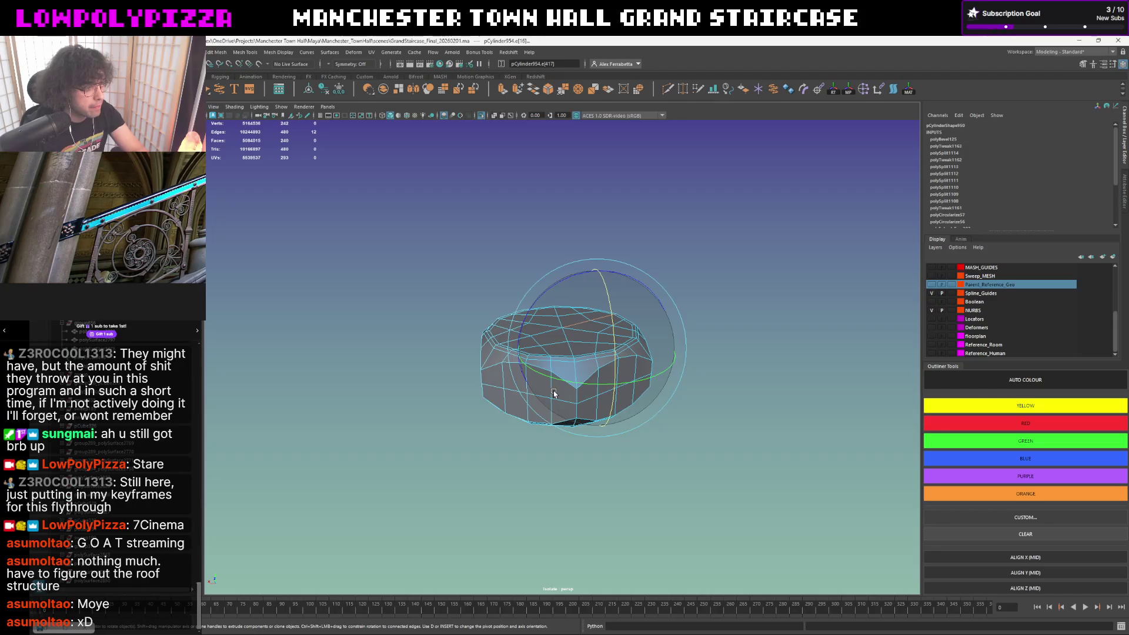
- Preview the rolled-back mesh smoothed and frame the rounded form
key(3)
key(ctrl+z)
click(662, 298)
scroll(638, 329, down, 5)
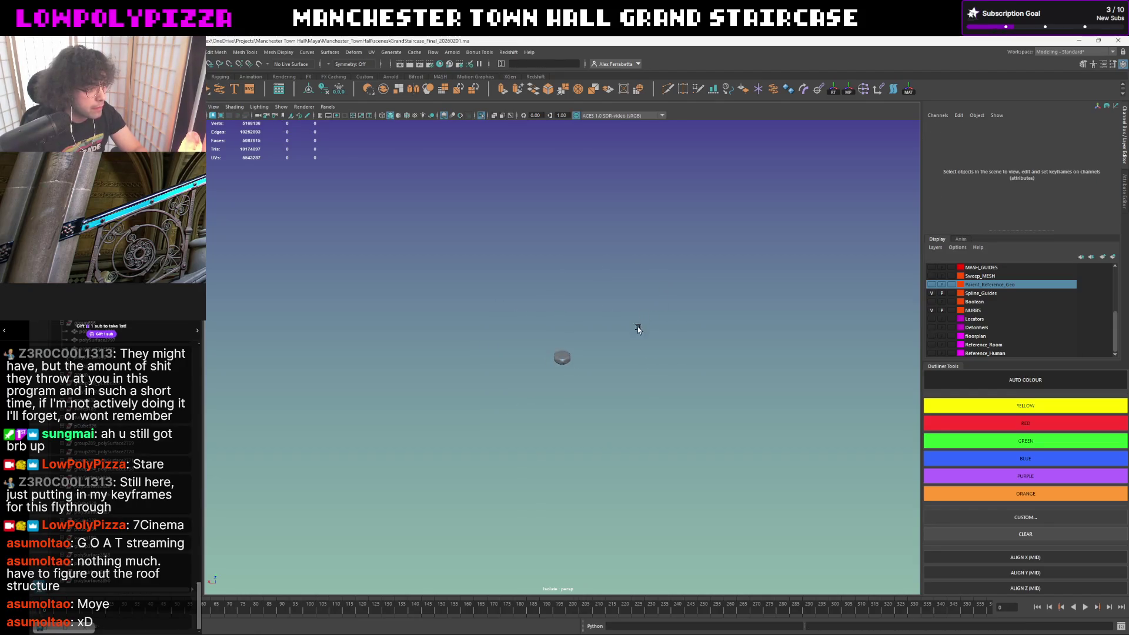
scroll(611, 357, down, 3)
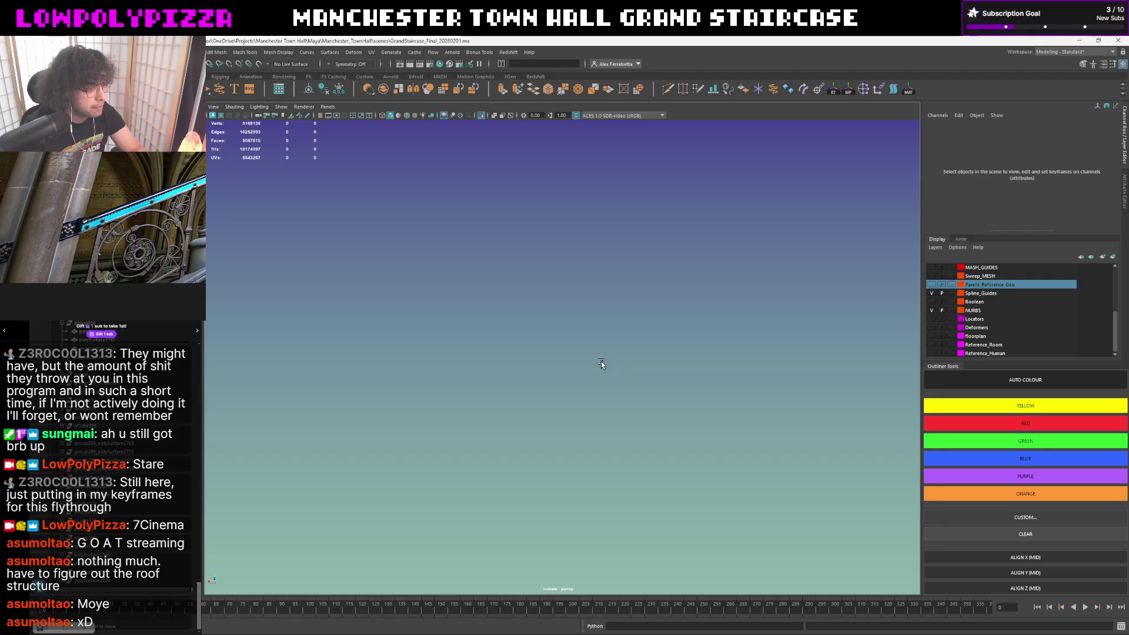
drag(627, 304, 481, 431)
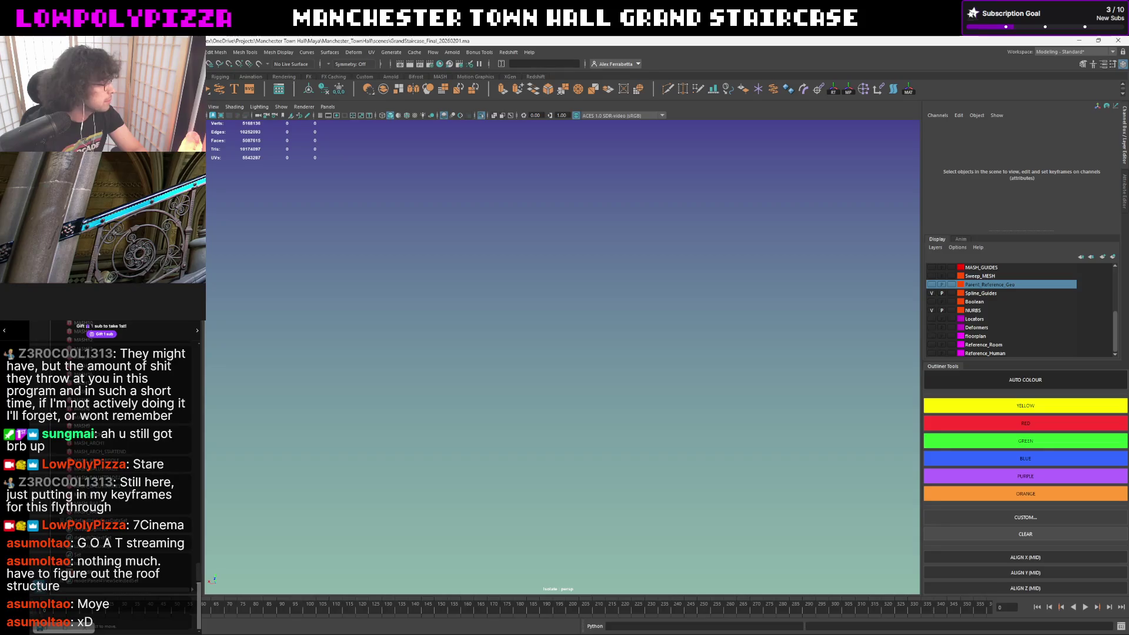
key(f)
click(731, 250)
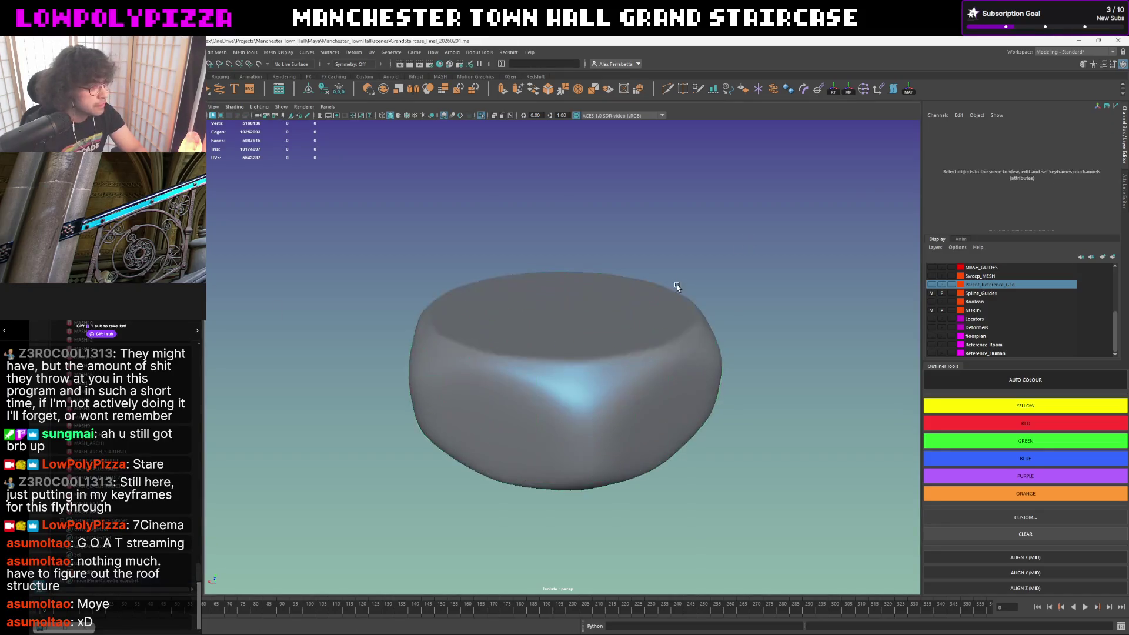
- Select the nut mesh, switch off smoothing and enter face selection mode
mouse_move(731, 250)
alt+mouse_down()
mouse_move(712, 303)
mouse_move(726, 285)
alt+mouse_up()
click(633, 352)
key(1)
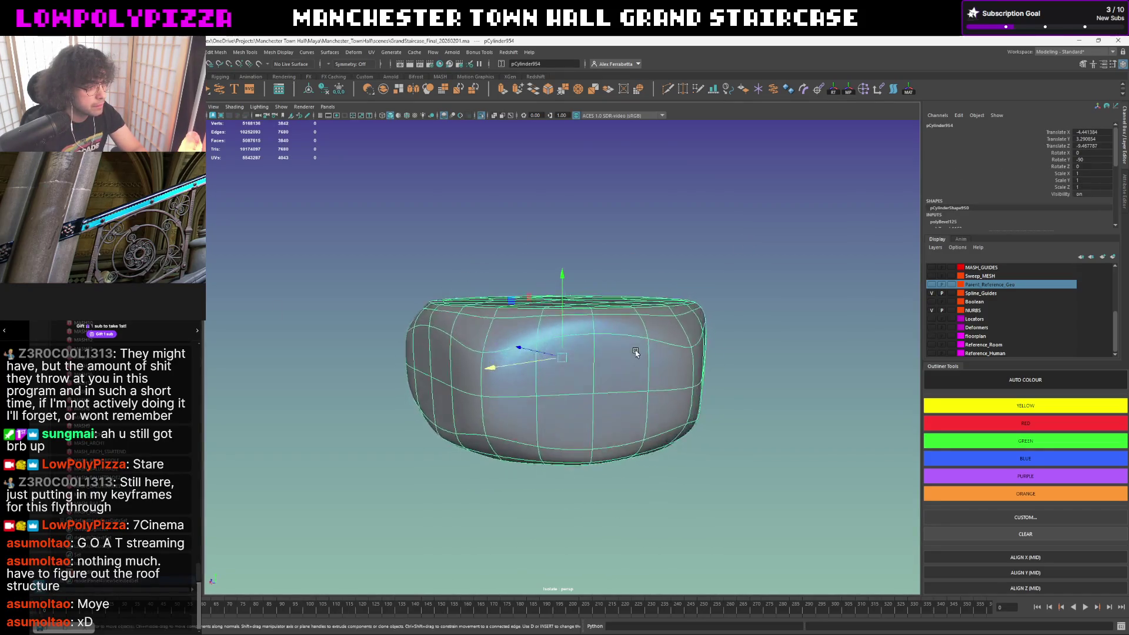
alt+drag(632, 354, 586, 384)
right_drag(587, 384, 615, 362)
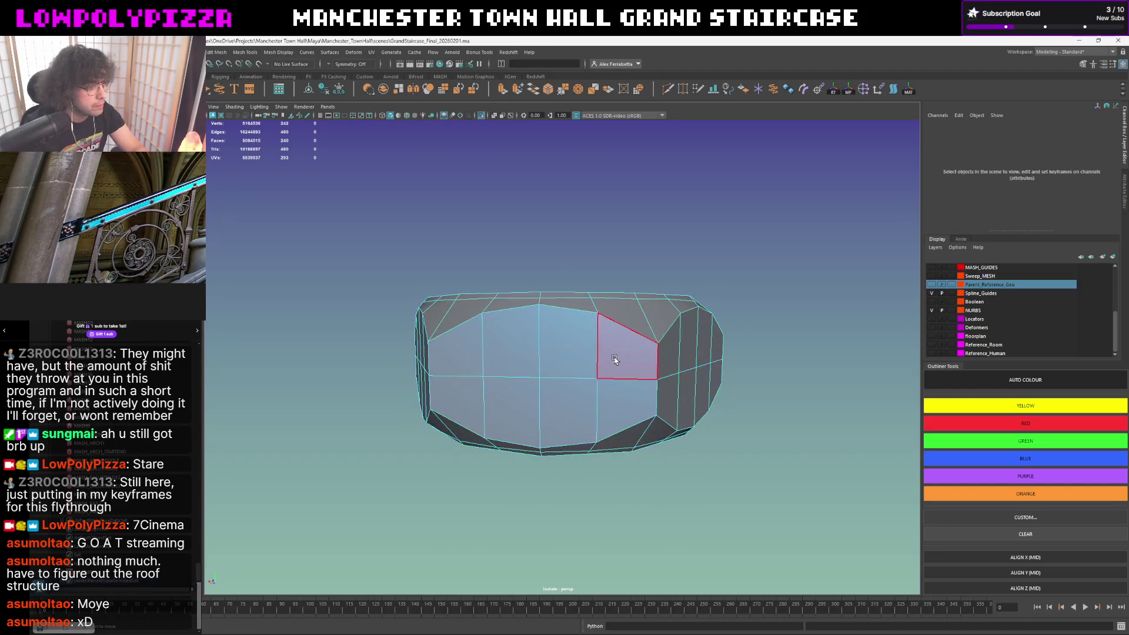
mouse_move(615, 363)
alt+mouse_down()
mouse_move(608, 379)
mouse_move(626, 373)
alt+mouse_up()
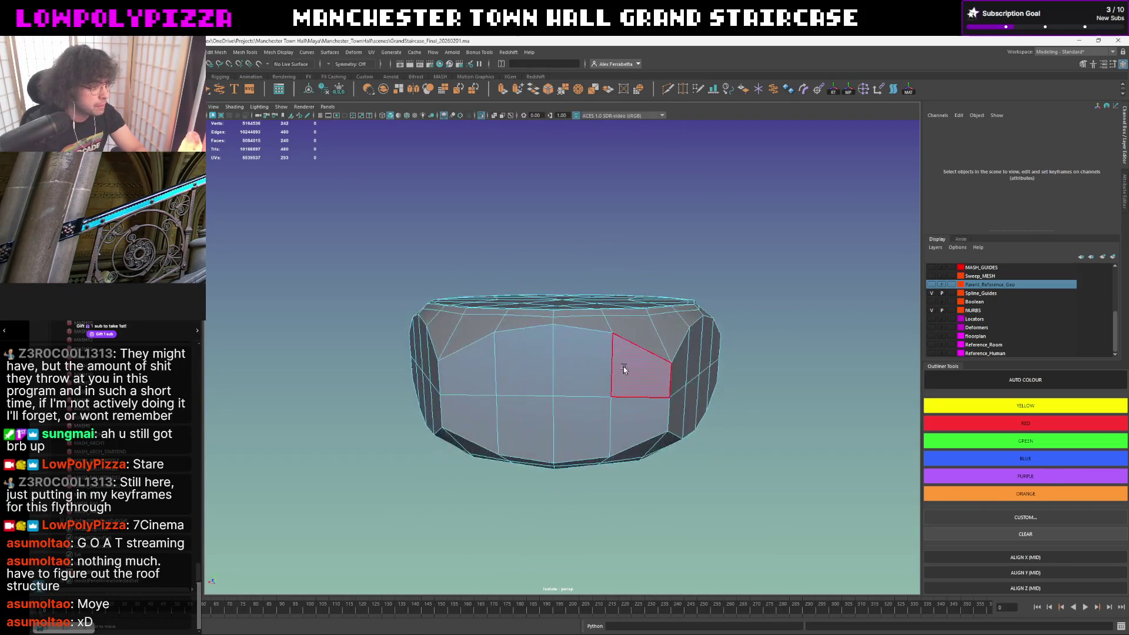
- Pick side faces around the nut one by one, then orbit to inspect the selection
click(627, 374)
shift+click(634, 423)
shift+click(582, 428)
shift+click(582, 361)
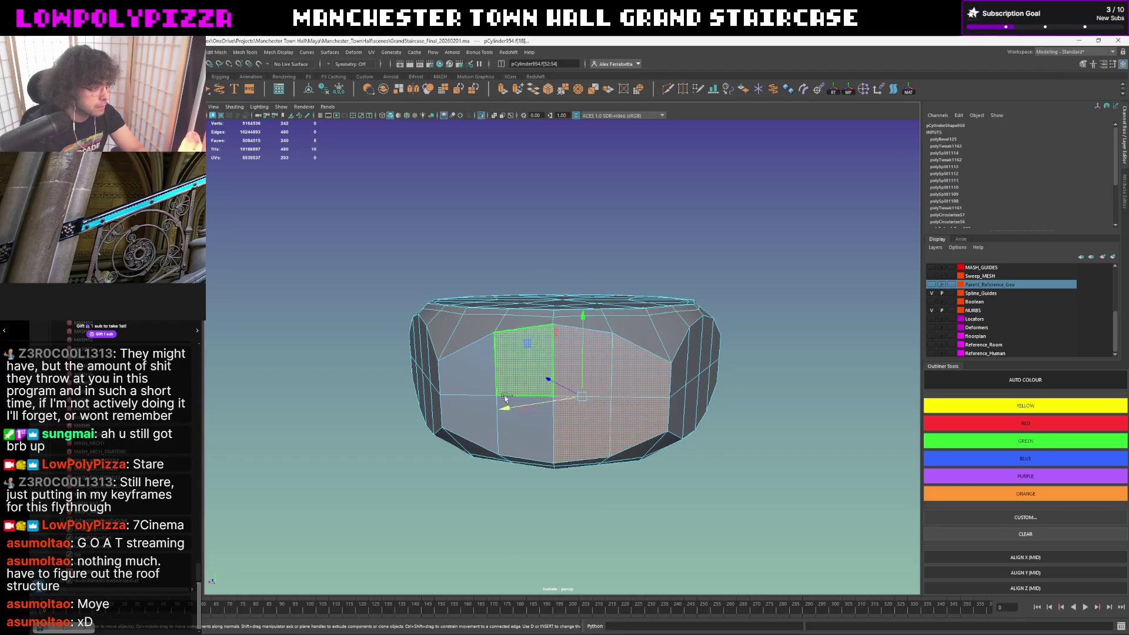
shift+click(525, 362)
shift+click(460, 410)
shift+click(528, 440)
shift+click(468, 362)
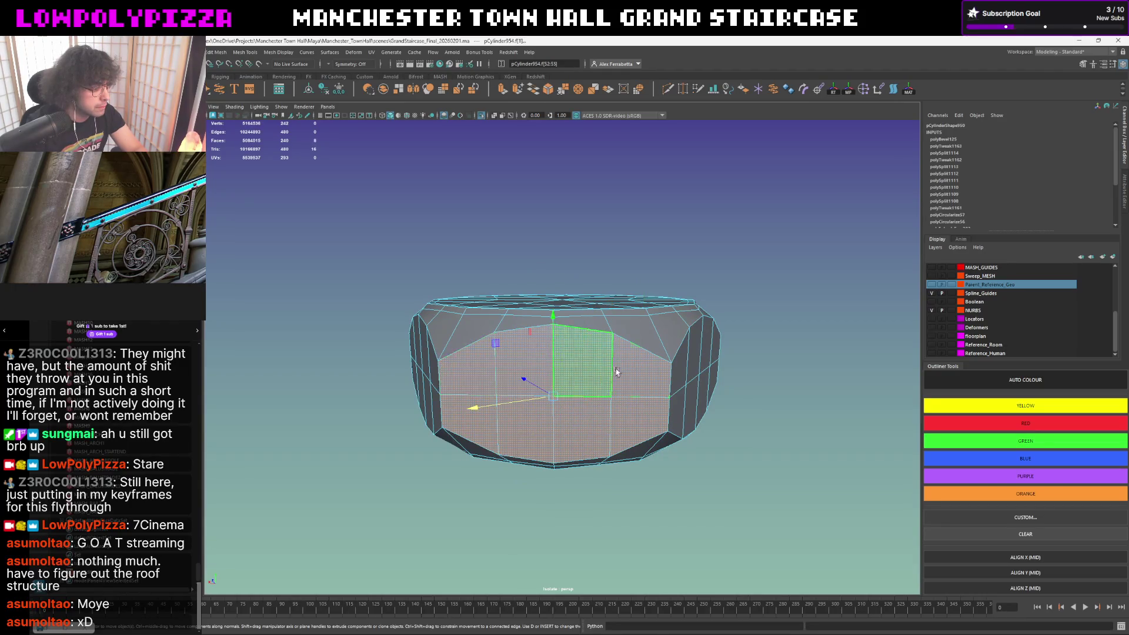
shift+right_drag(604, 274, 606, 364)
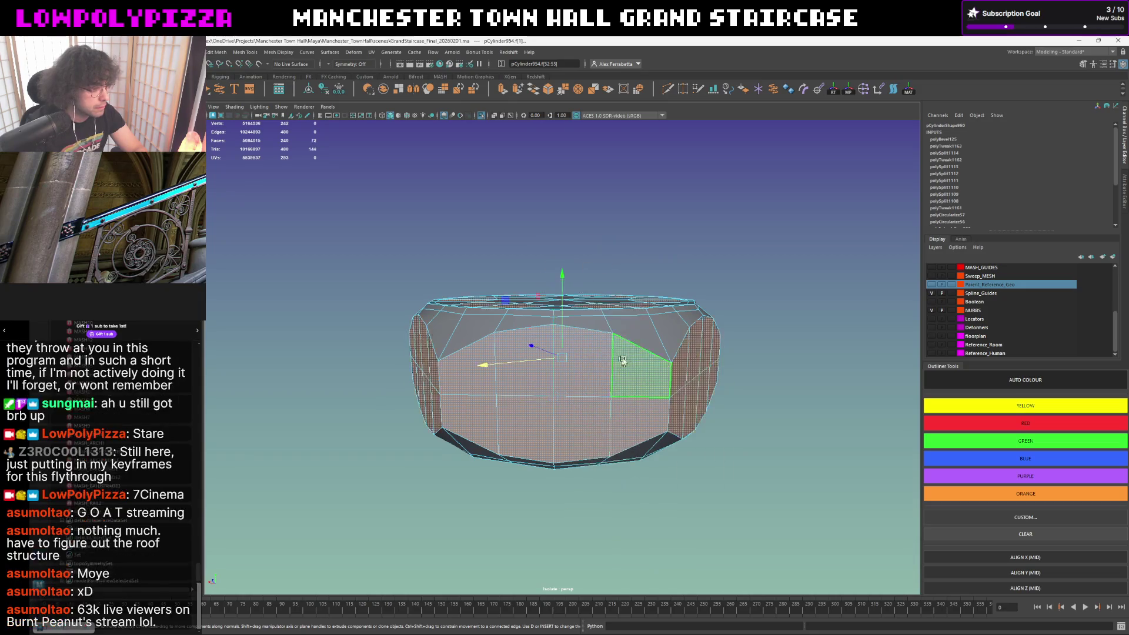
mouse_move(642, 354)
alt+mouse_down()
mouse_move(624, 360)
mouse_move(629, 334)
alt+mouse_up()
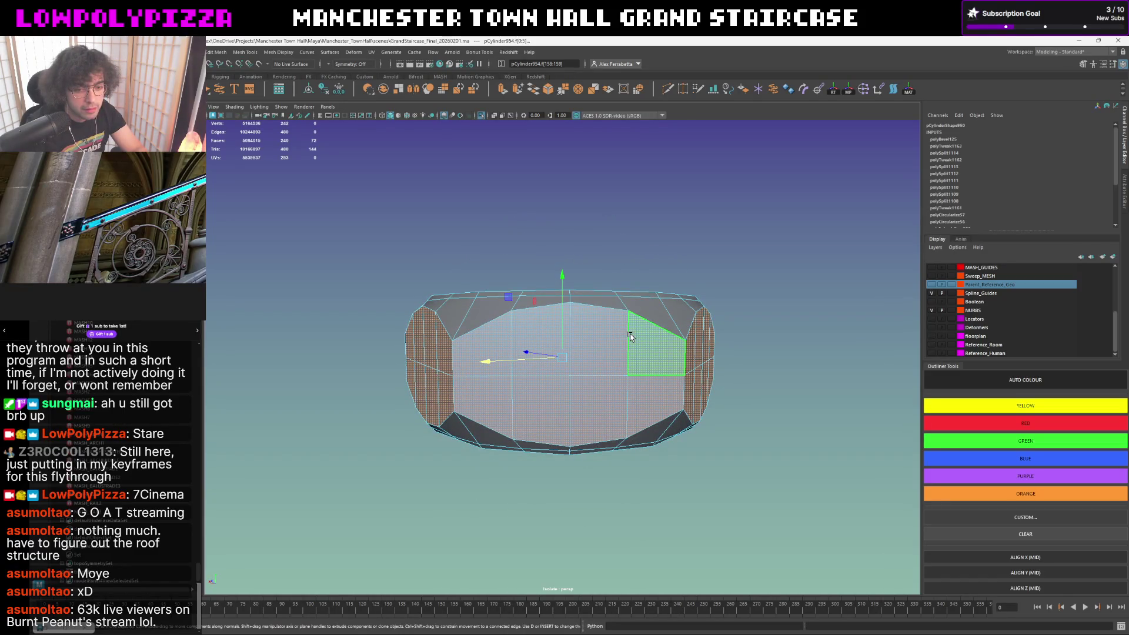
alt+drag(710, 335, 714, 327)
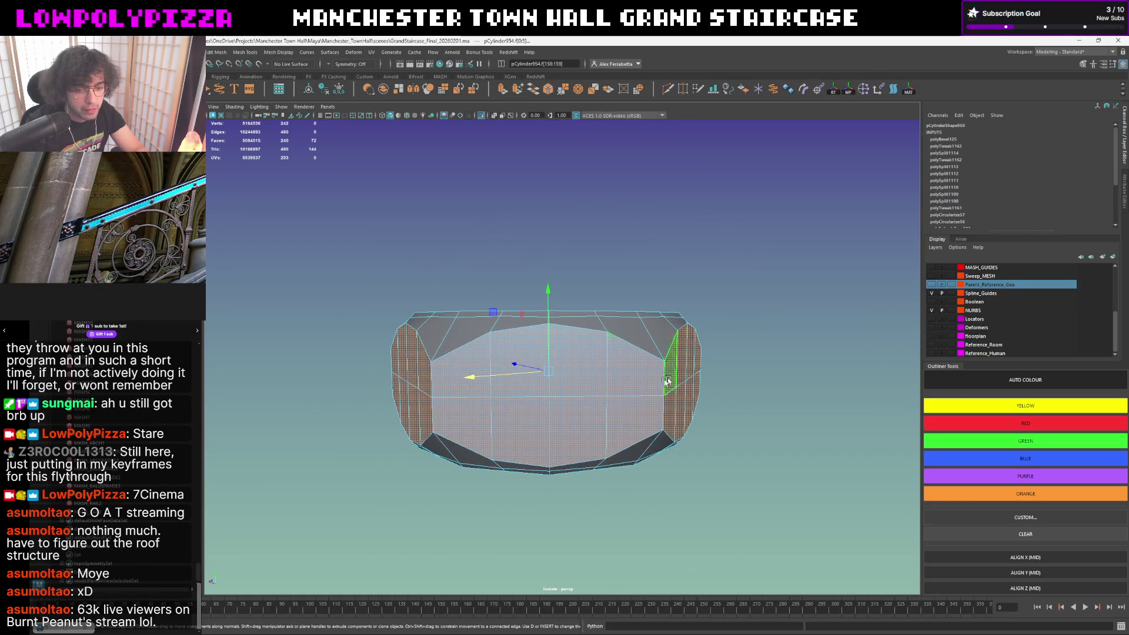
- Reselect just the upper-centre front face and add its neighbouring front faces
click(633, 425)
shift+click(558, 378)
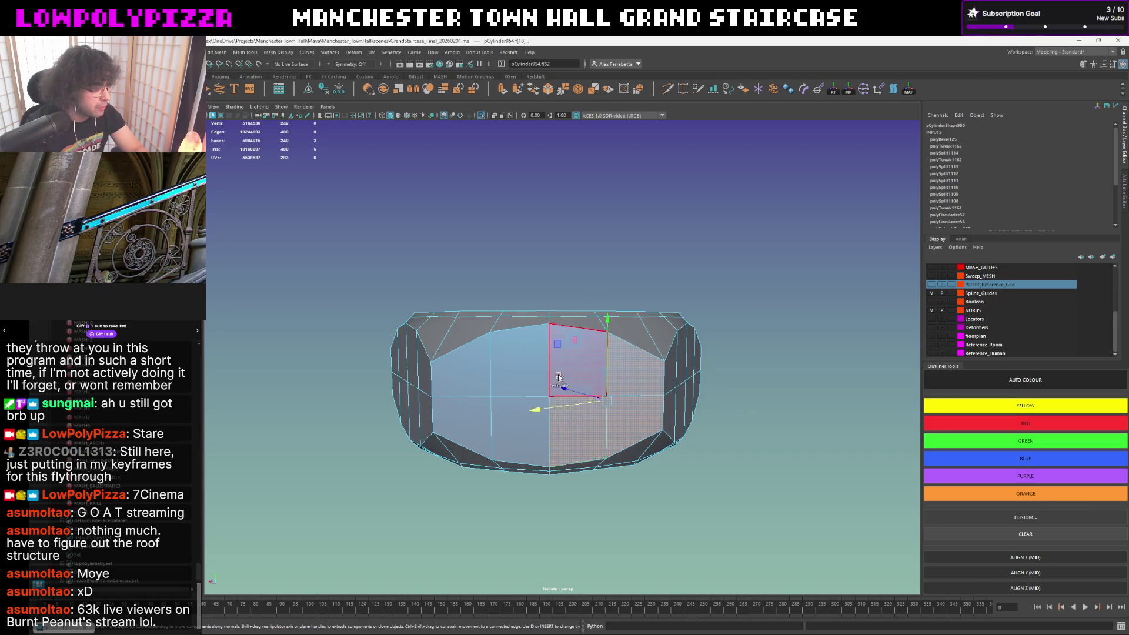
shift+click(564, 366)
shift+click(467, 411)
shift+click(470, 379)
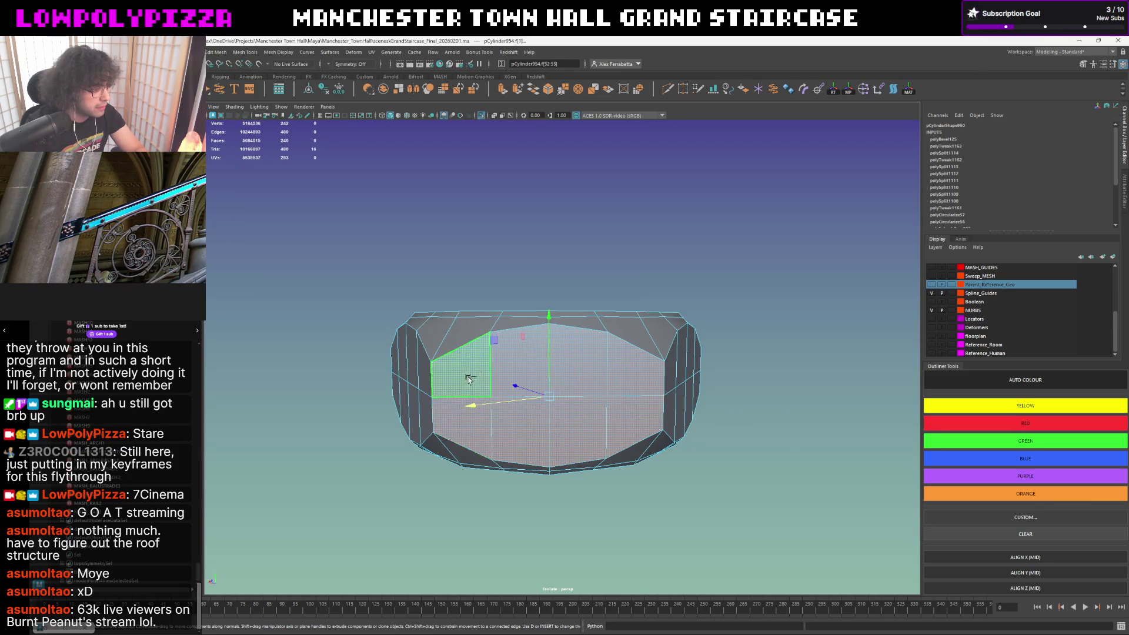
shift+right_drag(488, 361, 484, 395)
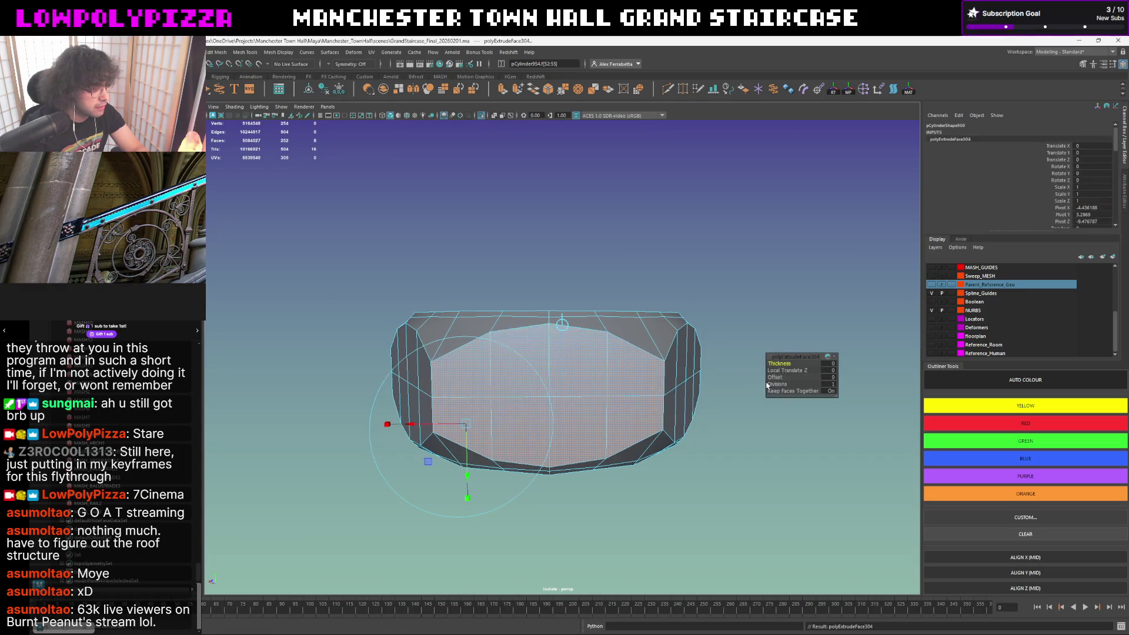
- Extrude the front faces with a 0.0005 offset to form an inset panel and inspect it smoothed
click(827, 377)
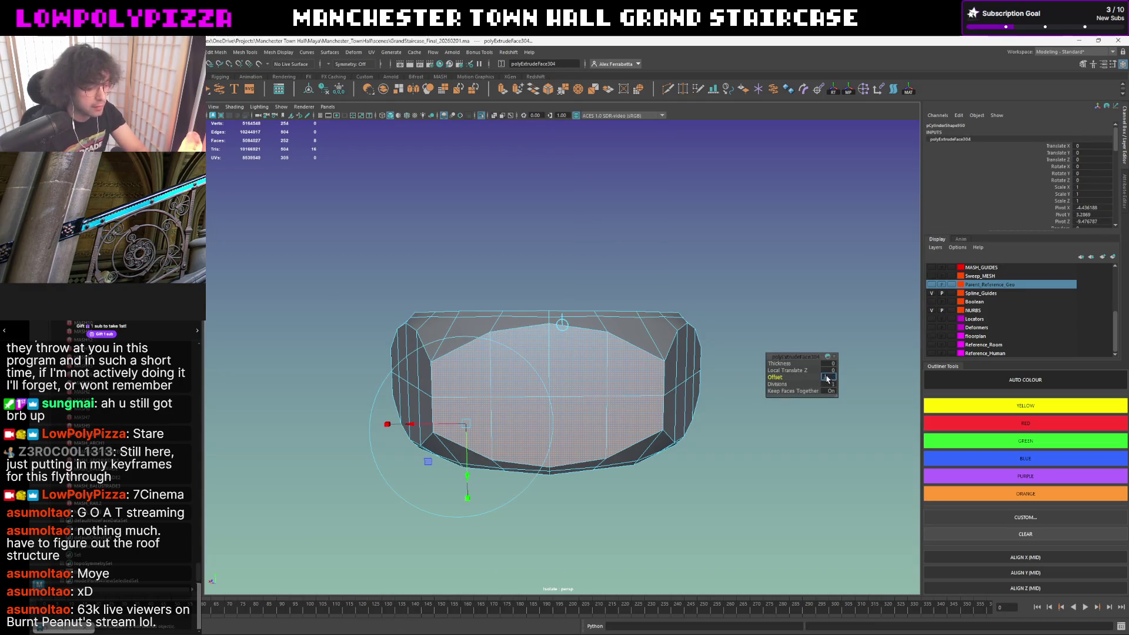
text(0.5)
key(Return)
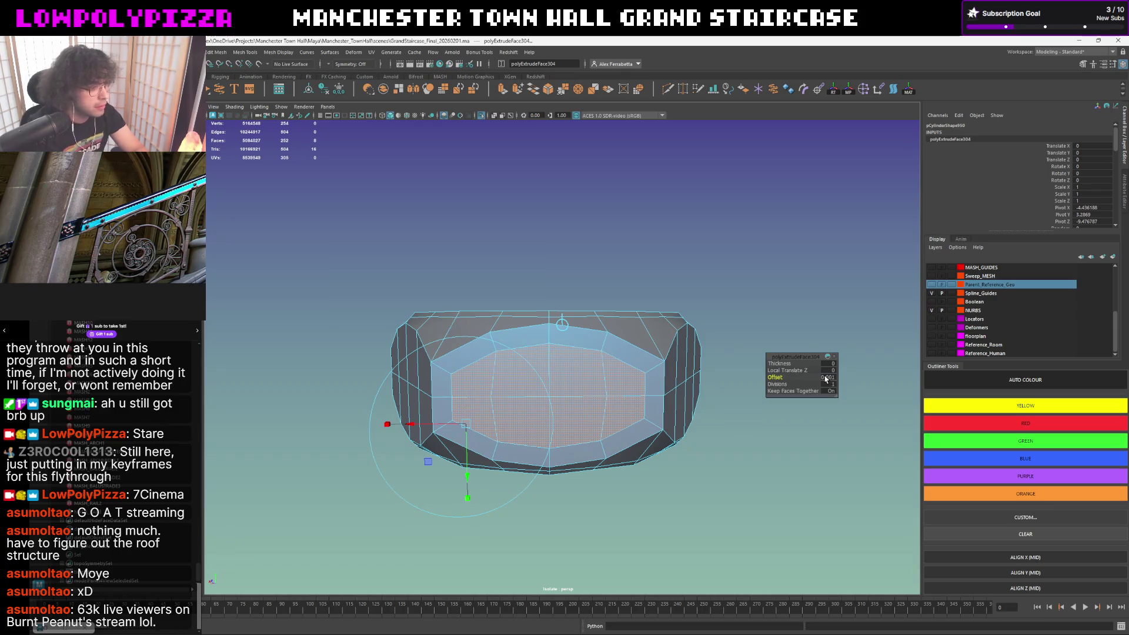
text(0.005)
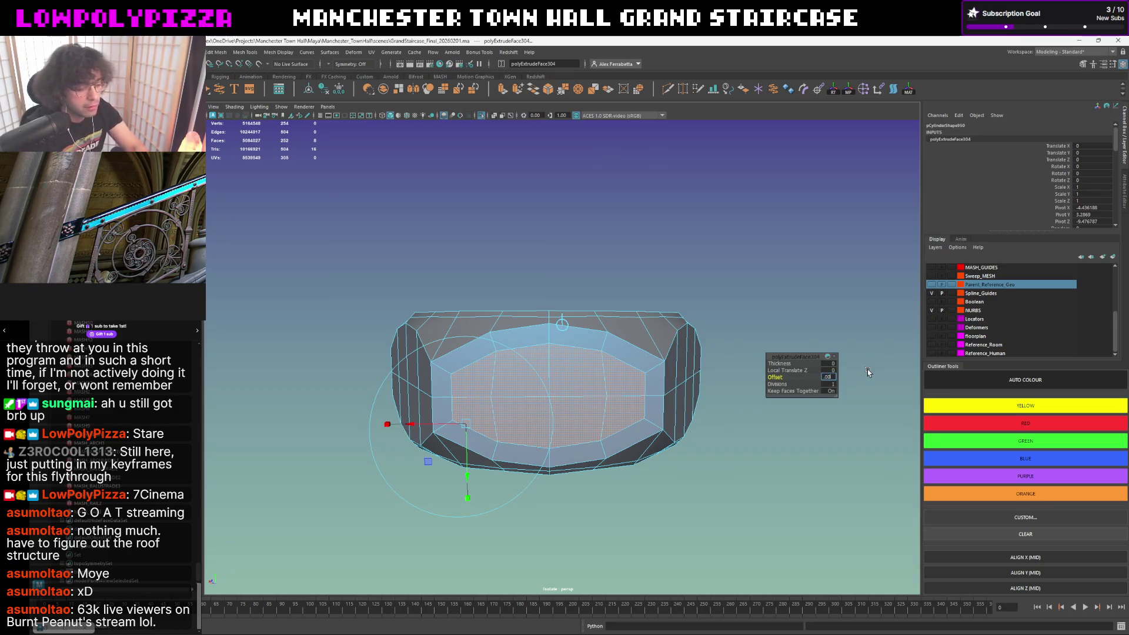
key(Return)
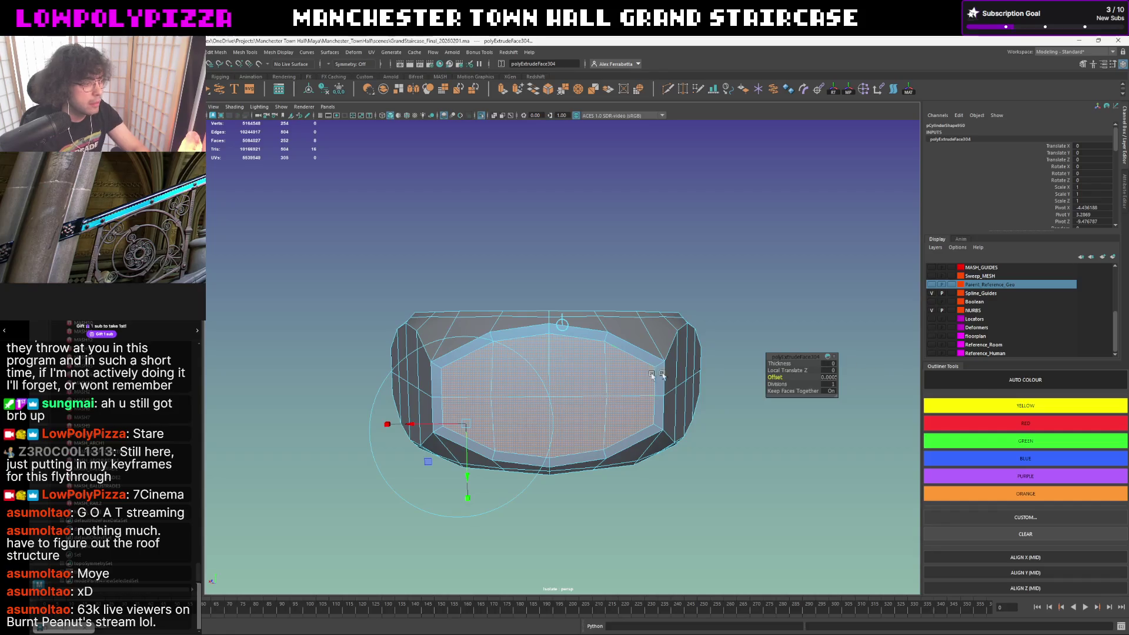
key(3)
mouse_move(592, 374)
alt+mouse_down()
mouse_move(383, 429)
mouse_move(418, 410)
alt+mouse_up()
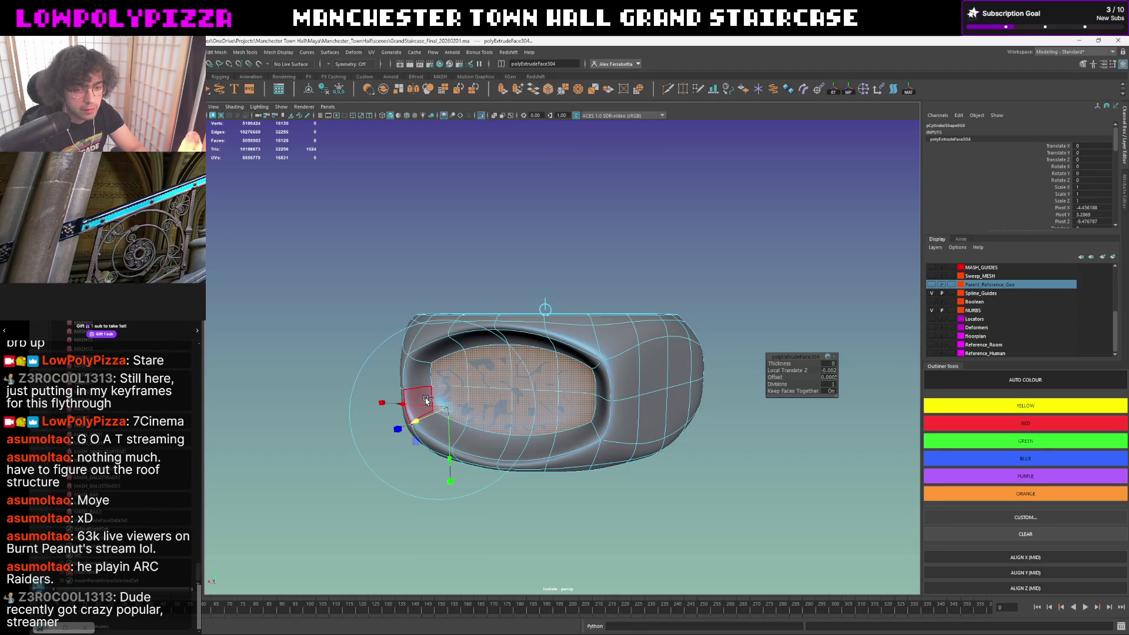
- Undo the last inset tweak and reselect the whole nut in faceted display
key(ctrl+z)
key(ctrl+z)
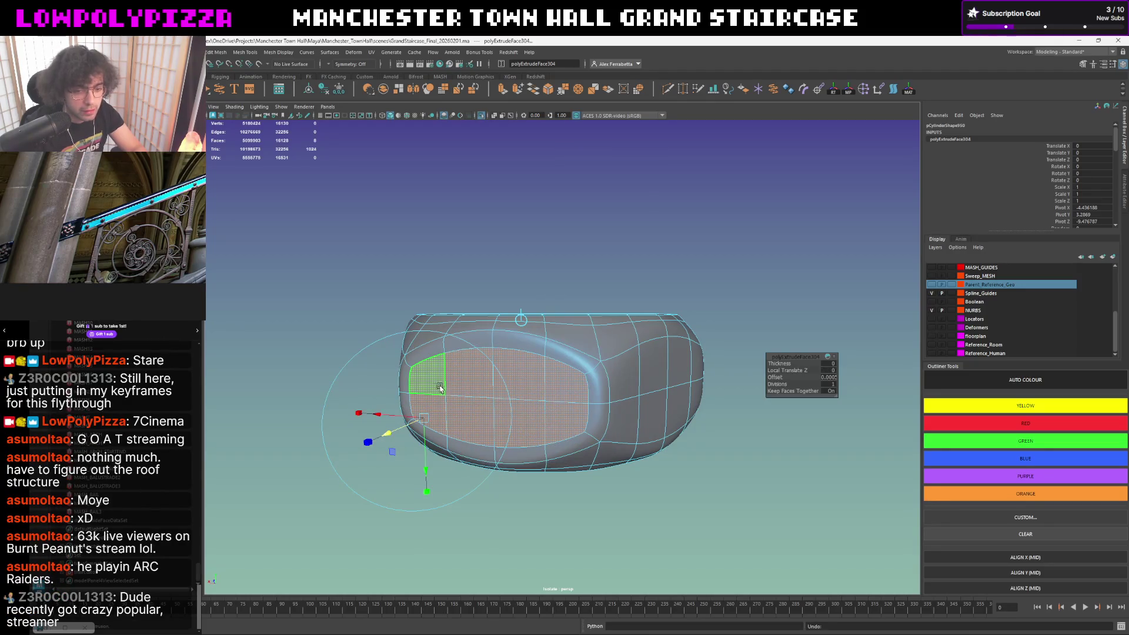
click(515, 377)
key(F8)
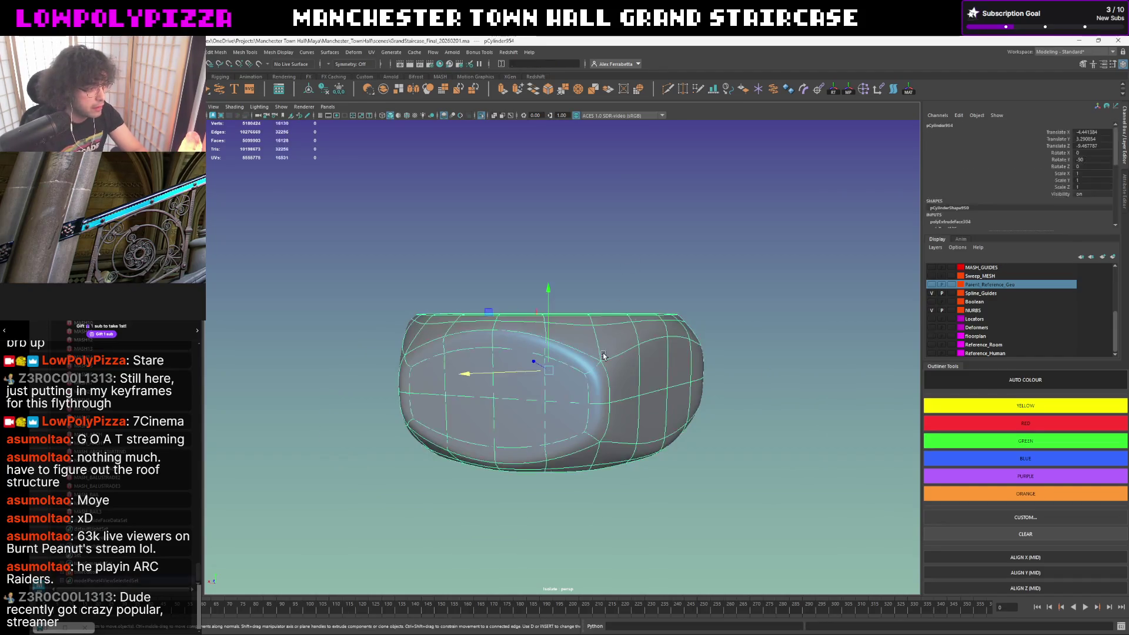
key(1)
key(3)
right_click(612, 391)
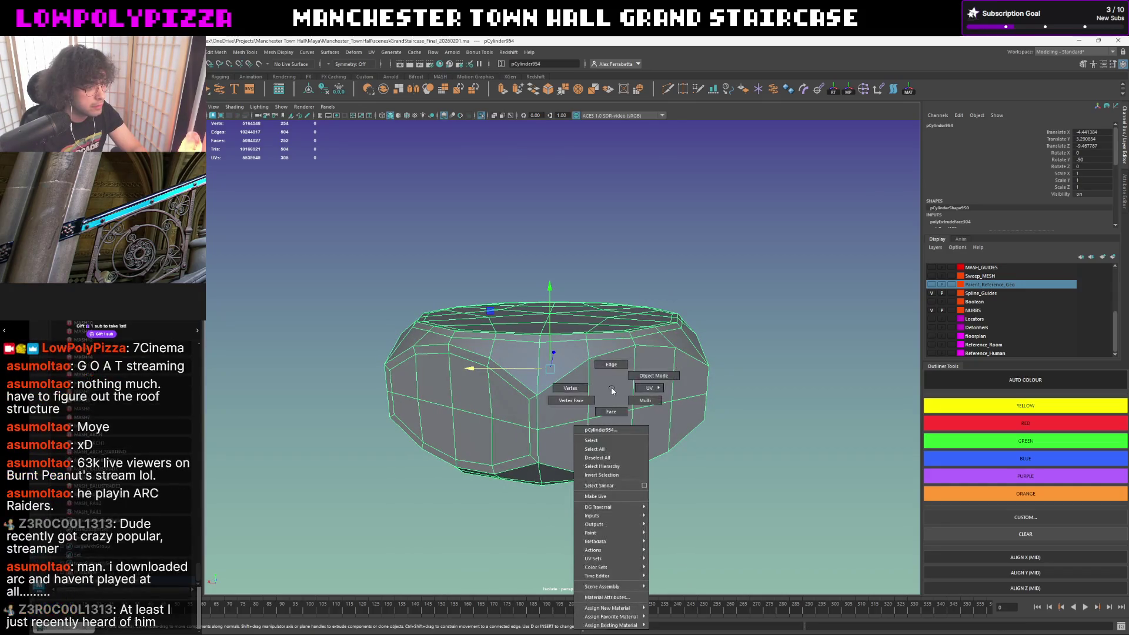
- Select the nut's side faces and extrude them
click(611, 411)
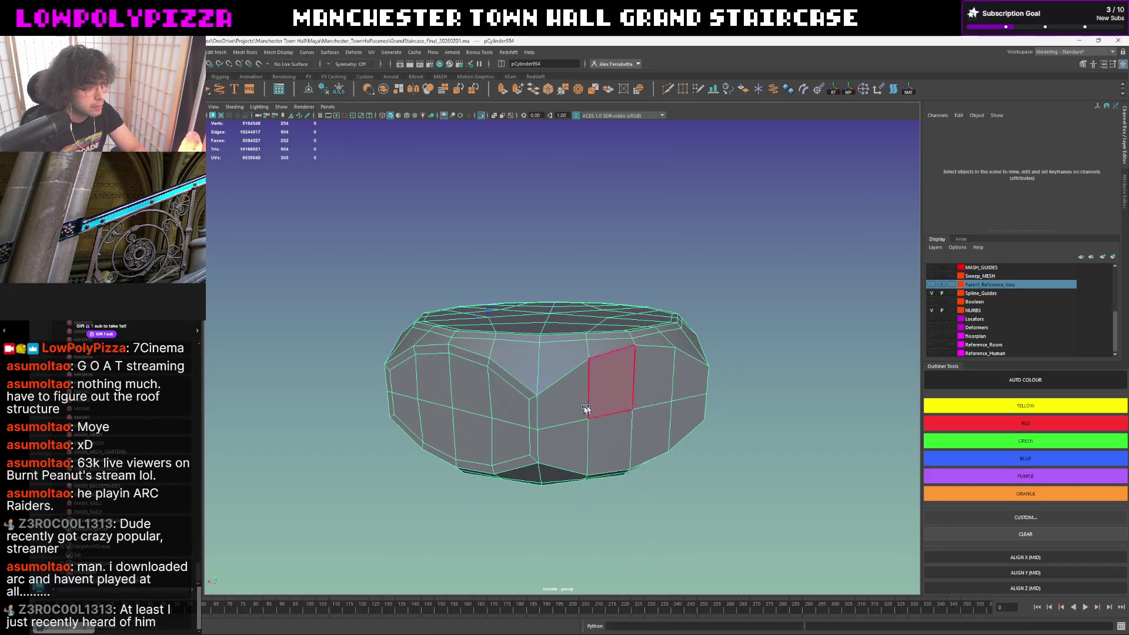
click(561, 393)
mouse_move(574, 441)
shift+mouse_down()
mouse_move(606, 384)
mouse_move(651, 429)
mouse_move(679, 373)
shift+mouse_up()
shift+right_click(685, 406)
click(685, 407)
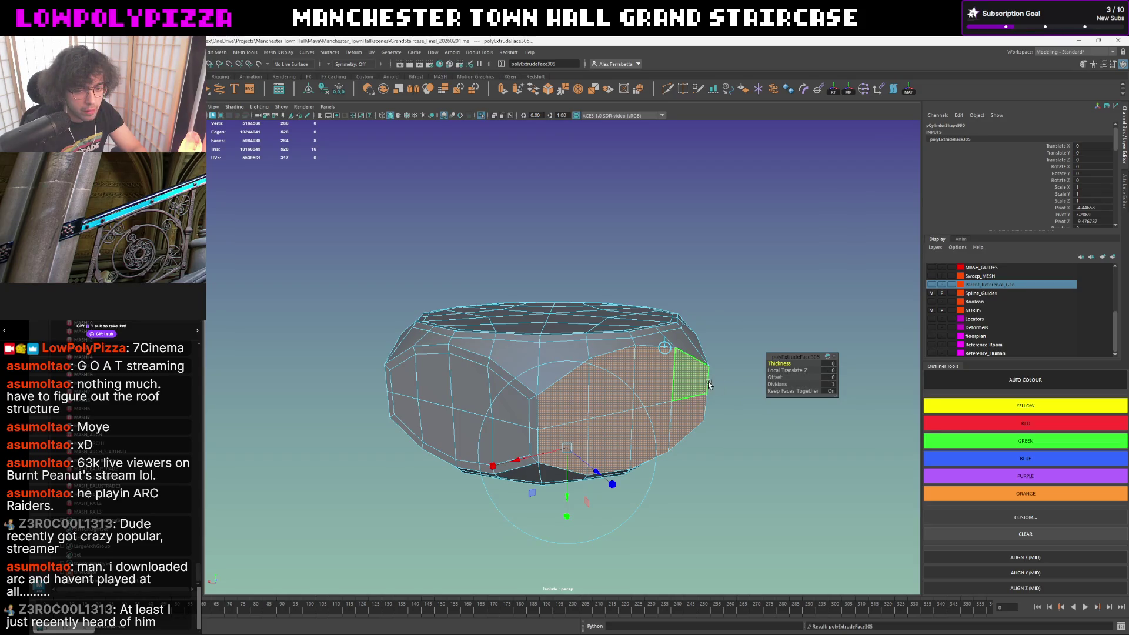
alt+drag(675, 379, 657, 361)
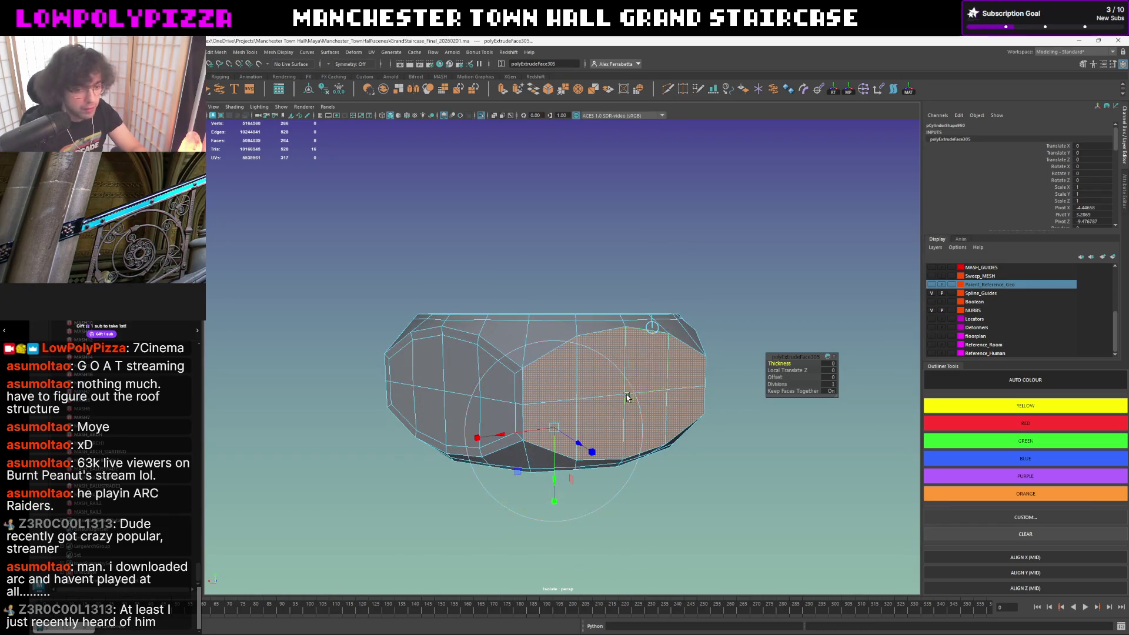
- Undo the accidental large extrusion and set the side-face offset to 0.0025
click(829, 378)
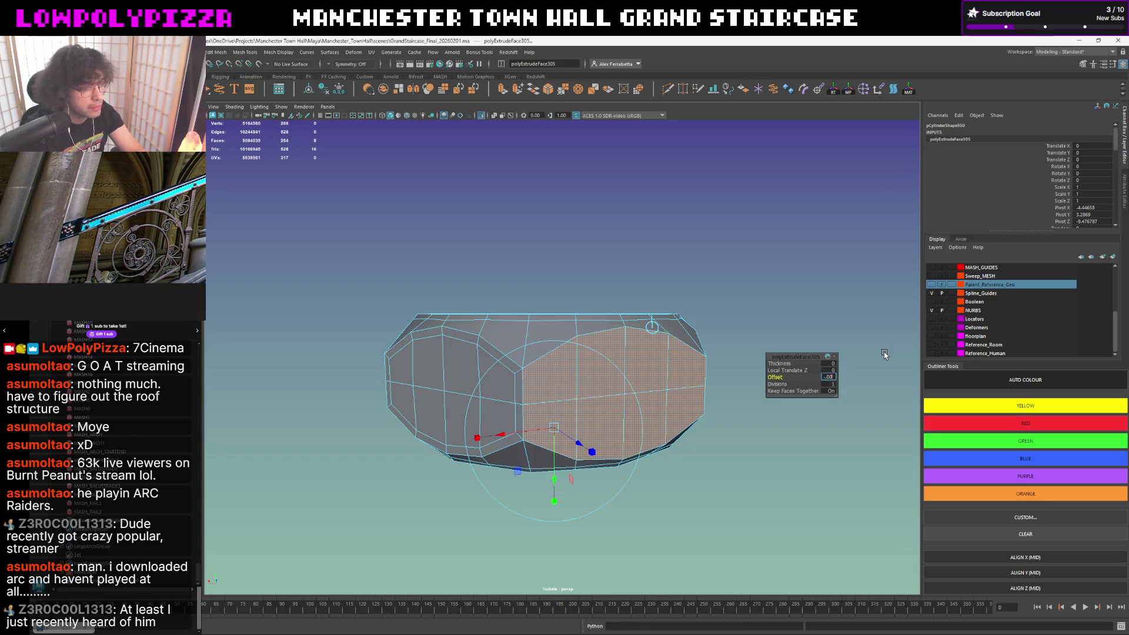
key(Return)
key(ctrl+z)
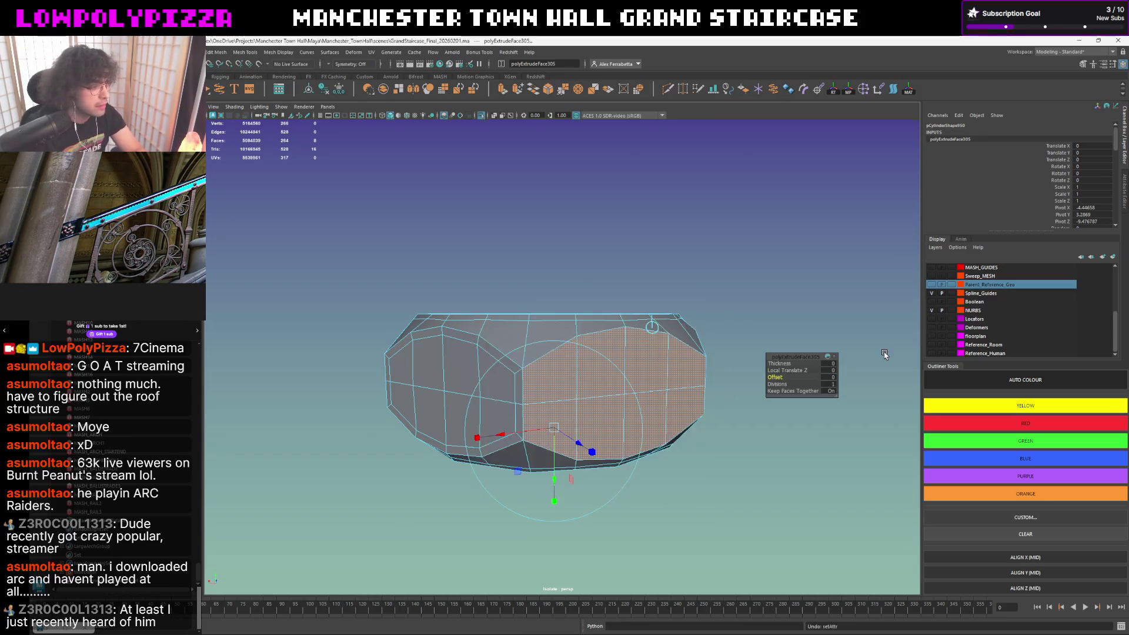
text(.0)
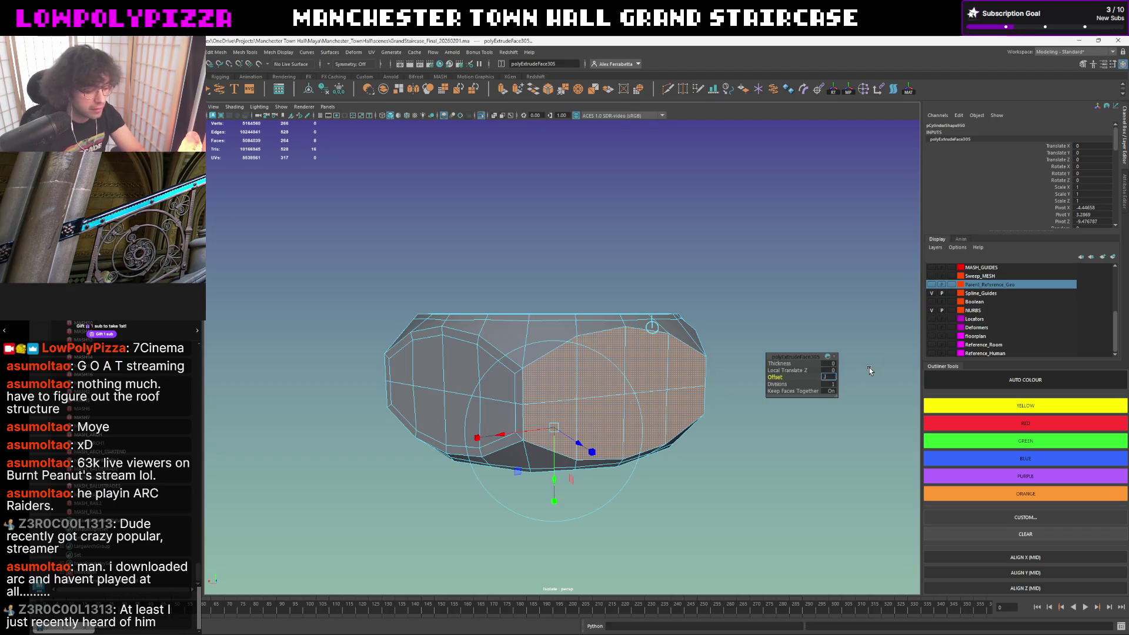
text(0)
key(Return)
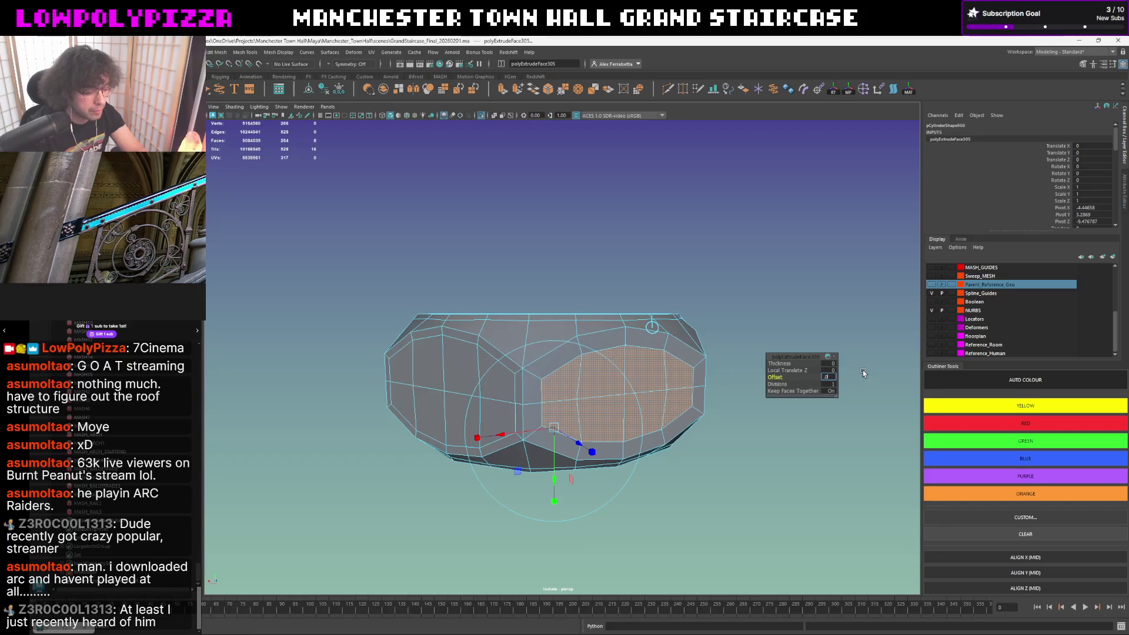
key(Return)
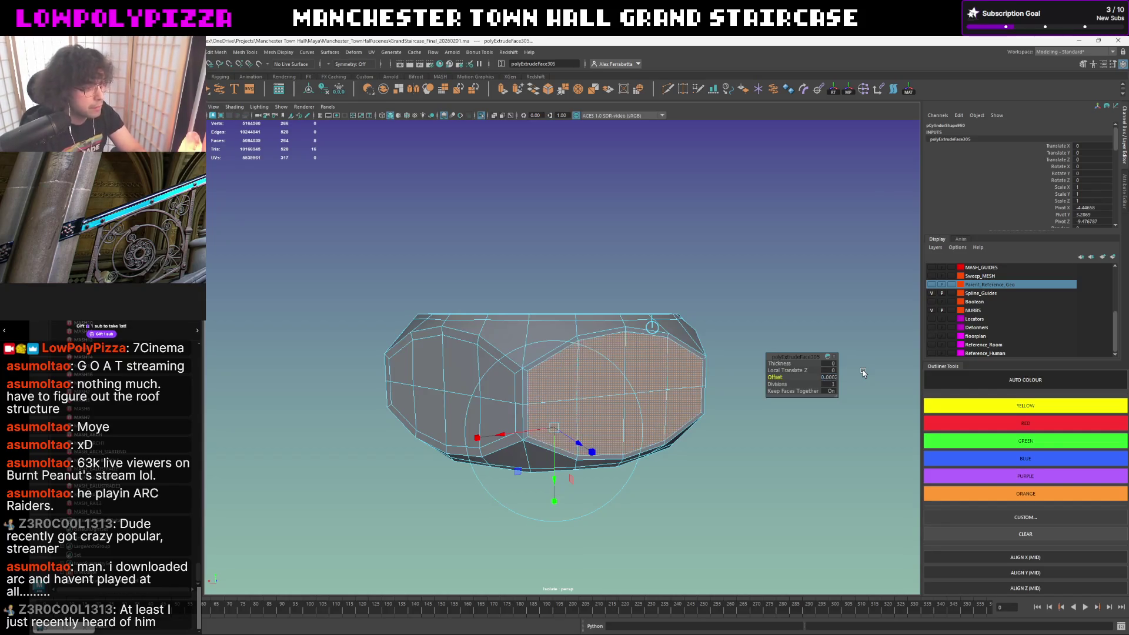
alt+drag(863, 369, 891, 366)
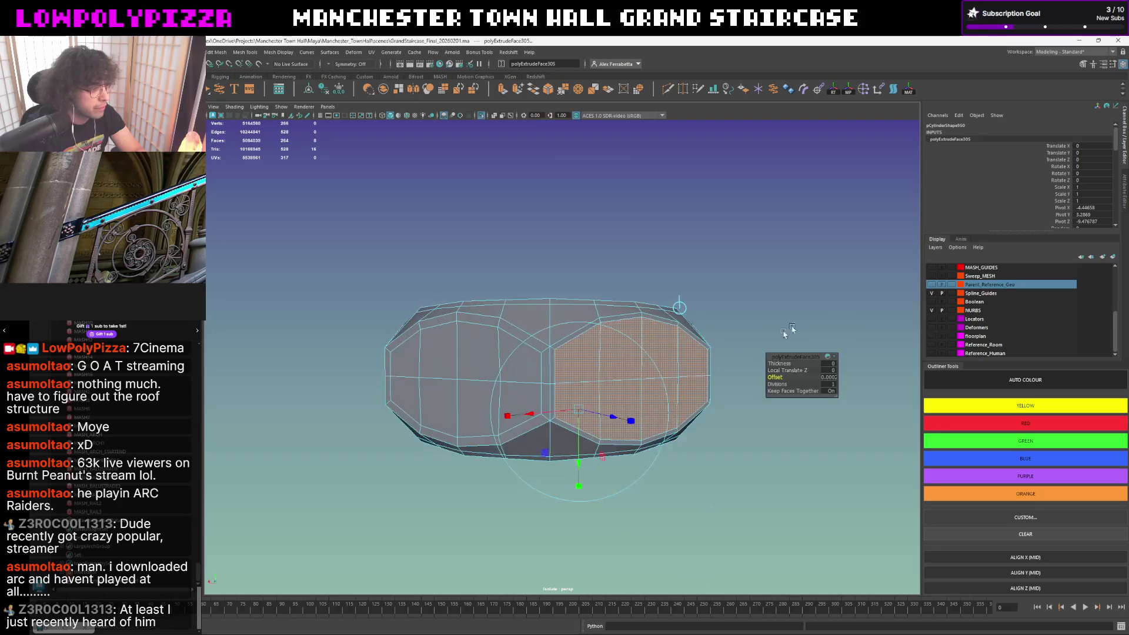
scroll(1006, 206, down, 2)
scroll(1006, 207, down, 3)
scroll(1004, 204, down, 3)
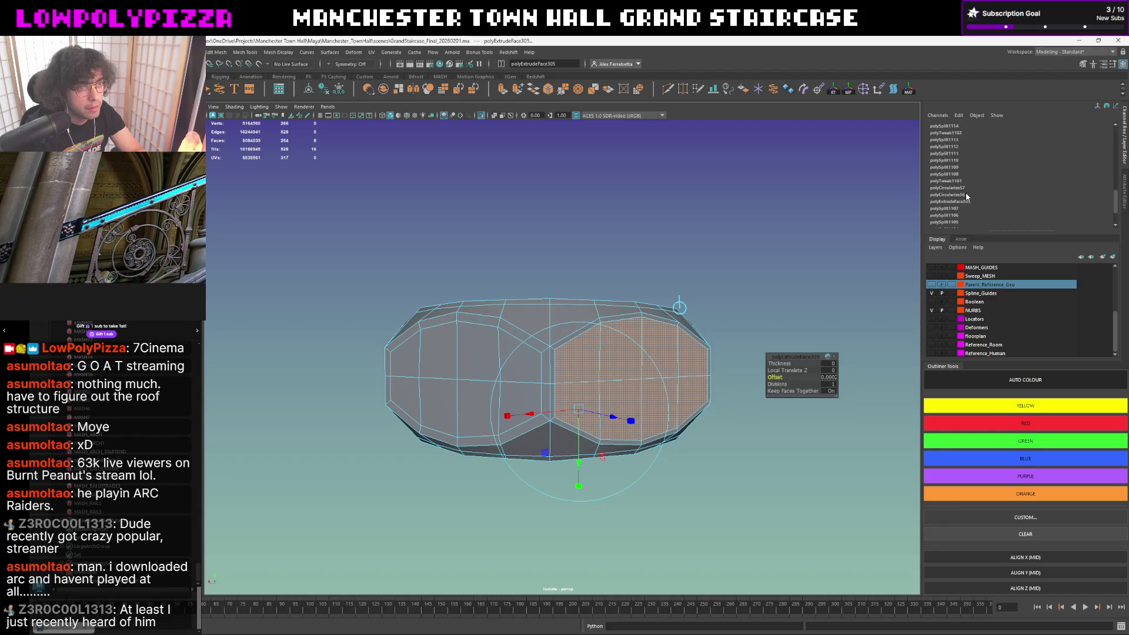
scroll(965, 176, up, 3)
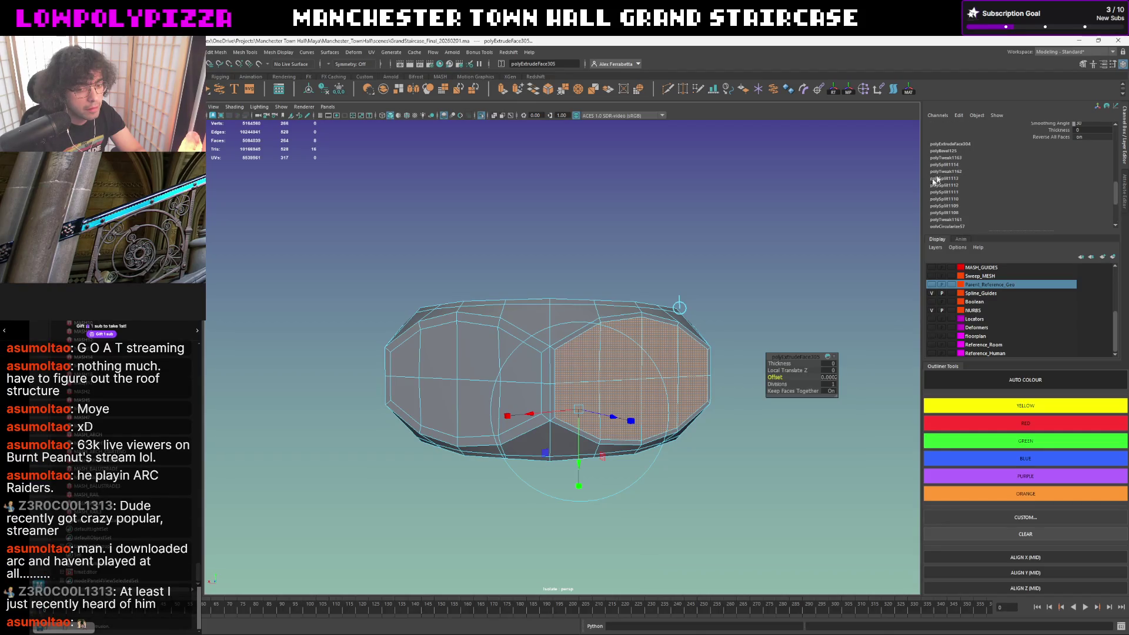
- Undo the side-face inset and review the polyBevel125 settings in the Channel Box
key(ctrl+z)
key(ctrl+z)
key(ctrl+z)
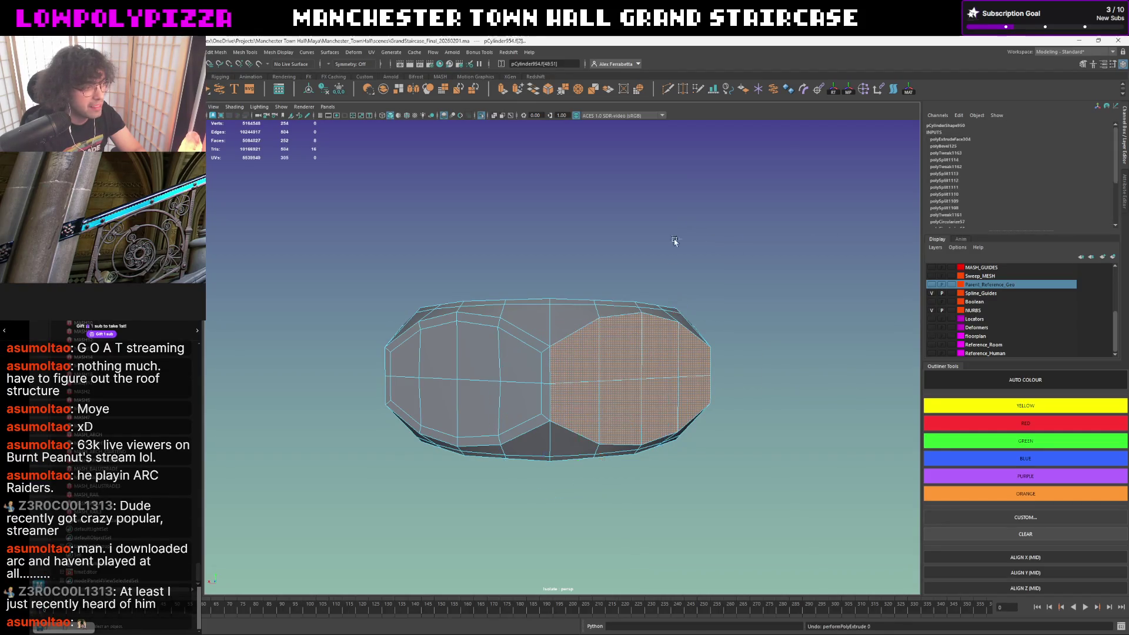
key(ctrl+z)
key(ctrl+z)
key(ctrl+z)
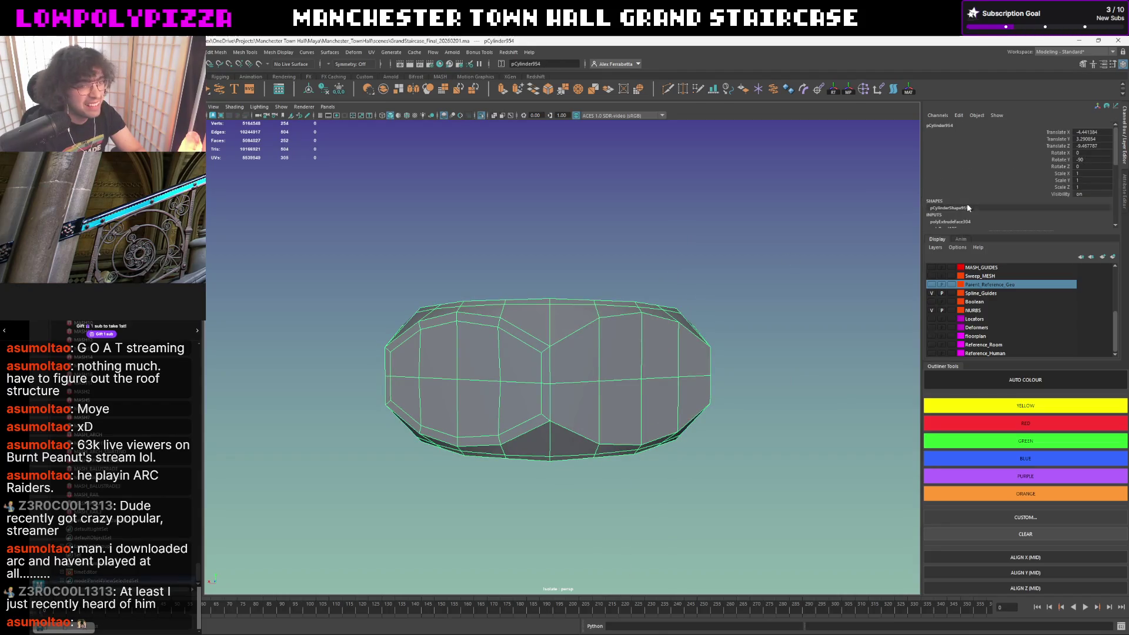
click(951, 209)
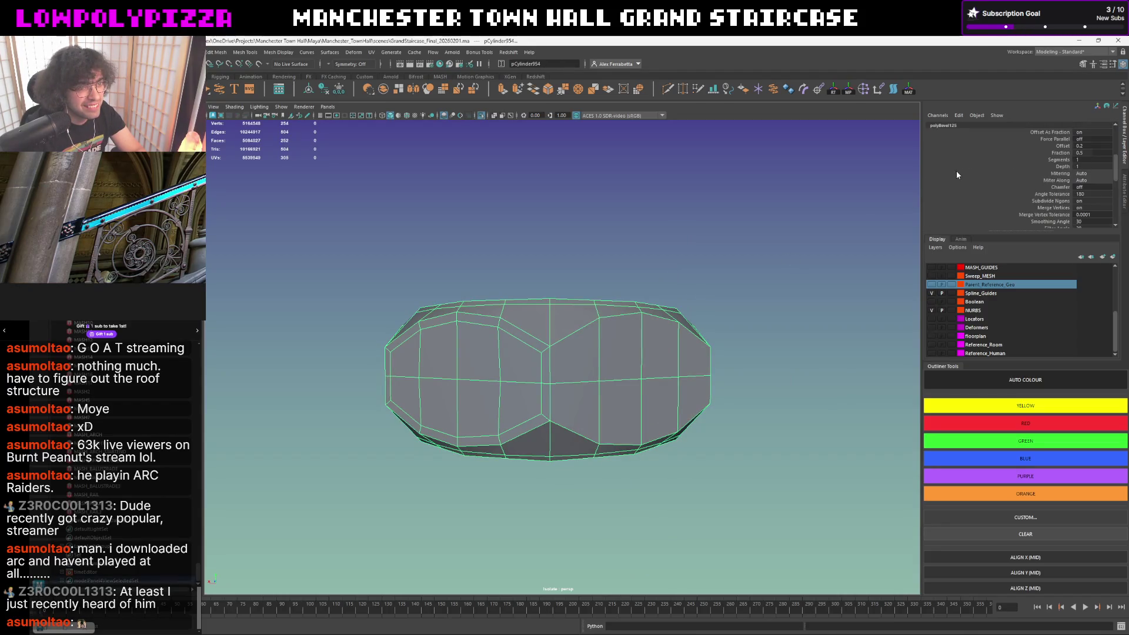
scroll(956, 170, up, 5)
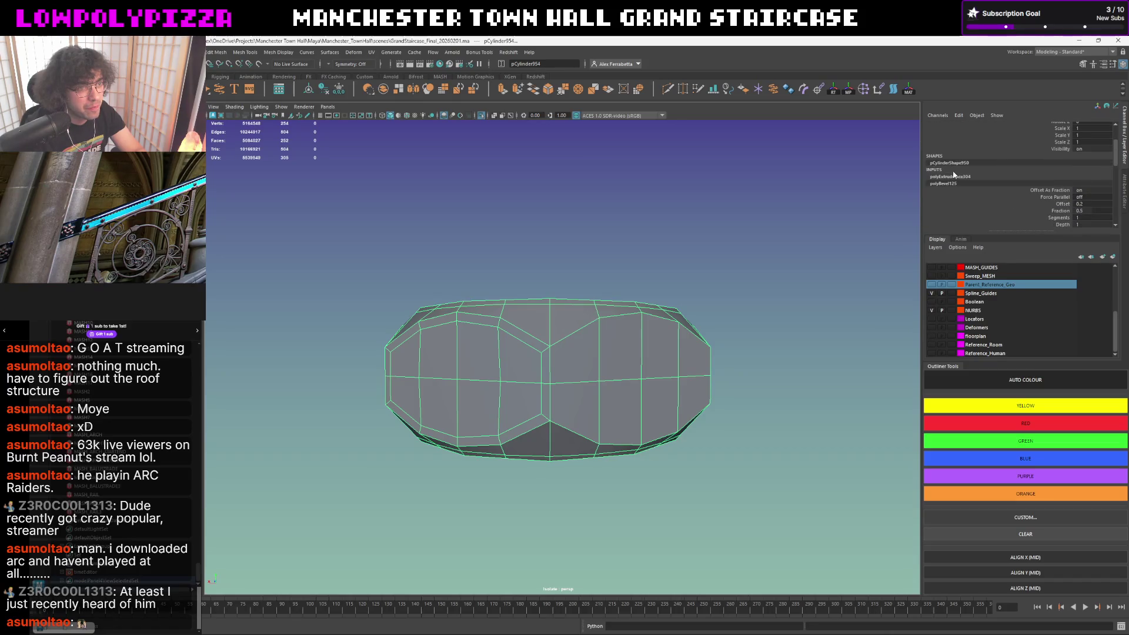
- Review the polyExtrudeFace304 front-inset channels and return the nut to face selection
click(953, 176)
drag(951, 131, 950, 179)
scroll(964, 196, down, 2)
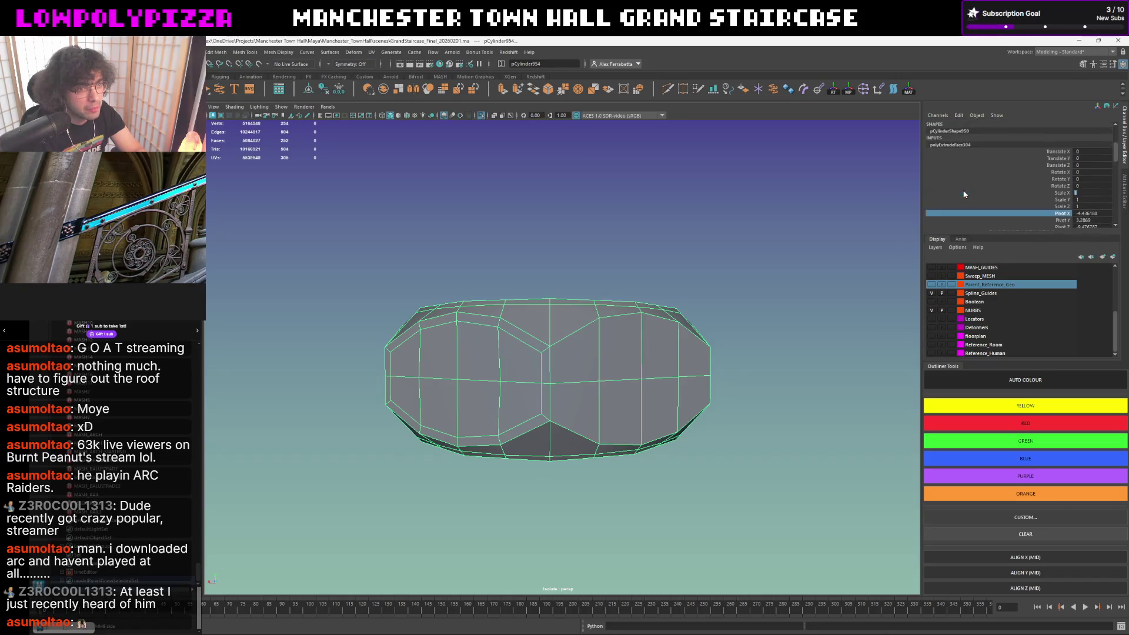
scroll(970, 196, down, 1)
scroll(988, 198, down, 1)
scroll(1004, 198, down, 1)
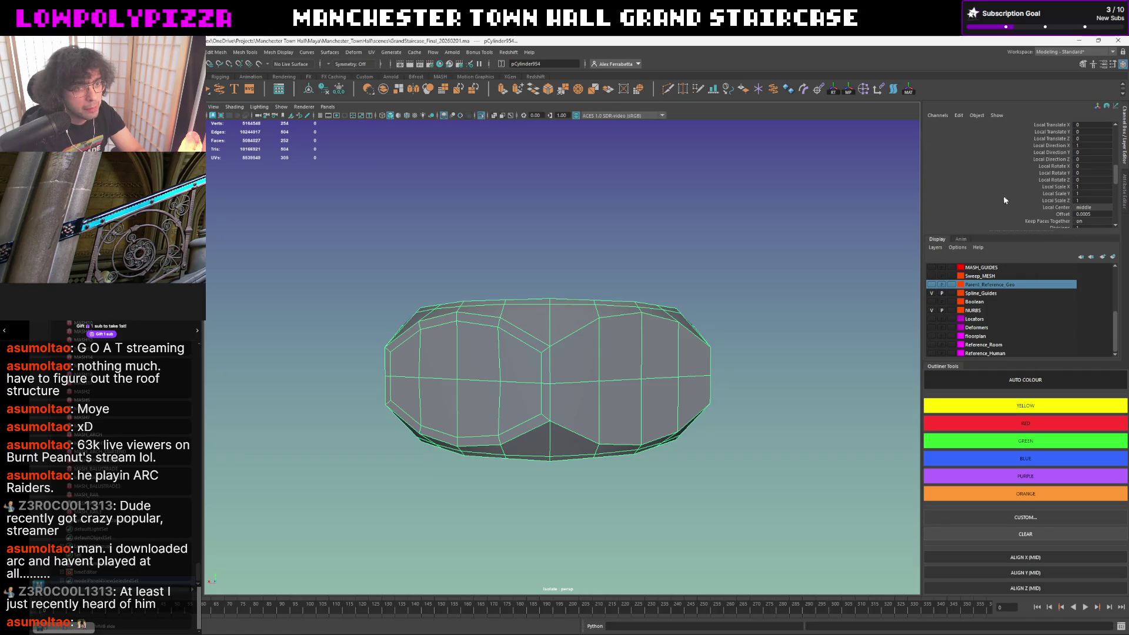
right_drag(553, 343, 554, 370)
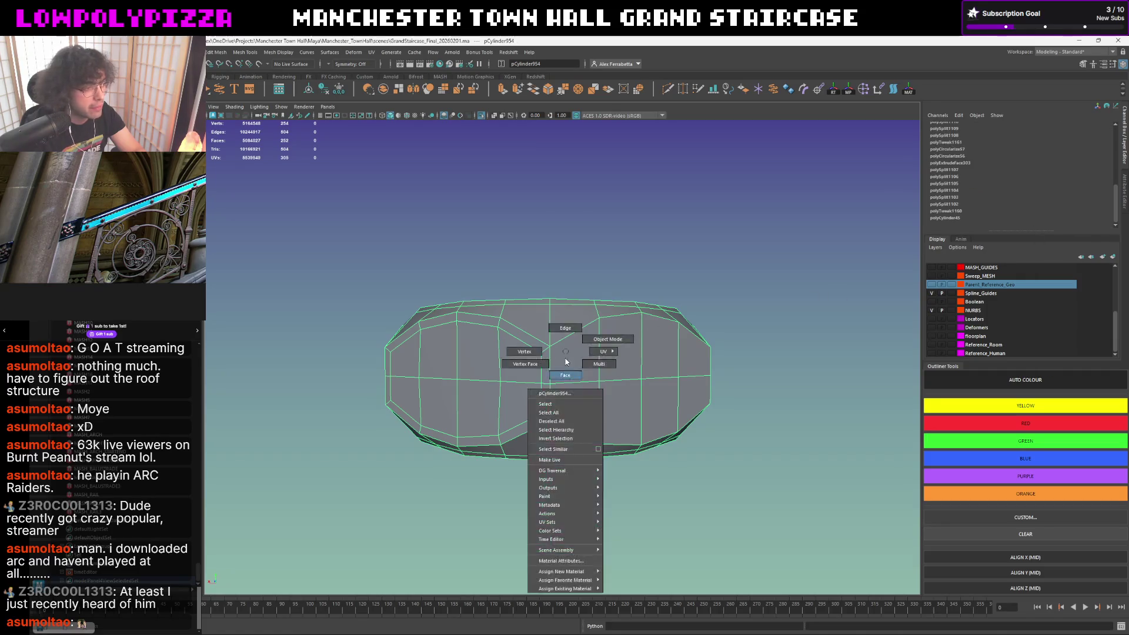